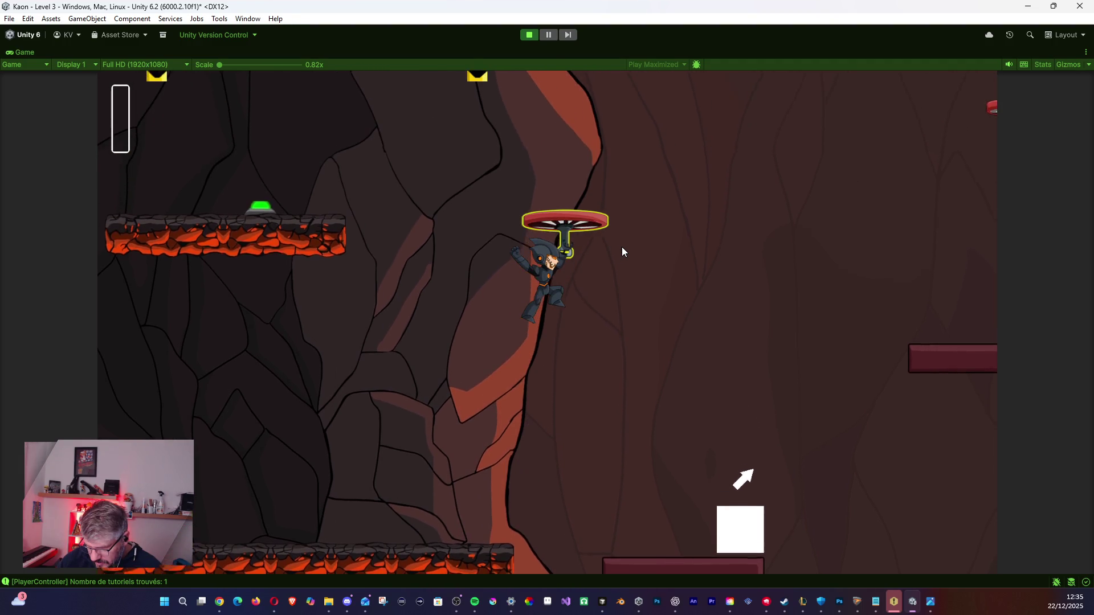
Boost the character up twice, move right past the lava fall, then stop Play mode.
key(space)
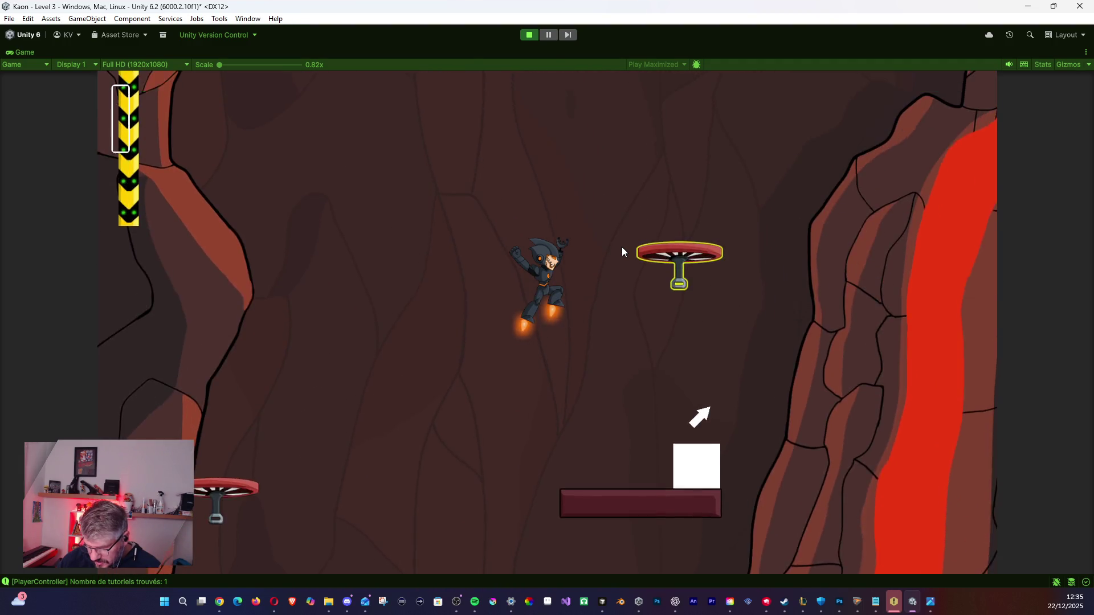
key(space)
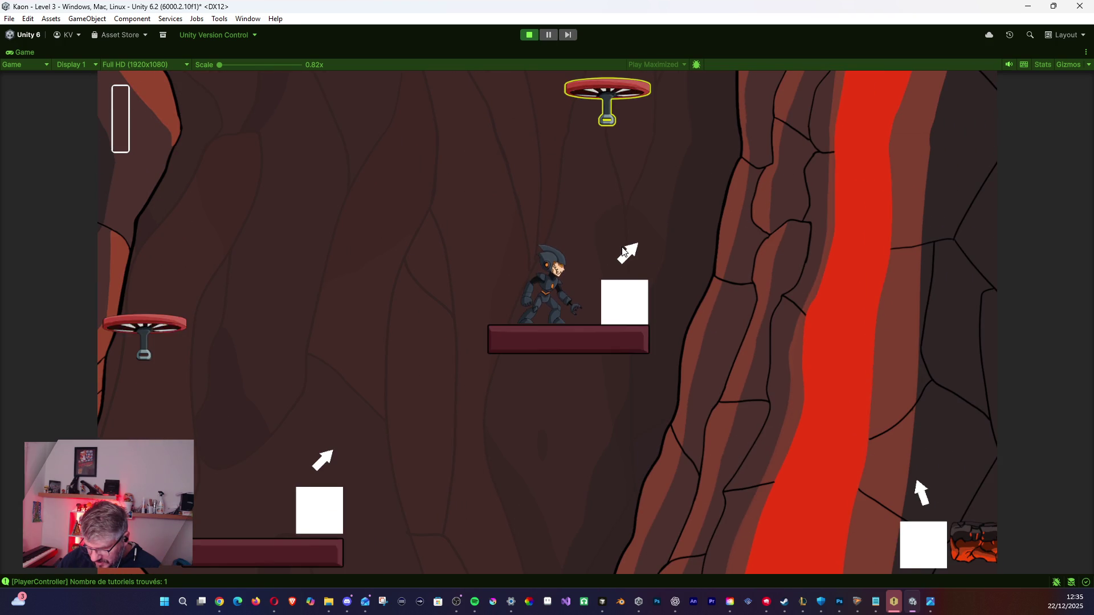
key(d)
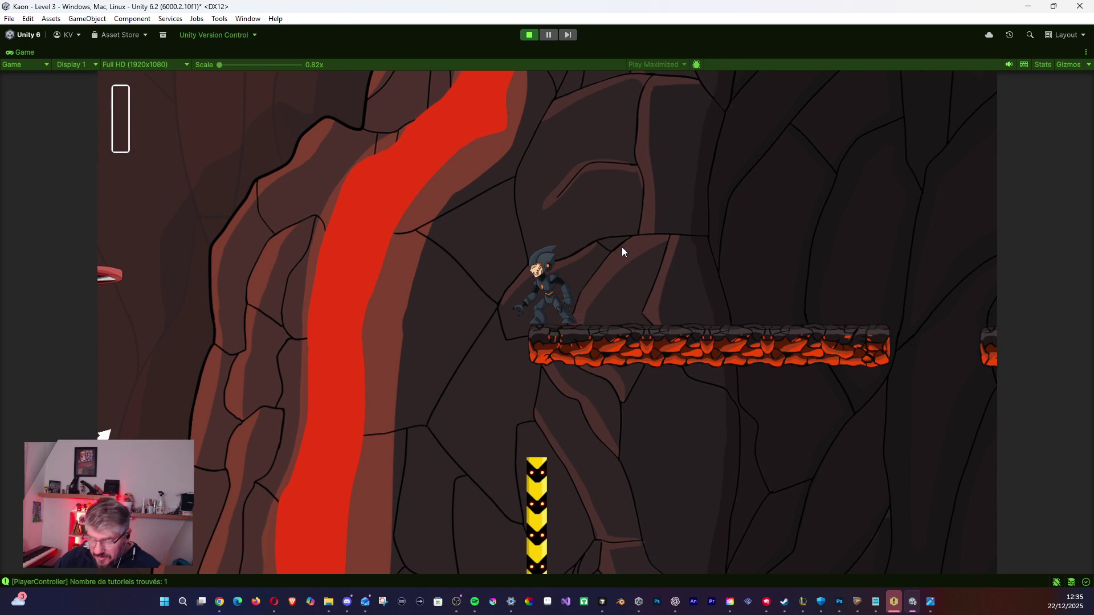
click(527, 39)
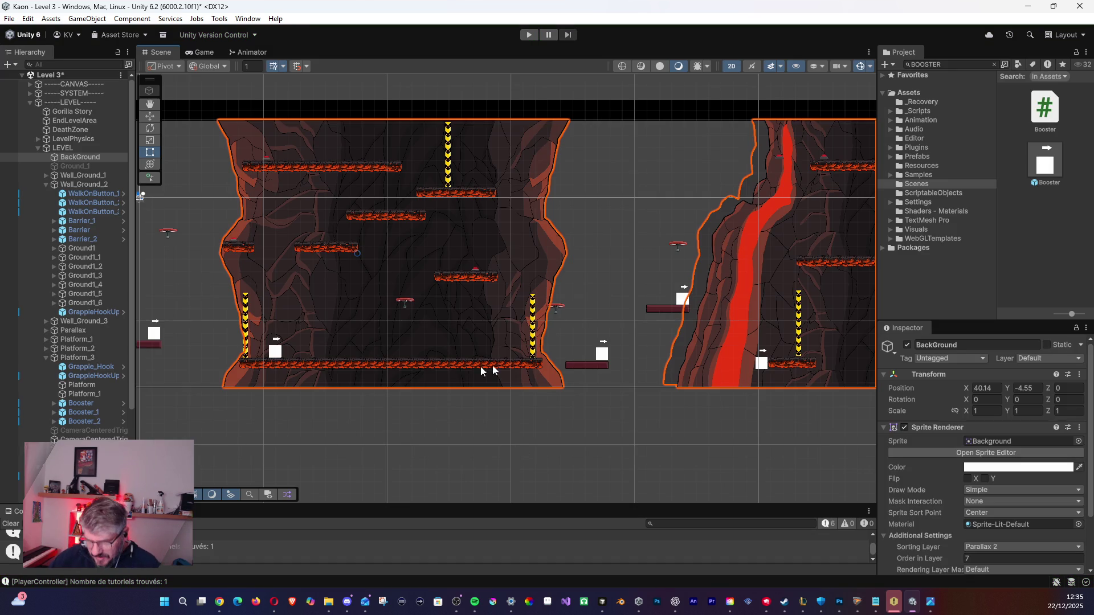
Select the booster by the lower platform and set its Launch Angle to 90.
drag(581, 355, 460, 353)
click(472, 351)
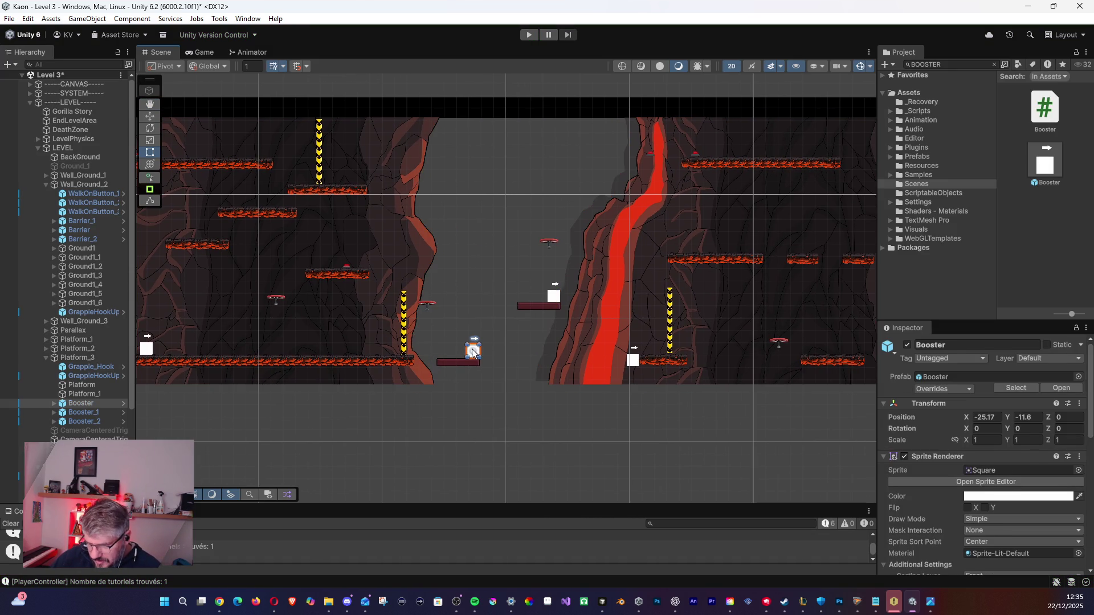
click(996, 418)
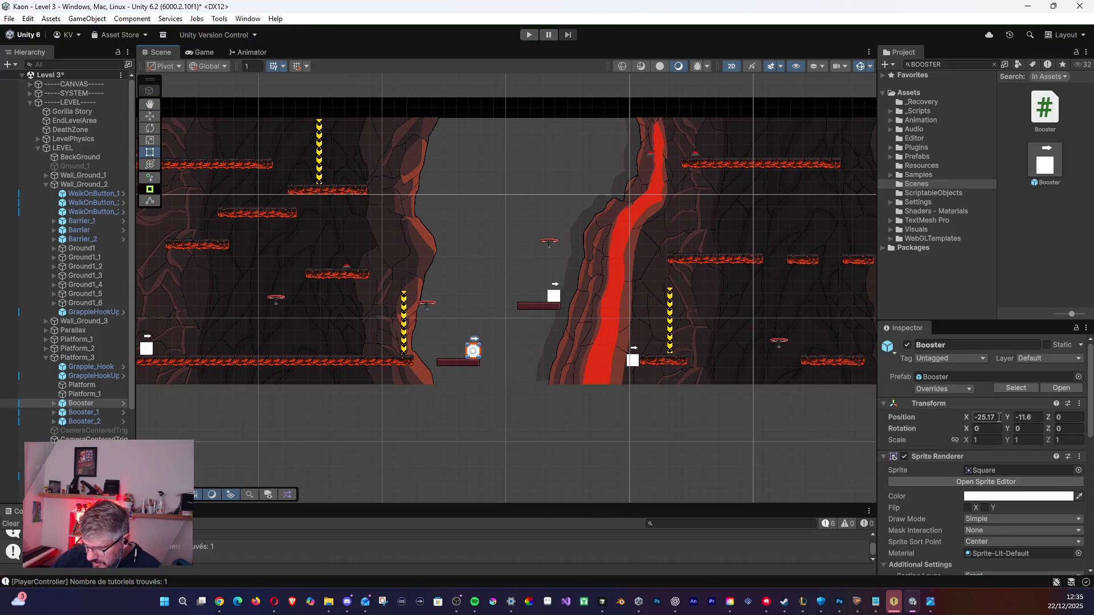
scroll(983, 481, down, 10)
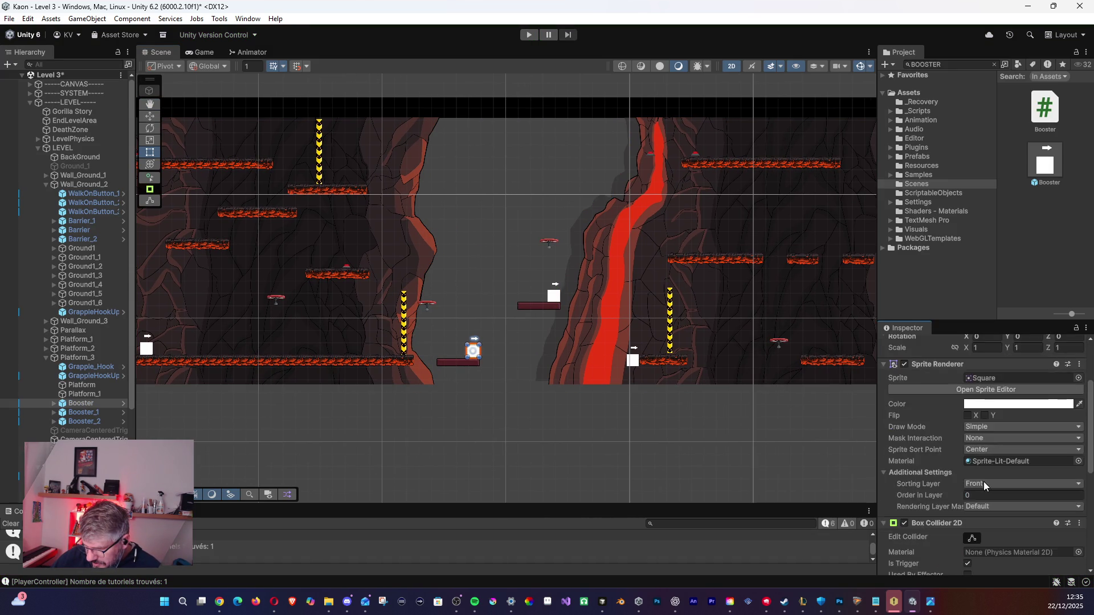
click(985, 481)
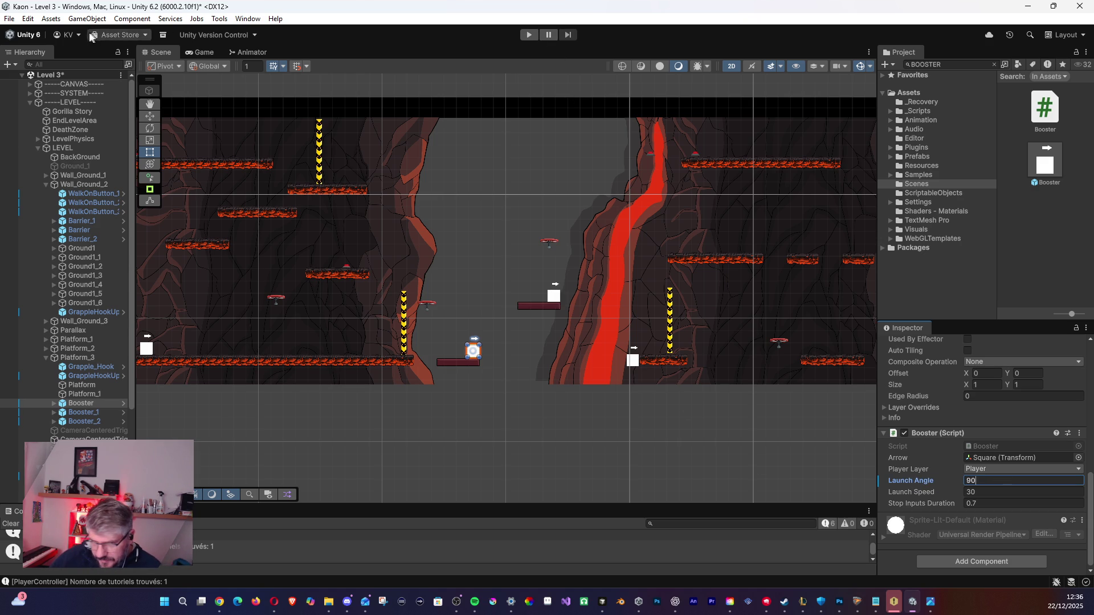
Save the Level 3 scene, then pan around to view other parts of the level.
click(9, 18)
click(160, 73)
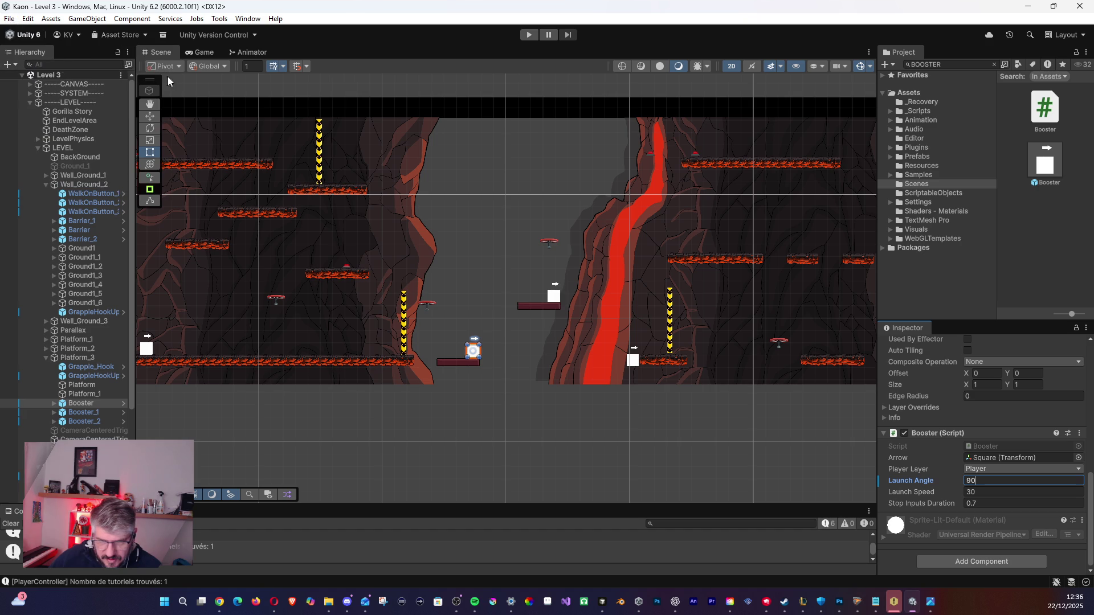
mouse_move(336, 222)
mouse_down()
mouse_move(476, 270)
mouse_move(677, 238)
mouse_up()
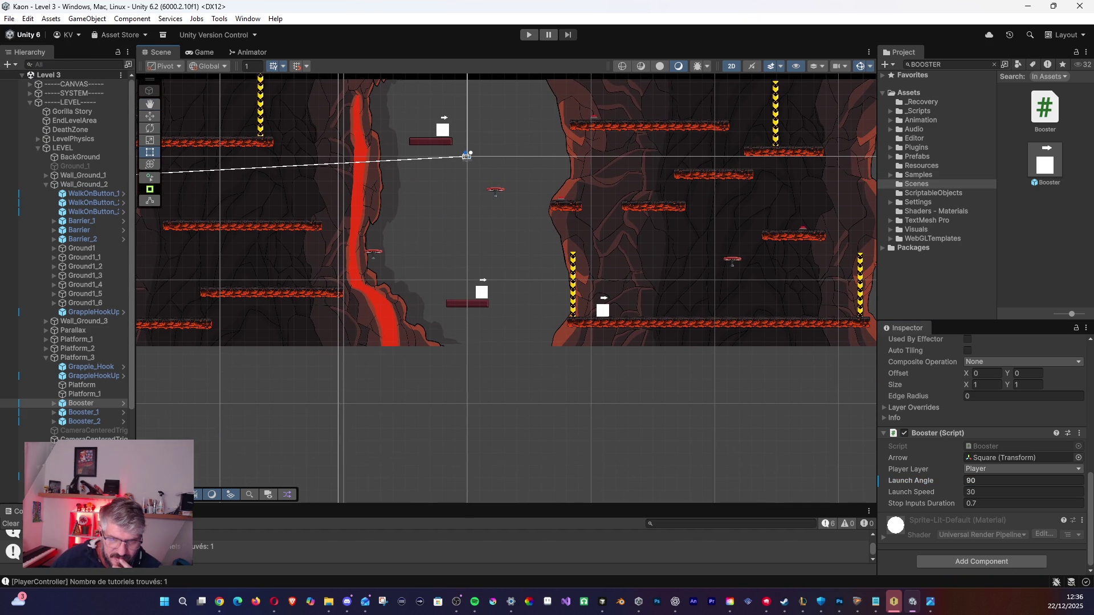
key(alt+Tab)
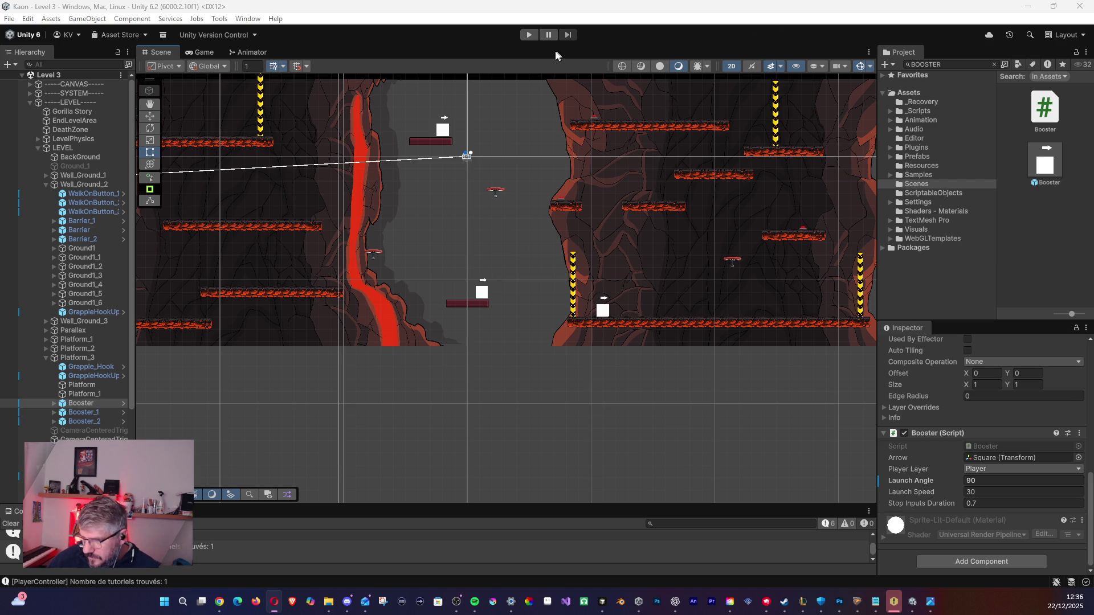
mouse_move(510, 209)
mouse_down()
mouse_move(753, 245)
mouse_move(285, 244)
mouse_move(470, 278)
mouse_move(318, 273)
mouse_move(387, 291)
mouse_move(503, 302)
mouse_up()
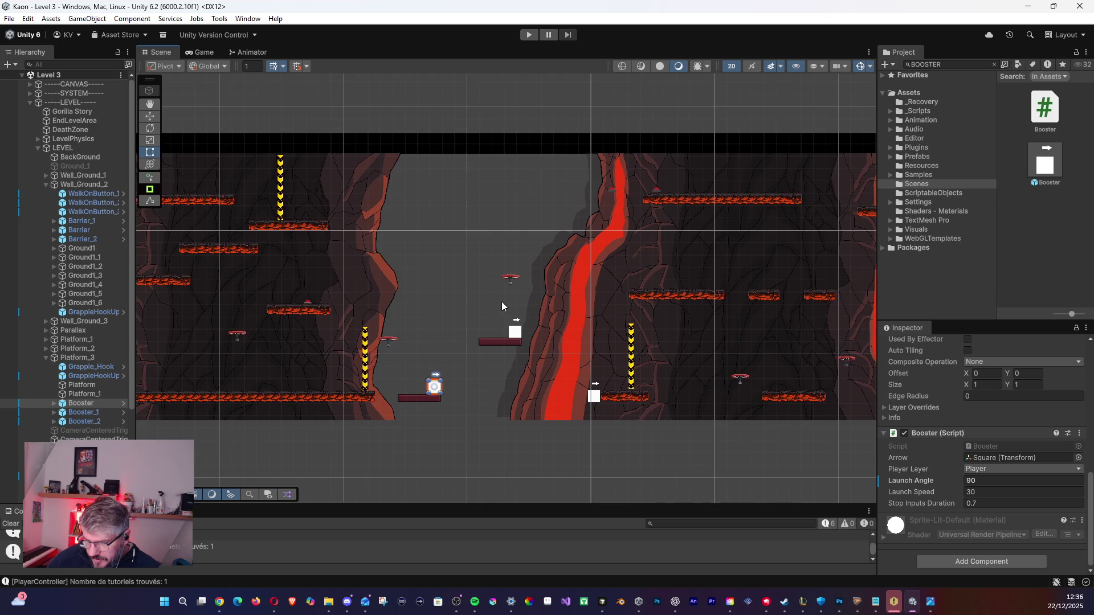
Move the upward grapple hook and the drop hook up and right toward the lava wall.
scroll(503, 302, up, 3)
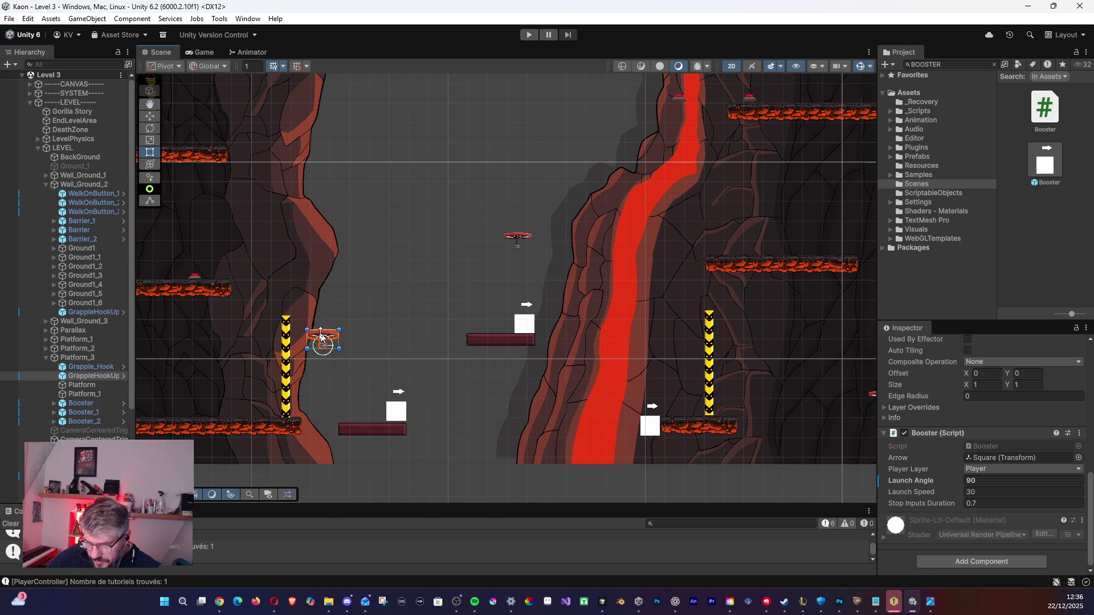
click(321, 336)
drag(329, 348, 464, 175)
drag(518, 243, 590, 160)
mouse_move(632, 202)
mouse_down()
mouse_move(543, 220)
mouse_move(393, 224)
mouse_move(443, 320)
mouse_move(409, 302)
mouse_move(426, 319)
mouse_move(420, 285)
mouse_up()
Lower the drop hook beside the lava wall and settle the upward hook in the open gap.
scroll(393, 225, down, 2)
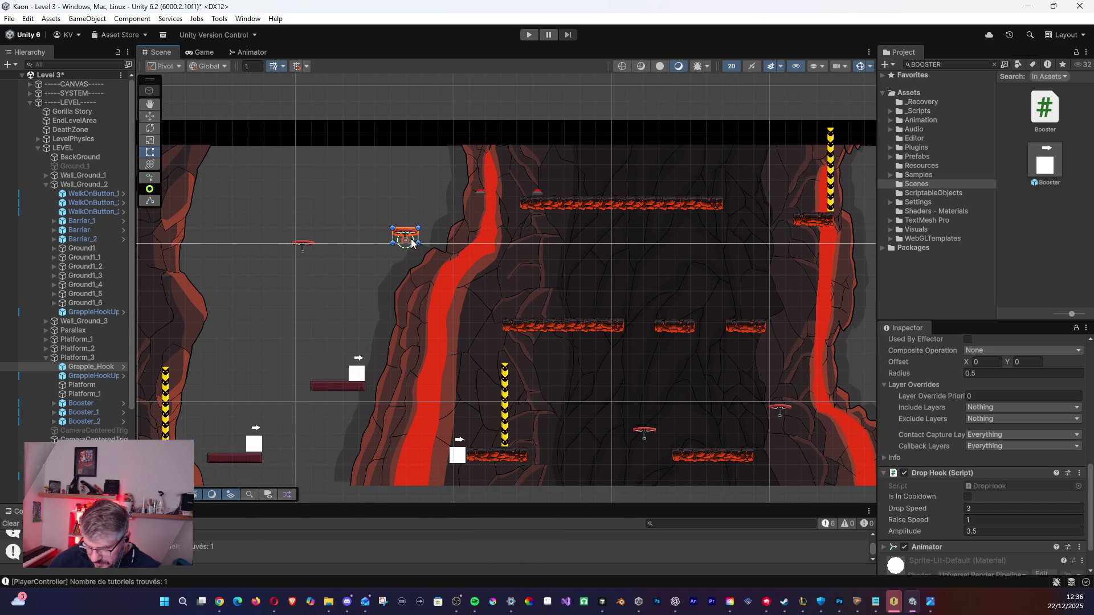
mouse_move(405, 244)
mouse_down()
mouse_move(425, 271)
mouse_move(403, 275)
mouse_up()
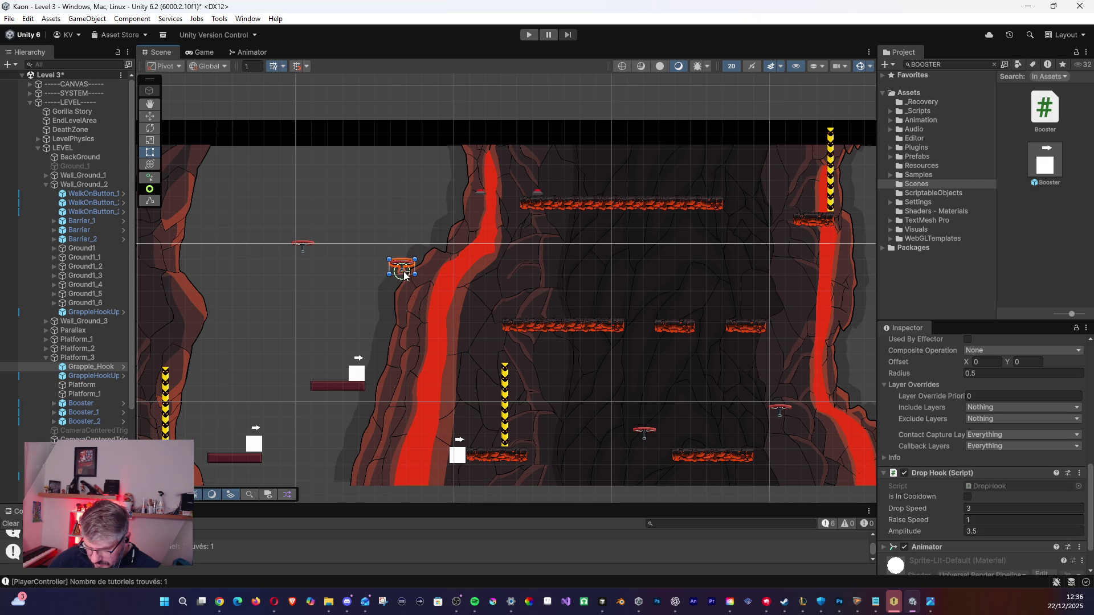
click(310, 243)
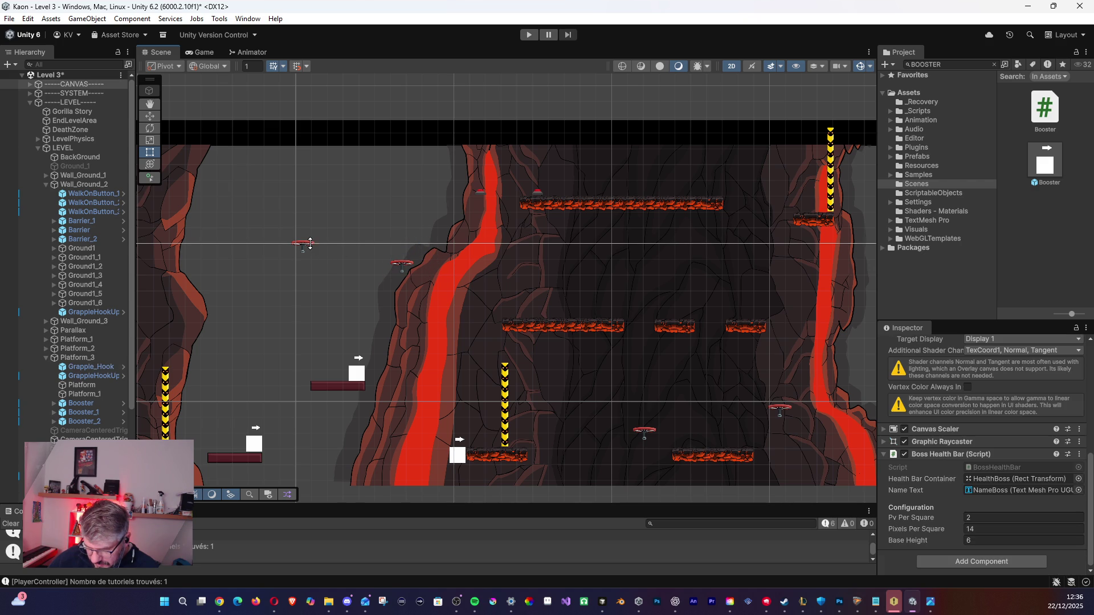
click(93, 375)
drag(303, 248, 314, 275)
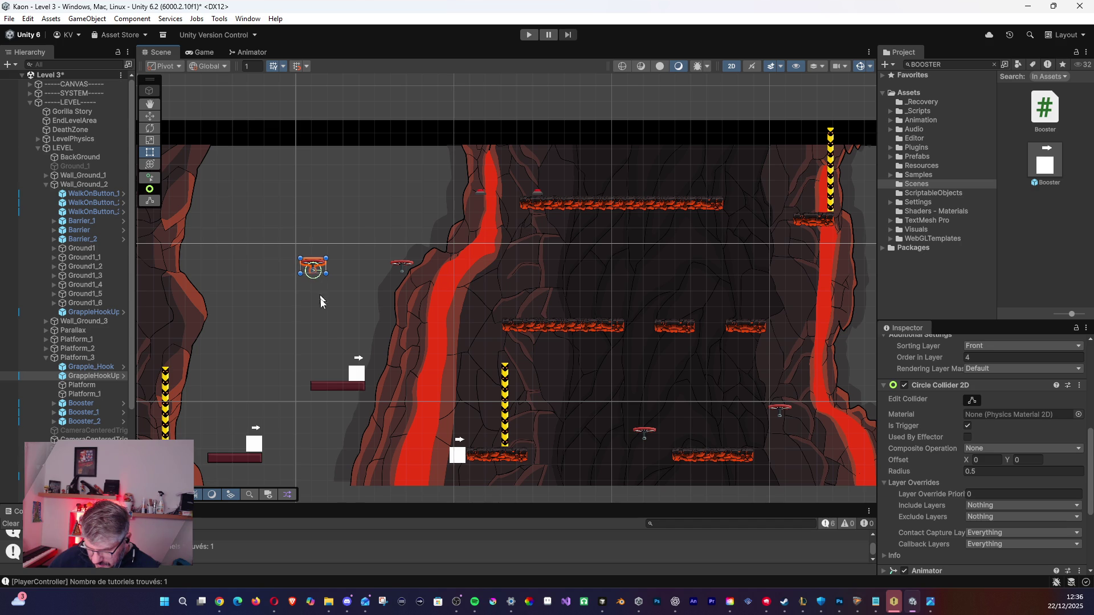
click(333, 388)
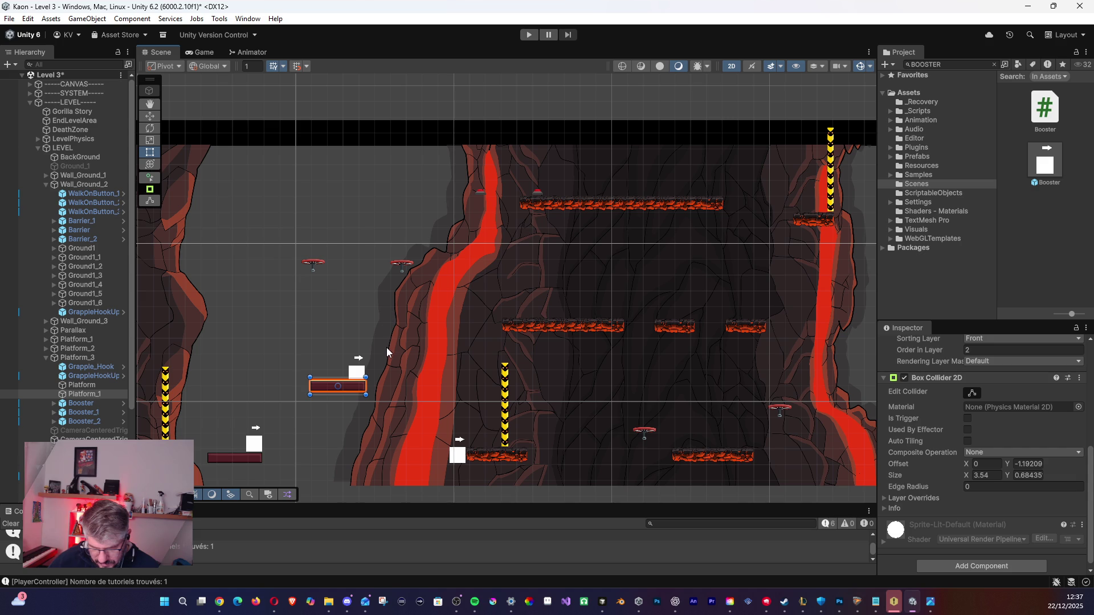
Duplicate Platform_1 into copies near the ceiling, beside the top lava ledge, and by the middle platforms.
key(ctrl+d)
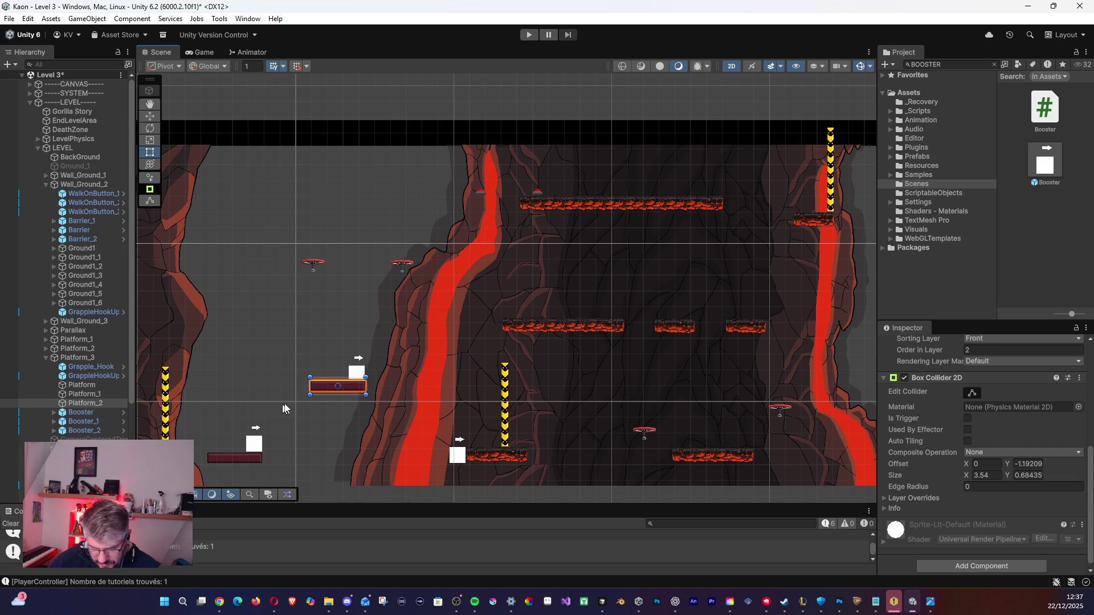
mouse_move(335, 396)
mouse_down()
mouse_move(359, 291)
mouse_move(358, 196)
mouse_move(359, 210)
mouse_up()
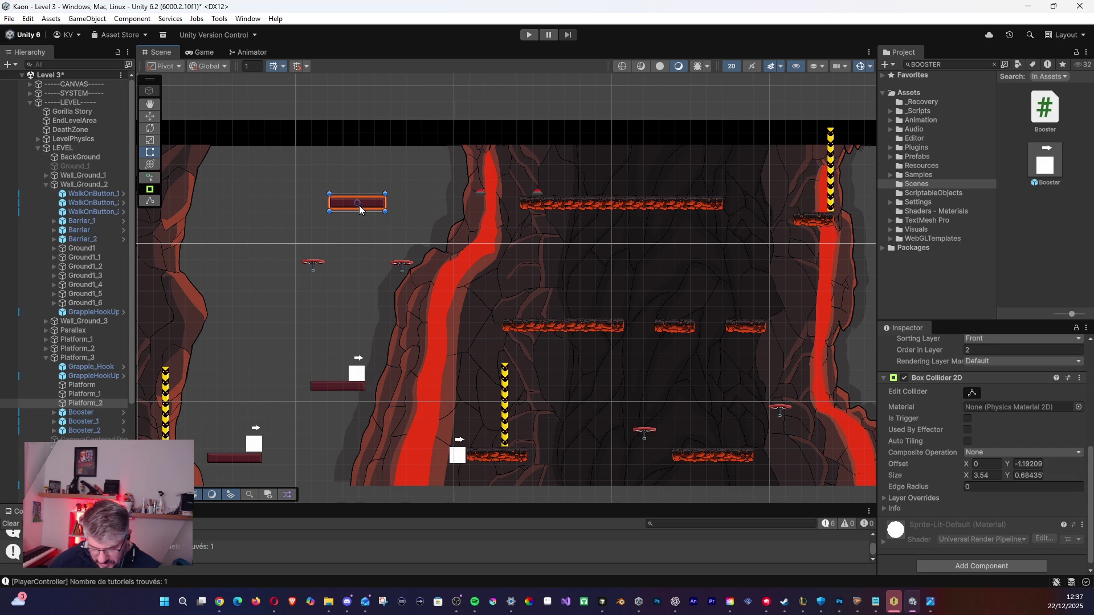
key(ctrl+d)
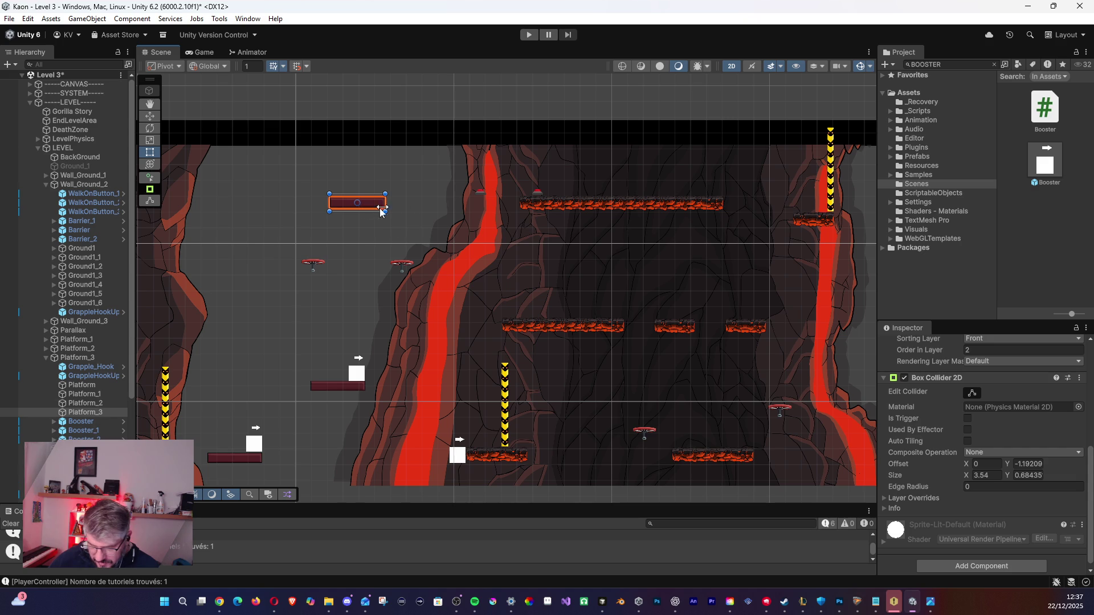
drag(374, 209, 480, 206)
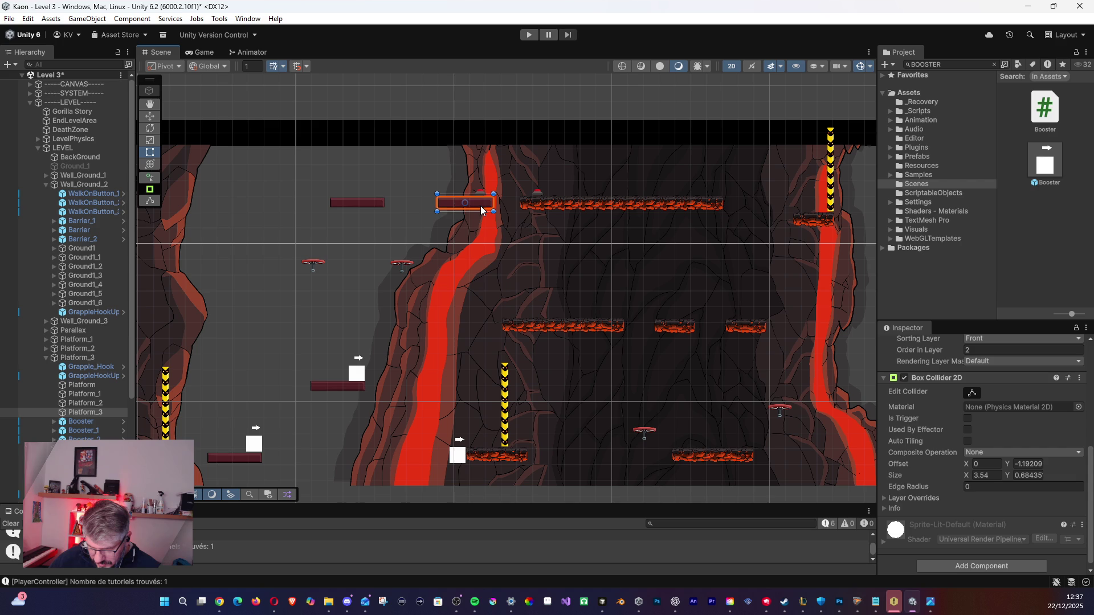
key(ctrl+d)
mouse_move(356, 213)
mouse_down()
mouse_move(480, 273)
mouse_move(490, 327)
mouse_up()
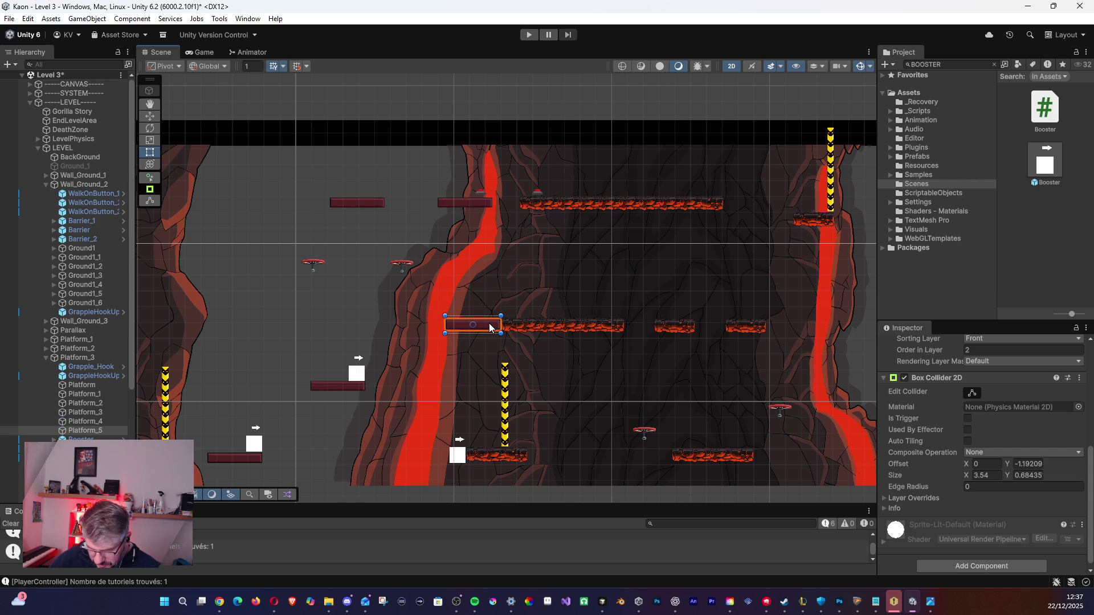
click(575, 390)
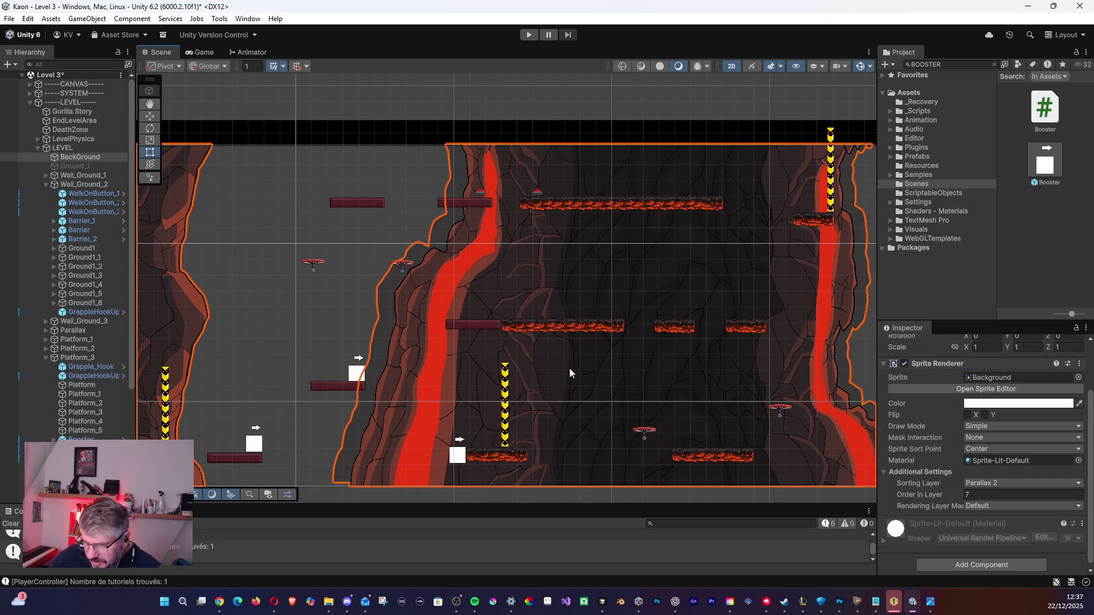
scroll(607, 227, down, 3)
mouse_move(615, 232)
mouse_down()
mouse_move(408, 222)
mouse_move(328, 232)
mouse_move(561, 228)
mouse_up()
drag(724, 216, 544, 223)
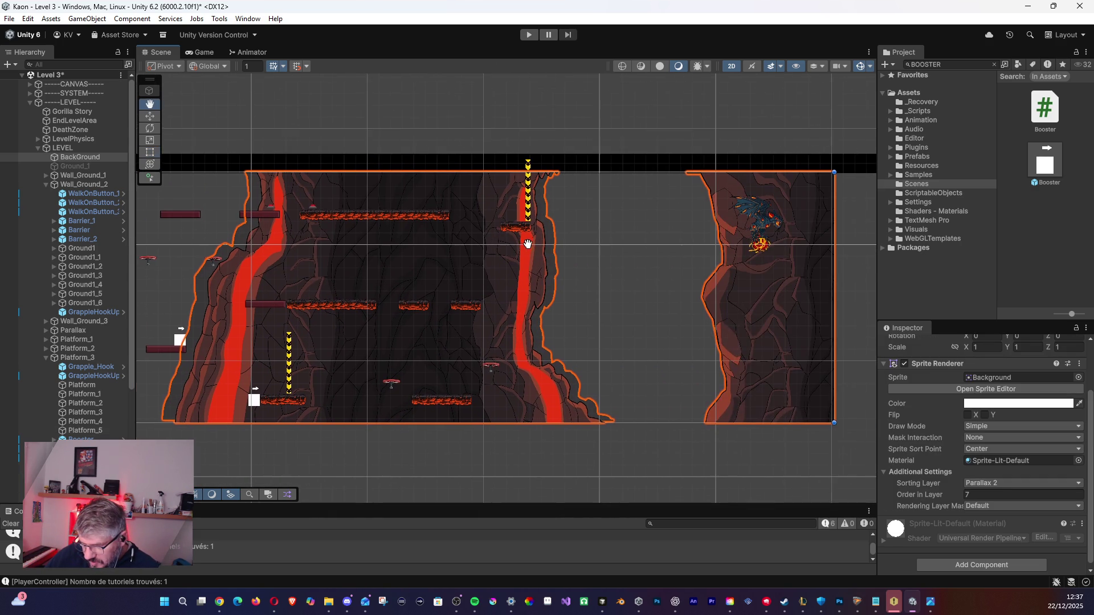
drag(405, 241, 591, 237)
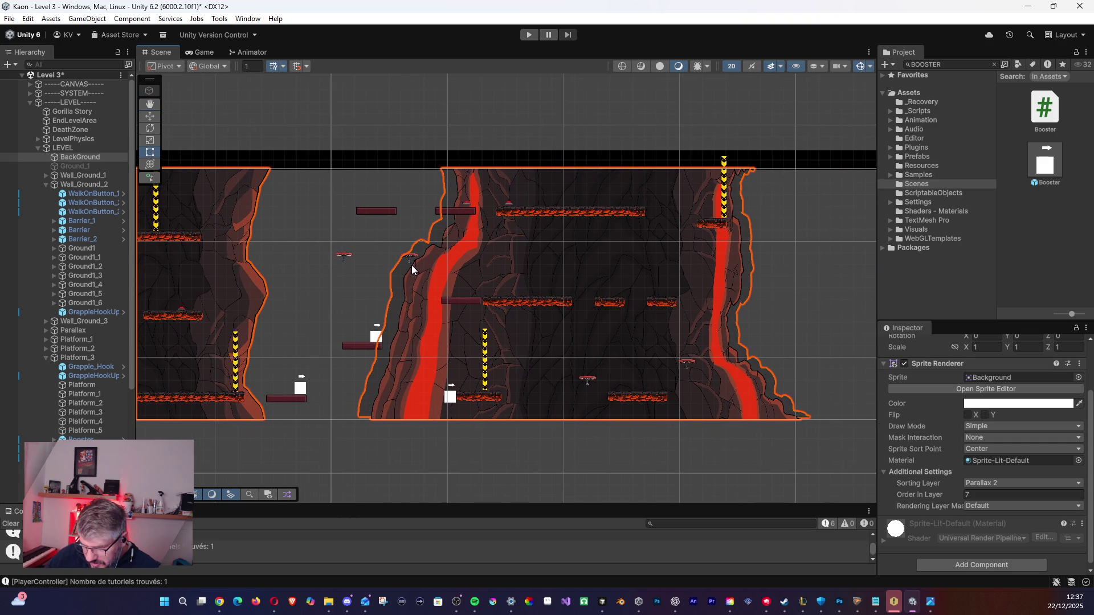
mouse_move(377, 274)
mouse_down()
mouse_move(478, 273)
mouse_move(506, 296)
mouse_move(331, 295)
mouse_up()
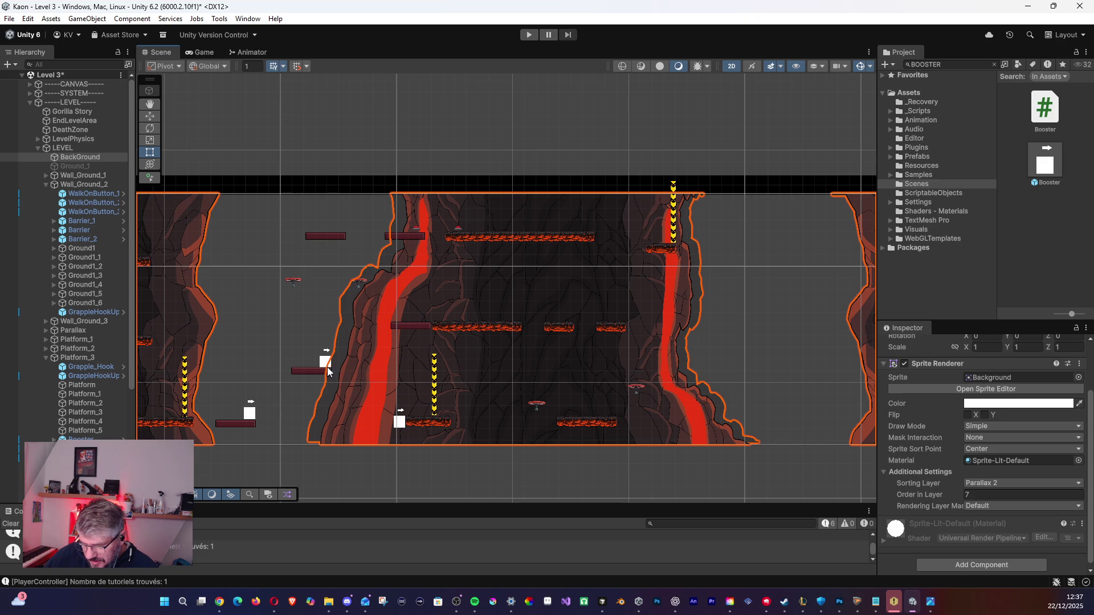
click(397, 422)
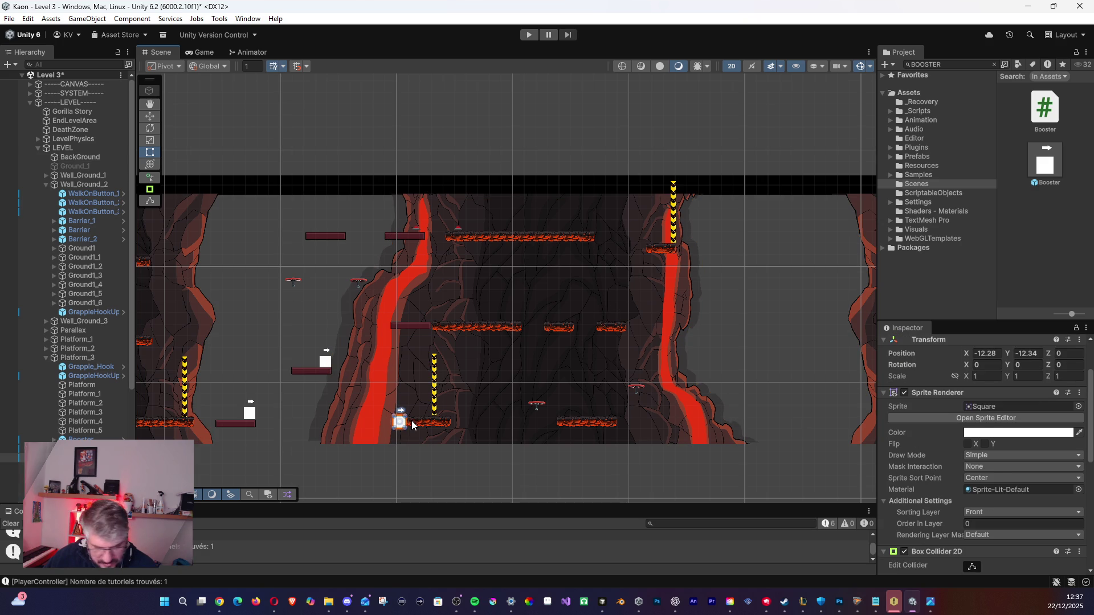
Collapse the Platform_3 and Wall_Ground_2 groups, expand Wall_Ground_3, and drag Booster_2 in as its first child.
click(47, 357)
click(51, 186)
click(46, 185)
click(53, 194)
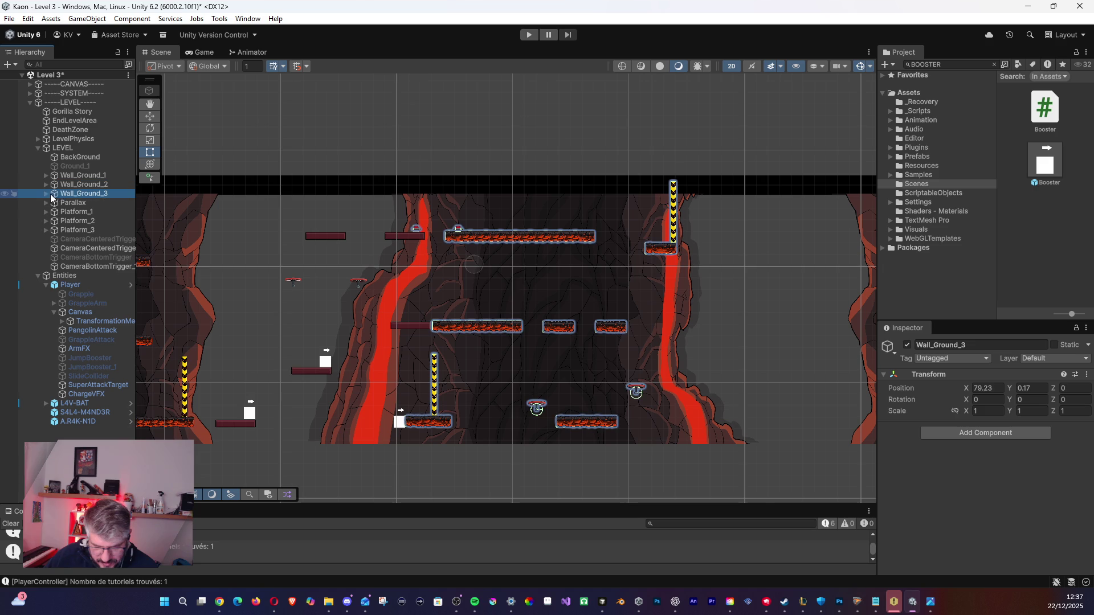
click(46, 193)
click(56, 340)
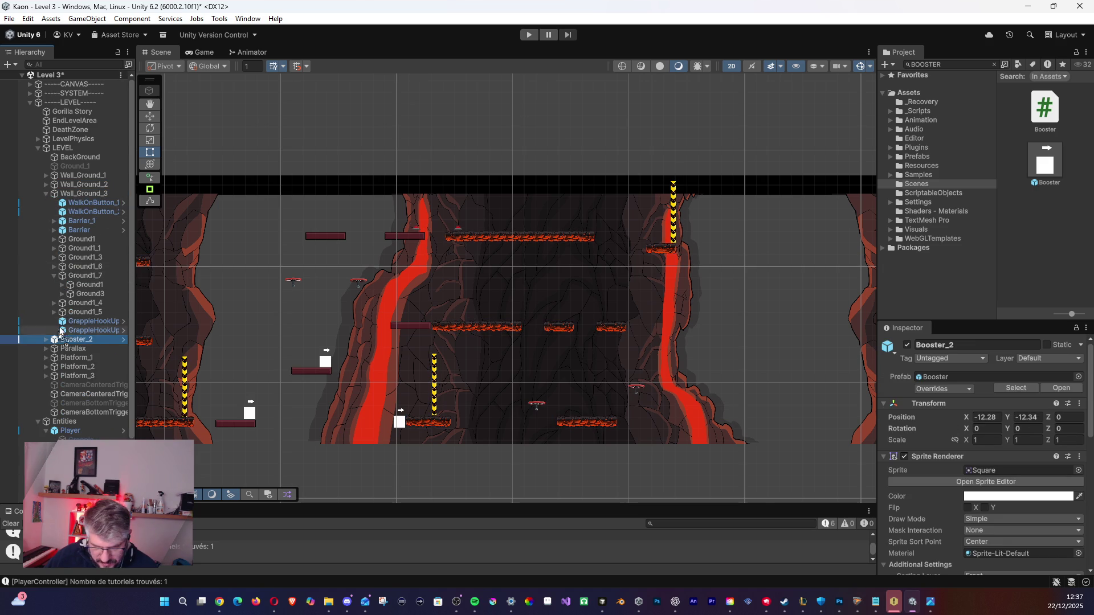
drag(66, 199, 59, 199)
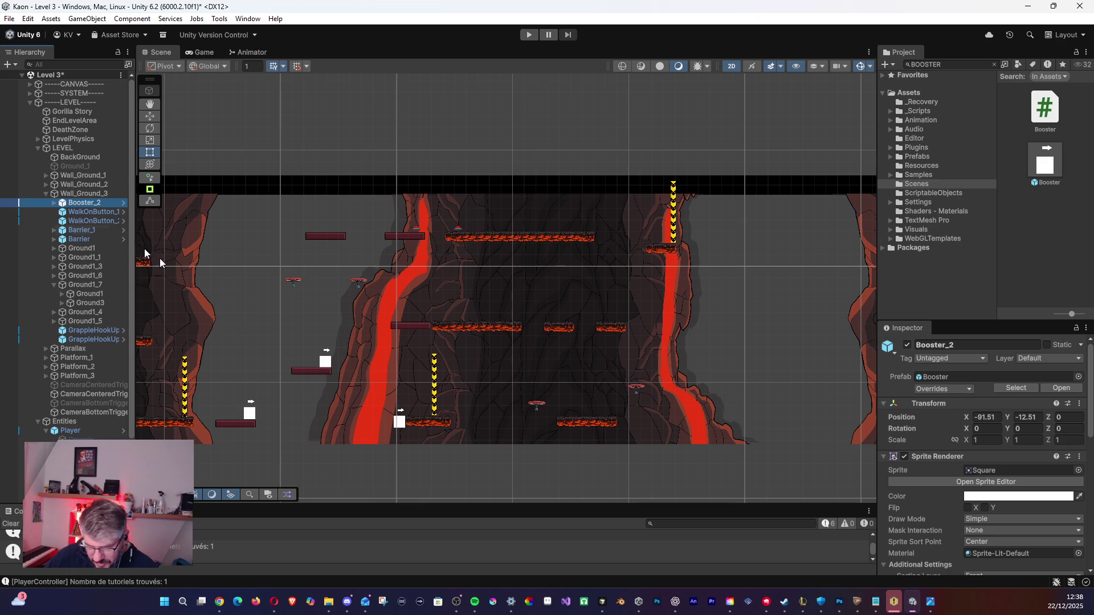
Switch to the Move tool and zoom out to the level's start area.
click(152, 119)
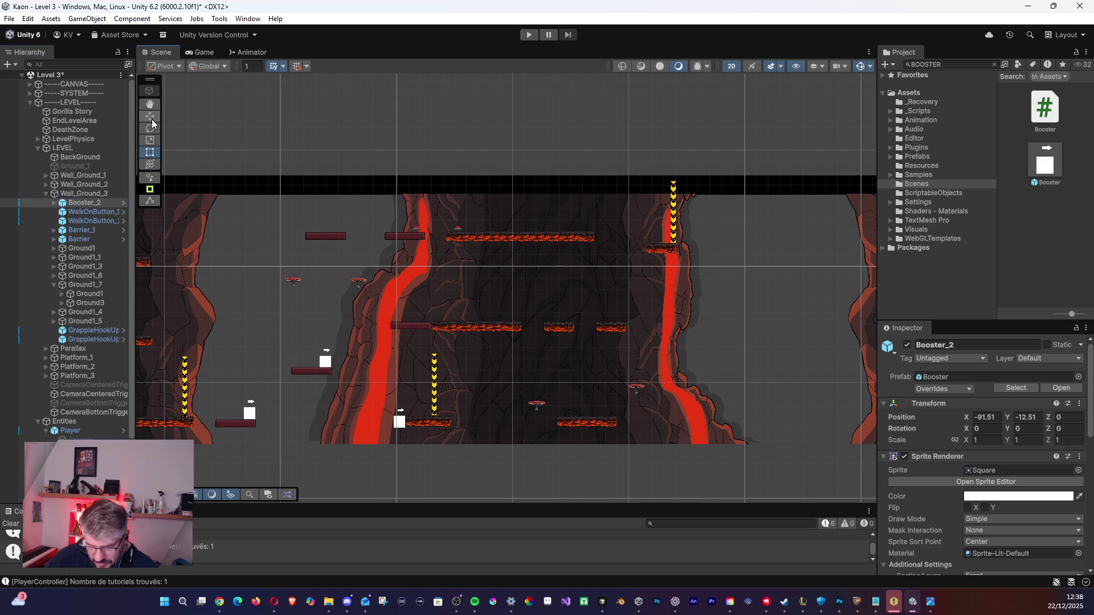
scroll(351, 393, down, 5)
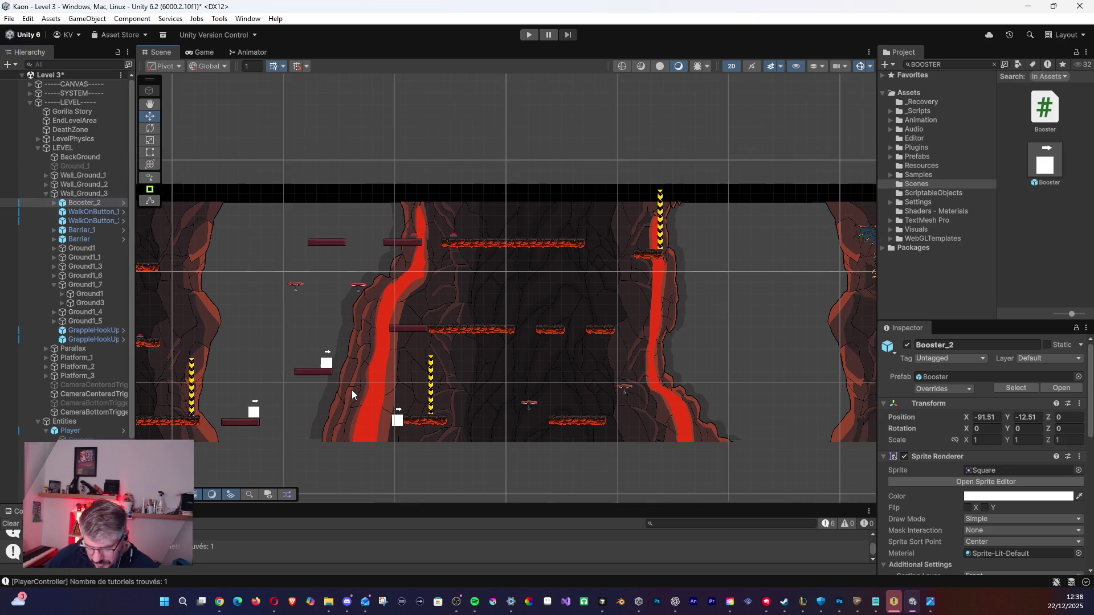
scroll(351, 370, down, 3)
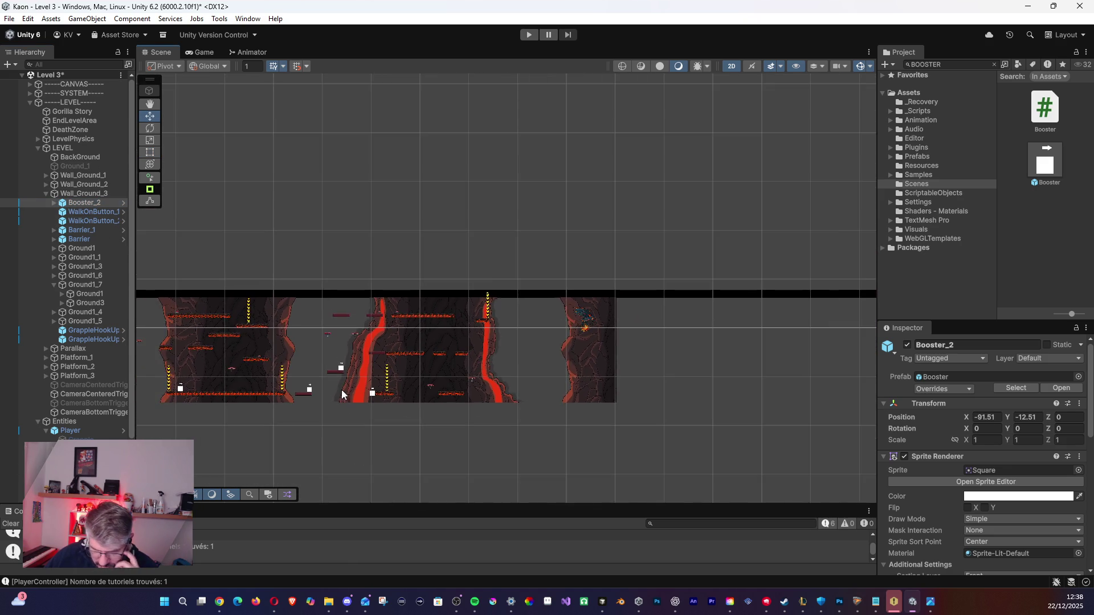
mouse_move(323, 381)
mouse_down()
mouse_move(496, 305)
mouse_move(622, 310)
mouse_move(543, 310)
mouse_up()
Move Booster_2 onto the ledge beside the right lava fall, at X 11.57, Y -4.42.
key(w)
mouse_move(242, 336)
mouse_down()
mouse_move(382, 263)
mouse_move(627, 318)
mouse_up()
scroll(626, 319, up, 4)
scroll(581, 339, up, 5)
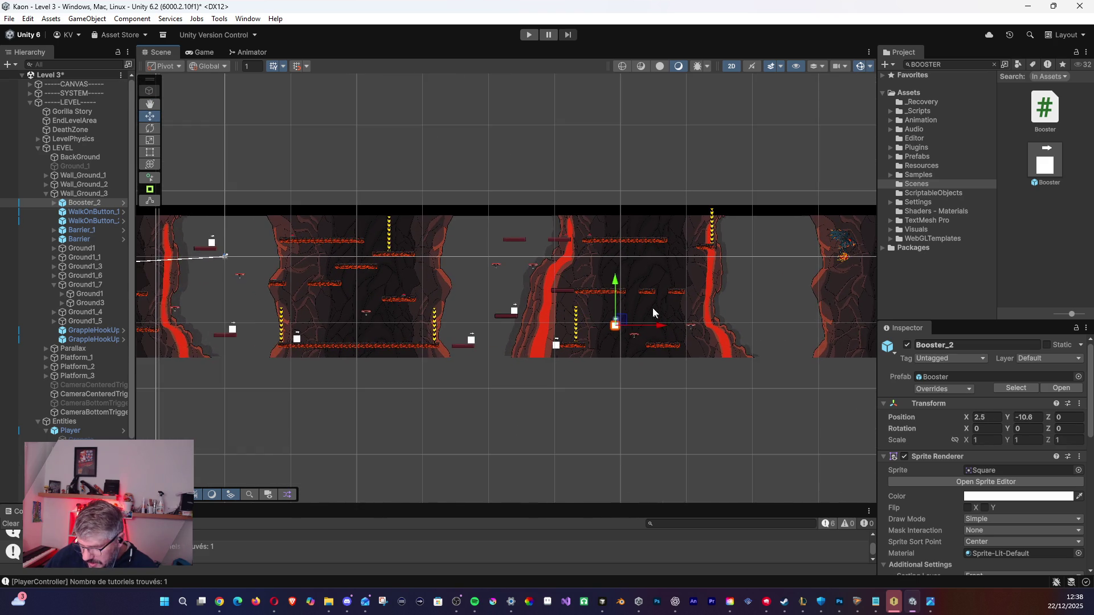
scroll(591, 345, up, 1)
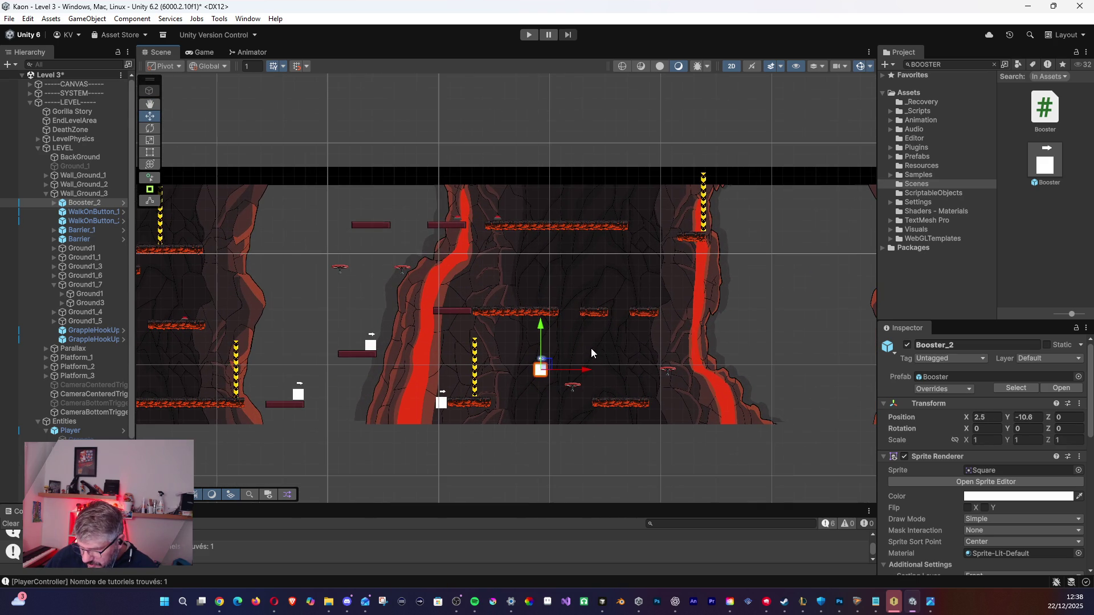
mouse_move(543, 368)
mouse_down()
mouse_move(651, 283)
mouse_move(646, 304)
mouse_up()
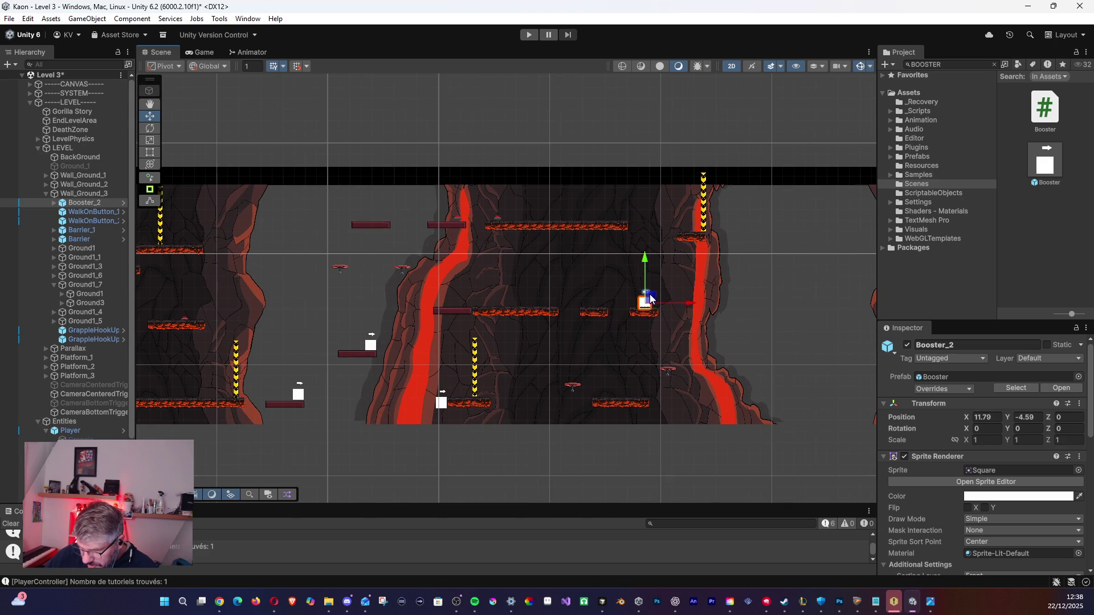
scroll(684, 320, up, 3)
scroll(675, 336, up, 1)
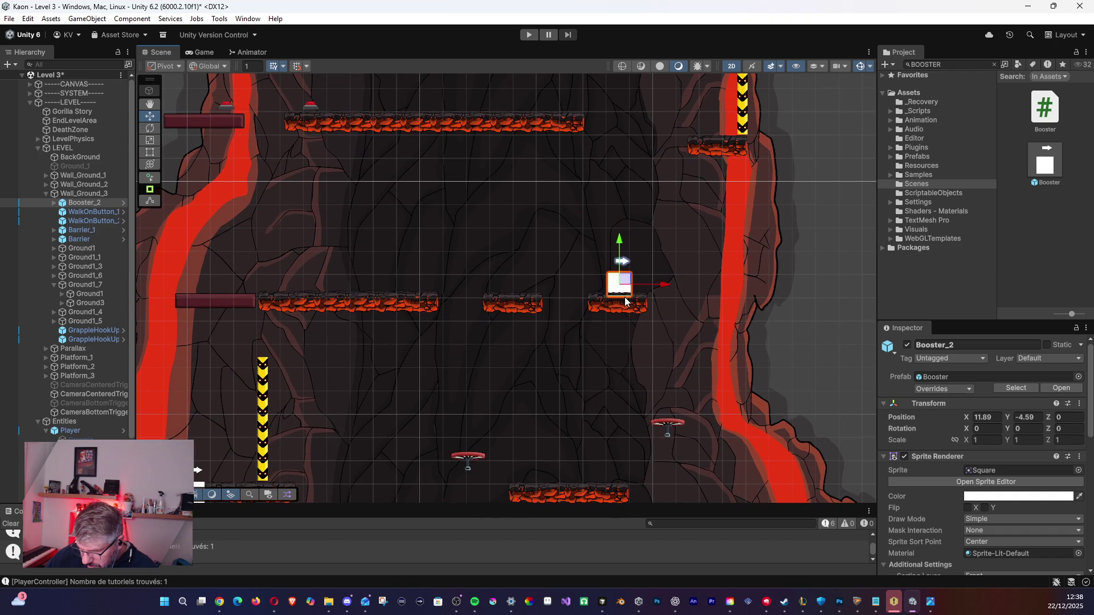
mouse_move(623, 285)
mouse_down()
mouse_move(661, 215)
mouse_move(671, 132)
mouse_move(654, 135)
mouse_up()
mouse_move(468, 245)
mouse_down()
mouse_move(593, 371)
mouse_move(500, 222)
mouse_up()
Set Booster_2's Launch Angle to 90, then collapse Wall_Ground_3 in the Hierarchy.
scroll(969, 505, down, 3)
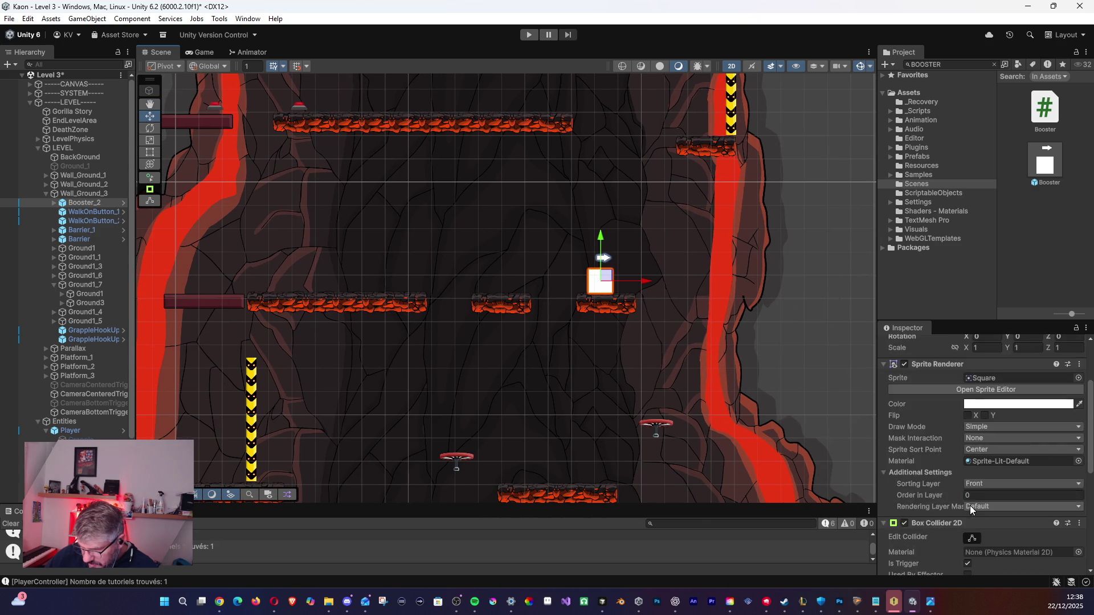
scroll(969, 505, down, 8)
click(889, 479)
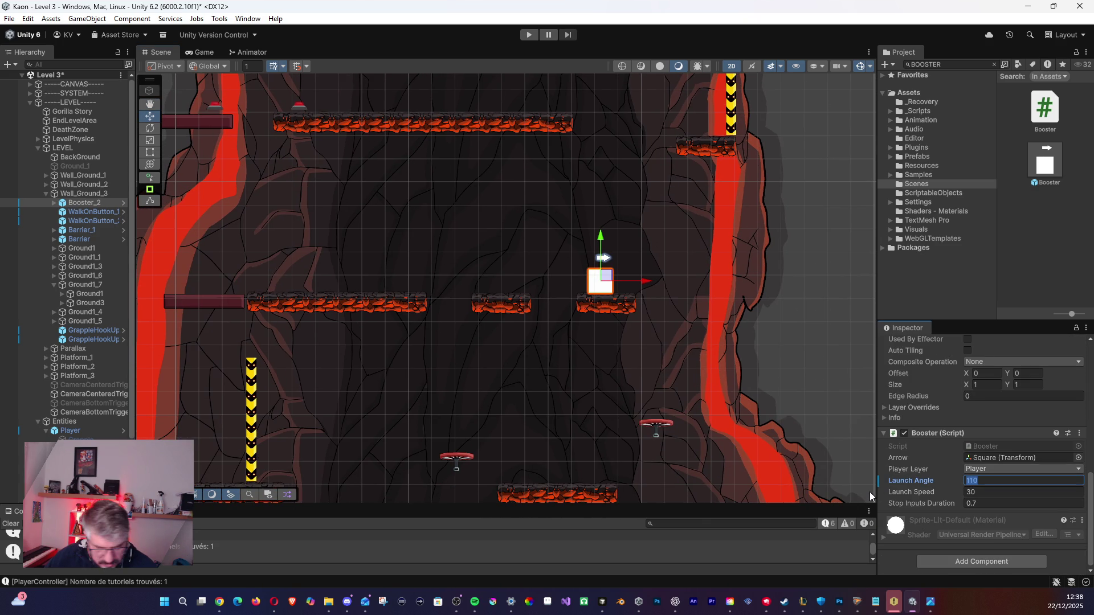
text(90)
key(Return)
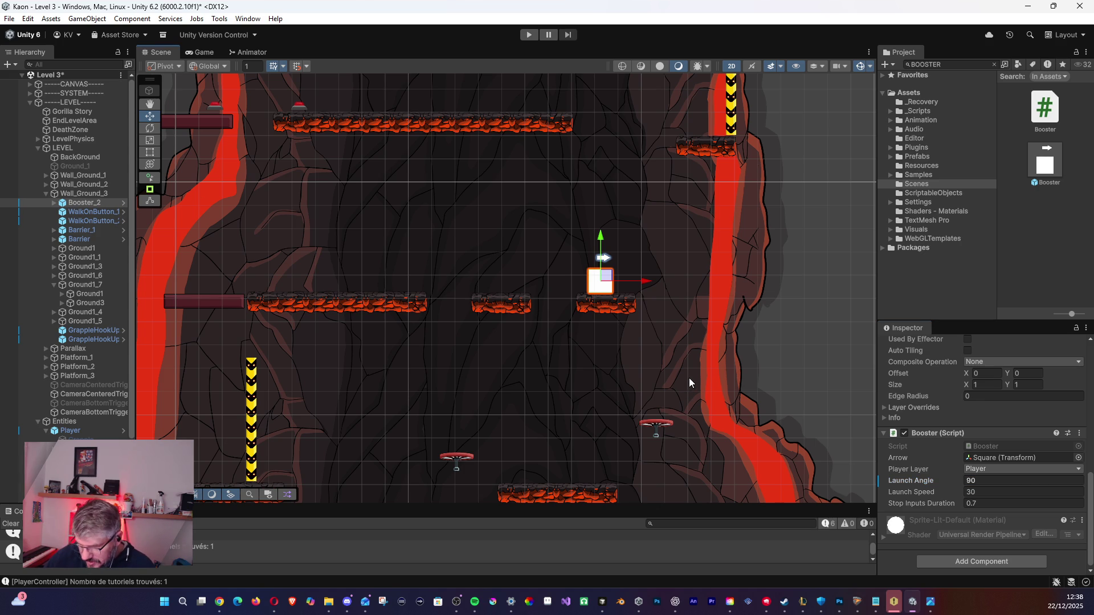
scroll(689, 378, down, 5)
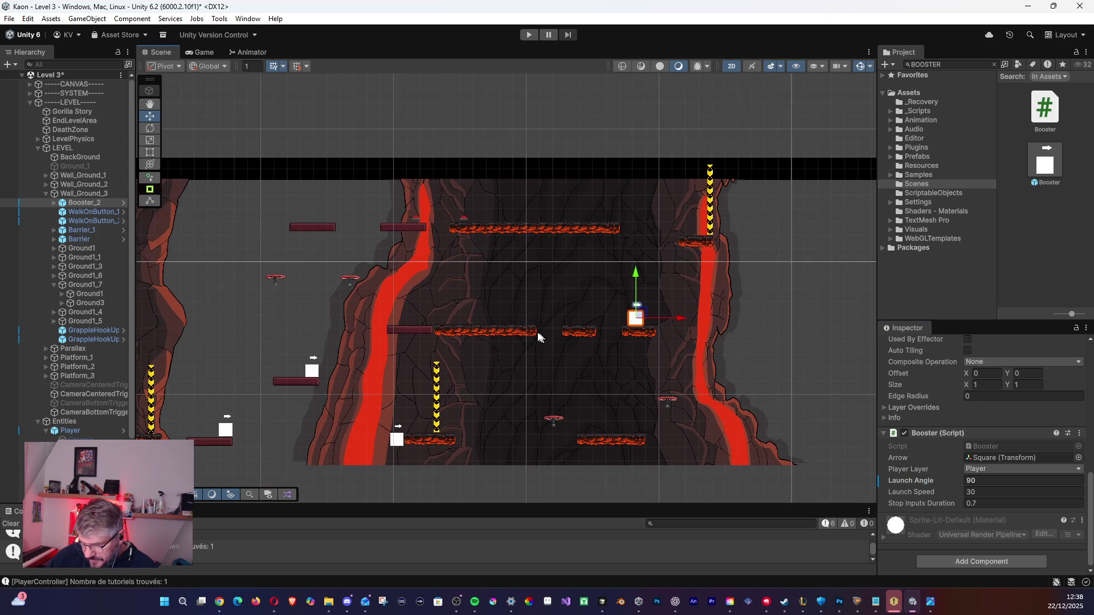
drag(558, 340, 670, 331)
click(48, 194)
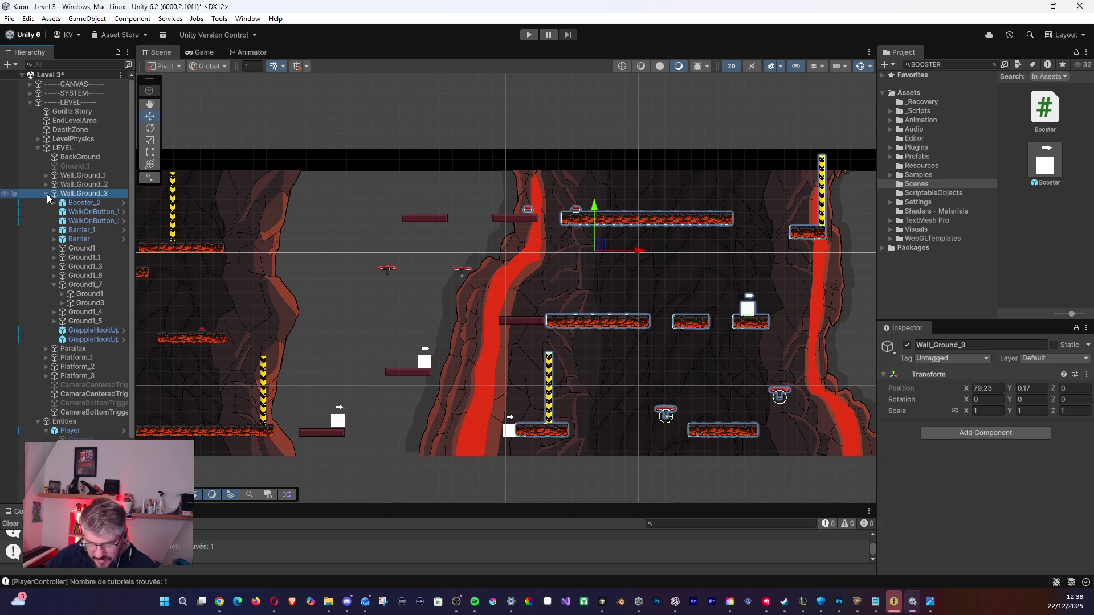
click(46, 193)
scroll(494, 319, down, 3)
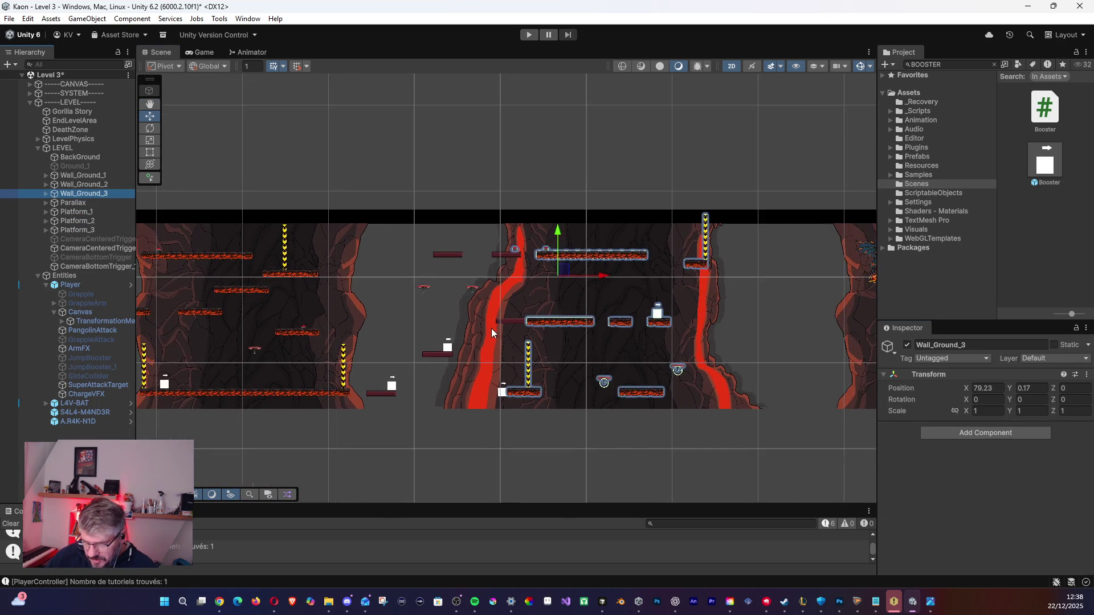
scroll(493, 324, down, 3)
drag(476, 332, 718, 322)
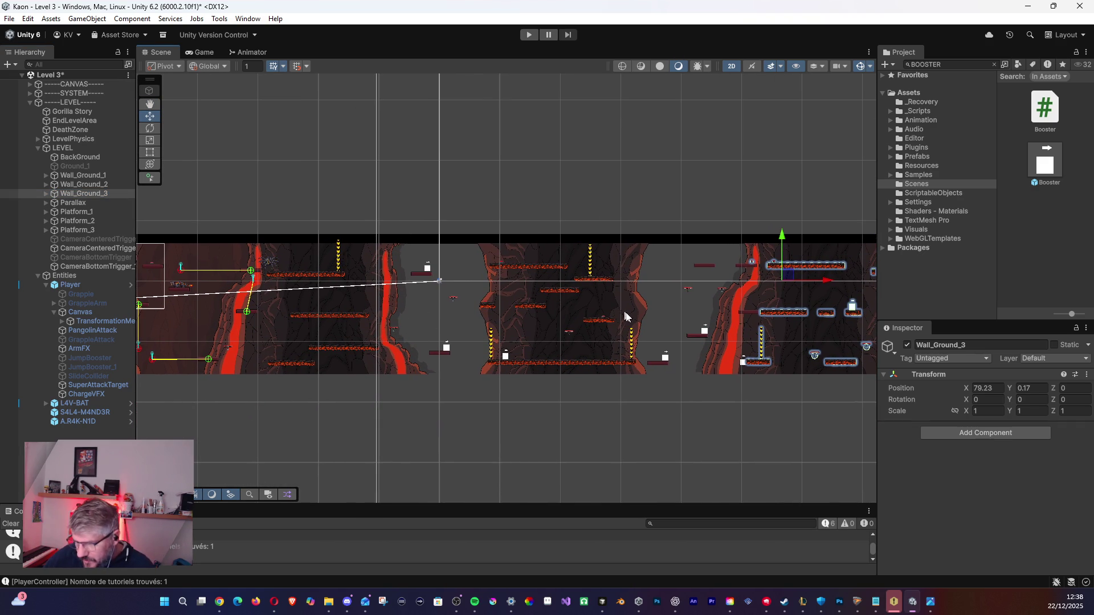
scroll(566, 317, up, 2)
scroll(559, 325, up, 6)
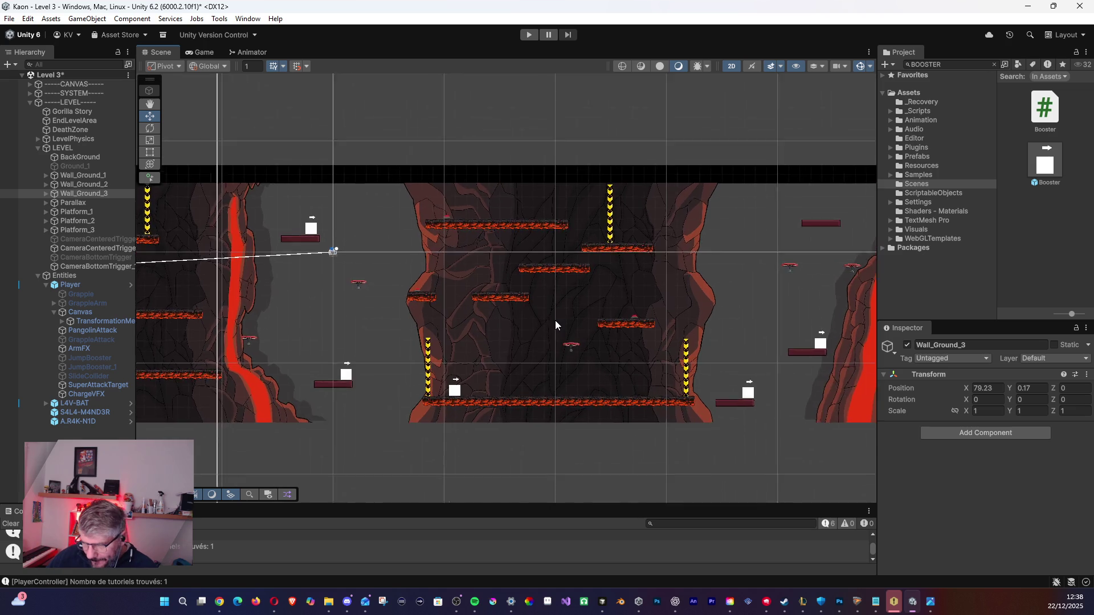
mouse_move(424, 341)
mouse_down()
mouse_move(486, 288)
mouse_move(488, 306)
mouse_move(394, 300)
mouse_up()
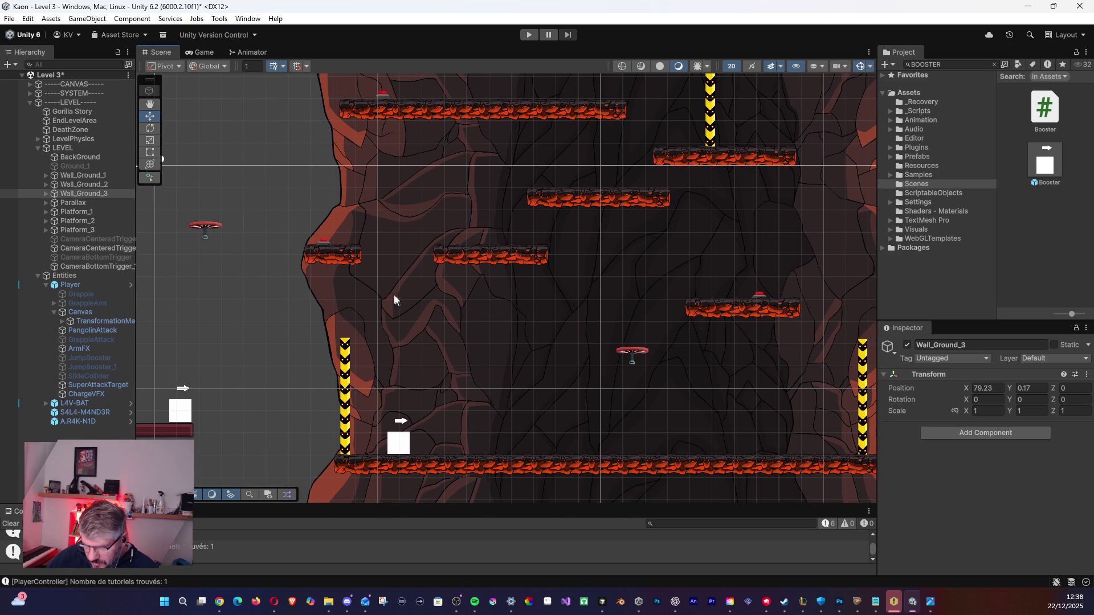
click(346, 250)
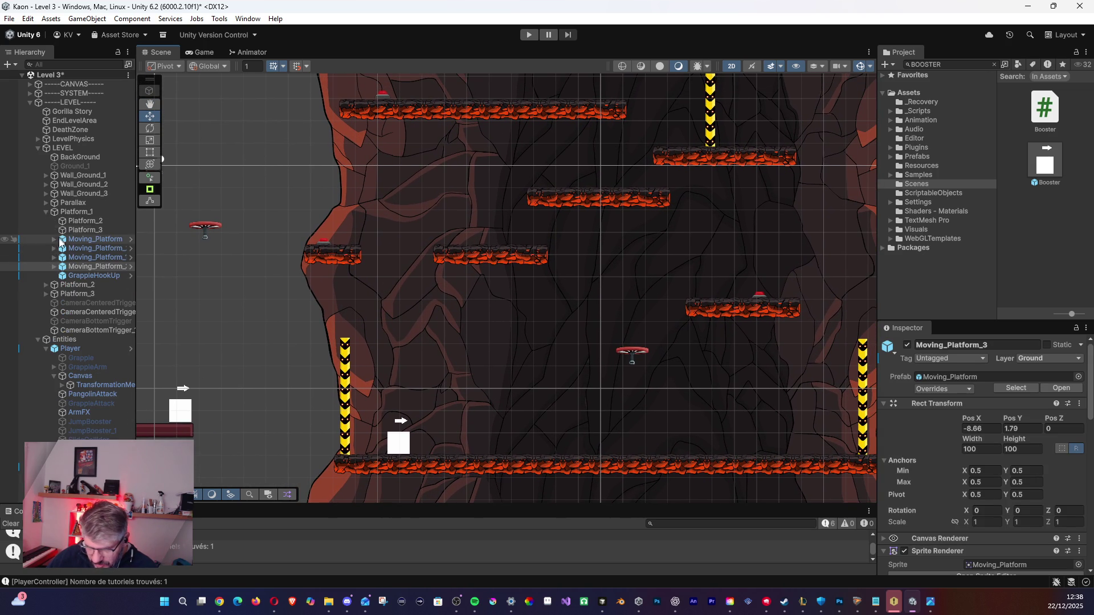
drag(182, 248, 447, 286)
scroll(647, 270, down, 5)
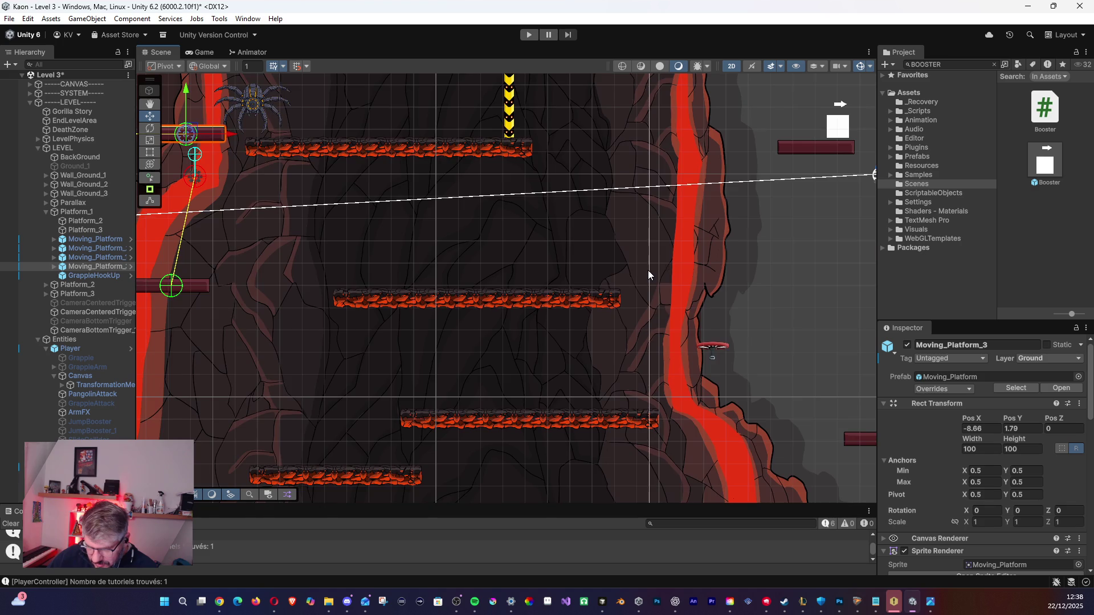
click(45, 212)
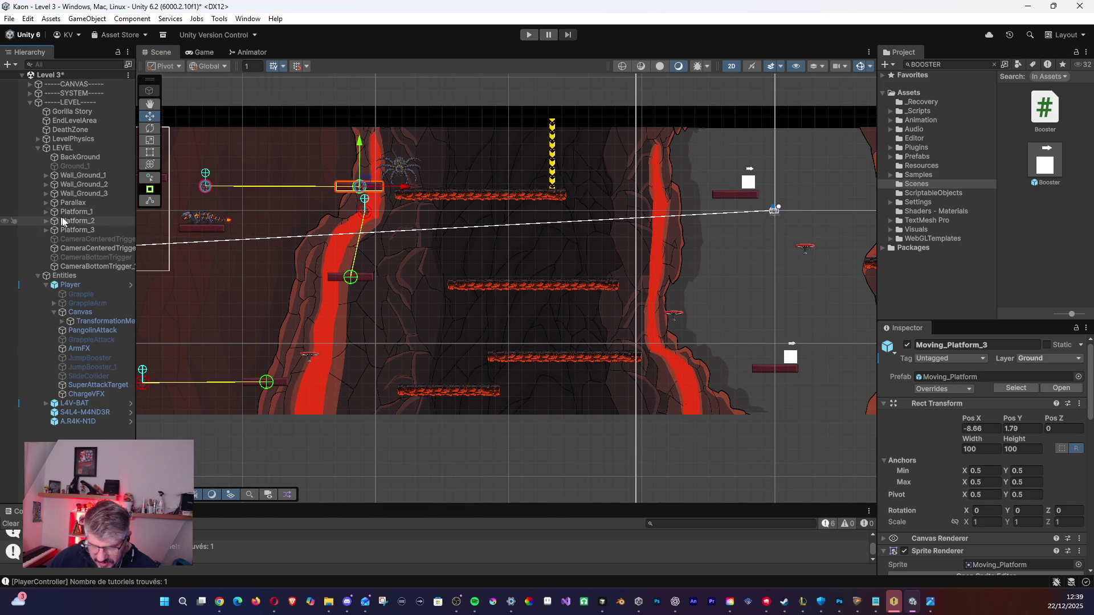
mouse_move(241, 231)
mouse_down()
mouse_move(587, 277)
mouse_move(629, 243)
mouse_move(466, 221)
mouse_move(199, 230)
mouse_up()
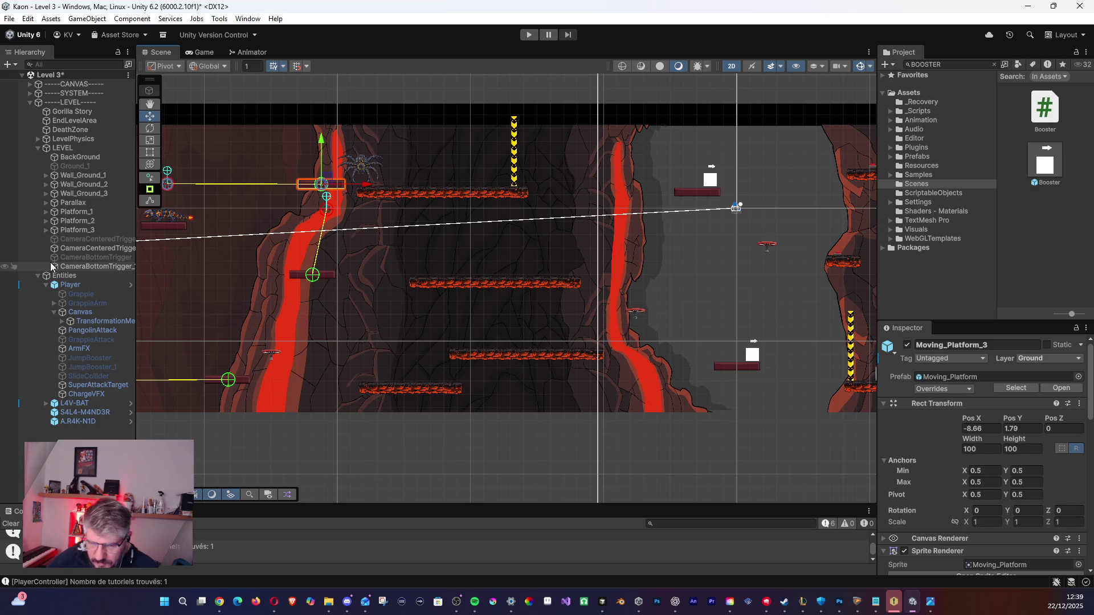
Inspect the Player and its GrappleArm, collapse Entities, and turn Ground_1 back on.
click(73, 287)
click(100, 303)
click(88, 286)
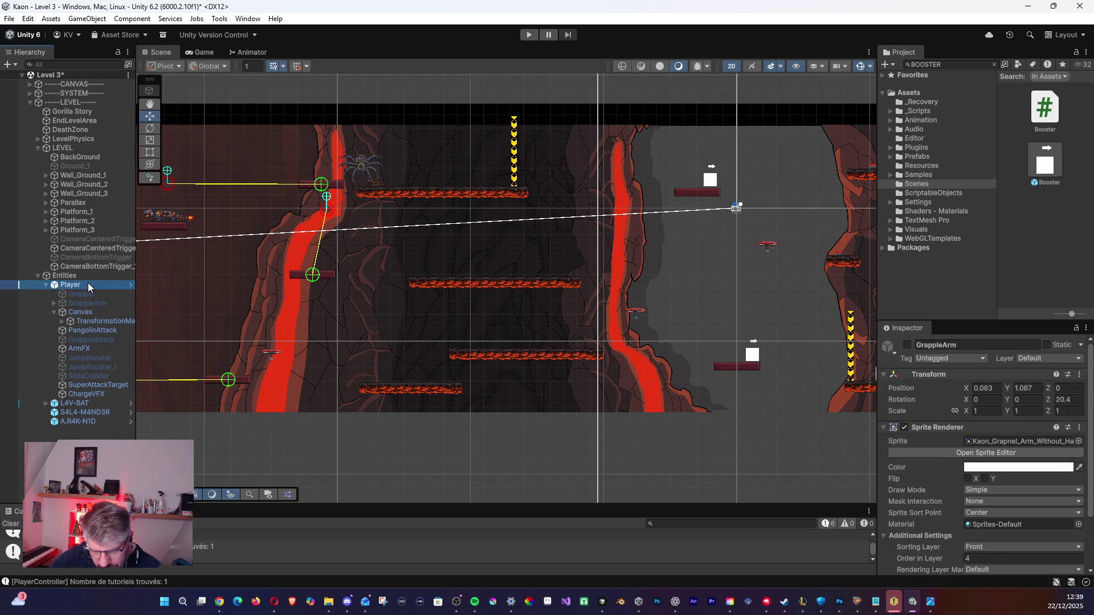
click(37, 276)
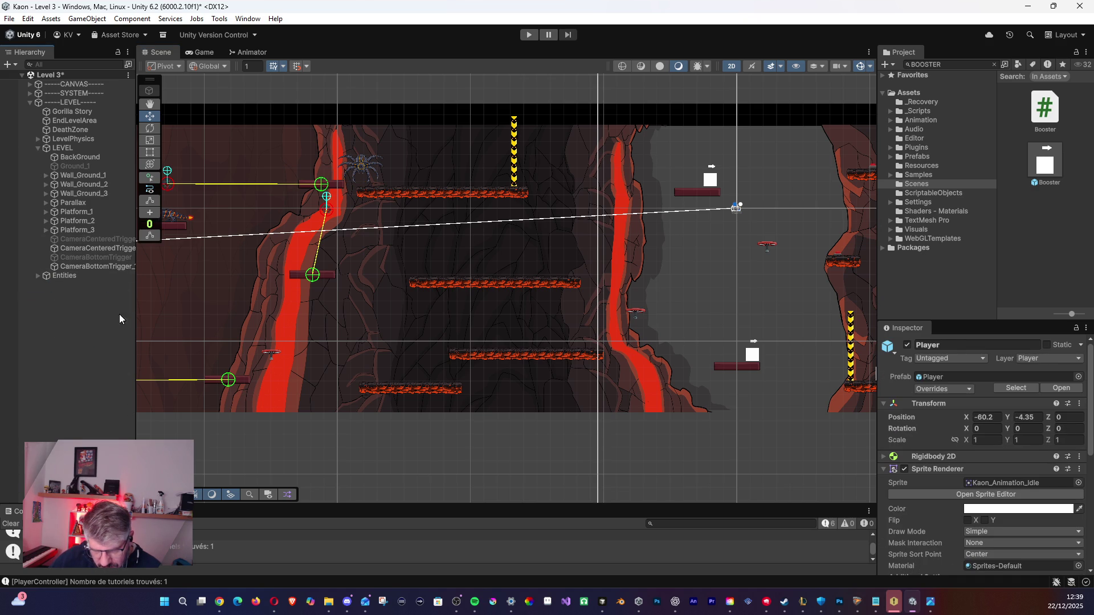
scroll(341, 361, left, 3)
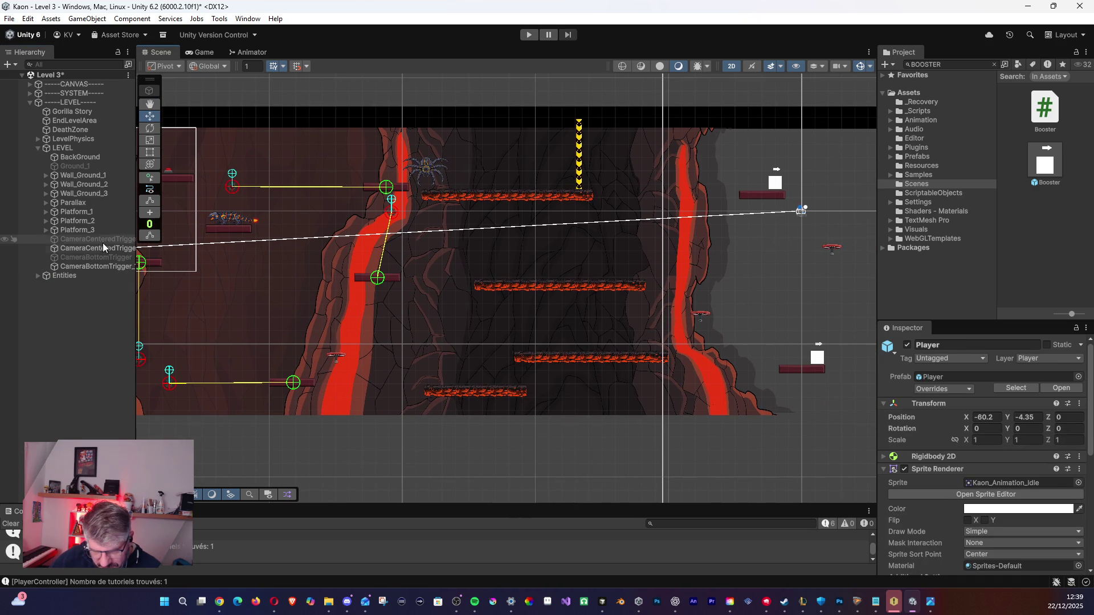
click(49, 212)
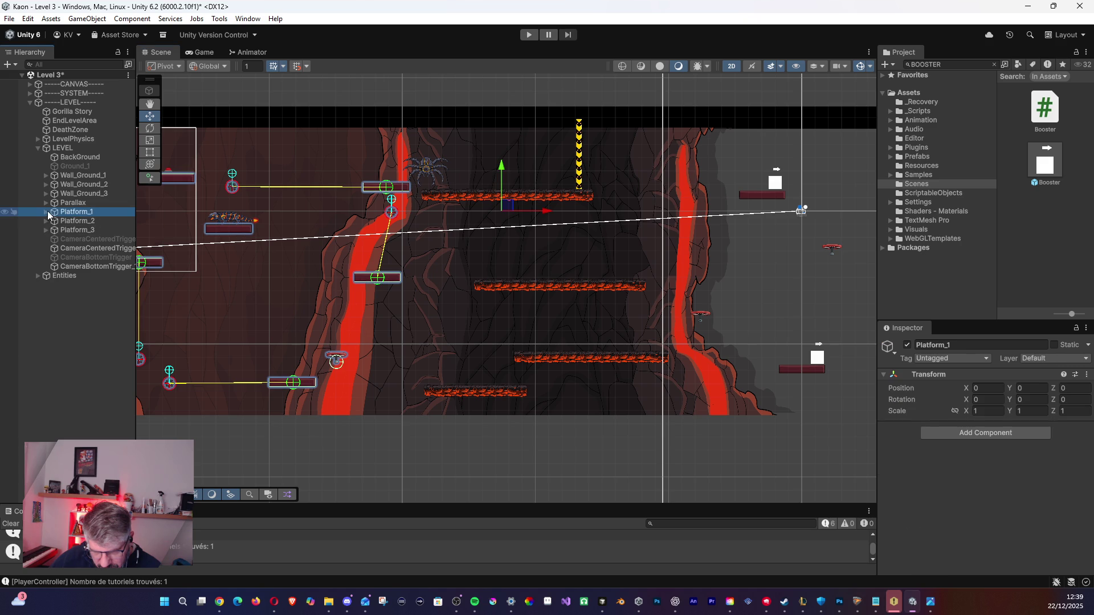
click(80, 175)
scroll(402, 267, right, 3)
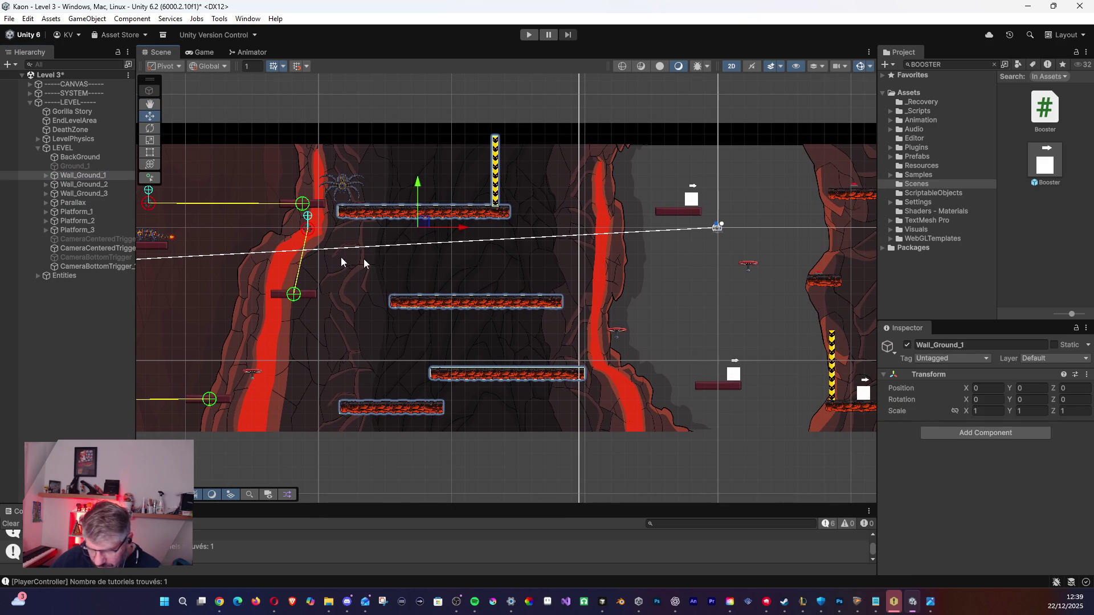
click(69, 165)
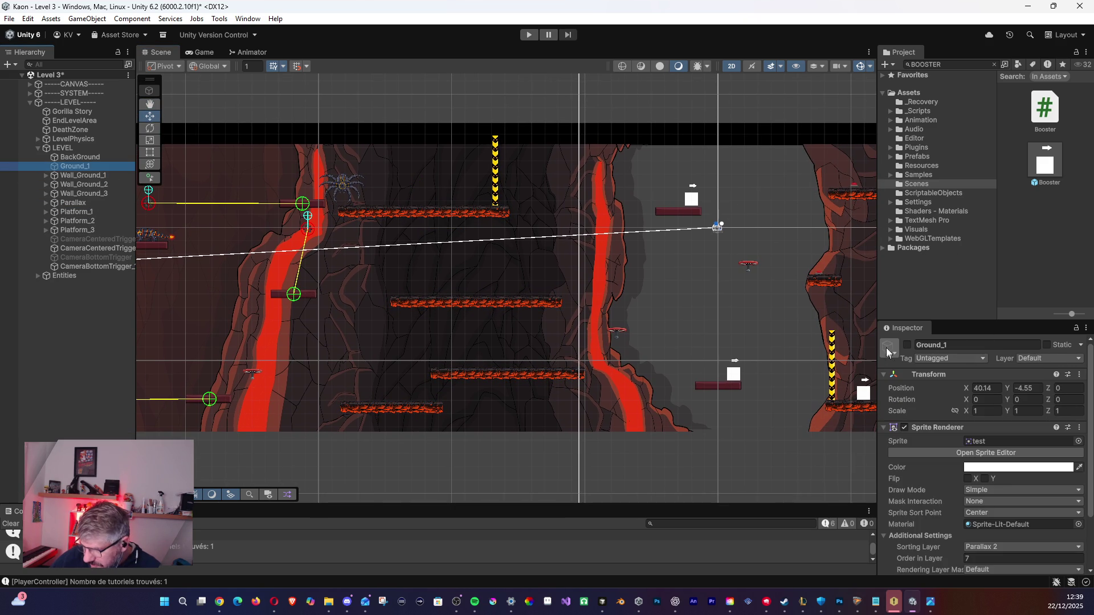
click(906, 345)
Hide the BackGround image, then select and expand the Wall_Ground_1 group.
click(5, 159)
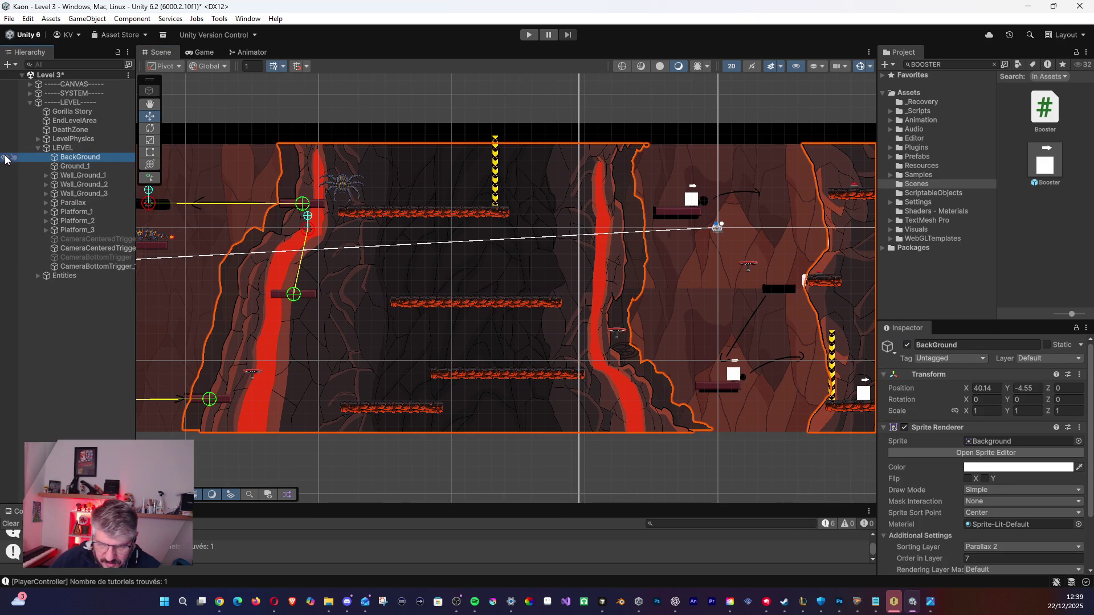
click(906, 345)
mouse_move(466, 254)
mouse_down()
mouse_move(466, 226)
mouse_move(433, 209)
mouse_up()
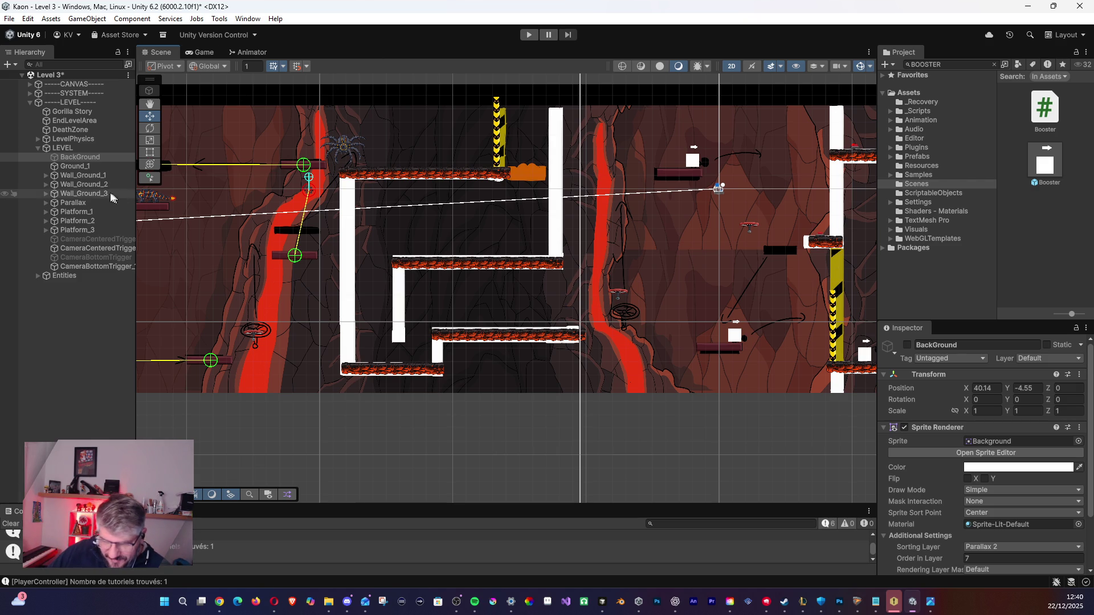
click(81, 166)
click(81, 159)
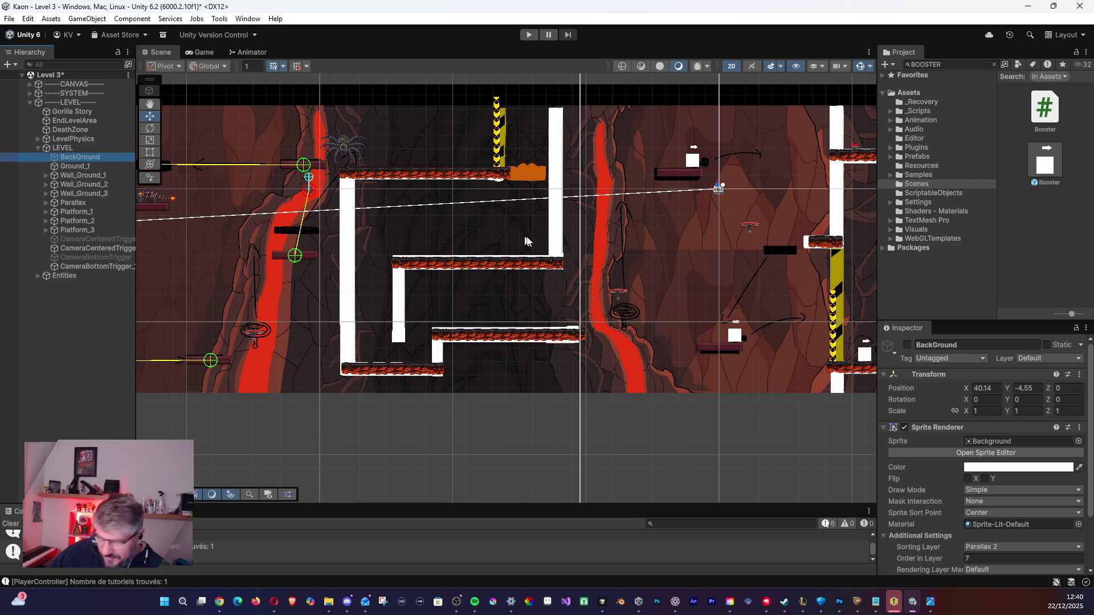
click(80, 163)
click(88, 176)
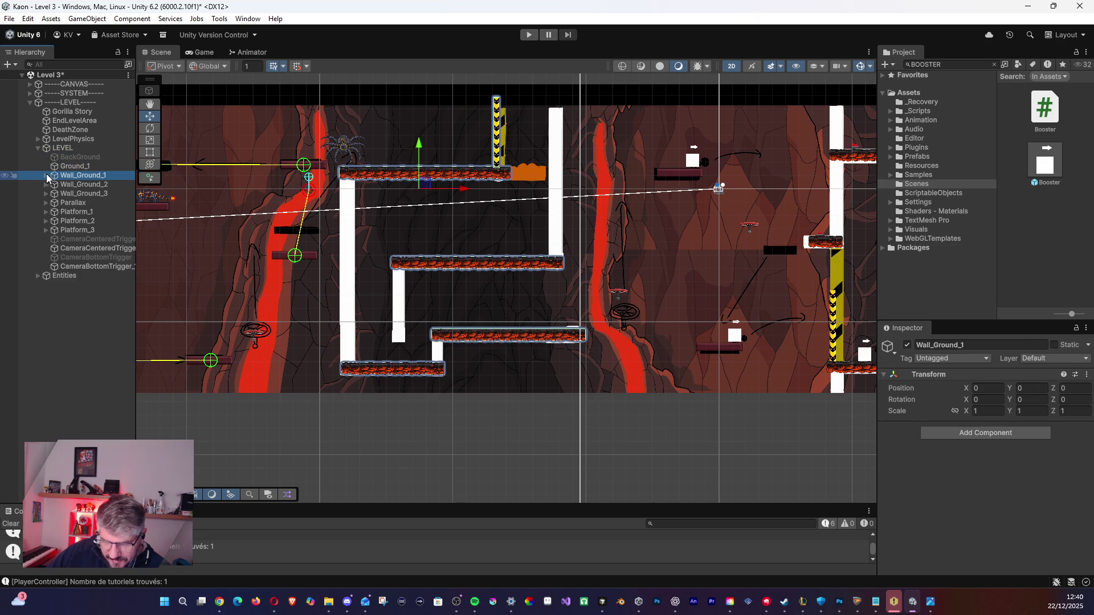
click(46, 176)
Duplicate the Ground1 tile and set the copy's Z rotation to 270.
click(81, 193)
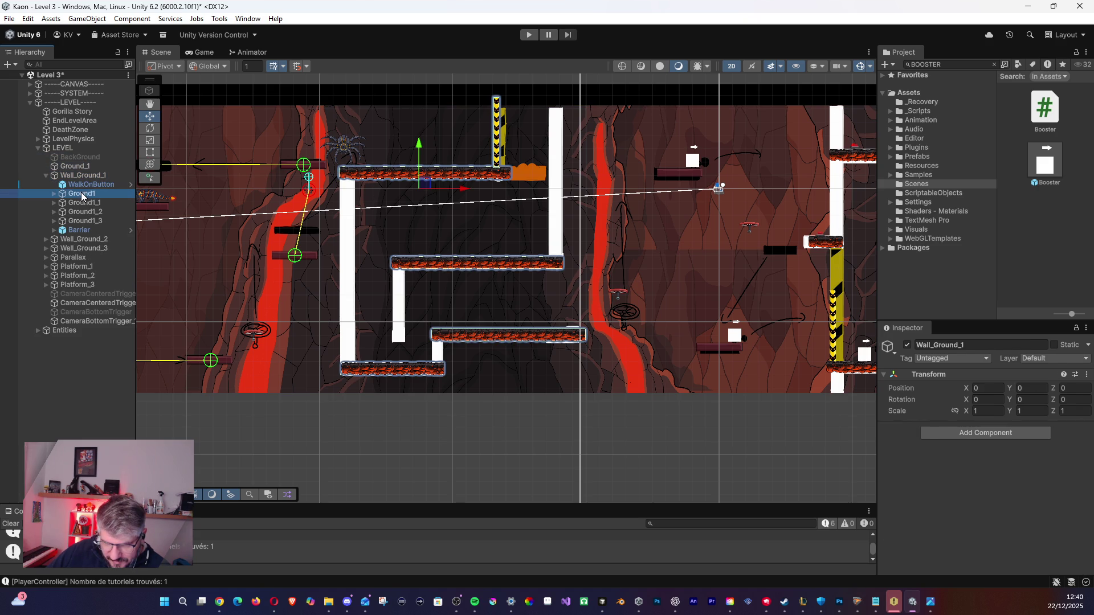
drag(349, 231, 347, 245)
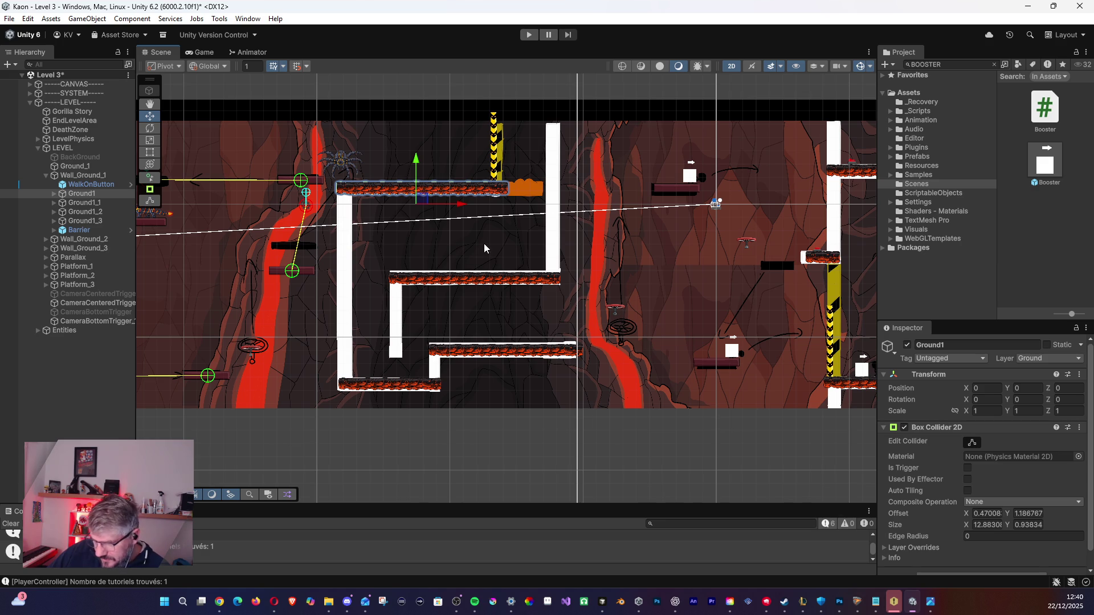
key(ctrl+d)
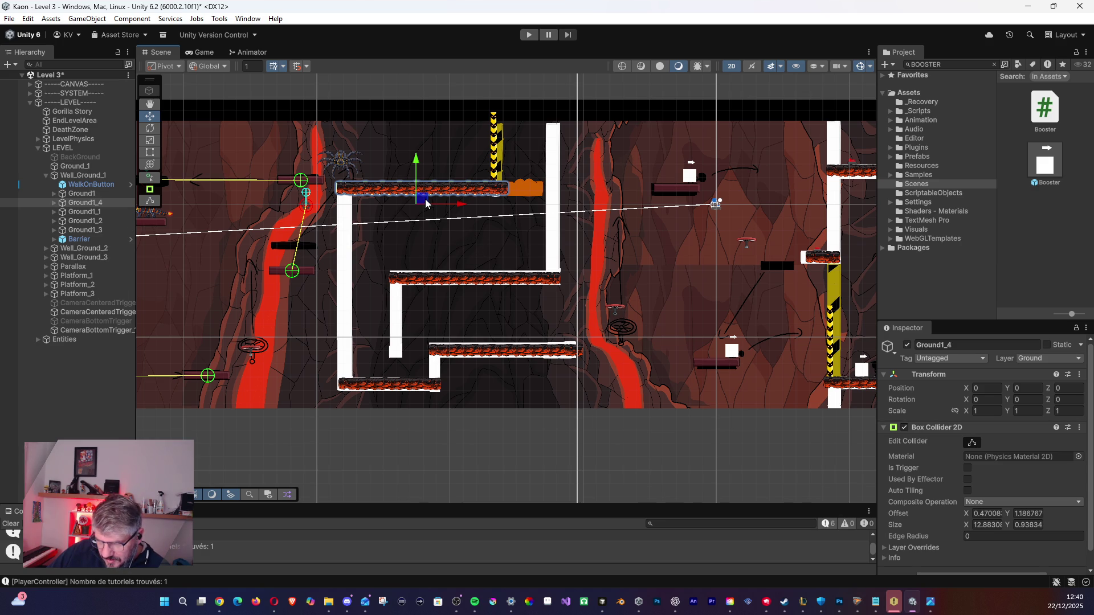
drag(425, 199, 426, 251)
click(1065, 388)
click(1075, 401)
text(90)
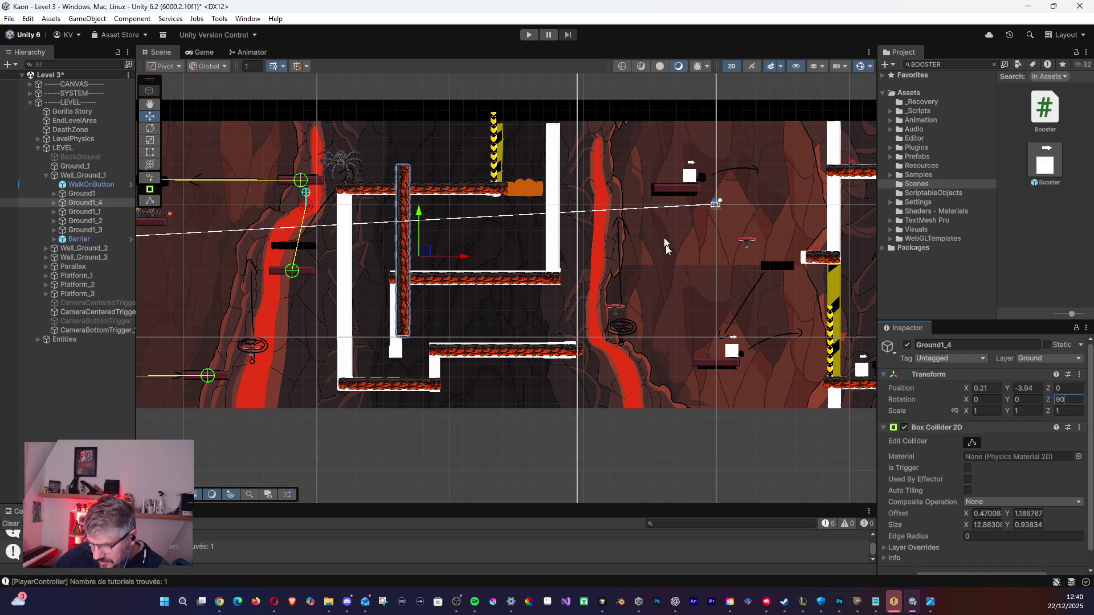
key(Return)
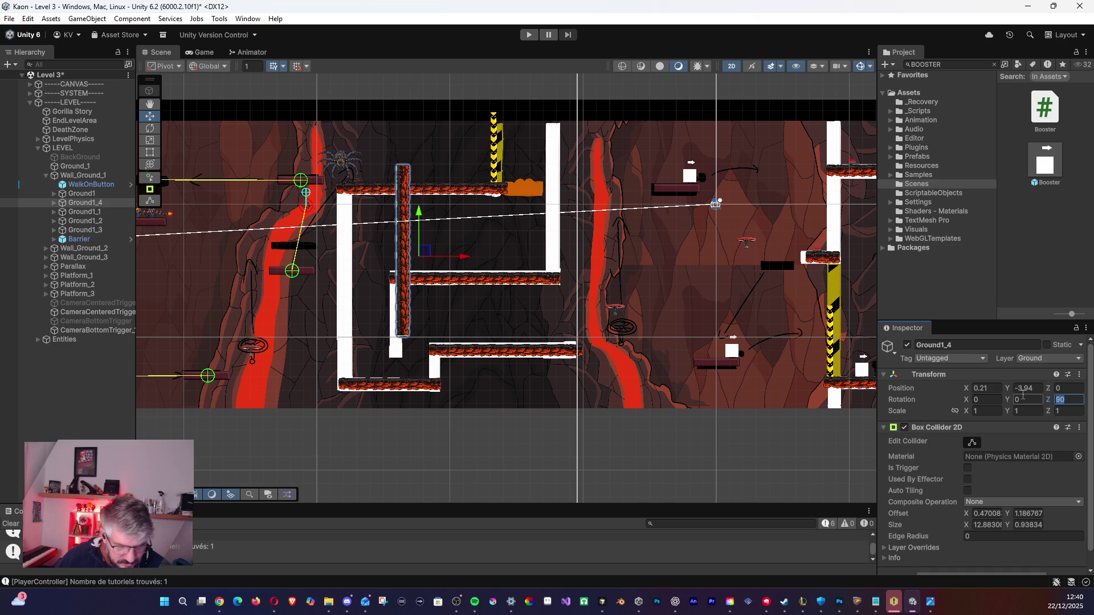
text(180)
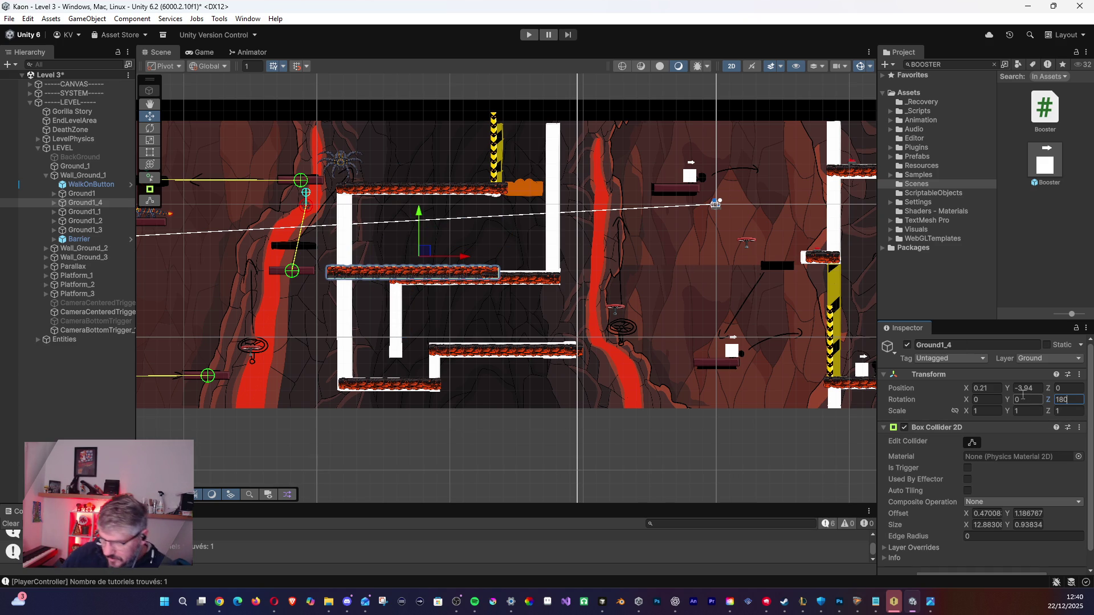
key(BackSpace)
key(BackSpace)
key(BackSpace)
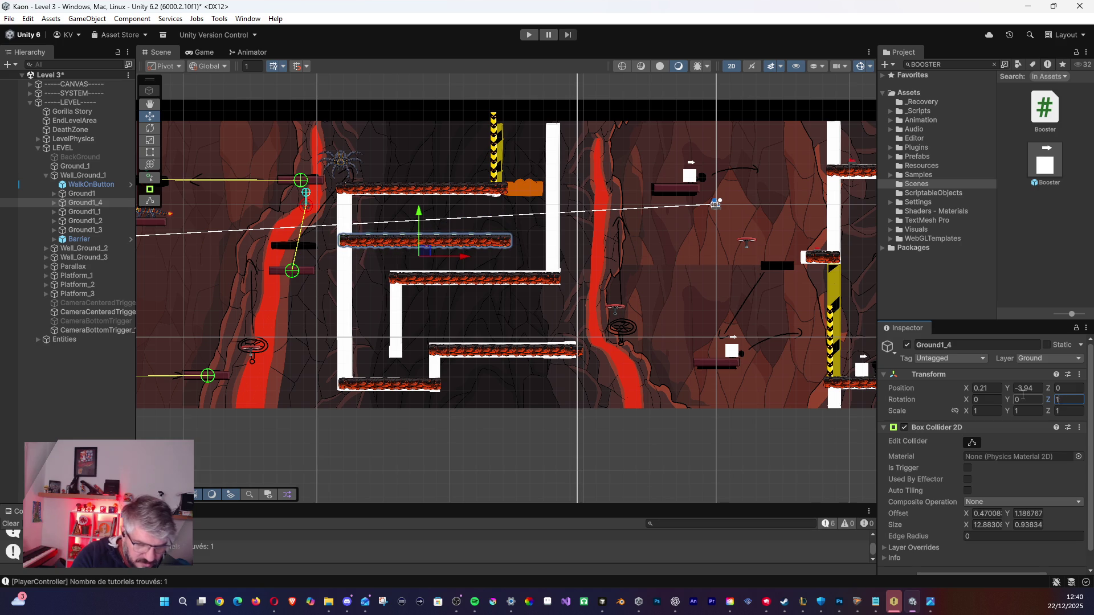
text(270)
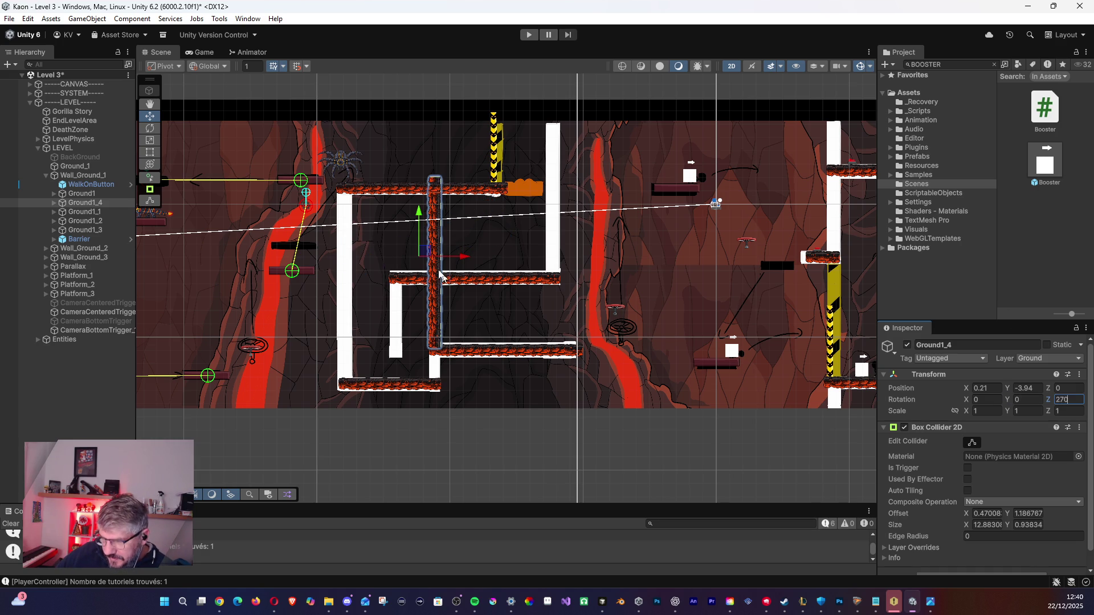
Place the vertical tile as the left wall at X -8.7, Y -4.92, ordered after Ground1_3.
mouse_move(429, 254)
mouse_down()
mouse_move(318, 279)
mouse_move(334, 273)
mouse_up()
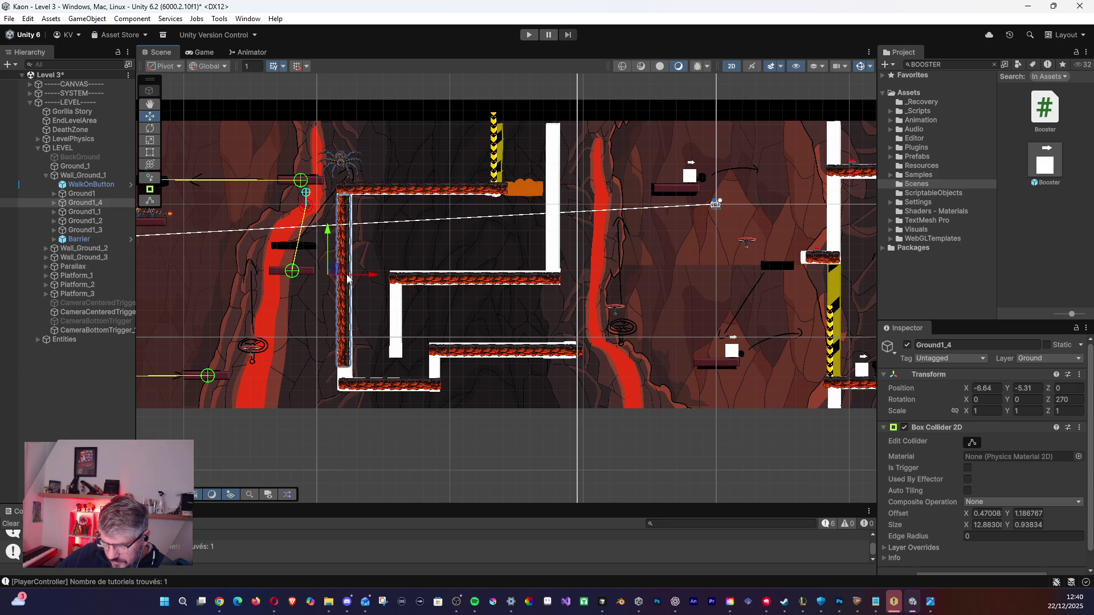
drag(339, 275, 338, 280)
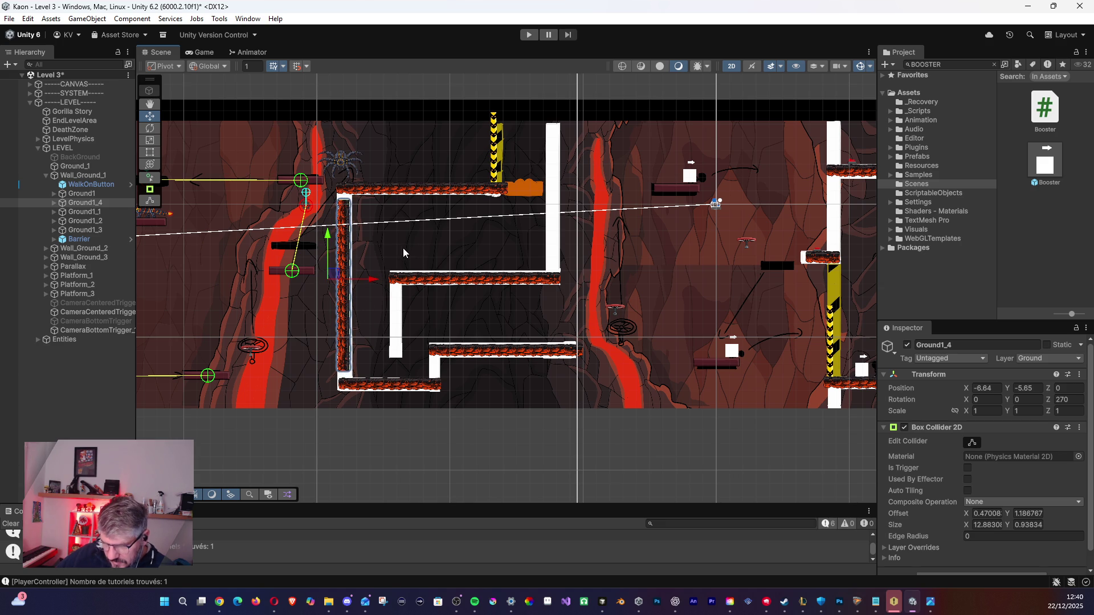
scroll(402, 248, up, 4)
mouse_move(425, 237)
mouse_down()
mouse_move(372, 237)
mouse_move(385, 222)
mouse_up()
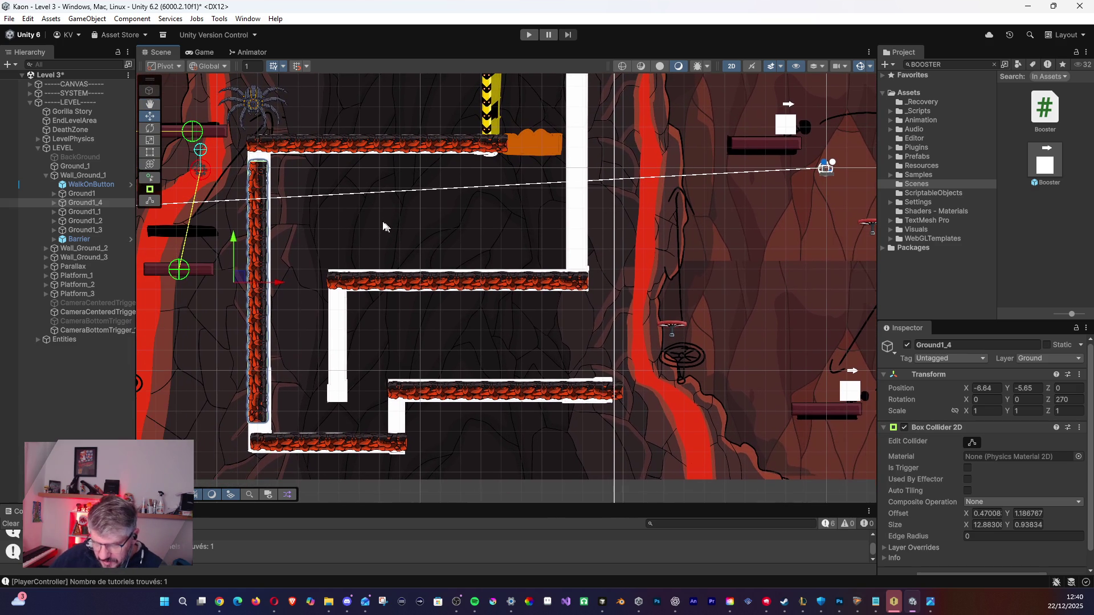
drag(240, 279, 241, 264)
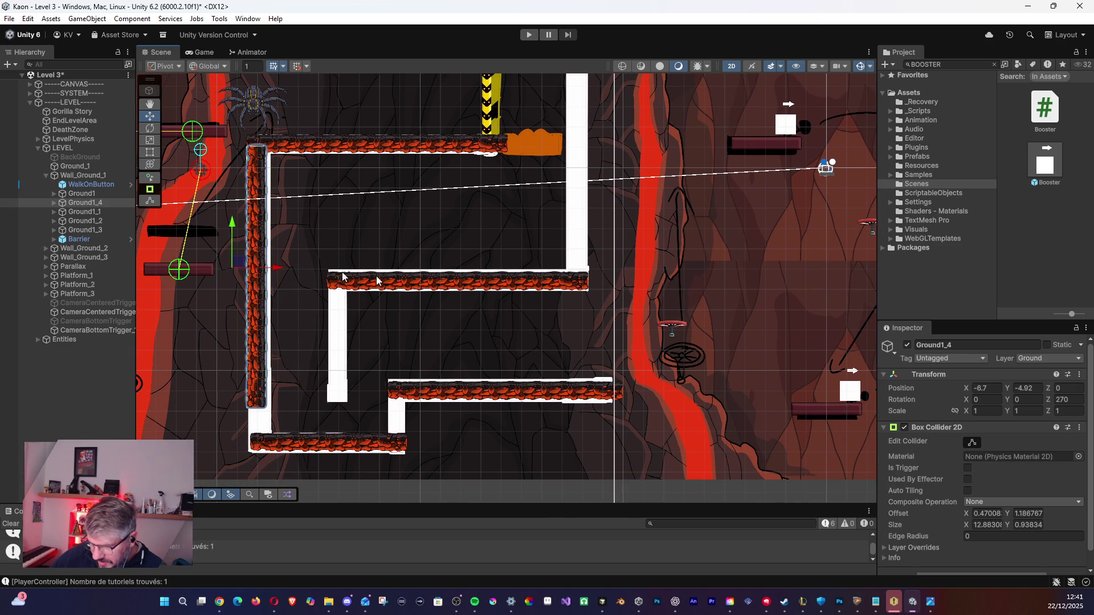
scroll(1026, 486, down, 1)
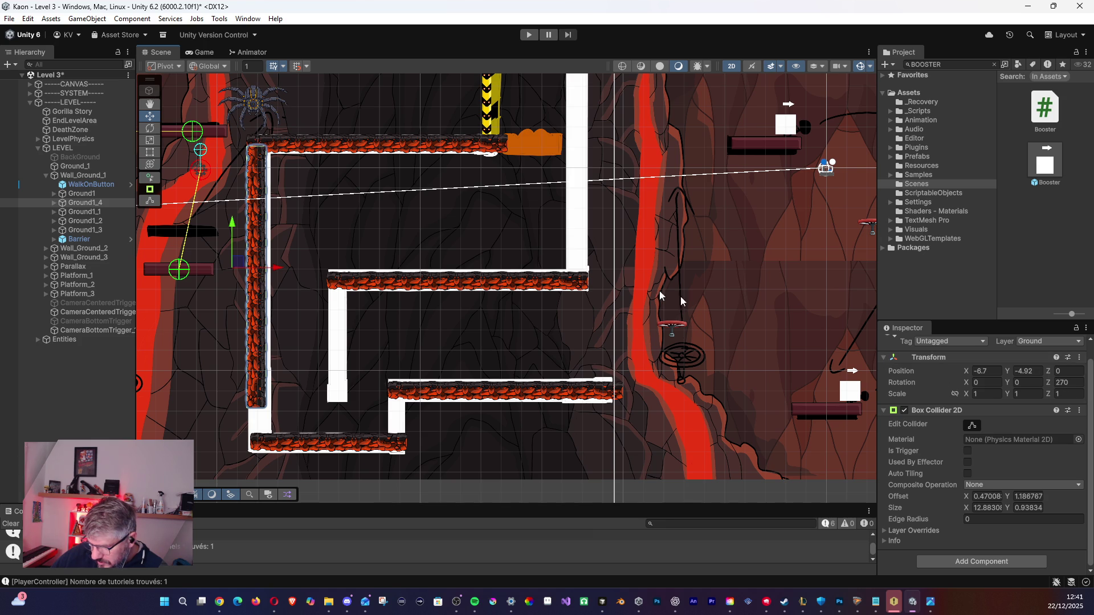
mouse_move(67, 202)
mouse_down()
mouse_move(65, 193)
mouse_move(62, 239)
mouse_up()
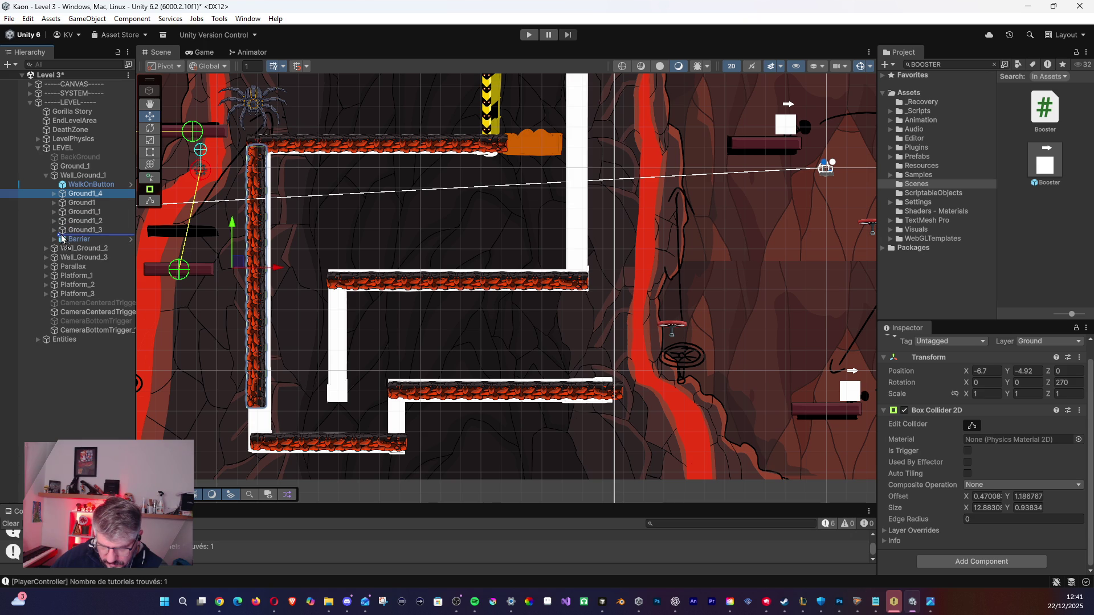
drag(63, 238, 63, 234)
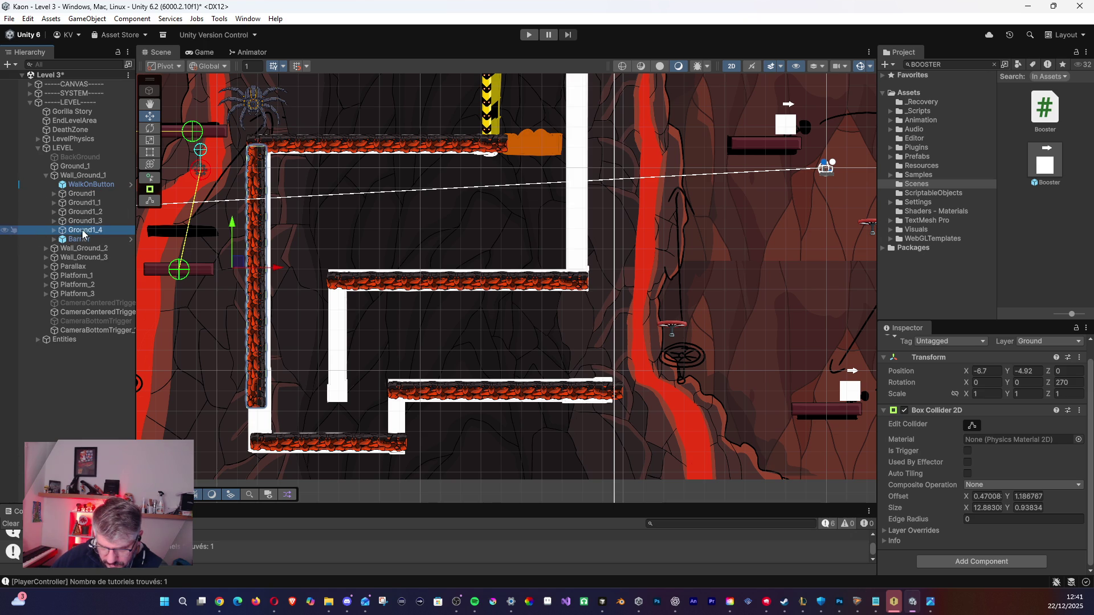
Compare the wall's ground tiles and nudge the Ground1_4 left wall down slightly.
click(86, 221)
click(86, 212)
click(85, 202)
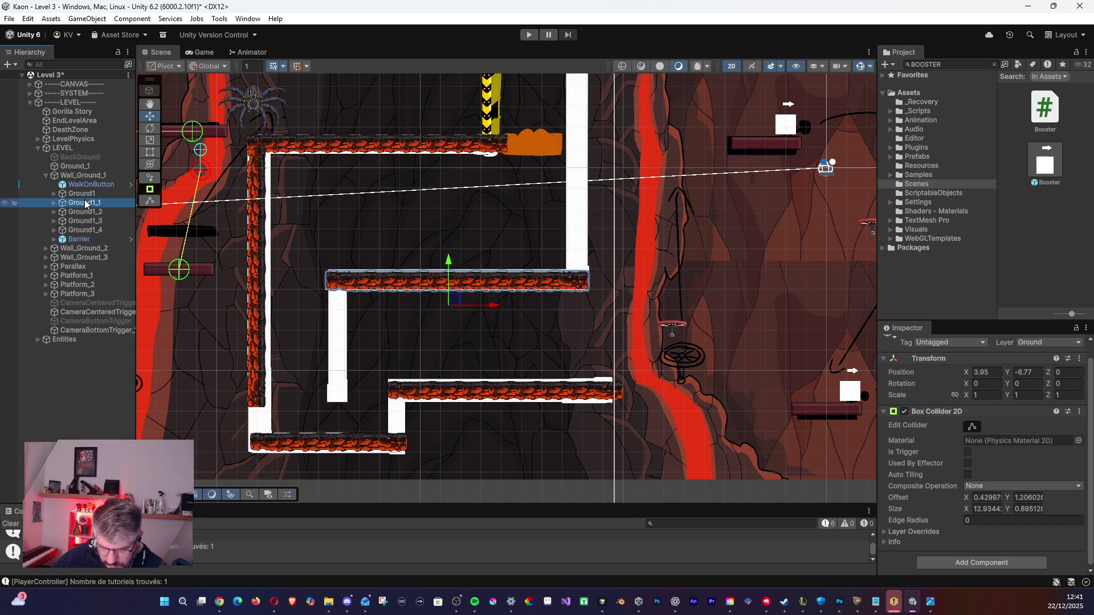
click(85, 194)
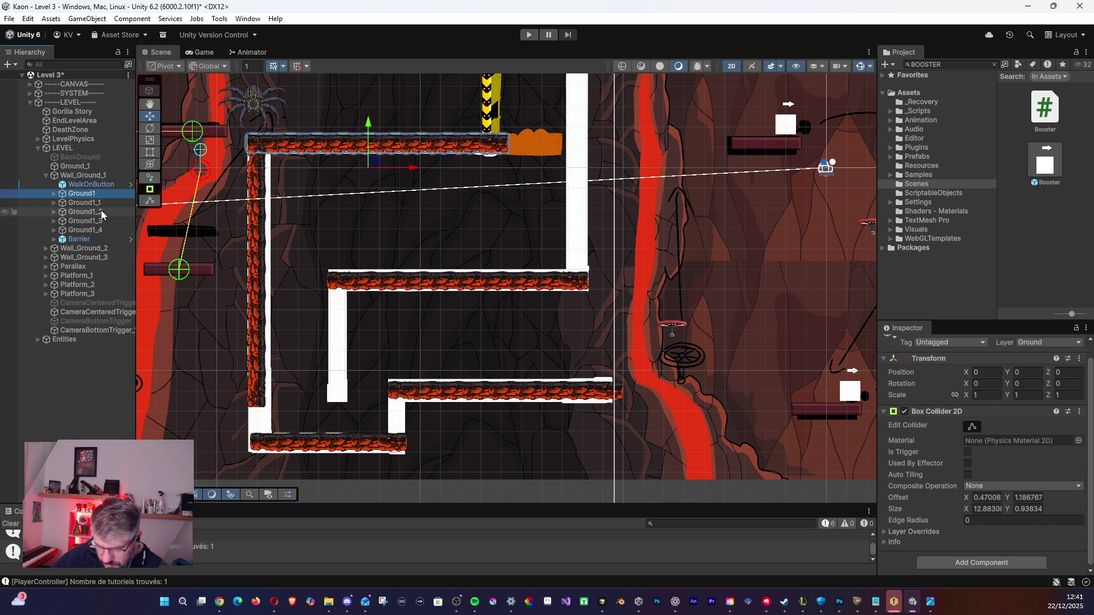
click(90, 231)
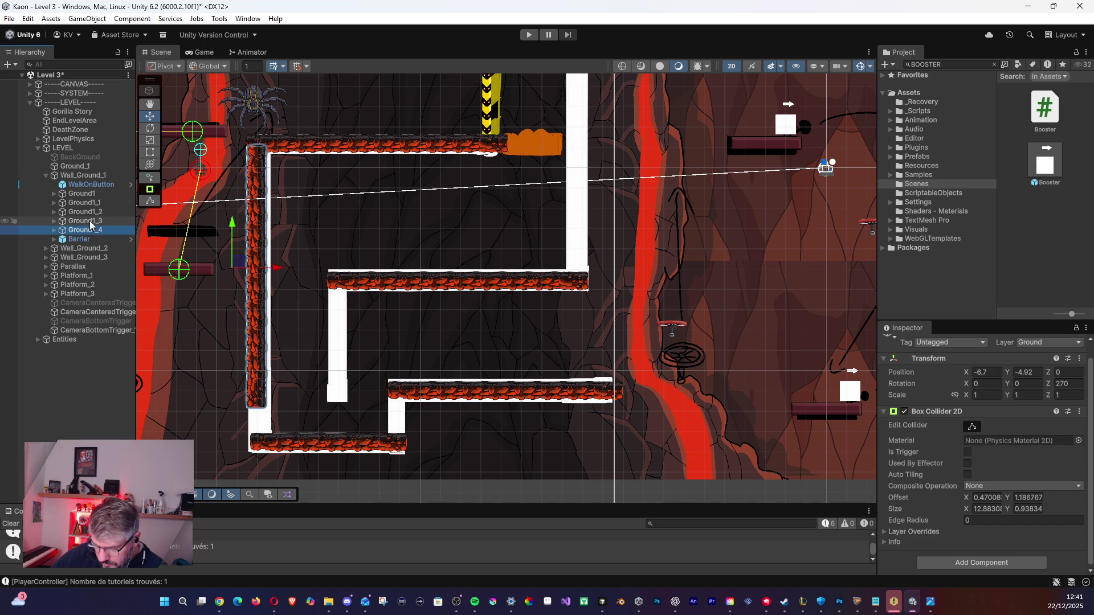
click(89, 195)
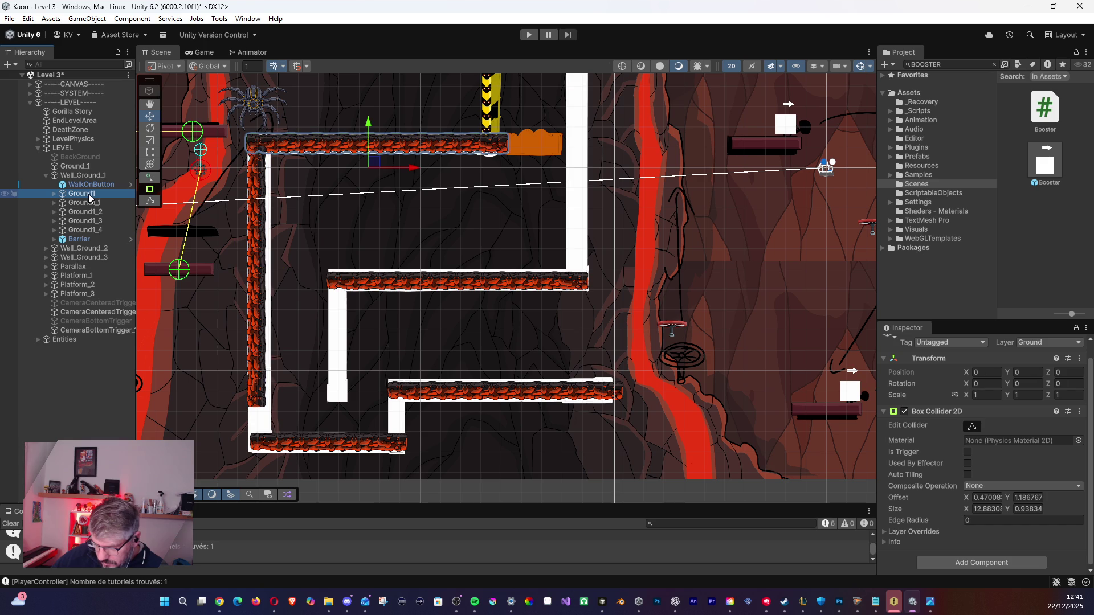
click(93, 230)
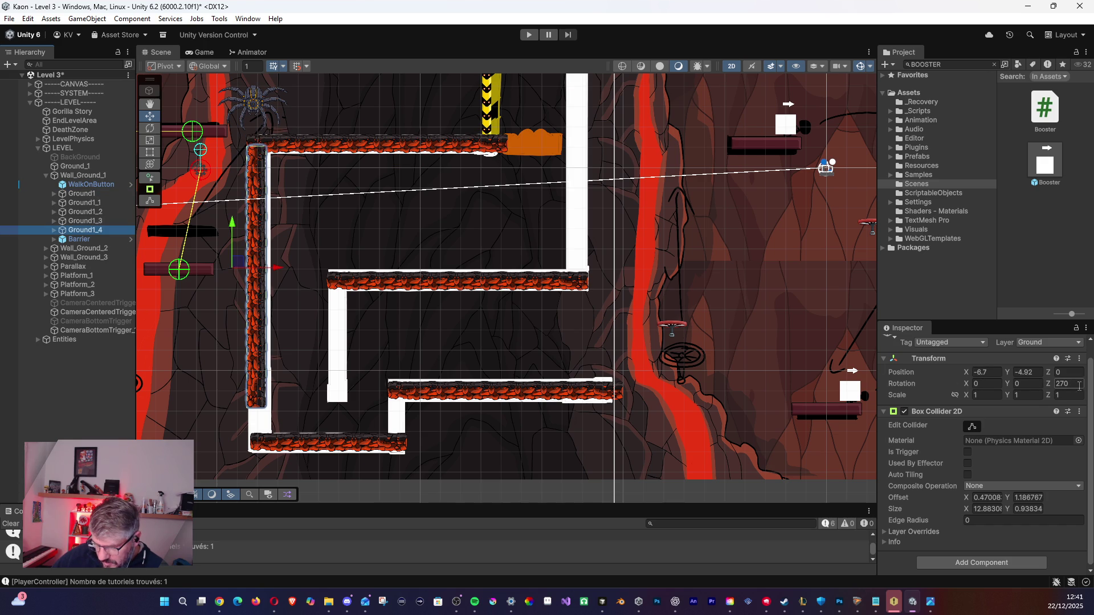
scroll(1002, 456, down, 1)
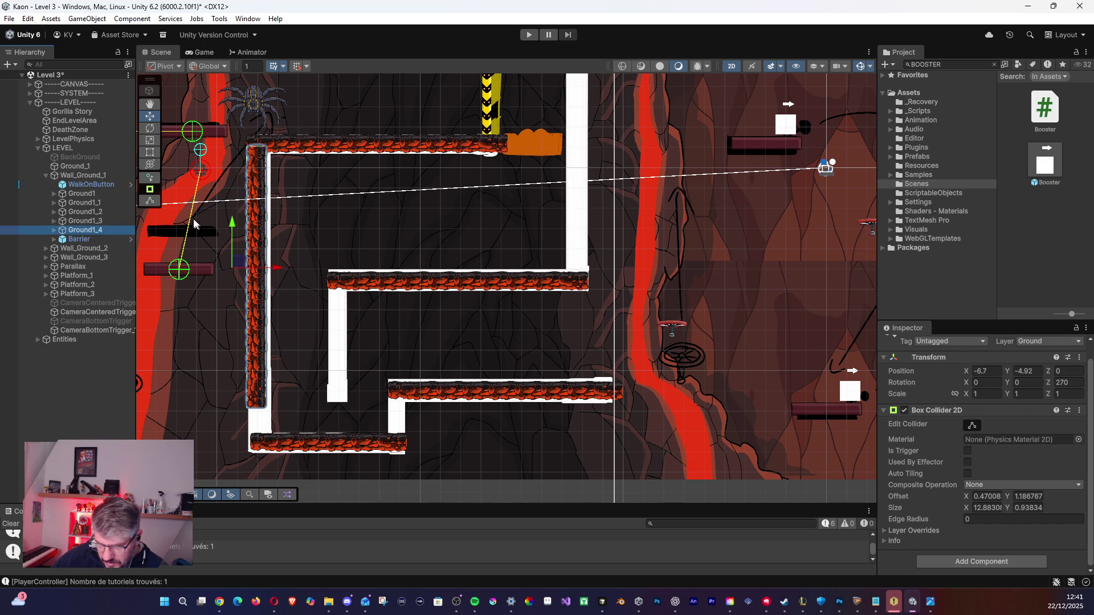
drag(244, 263, 238, 268)
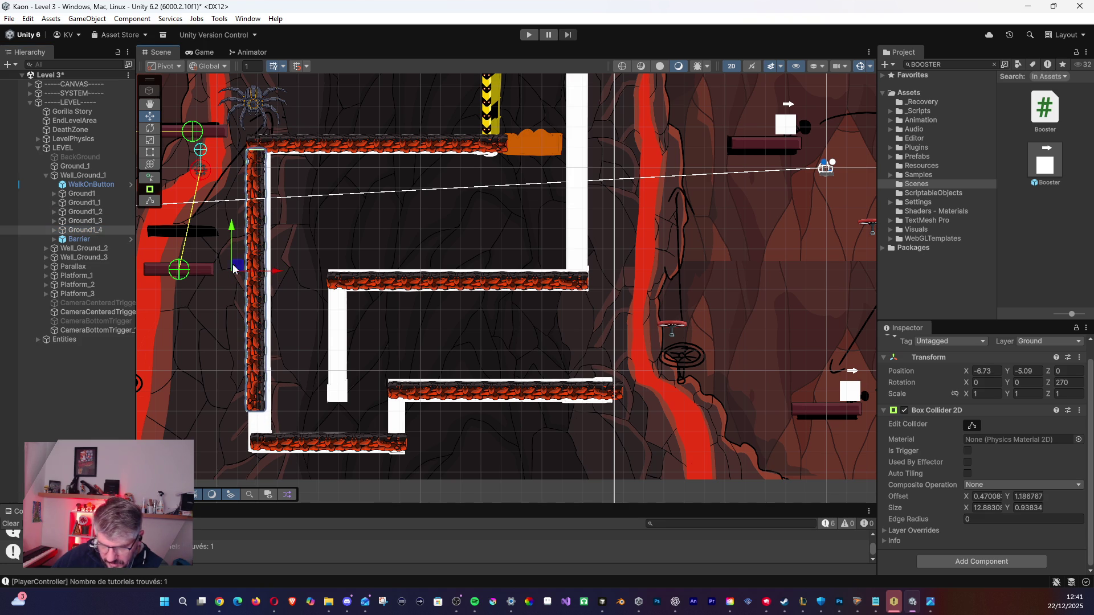
Duplicate Ground2_7 into Ground2_8 and slide it and Ground3 down the left wall.
click(92, 230)
key(Right)
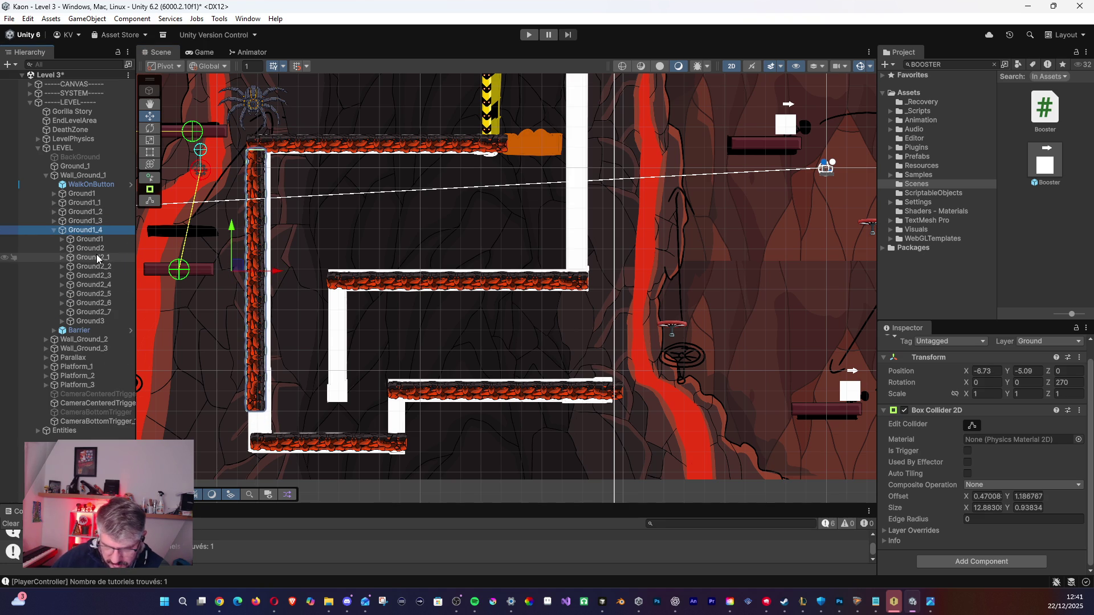
click(95, 312)
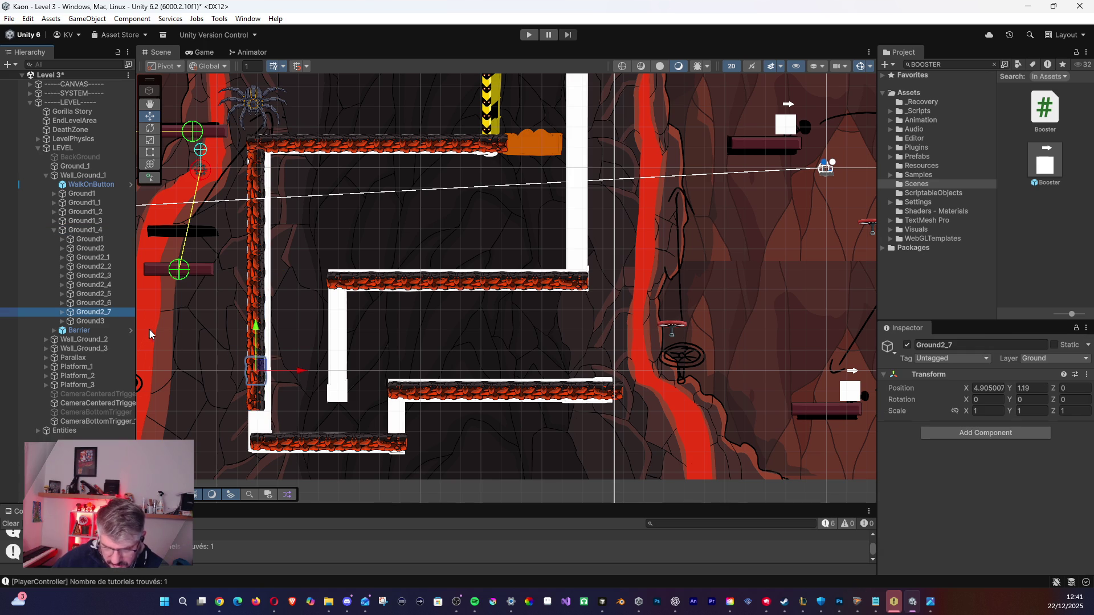
key(ctrl+d)
click(259, 398)
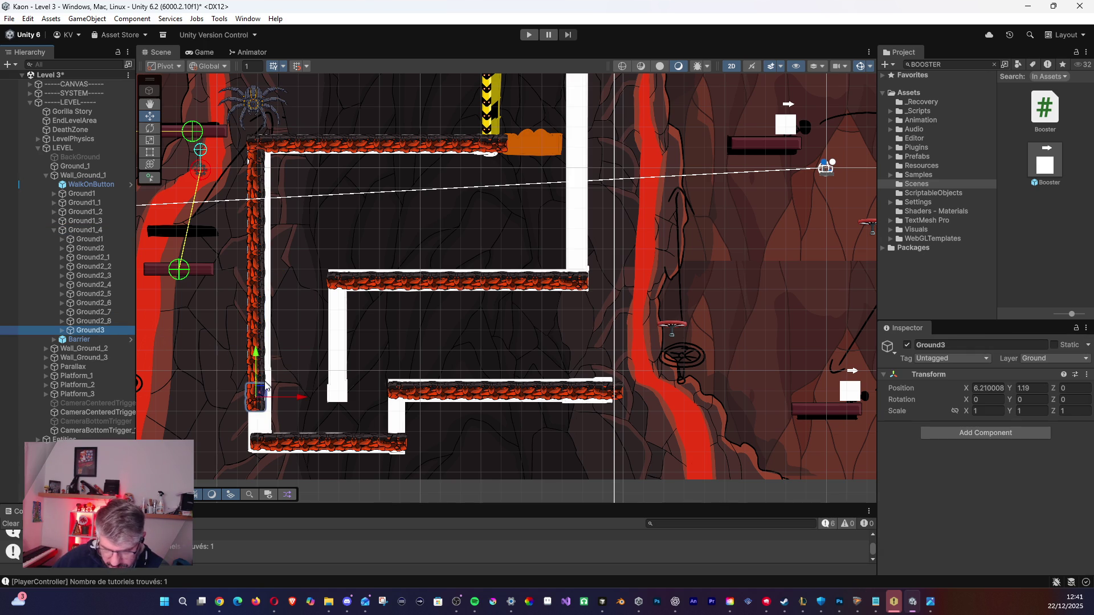
drag(259, 399, 260, 439)
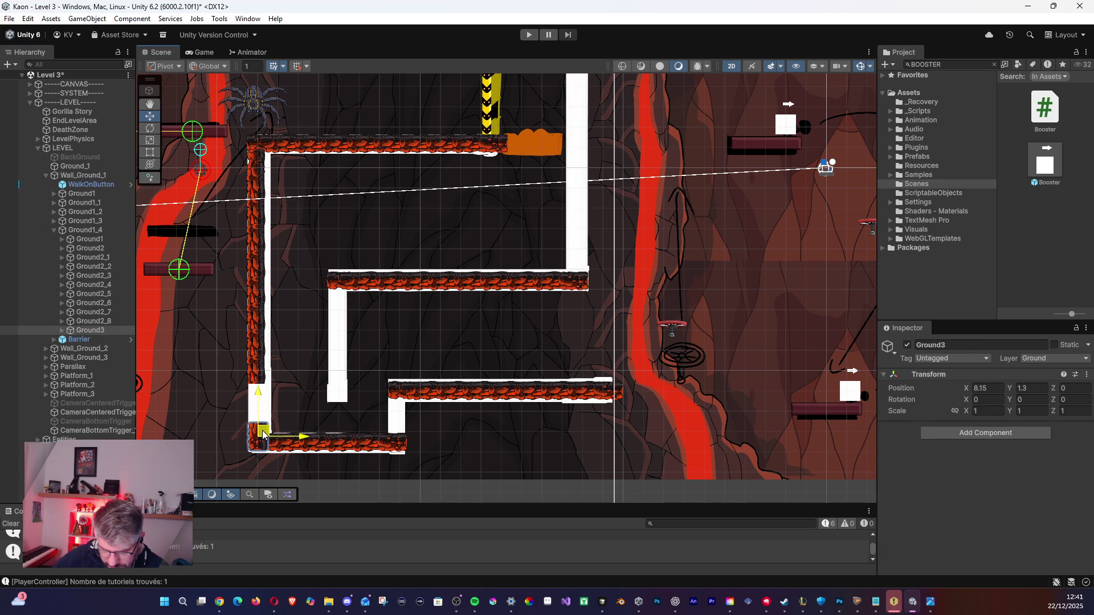
click(101, 322)
drag(255, 377, 281, 406)
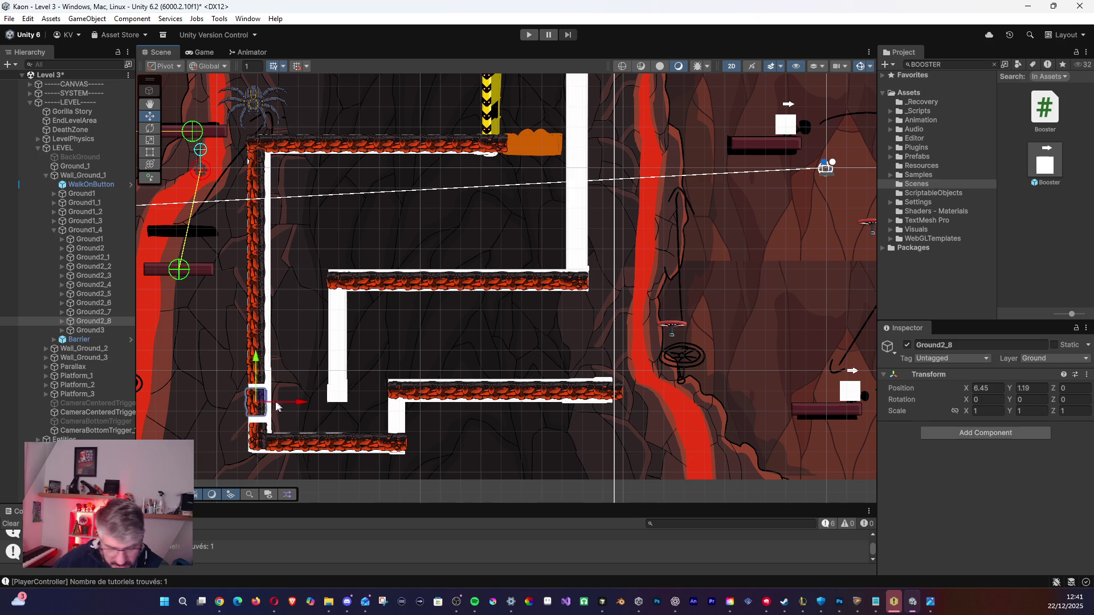
scroll(263, 400, up, 2)
drag(263, 400, 263, 392)
Fit Ground3 into the bottom-left corner at X 7.5, Y 1.18, then zoom out.
click(109, 332)
drag(261, 441, 258, 429)
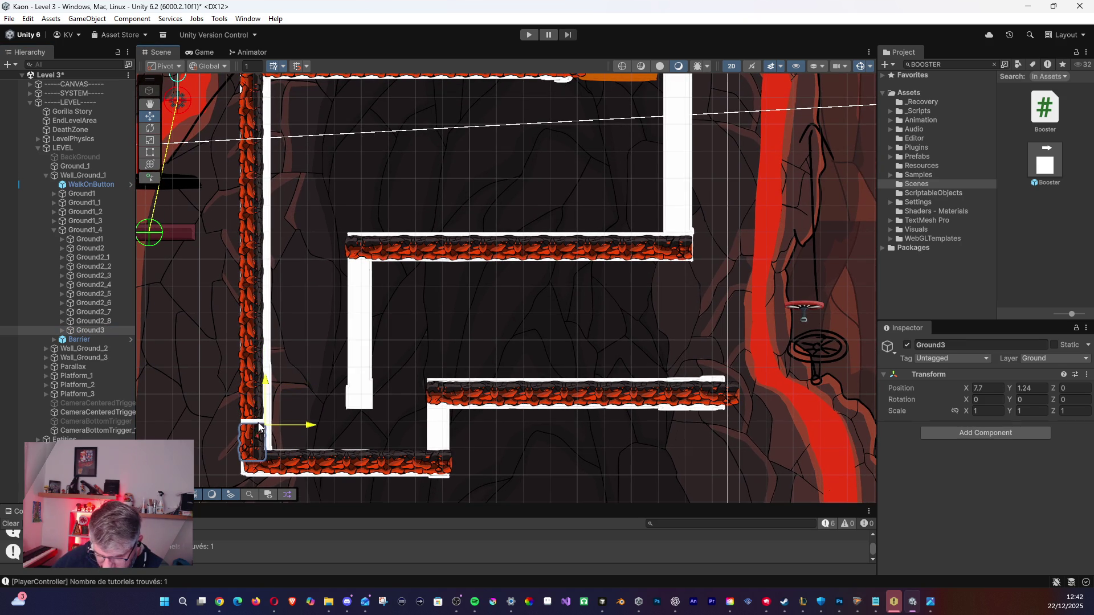
click(259, 432)
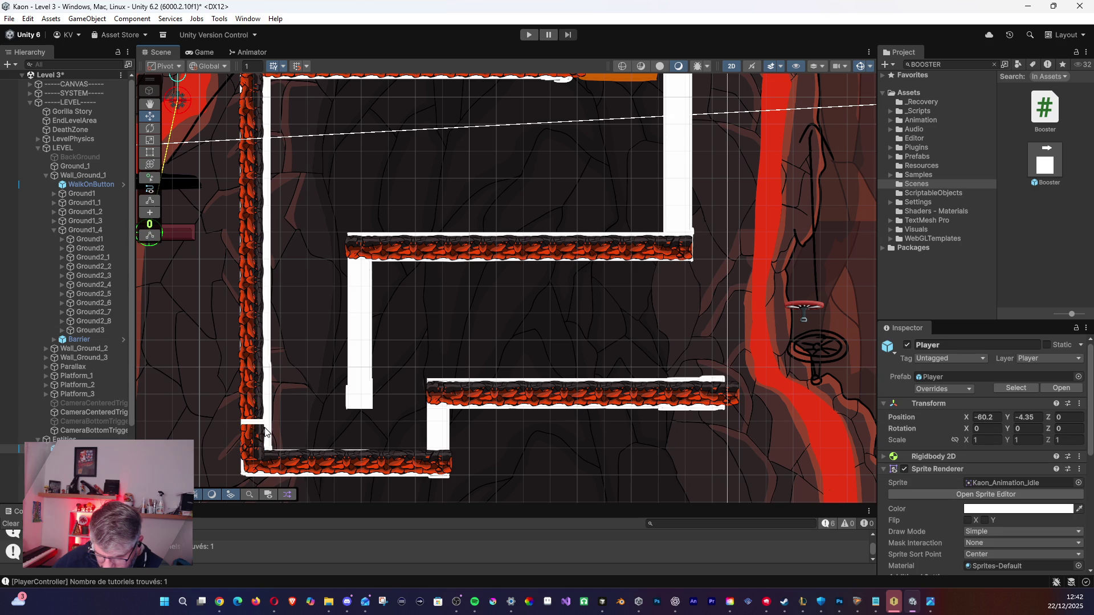
click(109, 331)
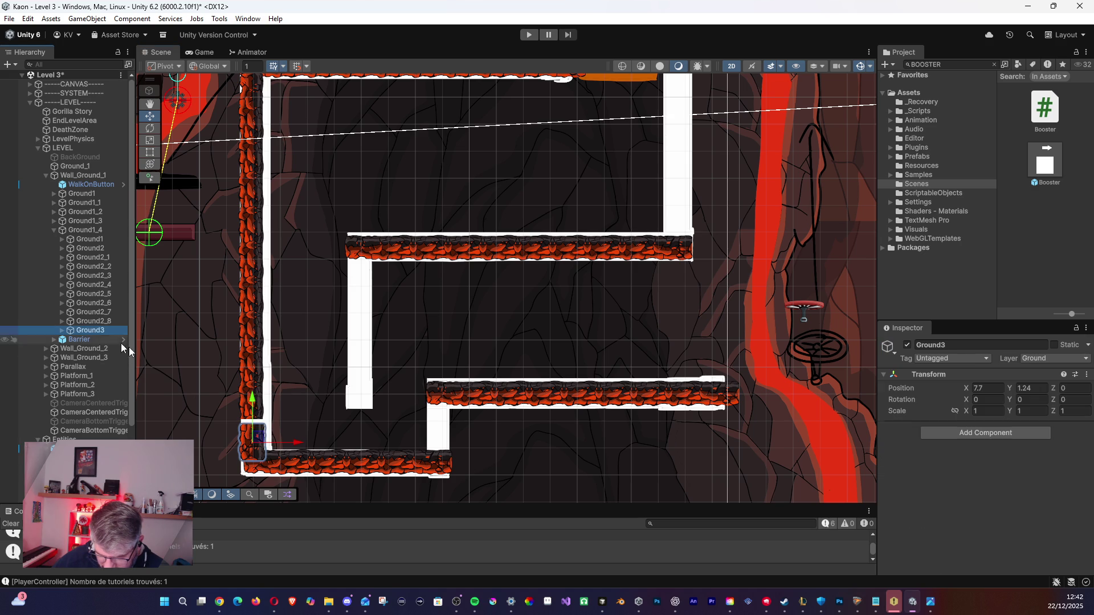
click(259, 437)
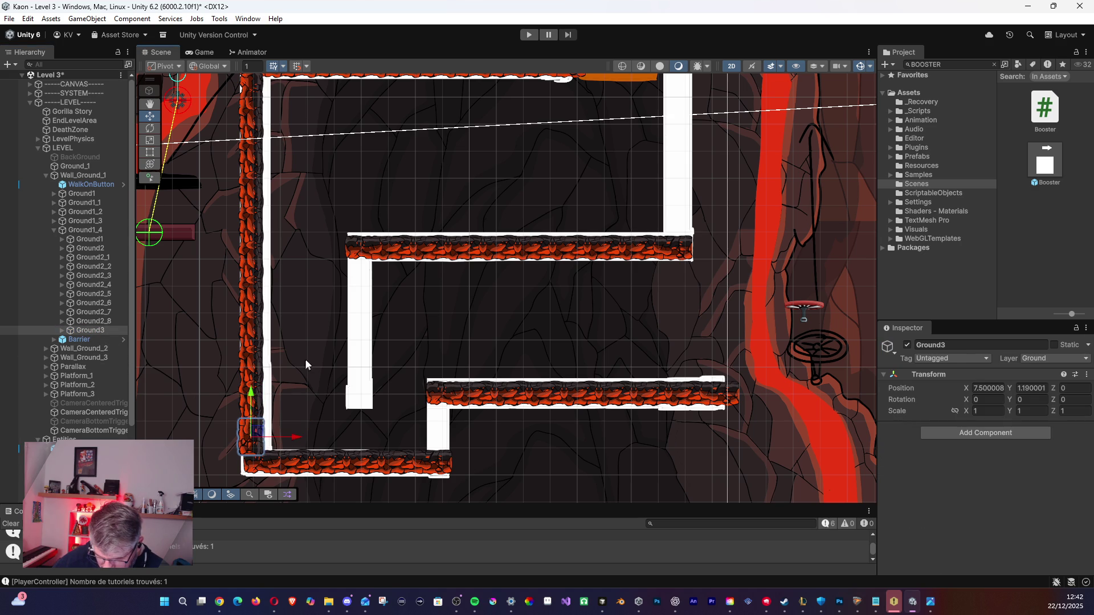
scroll(333, 290, down, 4)
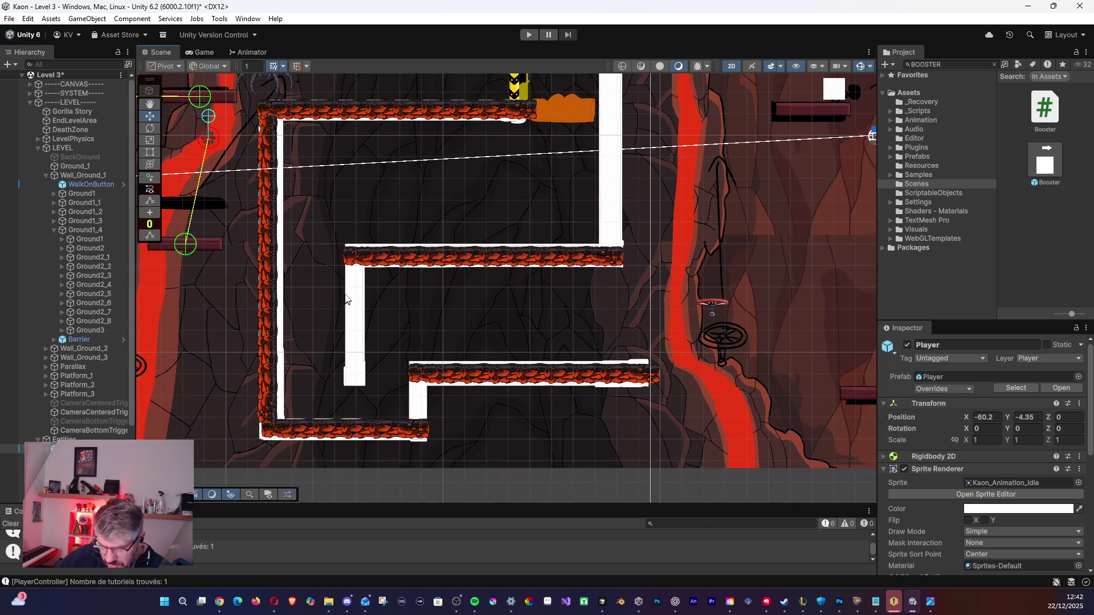
drag(391, 271, 346, 317)
scroll(382, 332, down, 3)
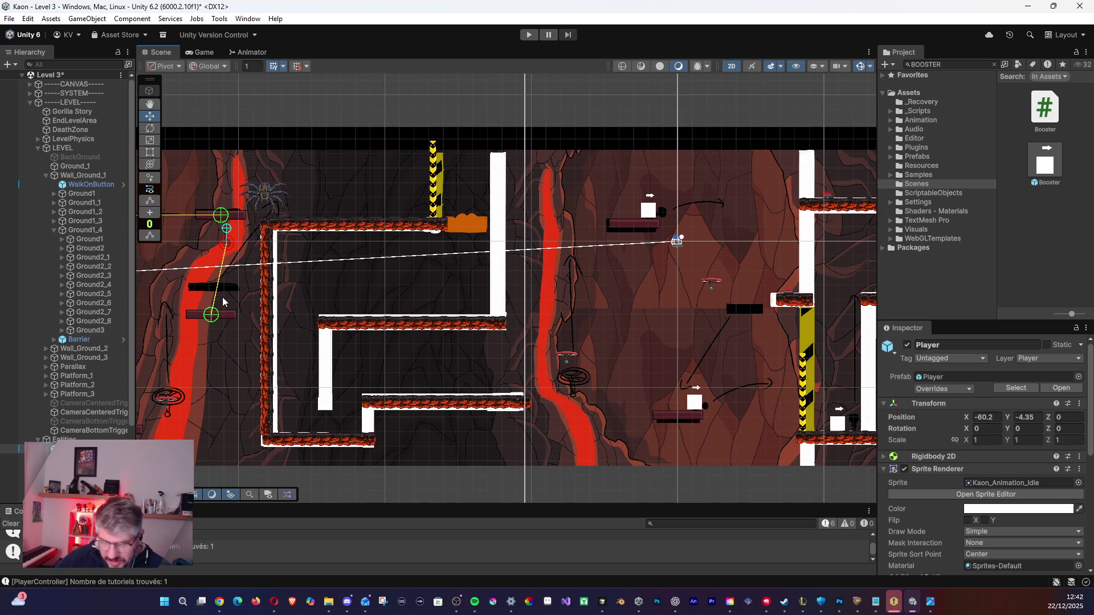
Duplicate the Ground1_2 lower platform and rotate the copy to Z 90.
click(54, 229)
click(74, 230)
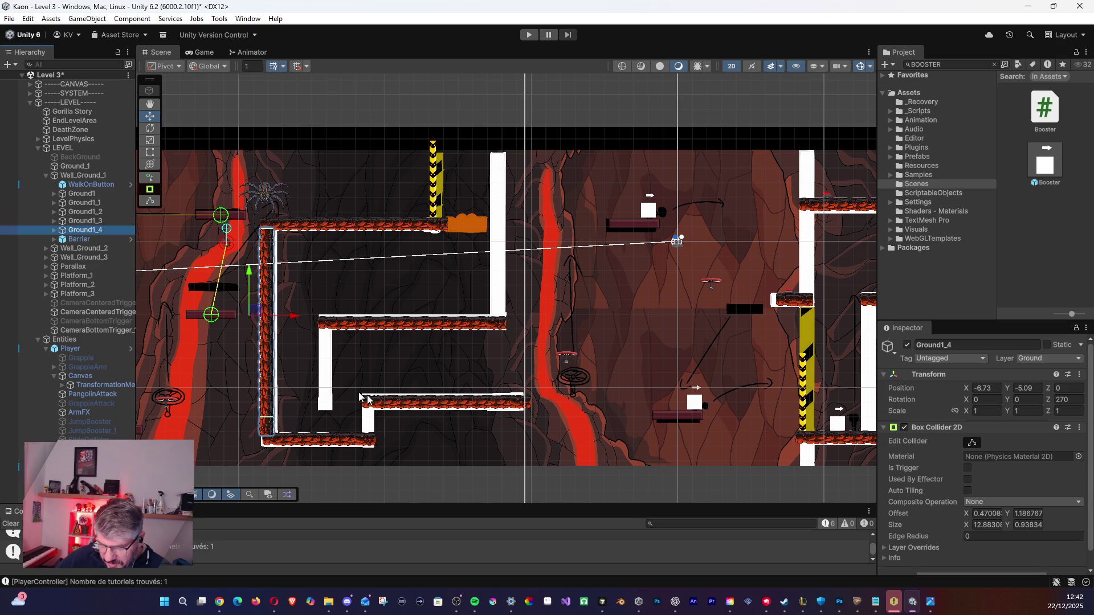
click(92, 222)
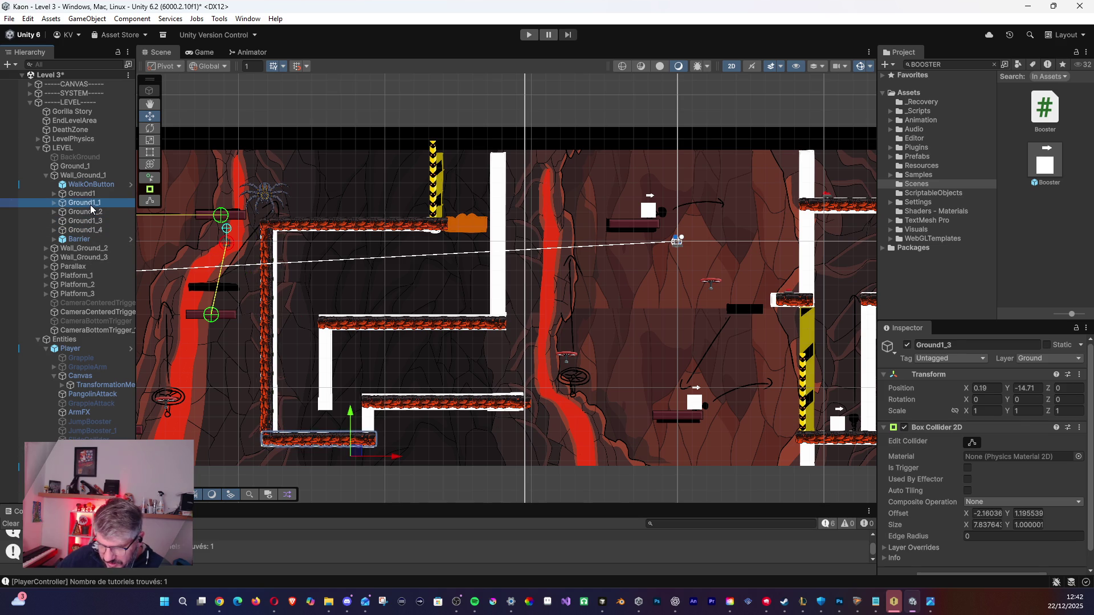
click(91, 212)
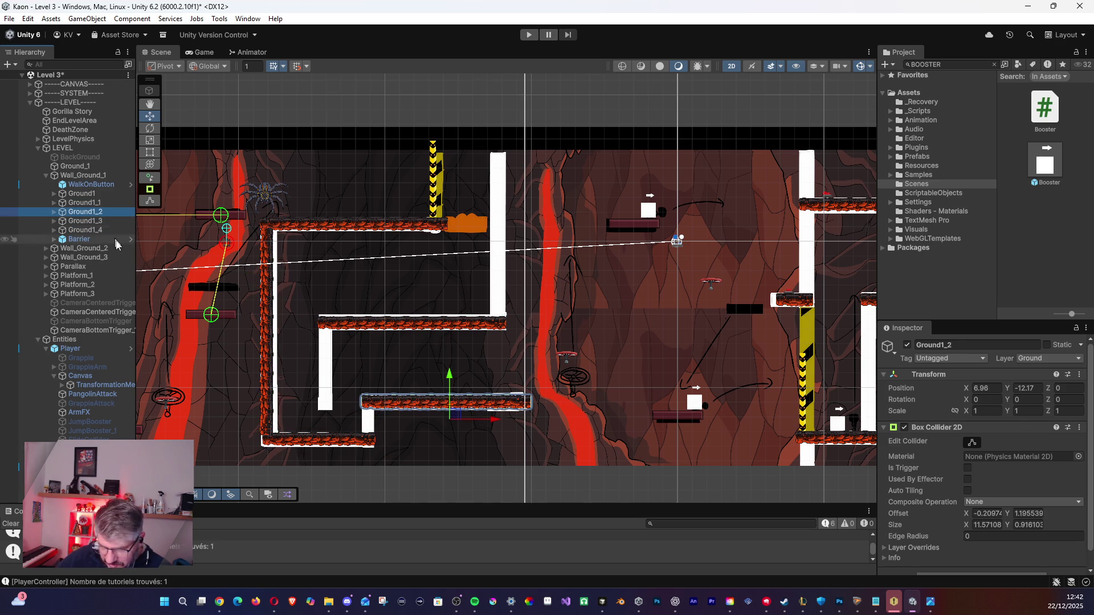
key(ctrl+d)
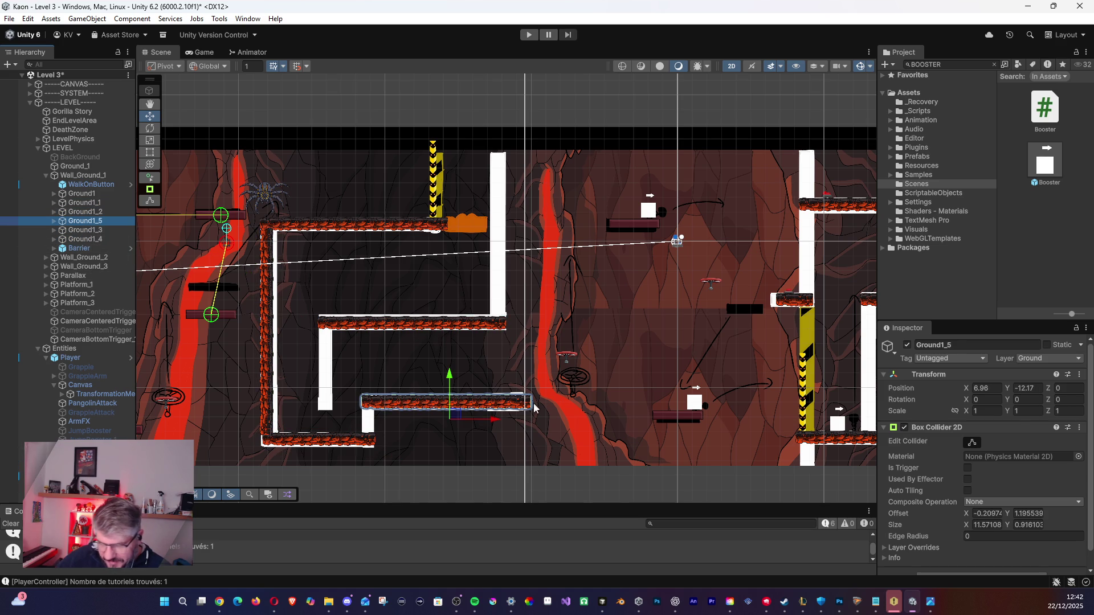
click(1058, 389)
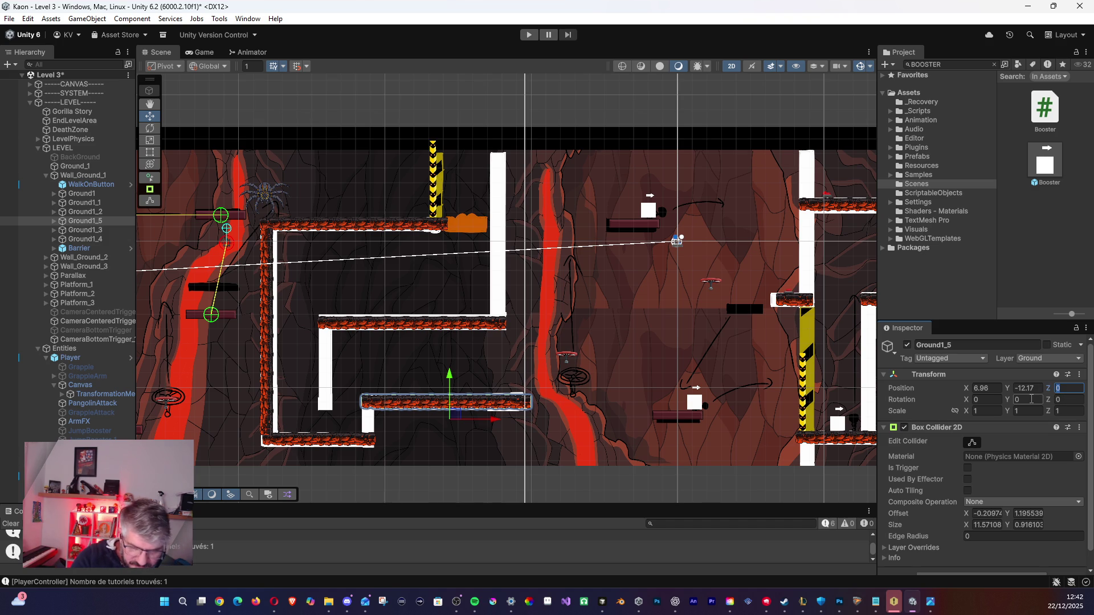
click(1065, 399)
text(90)
key(Return)
Move the vertical copy Ground1_5 to the top ledge's right end at X 11.48, Y 0.83.
drag(458, 416, 523, 231)
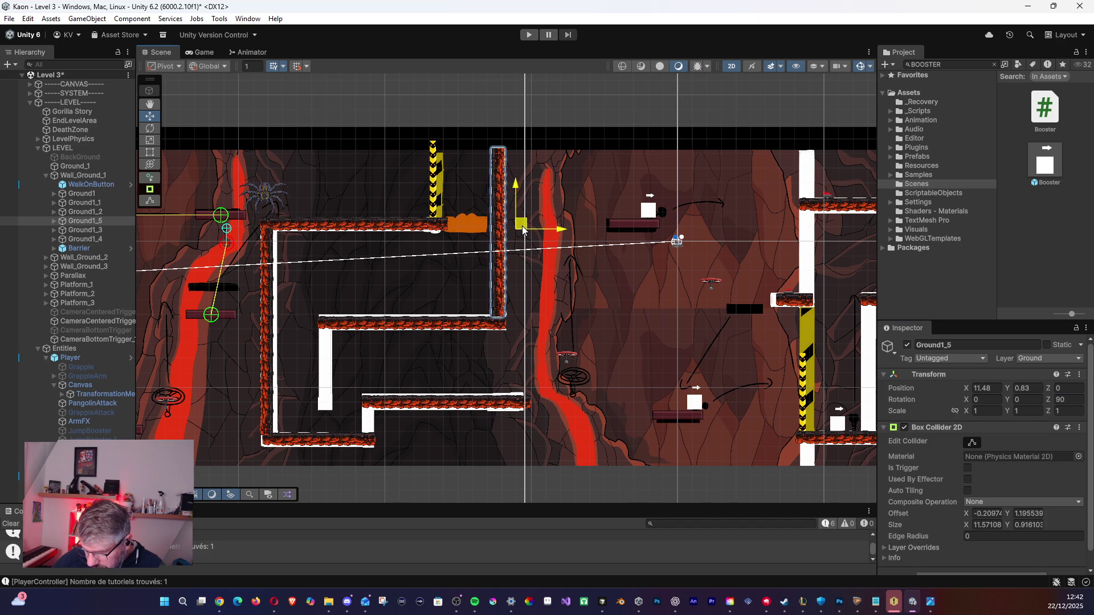
scroll(509, 258, up, 1)
scroll(510, 259, up, 3)
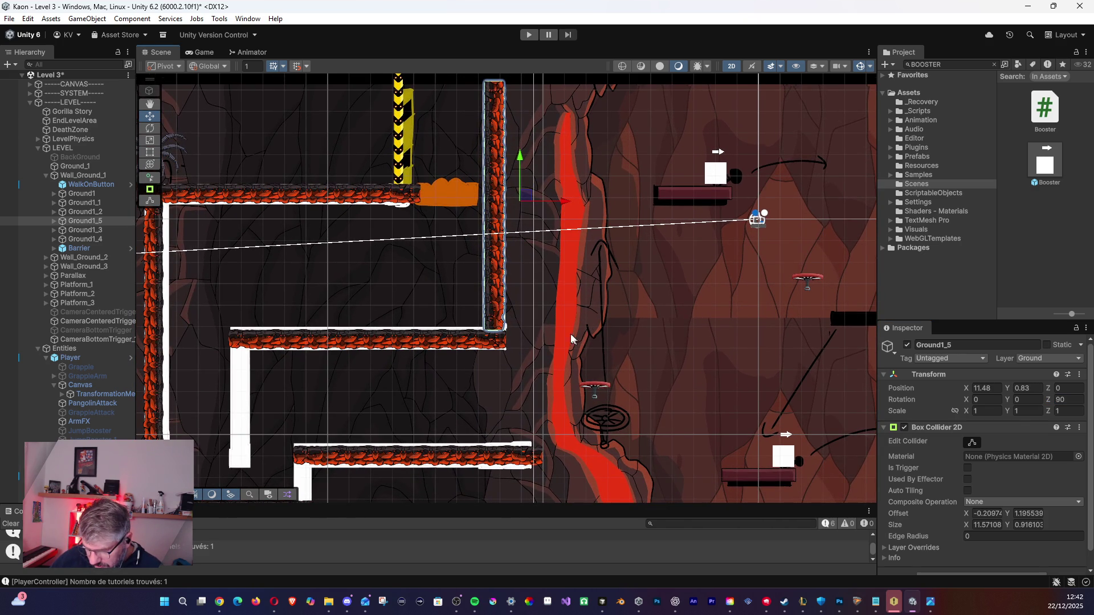
scroll(573, 334, down, 3)
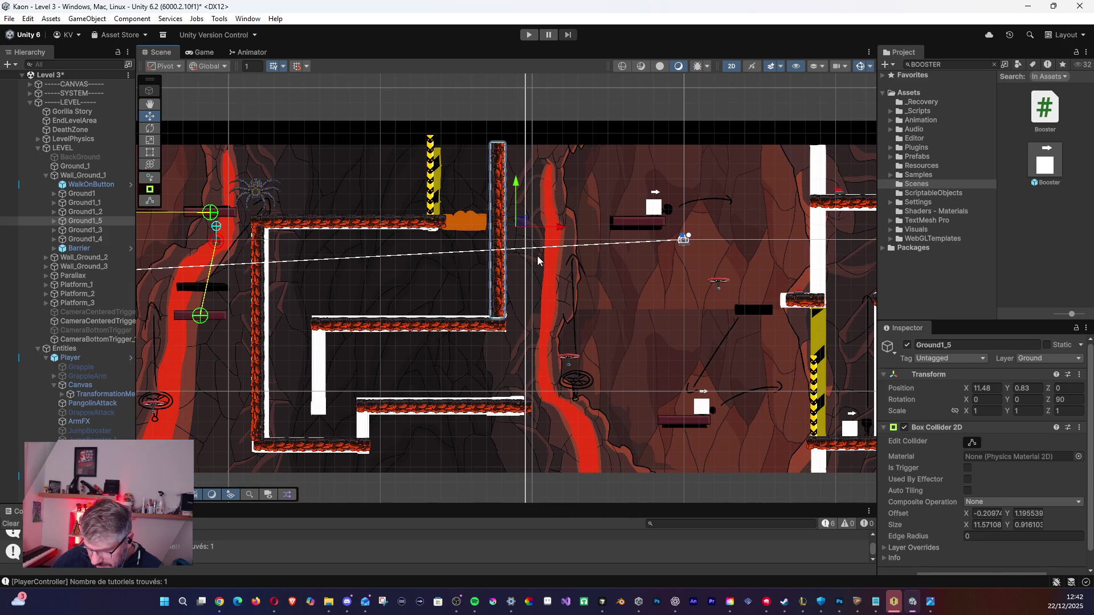
click(534, 255)
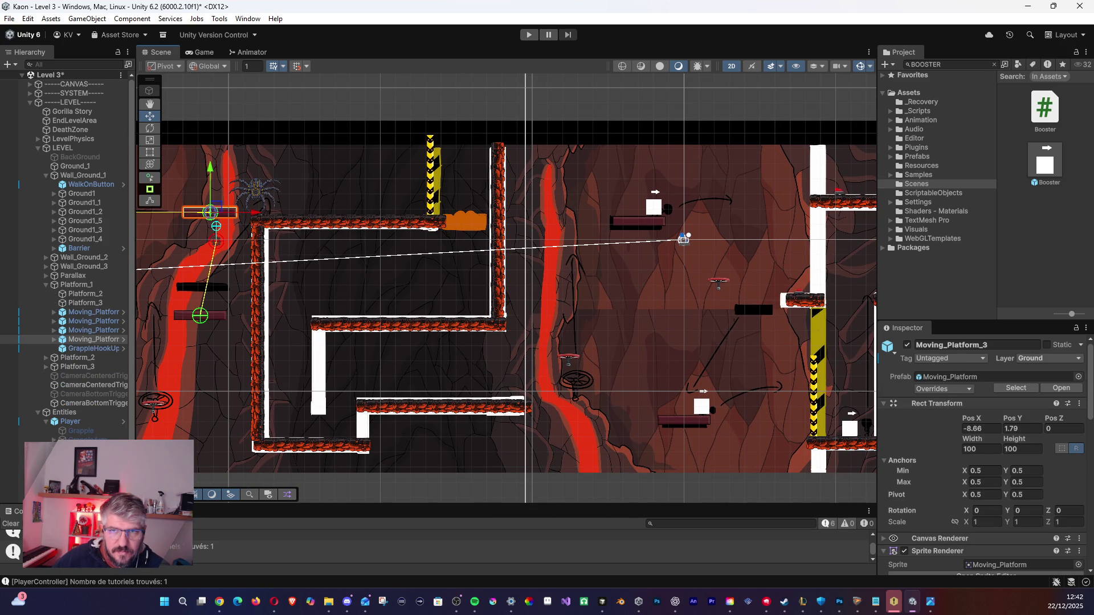
click(274, 601)
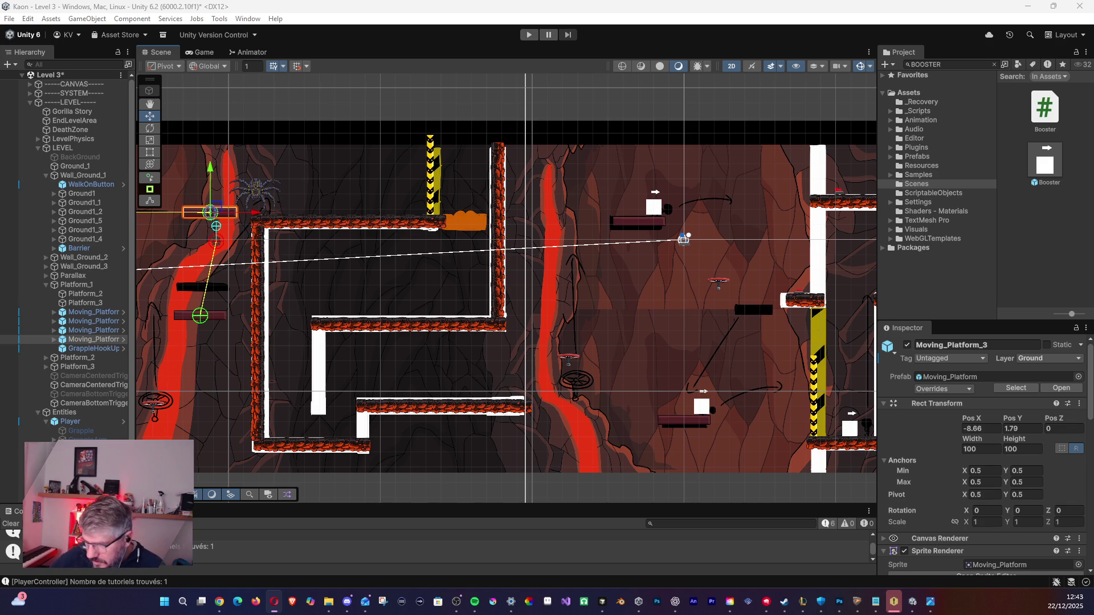
click(92, 330)
click(95, 303)
click(78, 293)
click(71, 284)
click(46, 285)
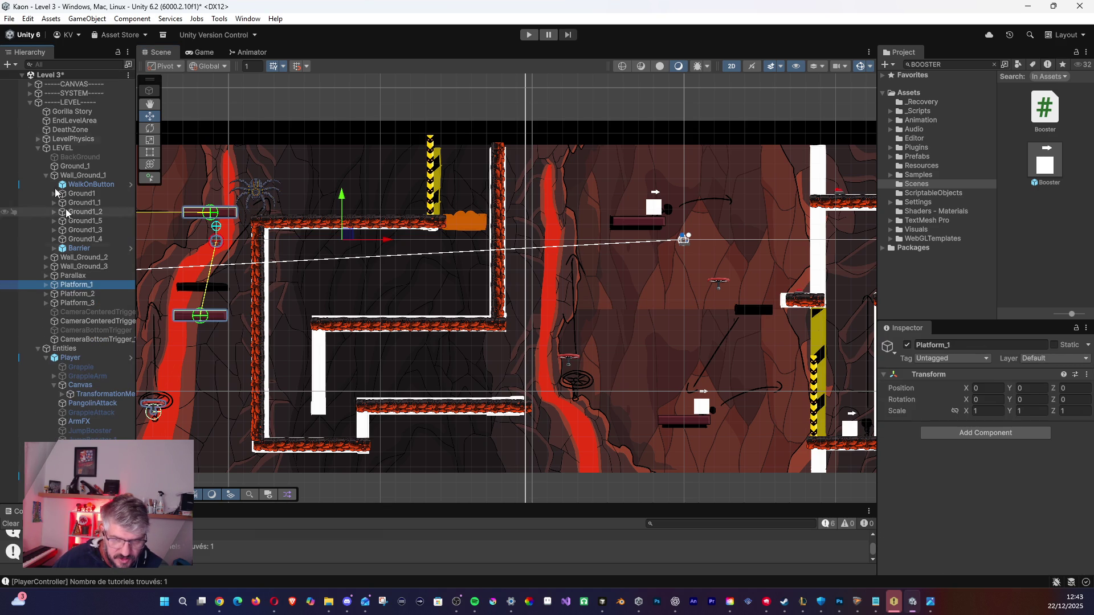
click(274, 601)
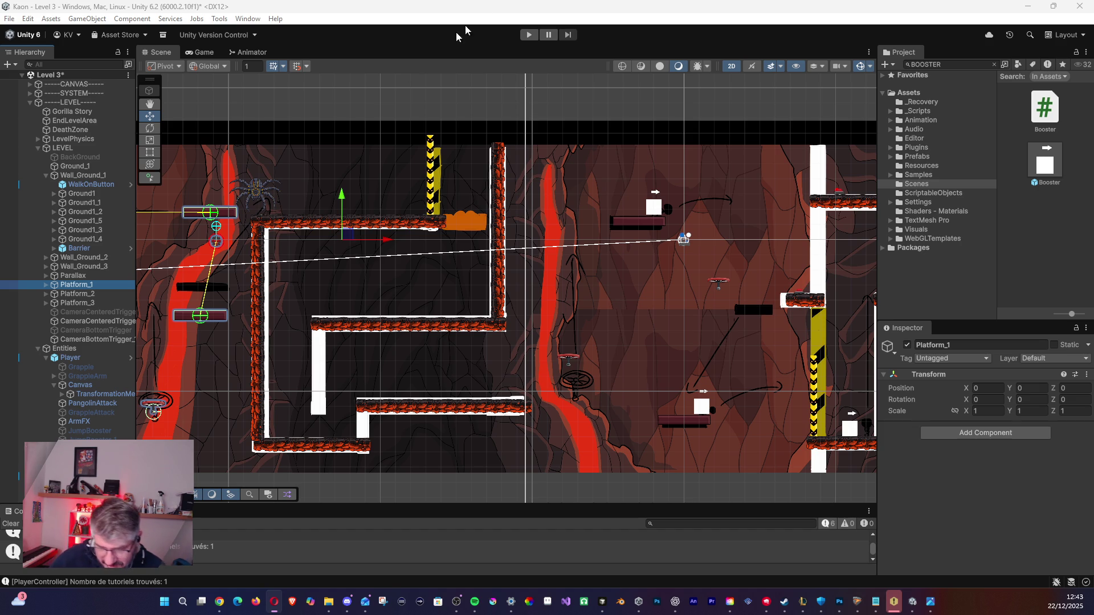
click(50, 258)
click(46, 258)
key(Down)
key(Down)
click(50, 257)
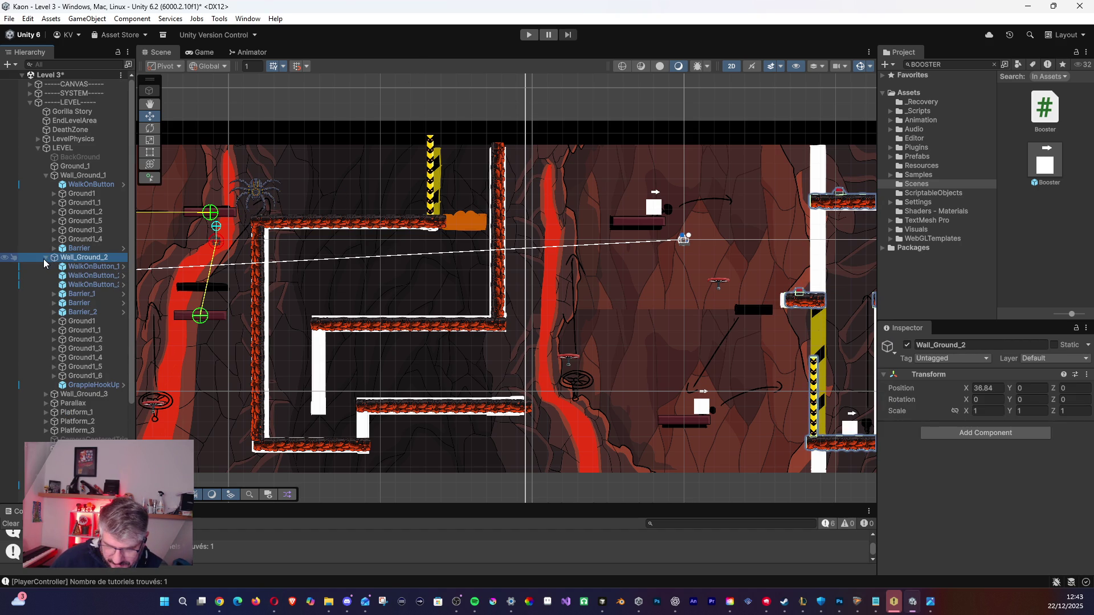
click(46, 260)
click(46, 258)
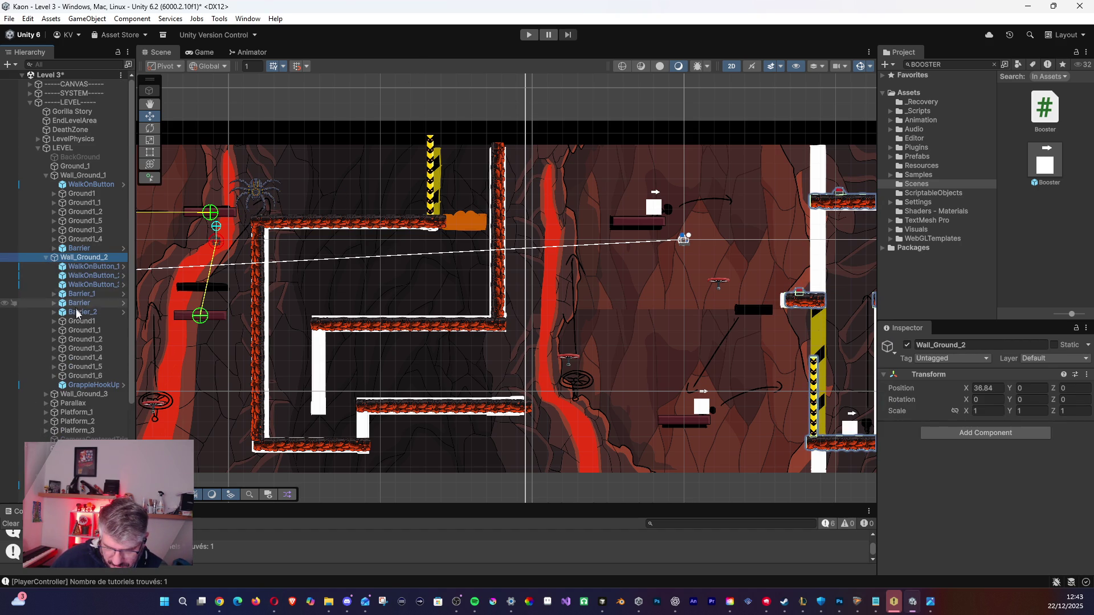
click(82, 321)
click(79, 222)
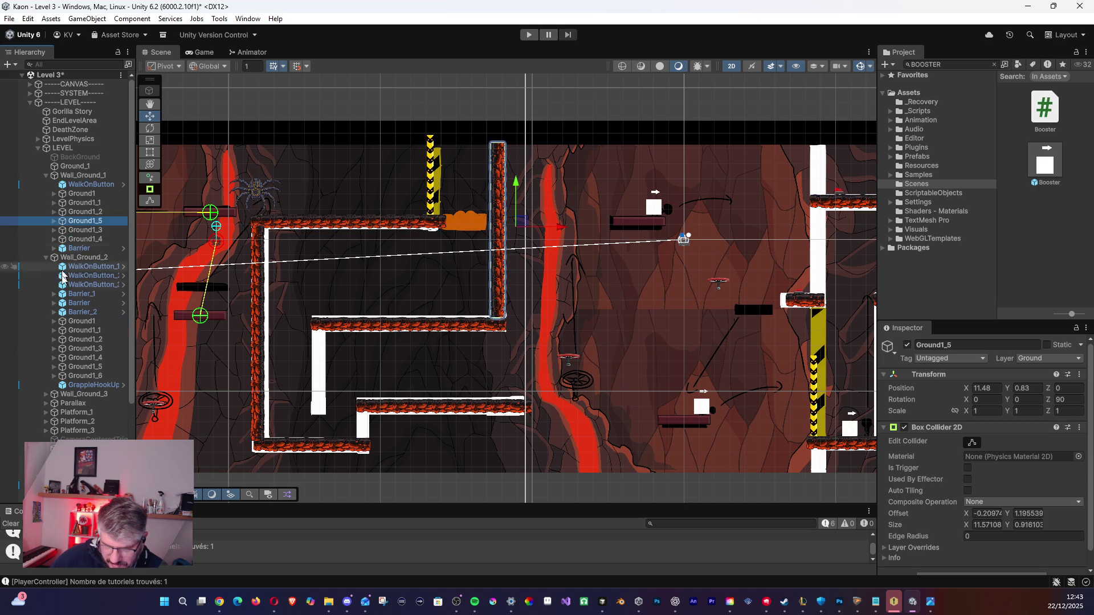
click(46, 258)
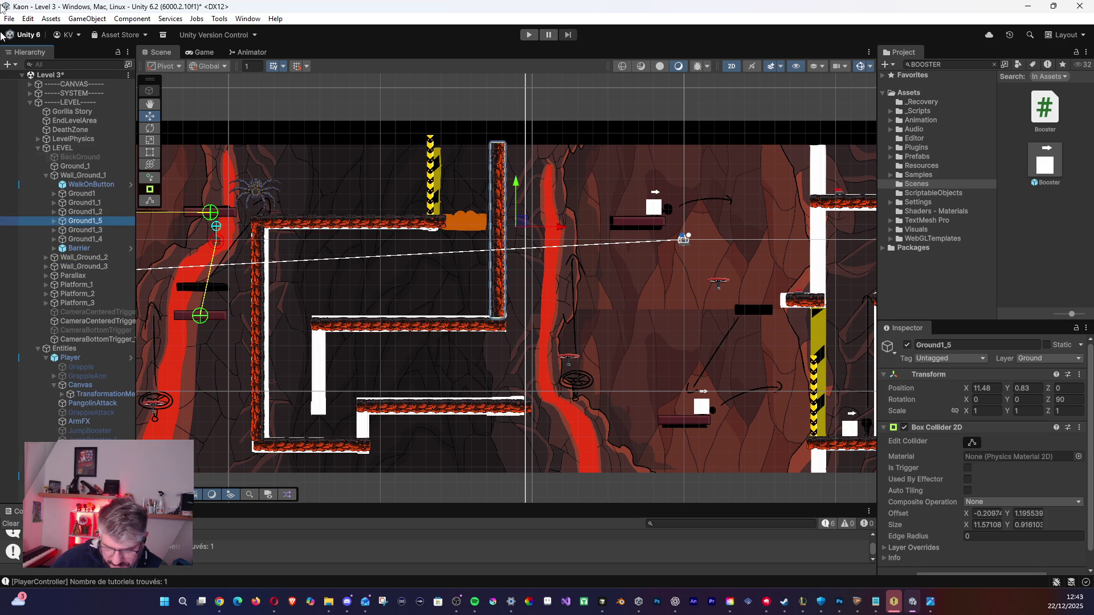
key(alt+Tab)
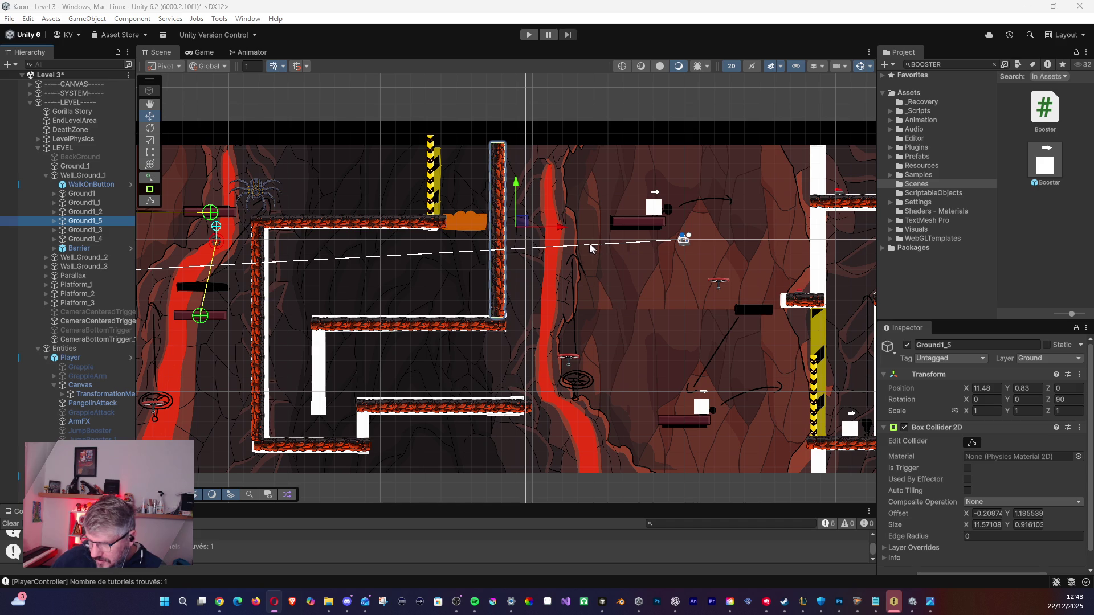
Duplicate Ground1_3, rotate the copy Ground1_6 to 90 and place it at X -0.3, Y -5.52.
click(85, 230)
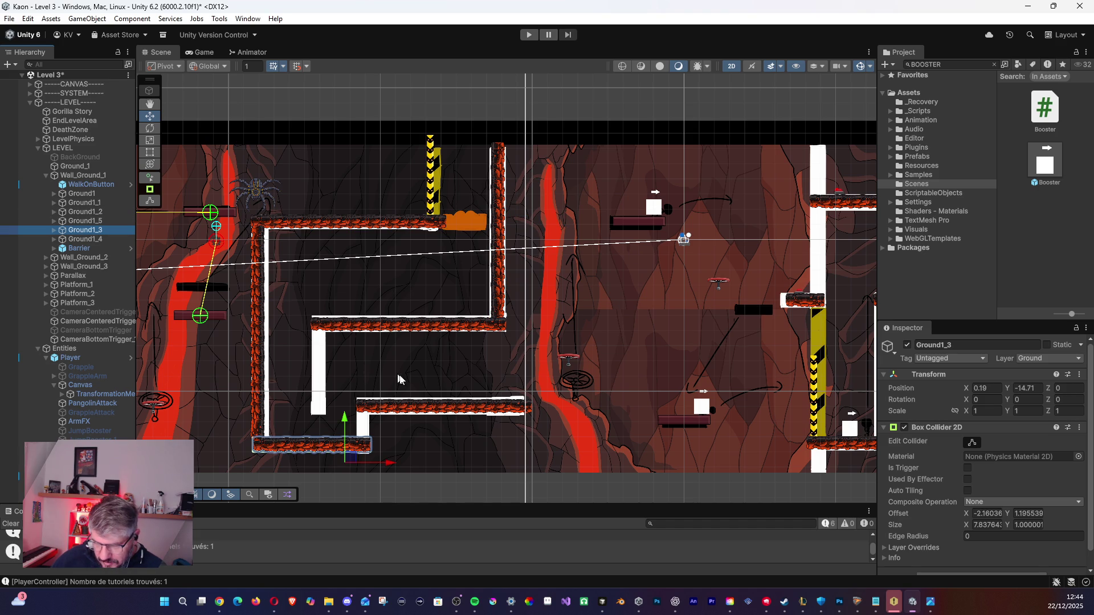
key(ctrl+d)
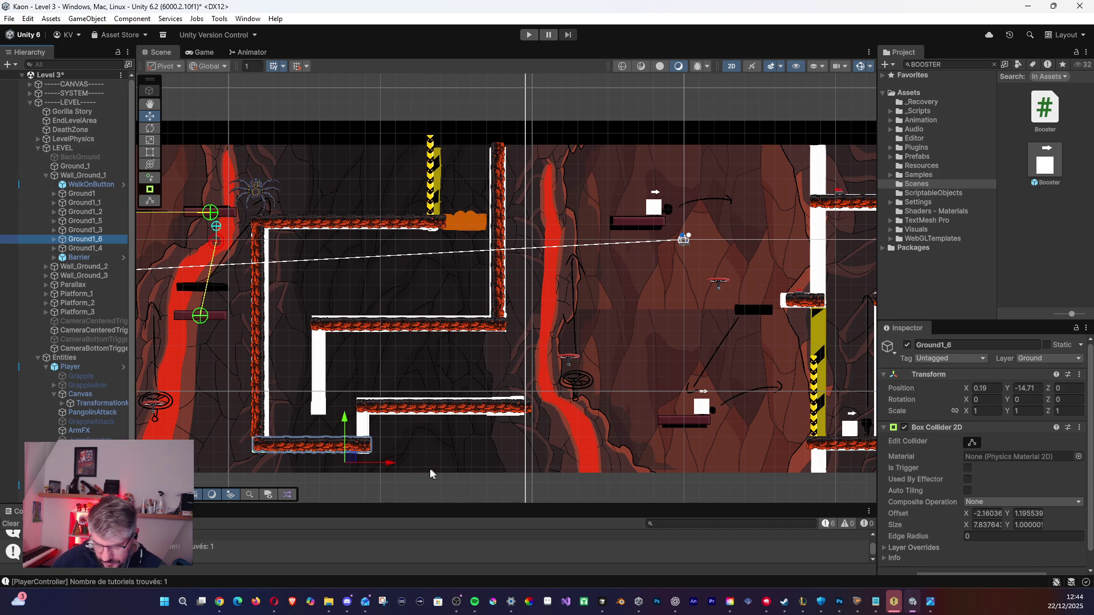
drag(351, 454, 365, 374)
click(1067, 399)
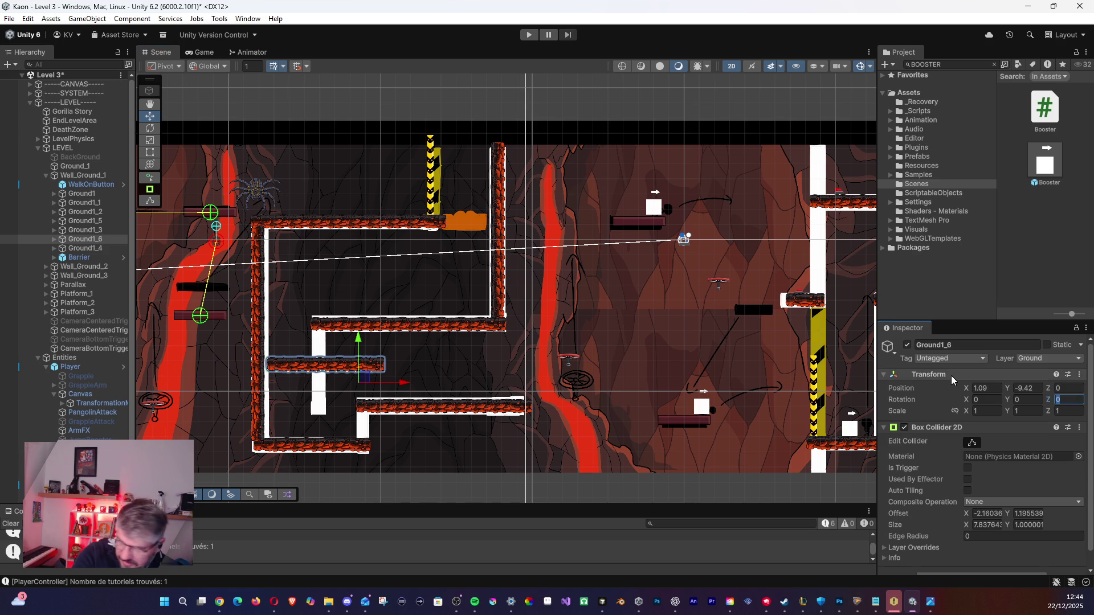
text(90)
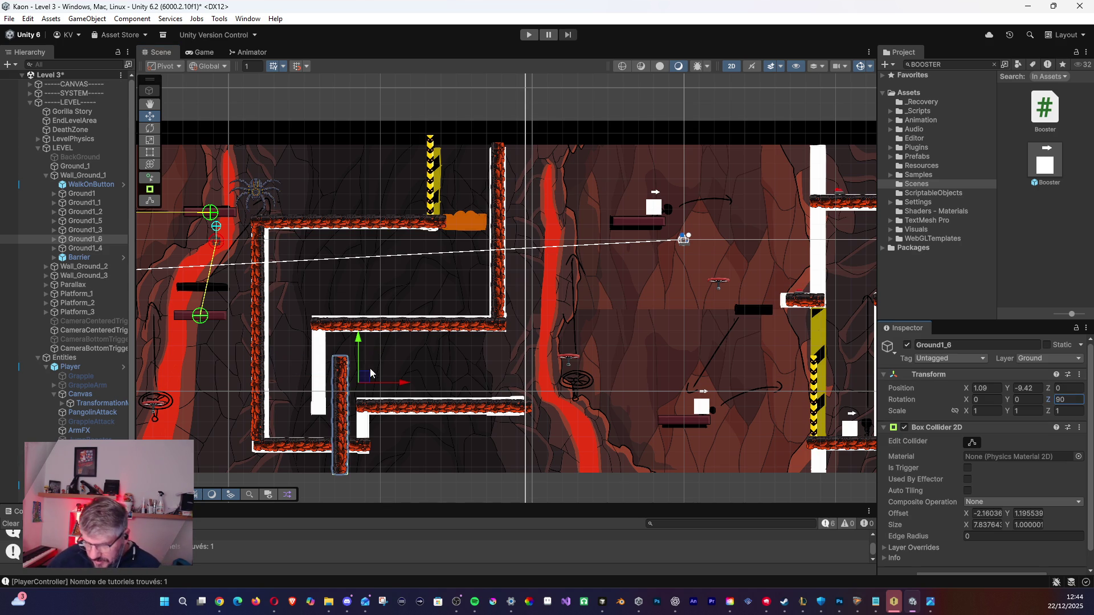
mouse_move(365, 380)
mouse_down()
mouse_move(351, 310)
mouse_move(346, 323)
mouse_up()
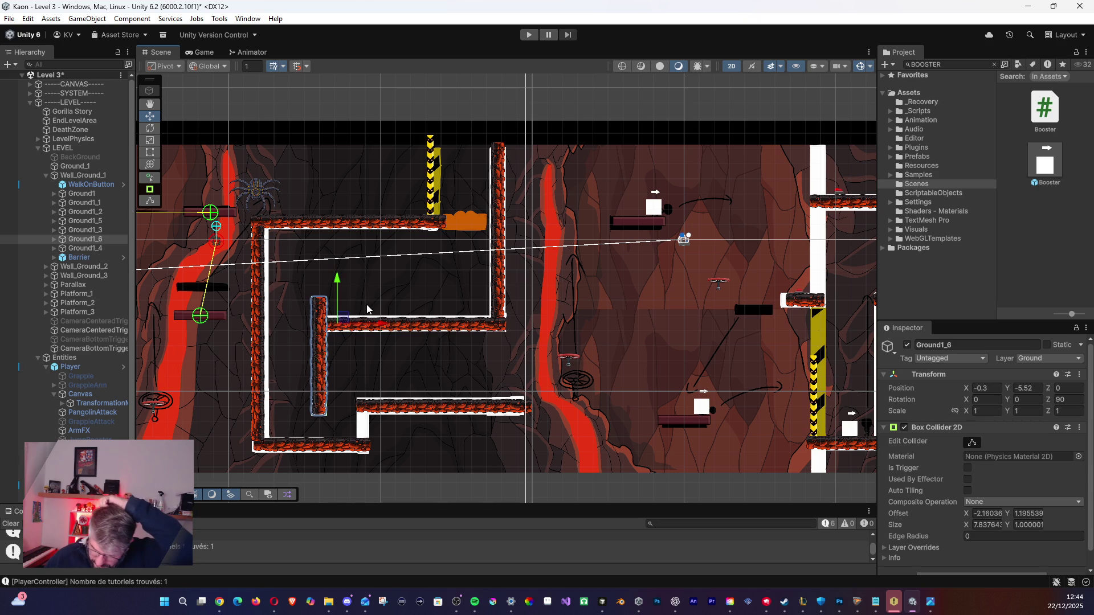
Move the Ground3 tile out of Ground2_3 to sit directly under Ground1_6.
click(54, 239)
click(68, 257)
click(87, 267)
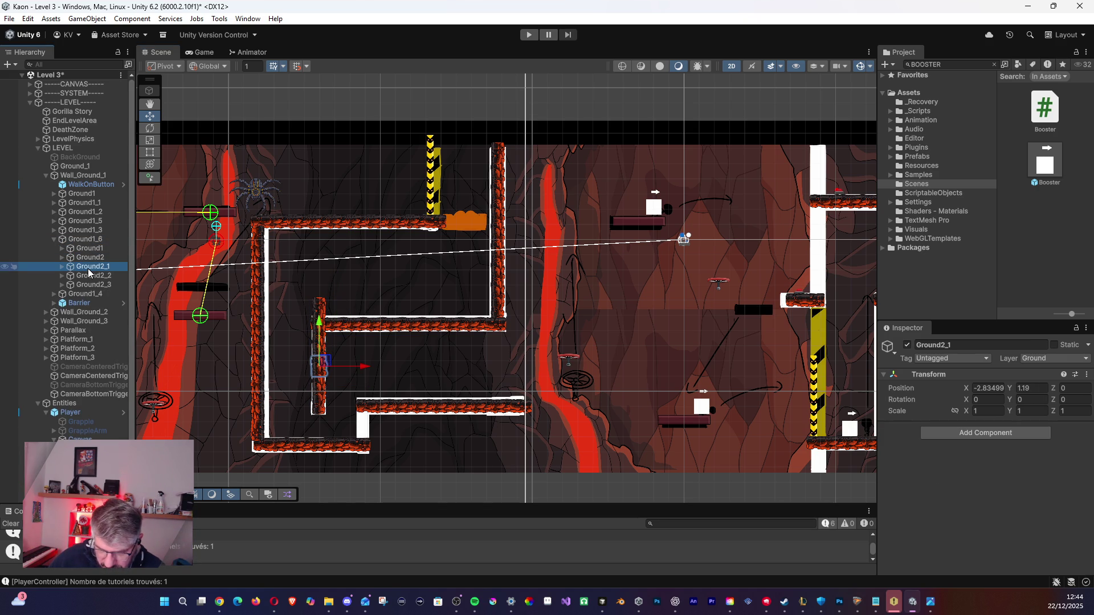
click(90, 276)
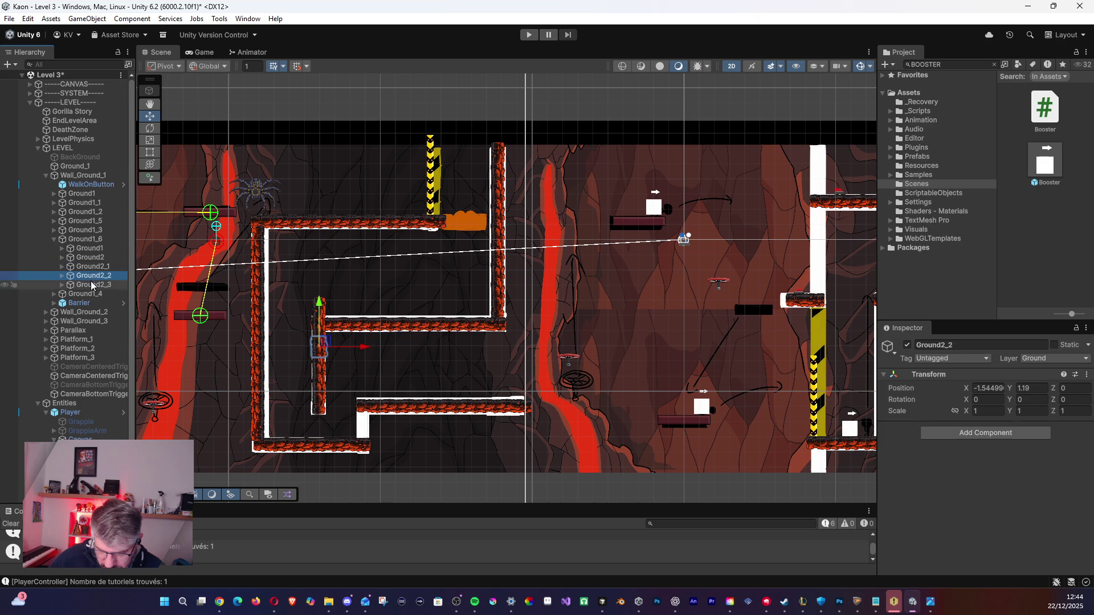
click(93, 285)
click(62, 285)
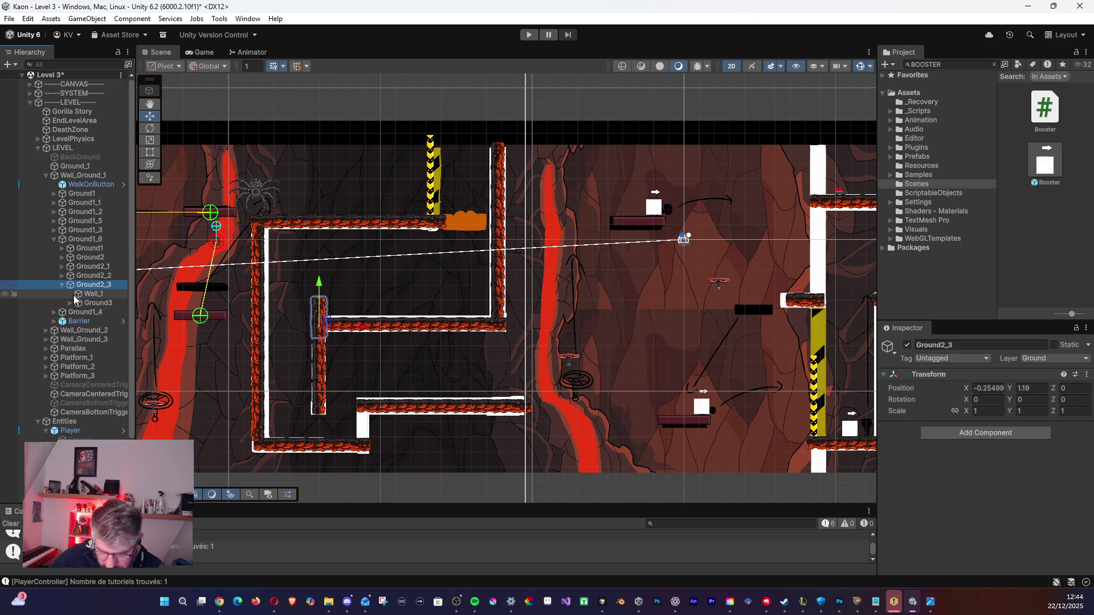
click(80, 304)
drag(78, 302, 75, 289)
Delete the leftover Ground2_3 group and the Ground2_2 piece.
click(74, 294)
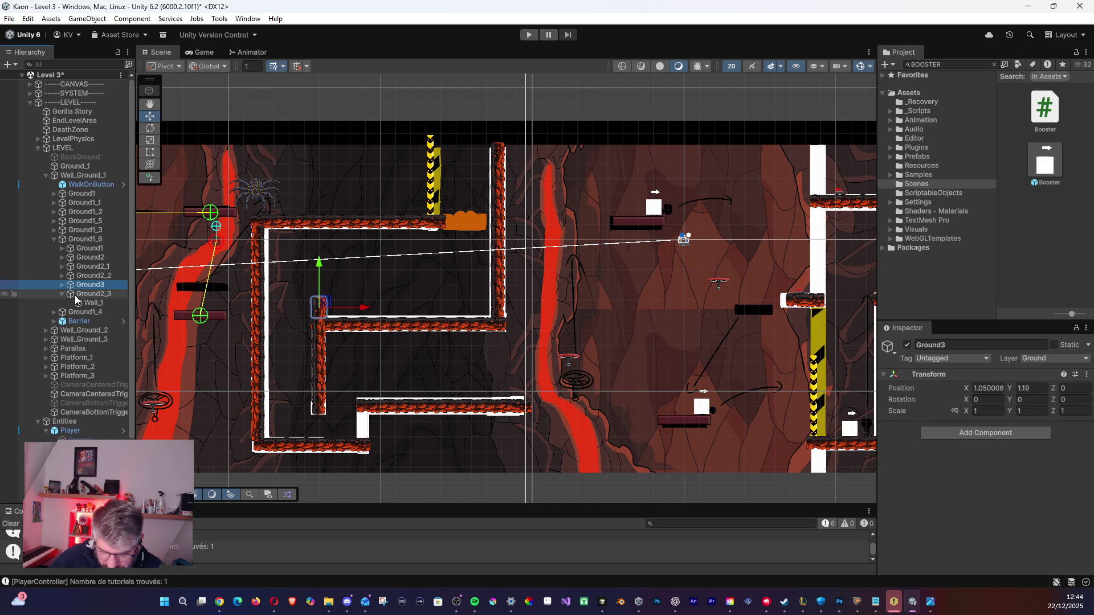
key(Delete)
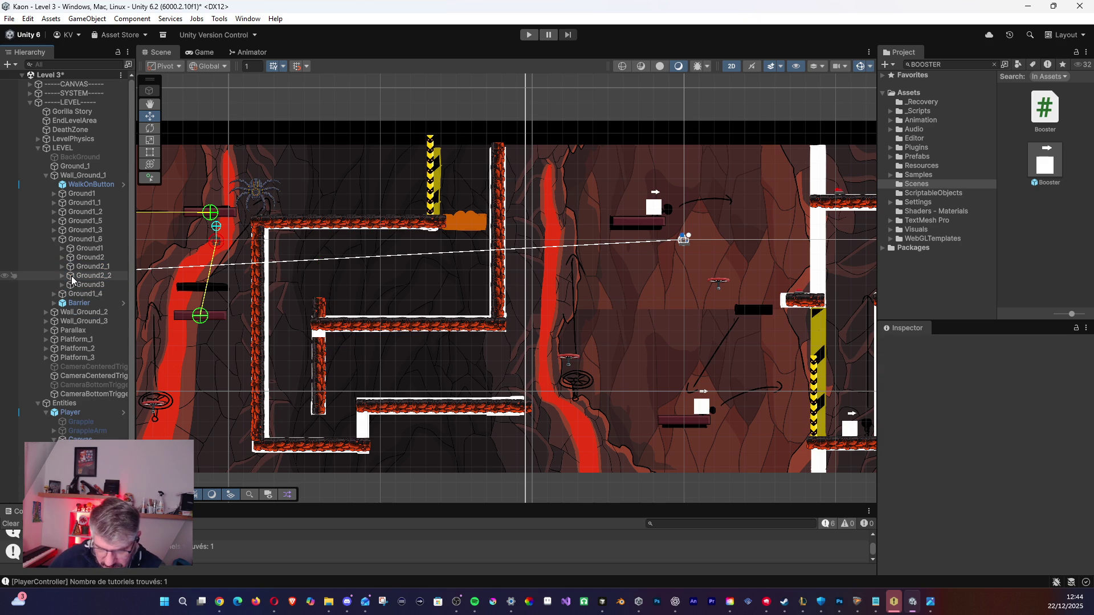
click(70, 275)
key(Delete)
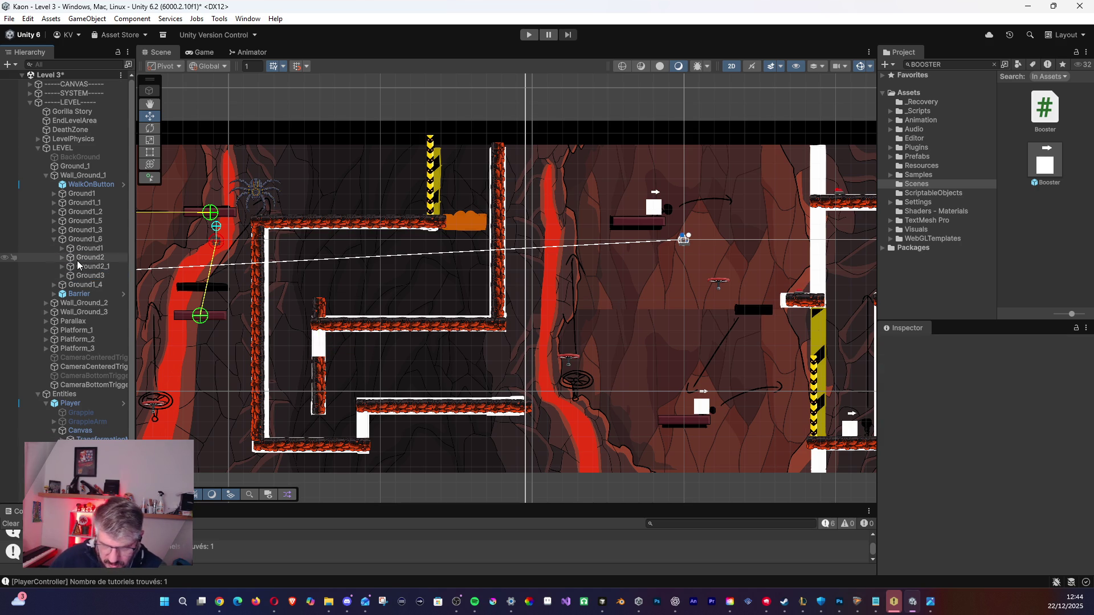
Lower Ground3 below the middle ledge's left end, to X -1.53, Y 1.19.
click(86, 276)
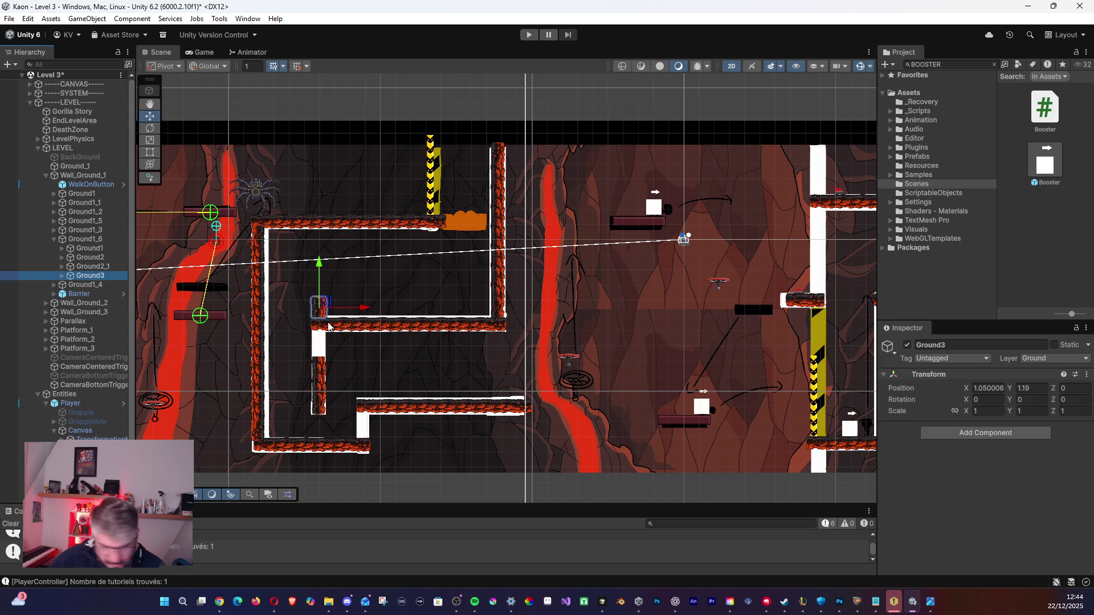
drag(325, 316, 320, 345)
key(alt+Tab)
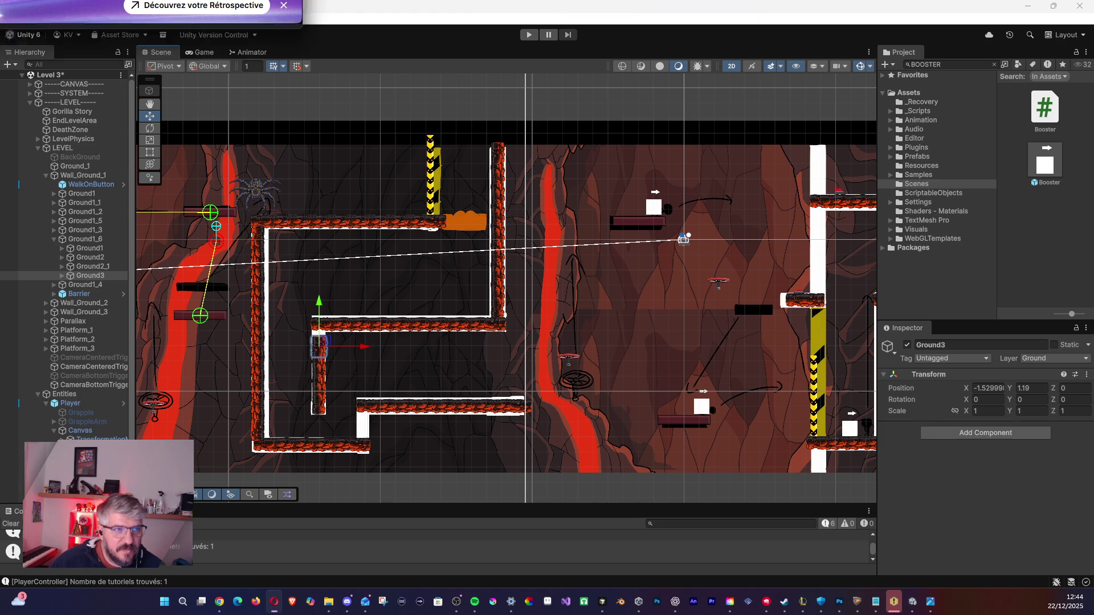
key(alt+Tab)
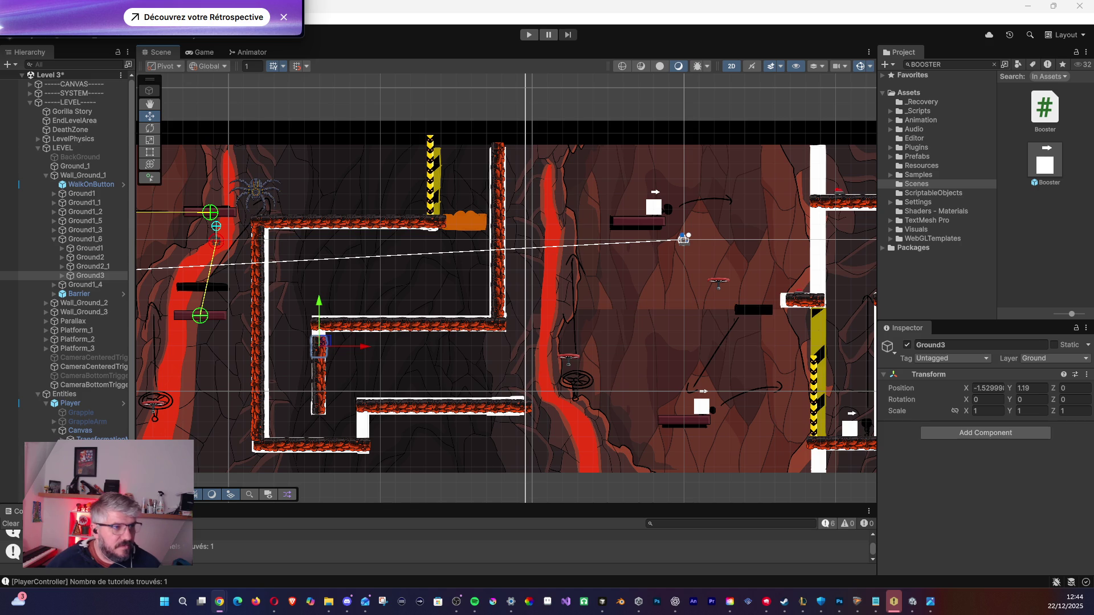
key(alt+Tab)
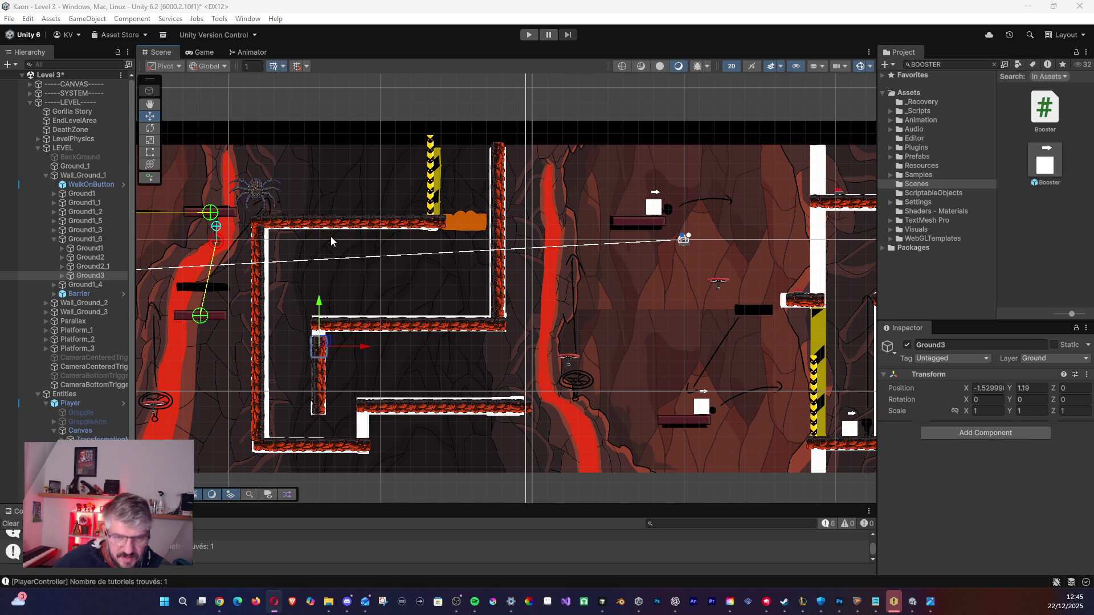
scroll(311, 329, up, 3)
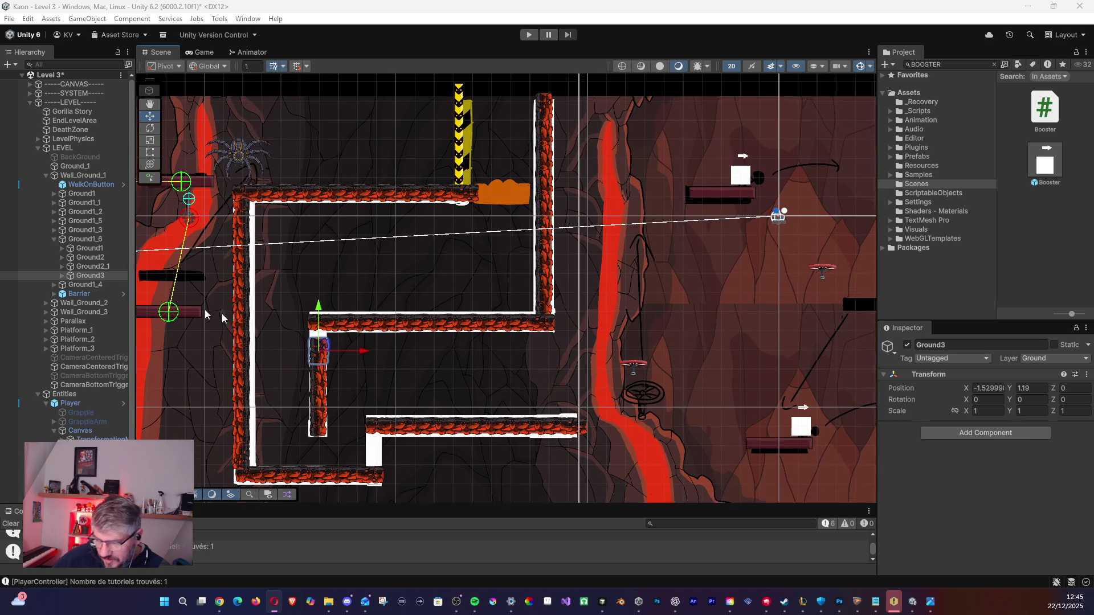
Raise Ground1_6 slightly and shorten its box collider to fit the wall.
click(82, 239)
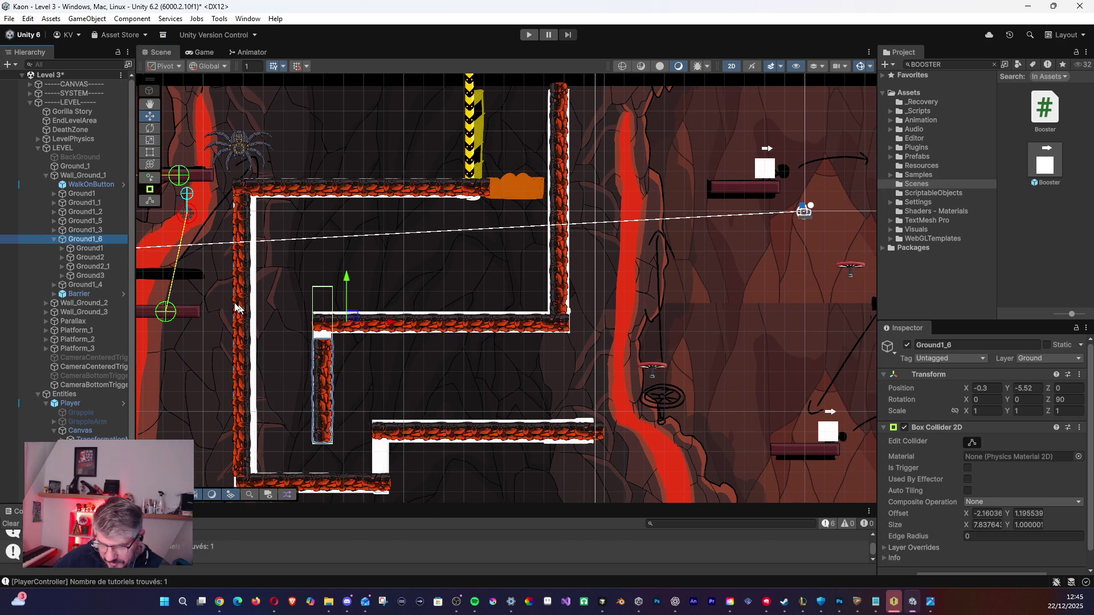
drag(349, 324, 349, 316)
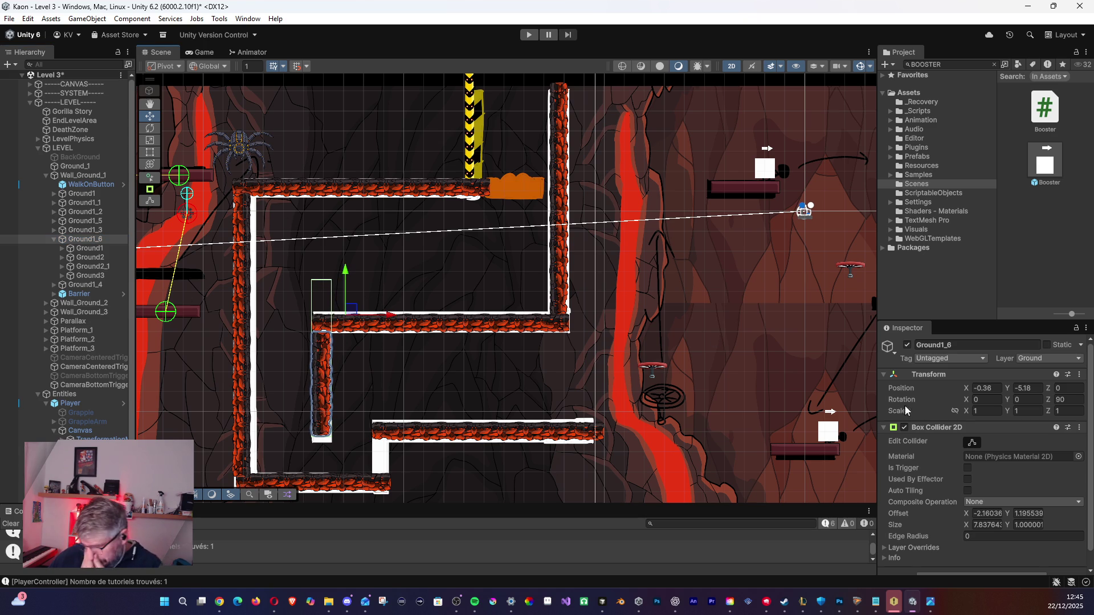
click(971, 442)
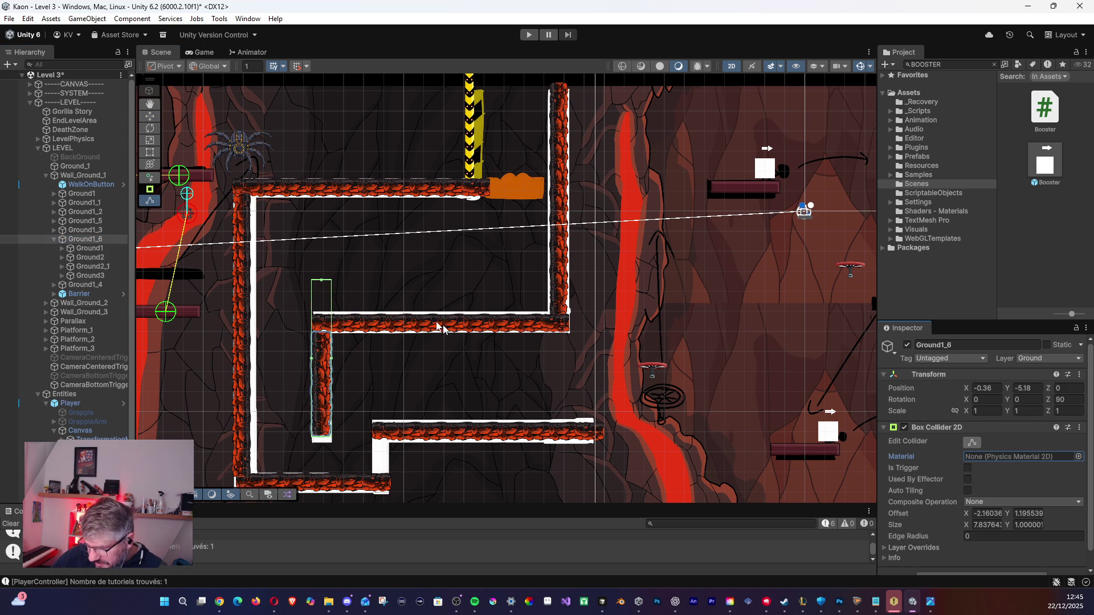
drag(323, 282, 330, 332)
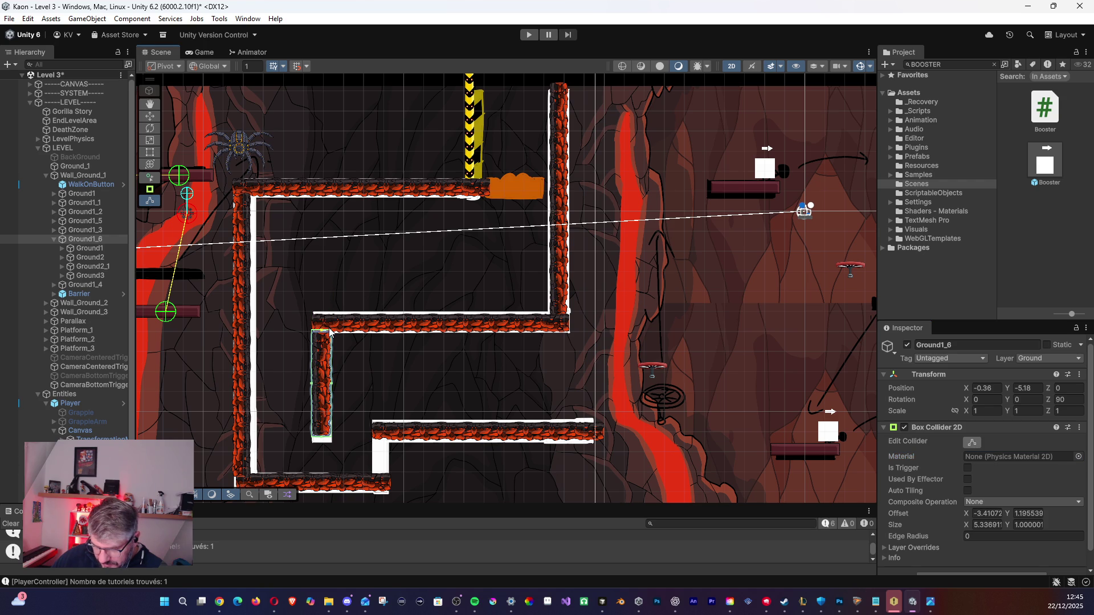
Extend Ground1_4's box collider down to the floor (size X 14.16, offset X 1.11).
click(53, 244)
click(54, 239)
click(77, 231)
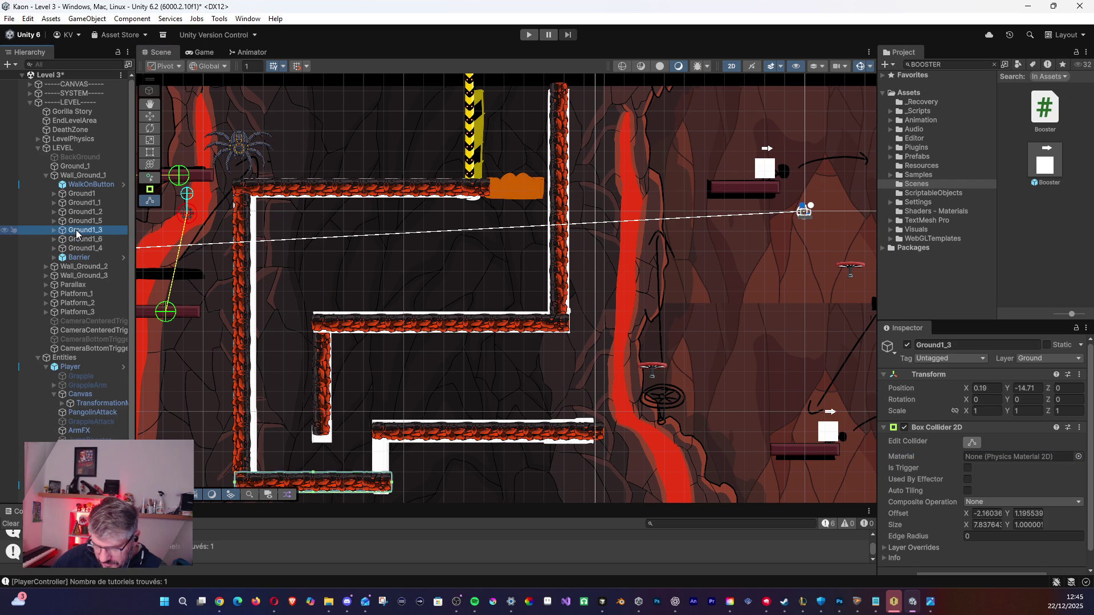
click(80, 222)
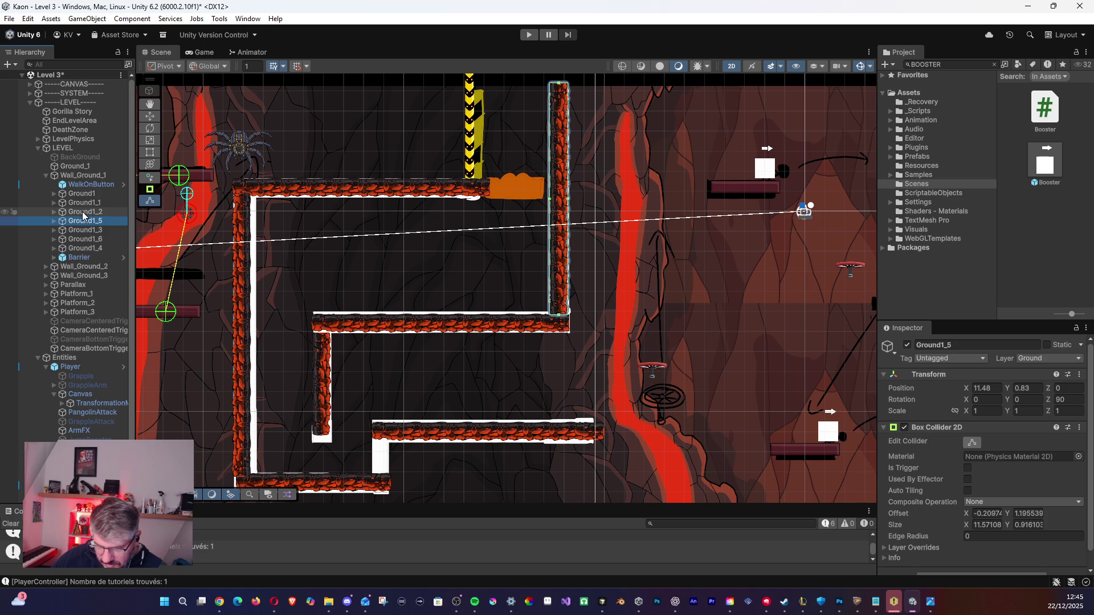
click(83, 213)
click(84, 203)
click(93, 249)
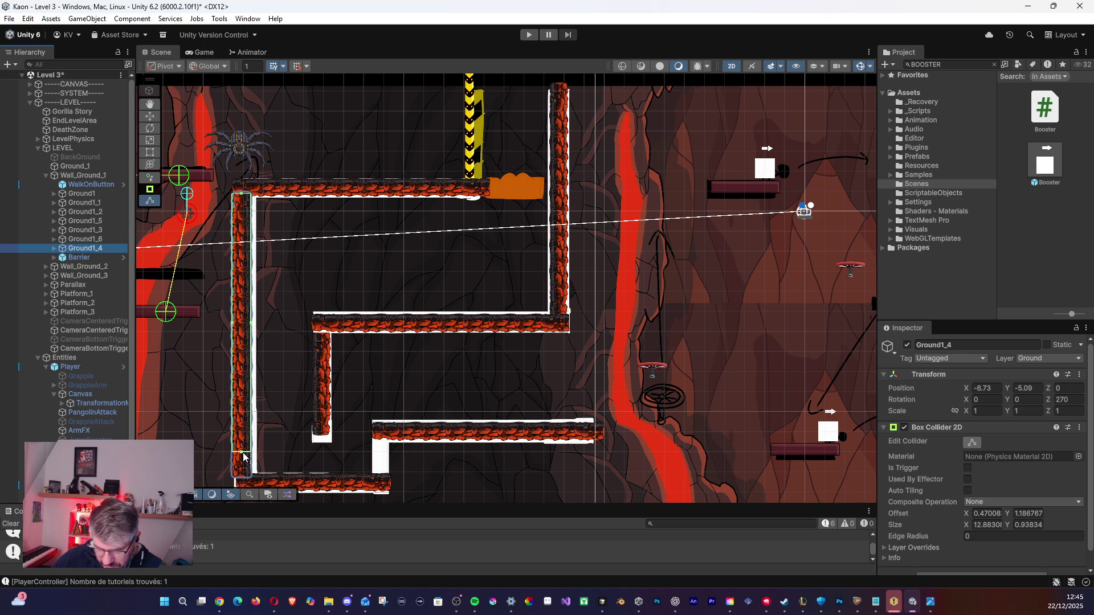
drag(243, 454, 243, 480)
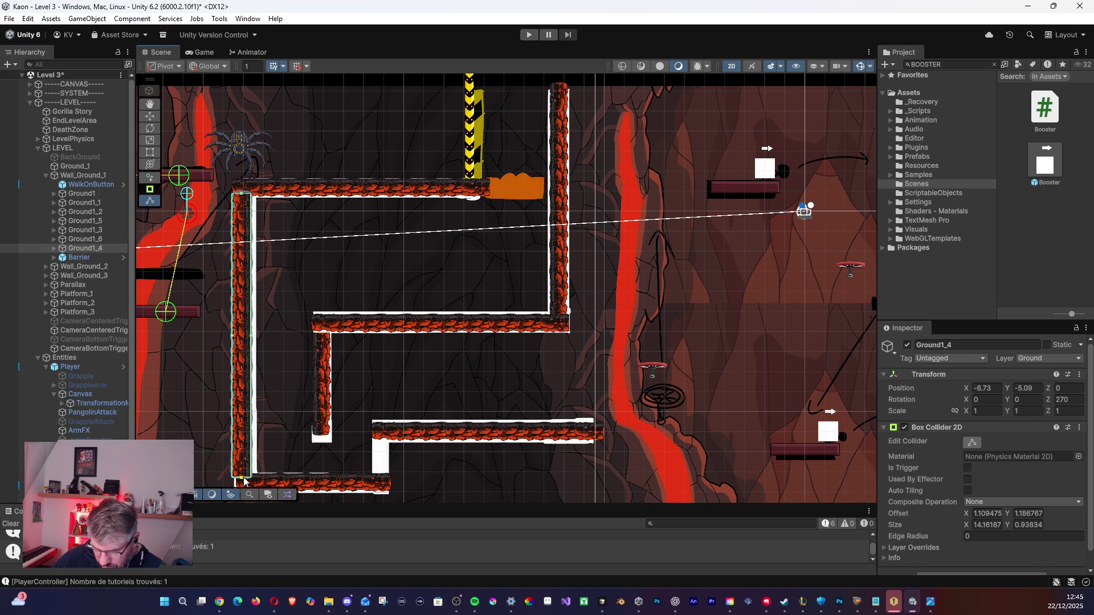
scroll(327, 336, down, 5)
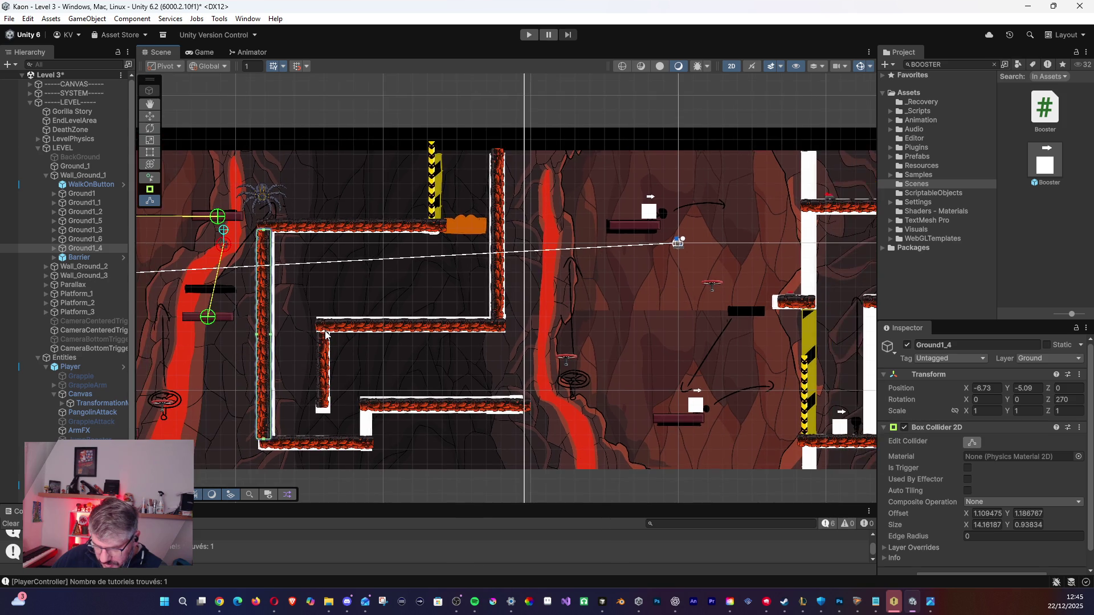
Zoom out and check each Ground1 object's collider in turn.
scroll(341, 354, down, 4)
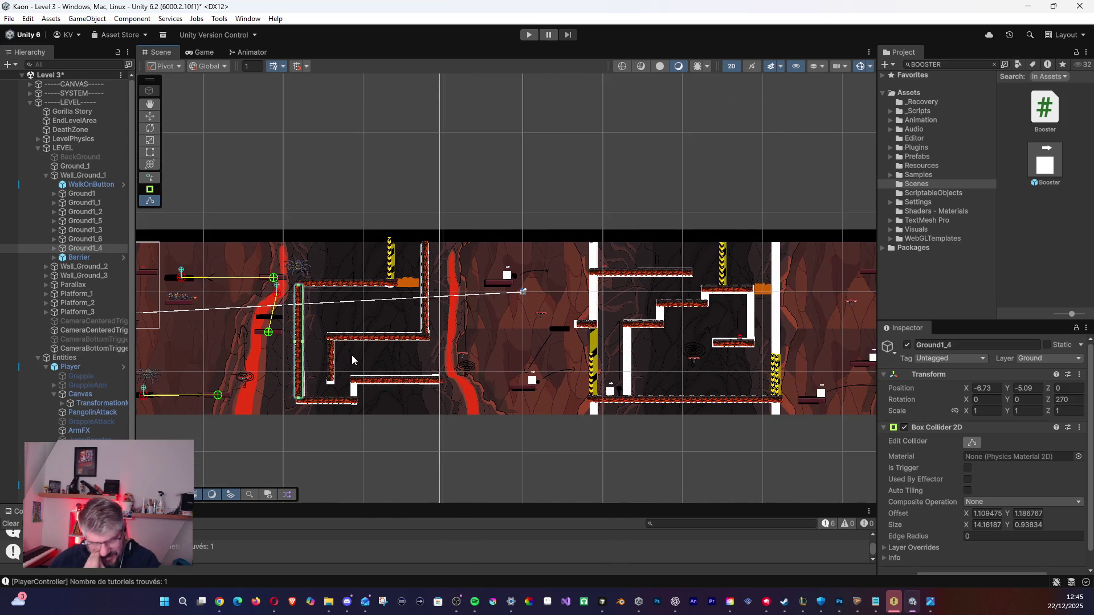
scroll(341, 354, up, 2)
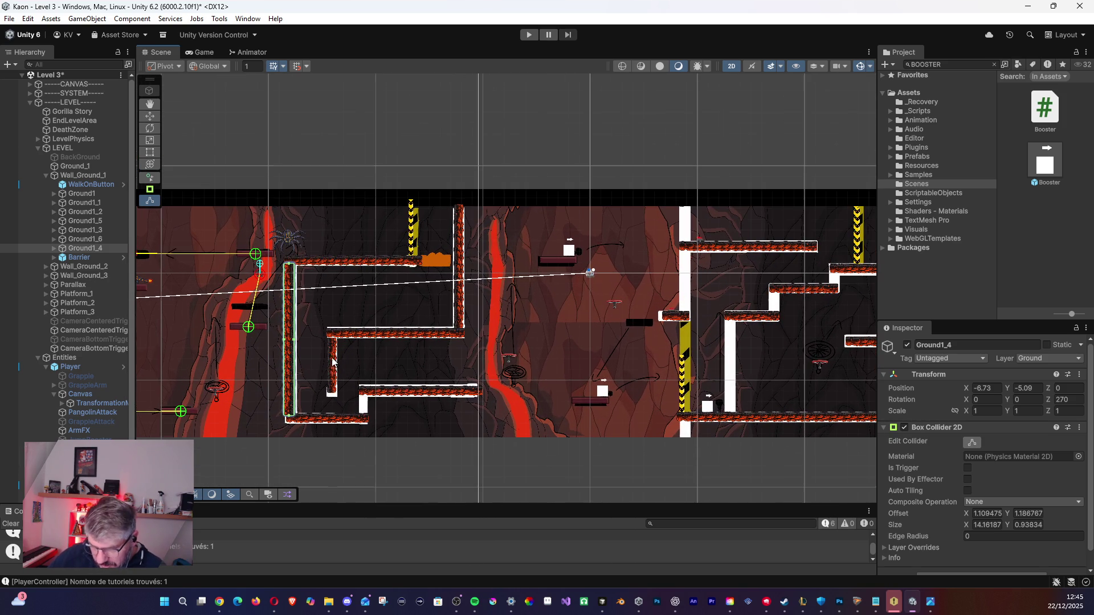
mouse_move(430, 376)
mouse_down()
mouse_move(418, 359)
mouse_move(432, 343)
mouse_up()
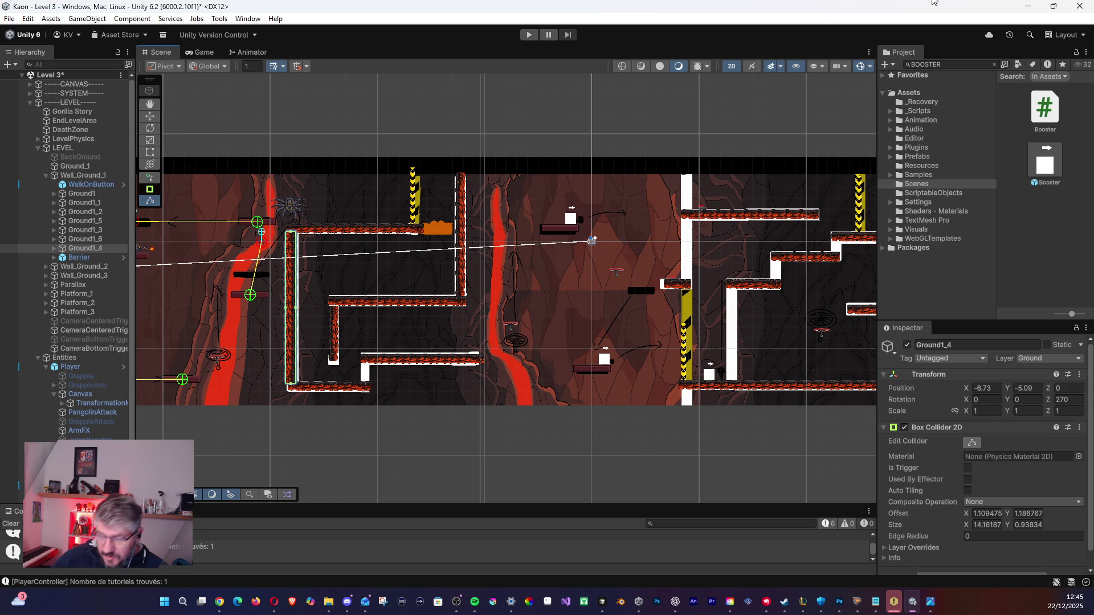
click(104, 239)
click(104, 230)
click(104, 221)
click(103, 212)
click(103, 203)
click(96, 212)
click(98, 222)
click(97, 230)
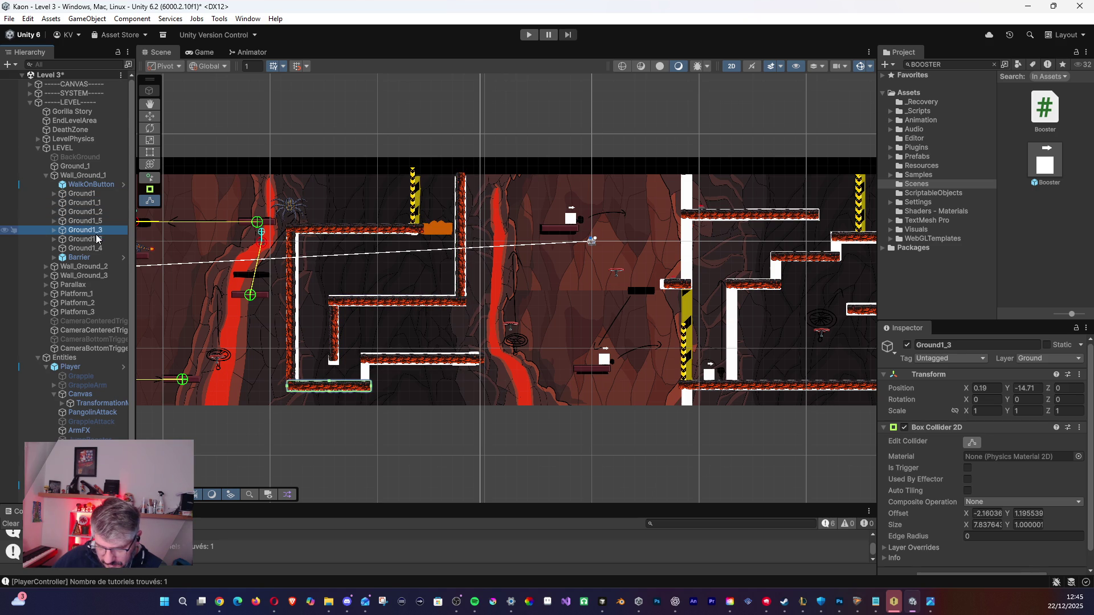
key(Up)
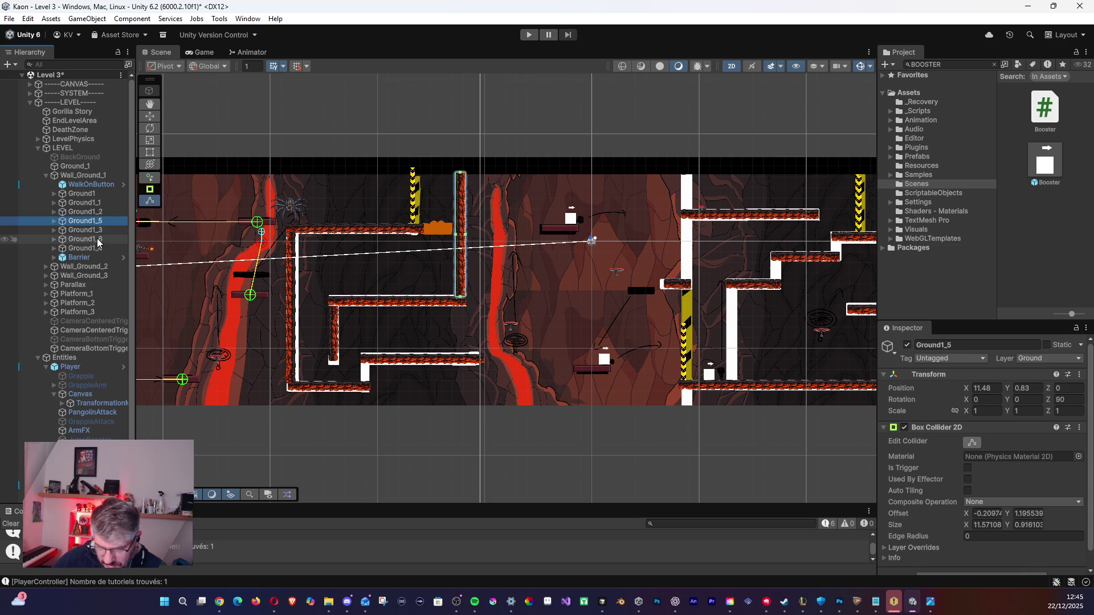
Multi-select the vertical walls Ground1_6, Ground1_4 and Ground1_5.
click(92, 239)
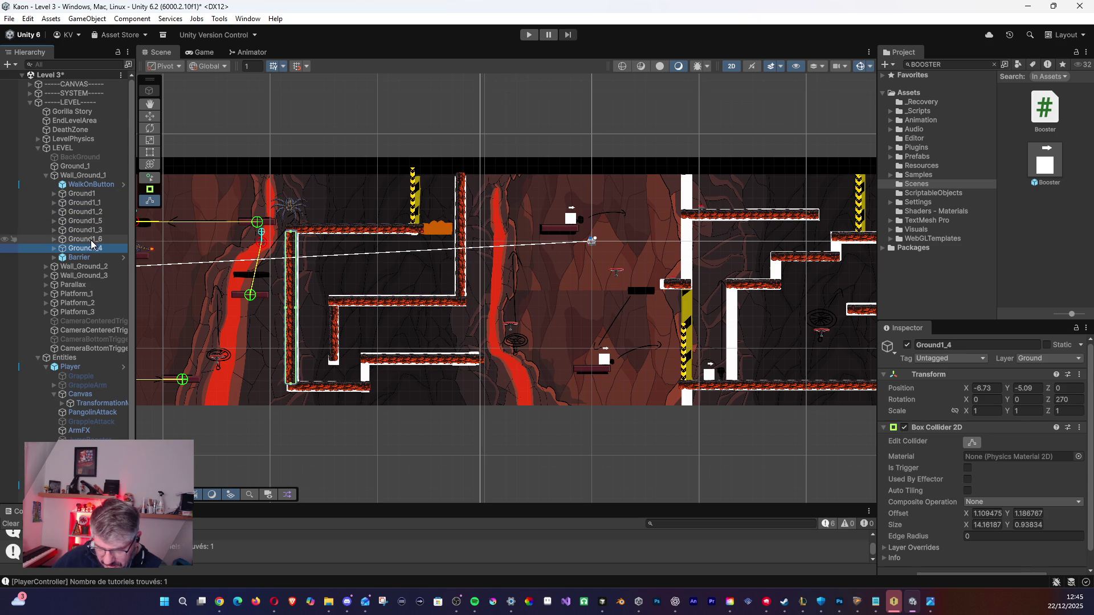
ctrl+click(85, 248)
ctrl+click(85, 221)
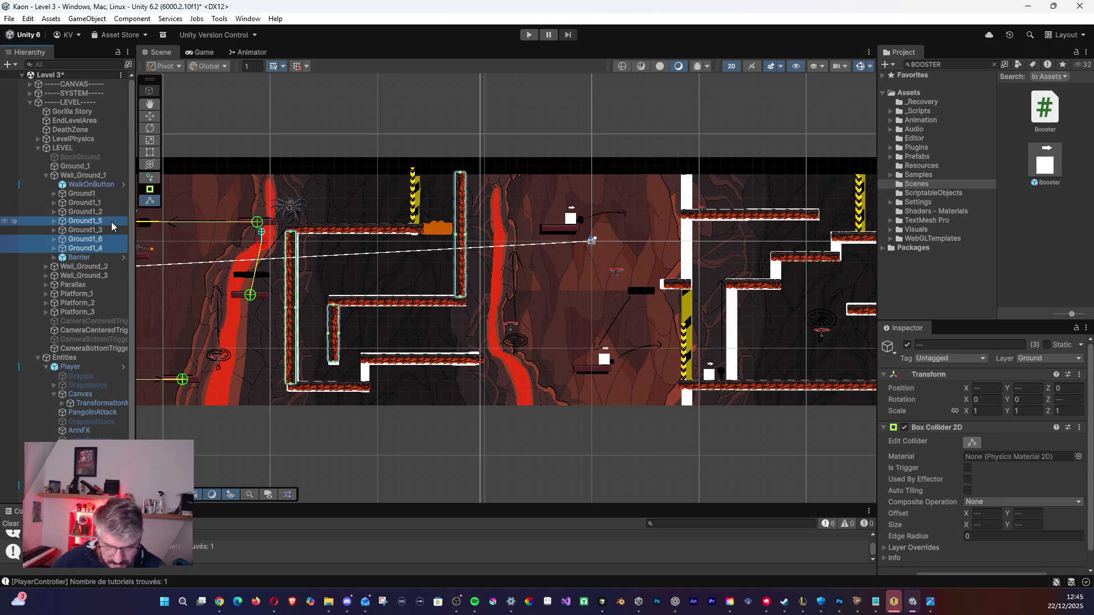
Duplicate the walls as Ground1_7–9 under Wall_Ground_2 and drag them into the next cave section.
key(ctrl+d)
drag(66, 234, 58, 297)
mouse_move(569, 334)
mouse_down()
mouse_move(257, 328)
mouse_move(291, 326)
mouse_up()
click(149, 117)
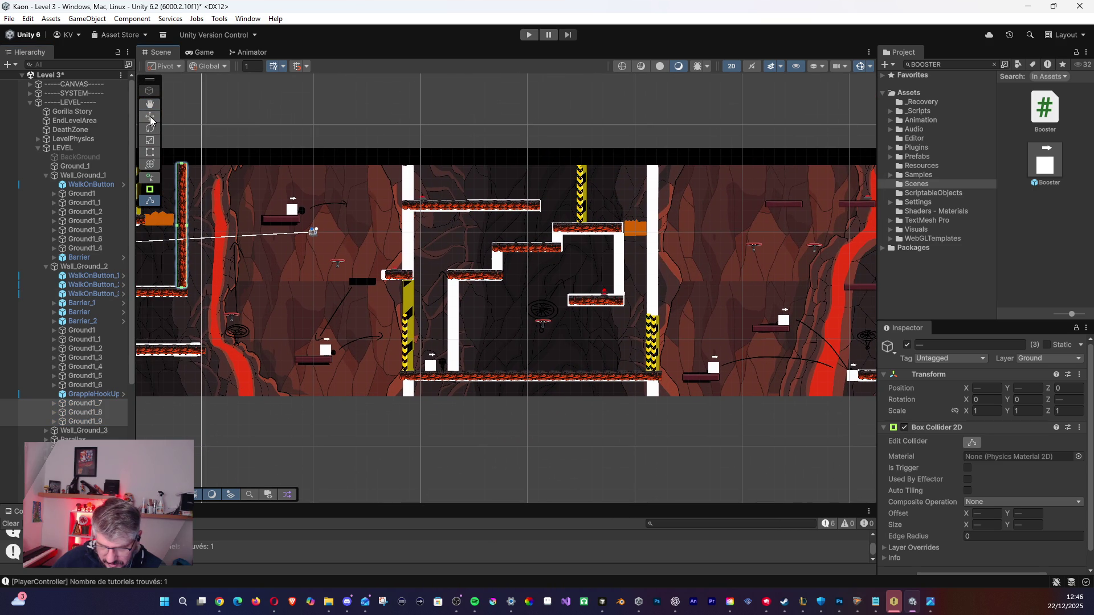
mouse_move(195, 238)
mouse_down()
mouse_move(379, 246)
mouse_move(370, 247)
mouse_up()
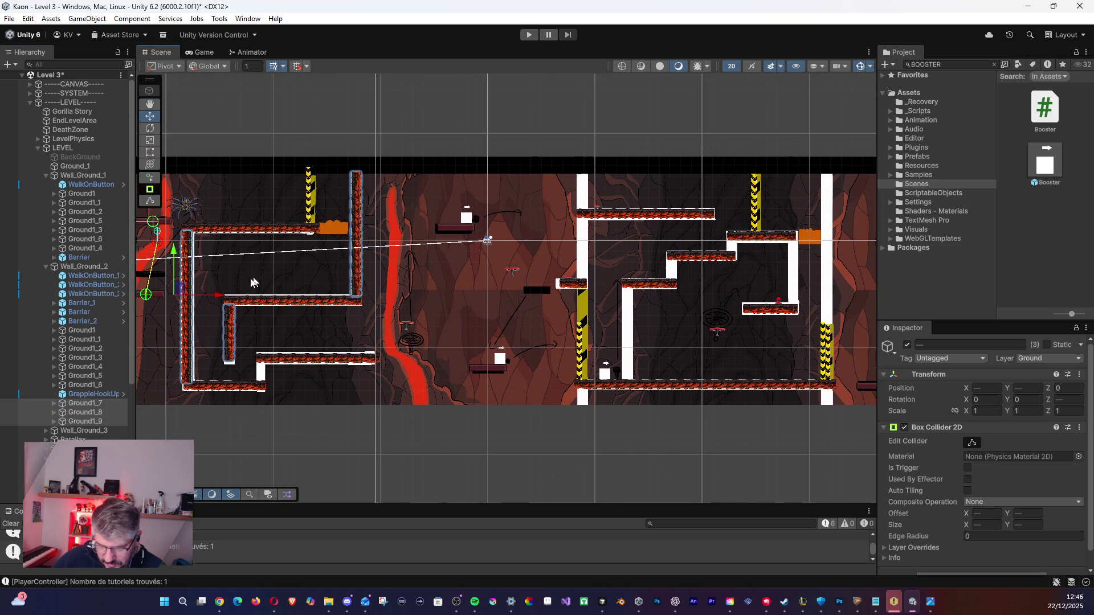
mouse_move(180, 291)
mouse_down()
mouse_move(505, 291)
mouse_move(634, 274)
mouse_move(621, 250)
mouse_move(577, 230)
mouse_up()
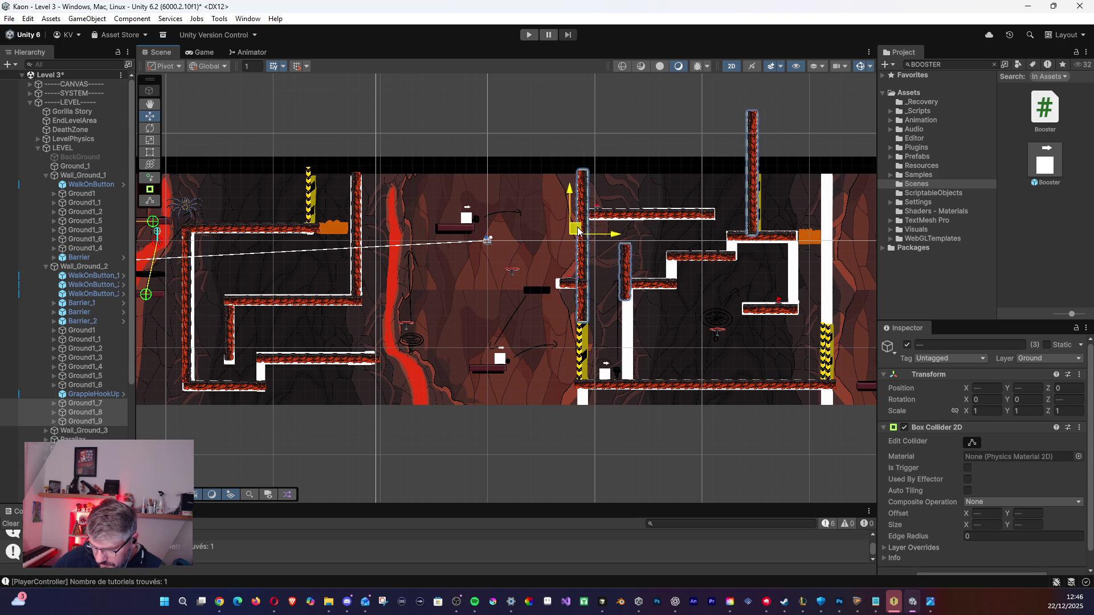
drag(695, 328, 445, 341)
click(445, 341)
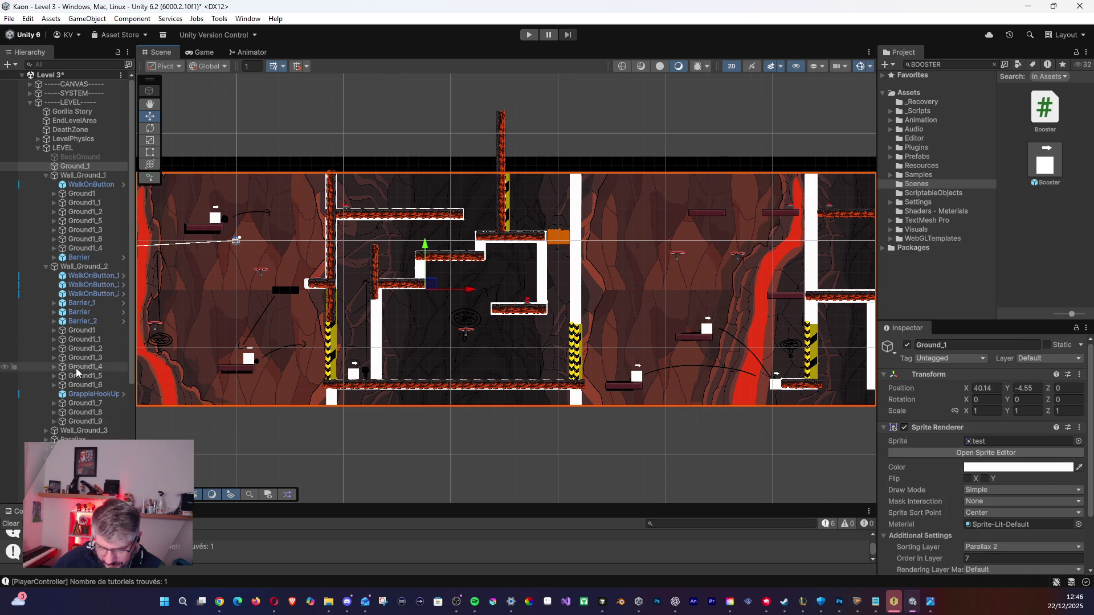
Reposition the copied walls, moving Ground1_7 right and placing Ground1_8 beside the orange block.
click(88, 195)
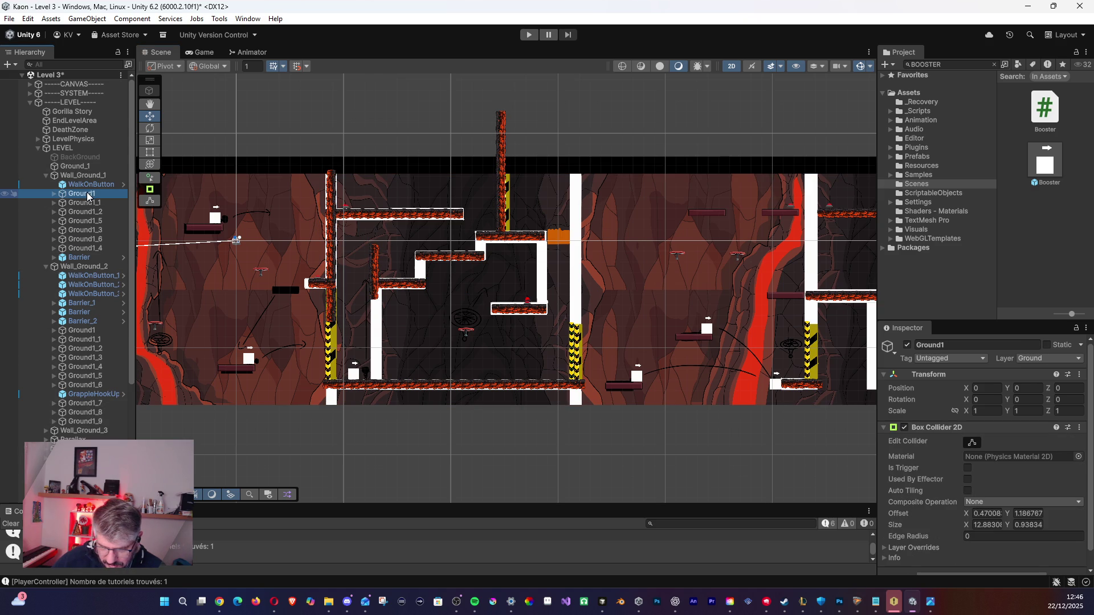
click(46, 176)
click(81, 324)
mouse_move(518, 166)
mouse_down()
mouse_move(593, 222)
mouse_move(381, 240)
mouse_move(402, 321)
mouse_move(541, 373)
mouse_move(392, 310)
mouse_up()
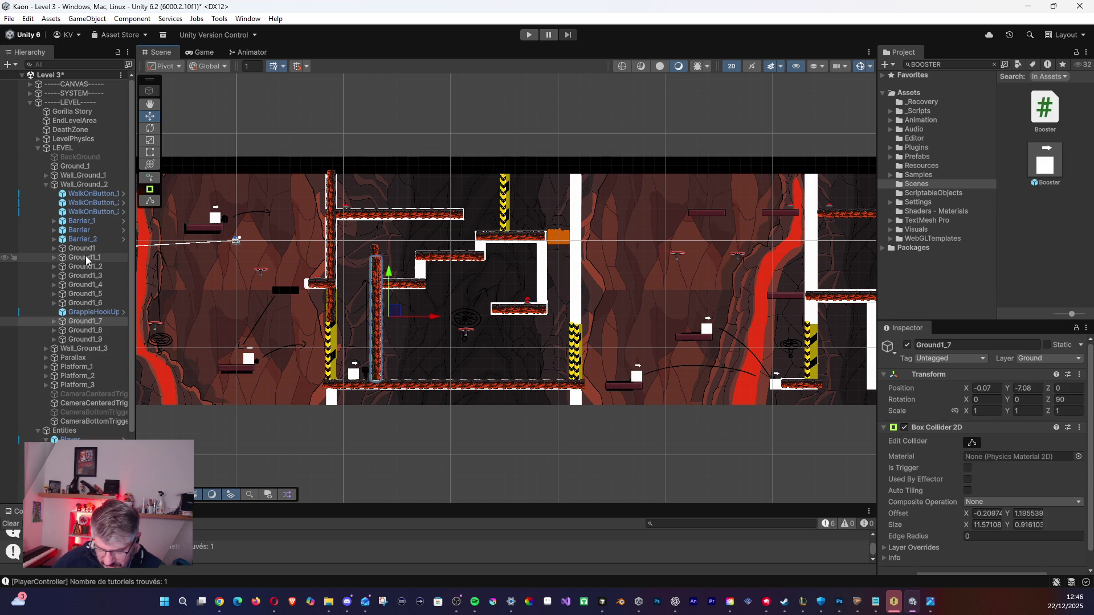
click(91, 332)
mouse_move(397, 237)
mouse_down()
mouse_move(445, 211)
mouse_move(563, 232)
mouse_up()
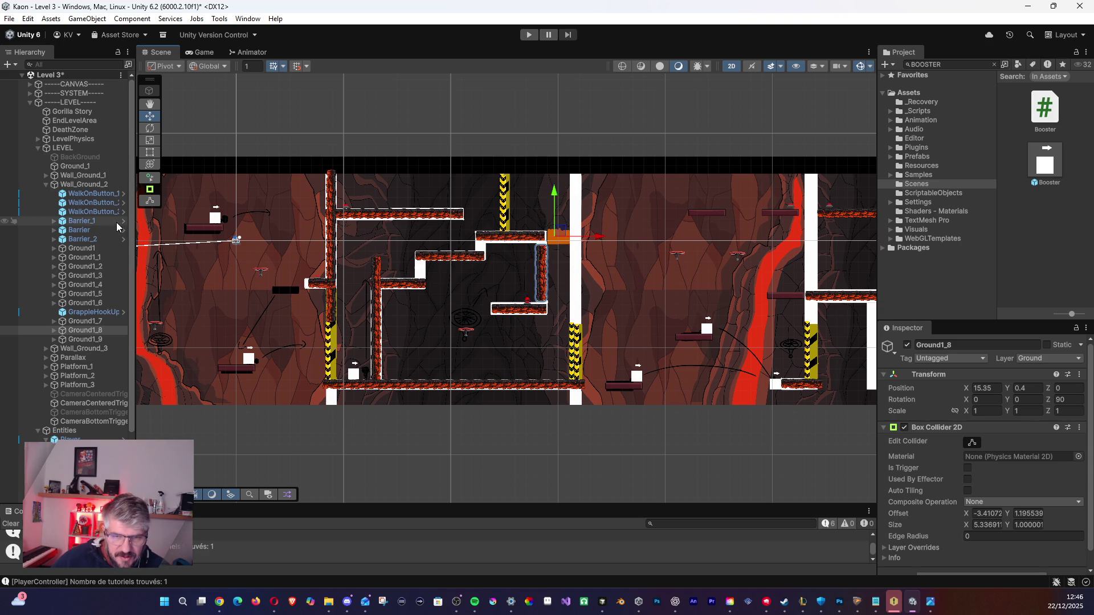
Duplicate Ground1_9 as Ground1_10 and move it to the stair area's right side.
click(91, 341)
mouse_move(91, 340)
mouse_down()
mouse_move(108, 325)
mouse_move(109, 287)
mouse_move(101, 434)
mouse_move(66, 343)
mouse_up()
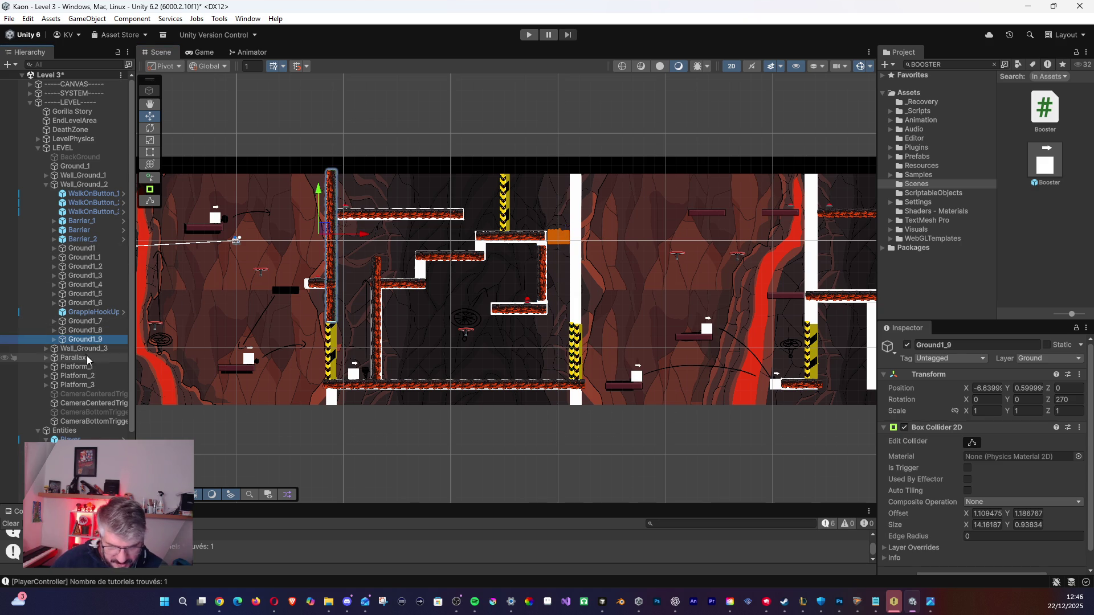
key(ctrl+d)
mouse_move(331, 230)
mouse_down()
mouse_move(615, 230)
mouse_move(575, 232)
mouse_up()
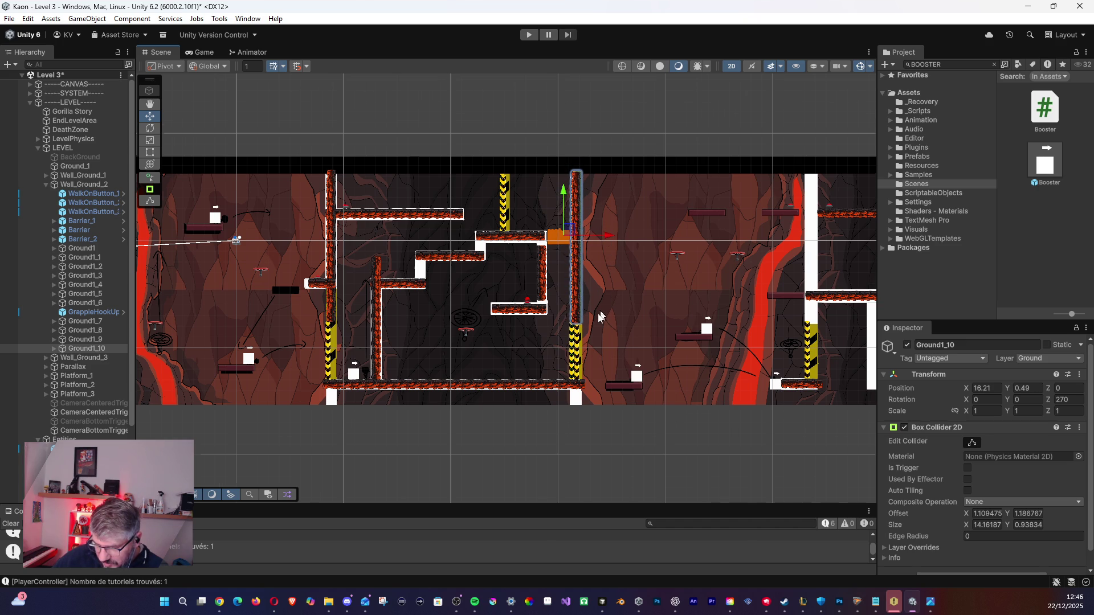
Raise the Ground1_8 wall to X 15.32, Y 1.53 beneath the upper ledge.
scroll(530, 309, up, 5)
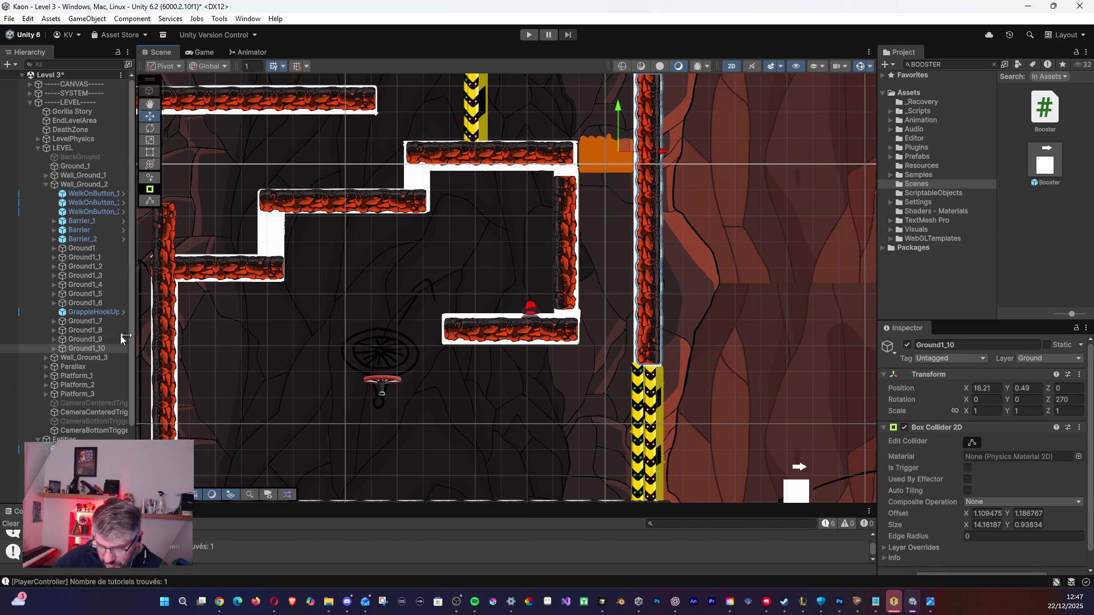
click(83, 338)
scroll(349, 307, down, 5)
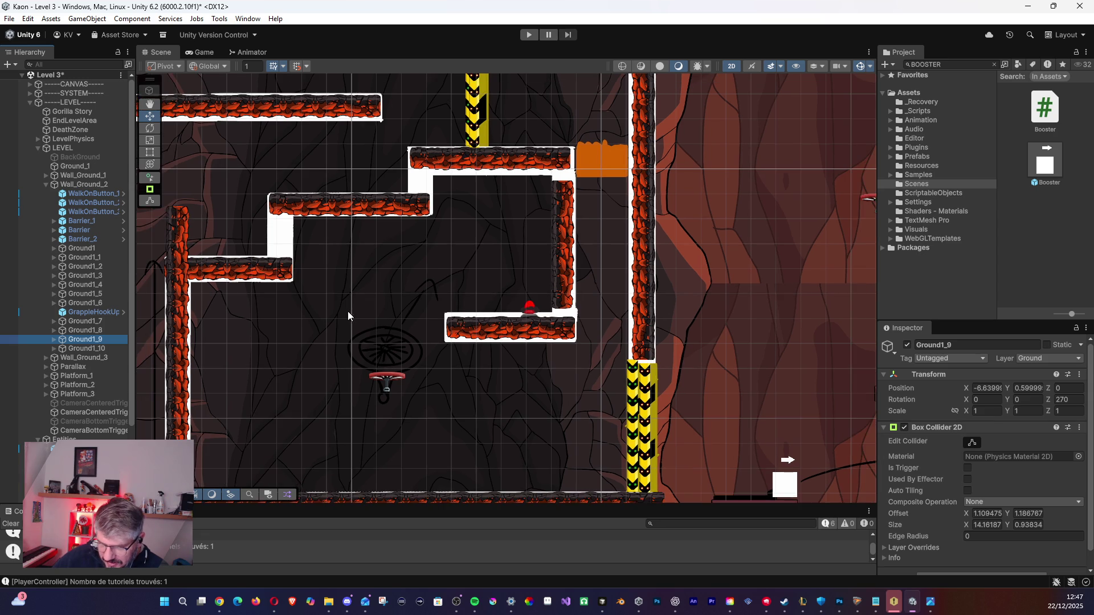
mouse_move(327, 313)
mouse_down()
mouse_move(307, 333)
mouse_move(319, 325)
mouse_move(240, 323)
mouse_up()
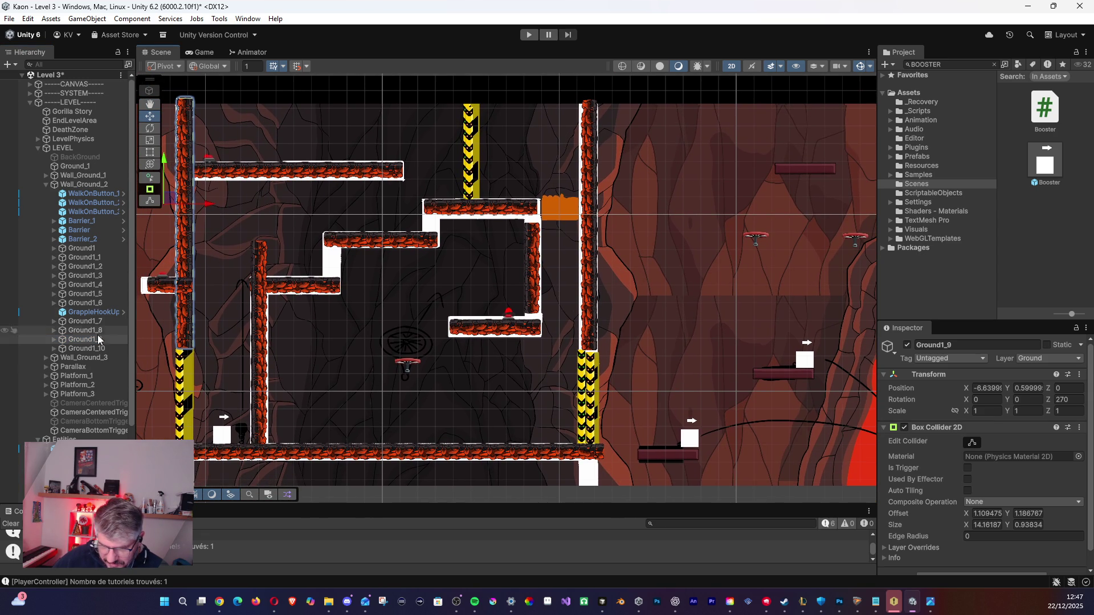
click(94, 330)
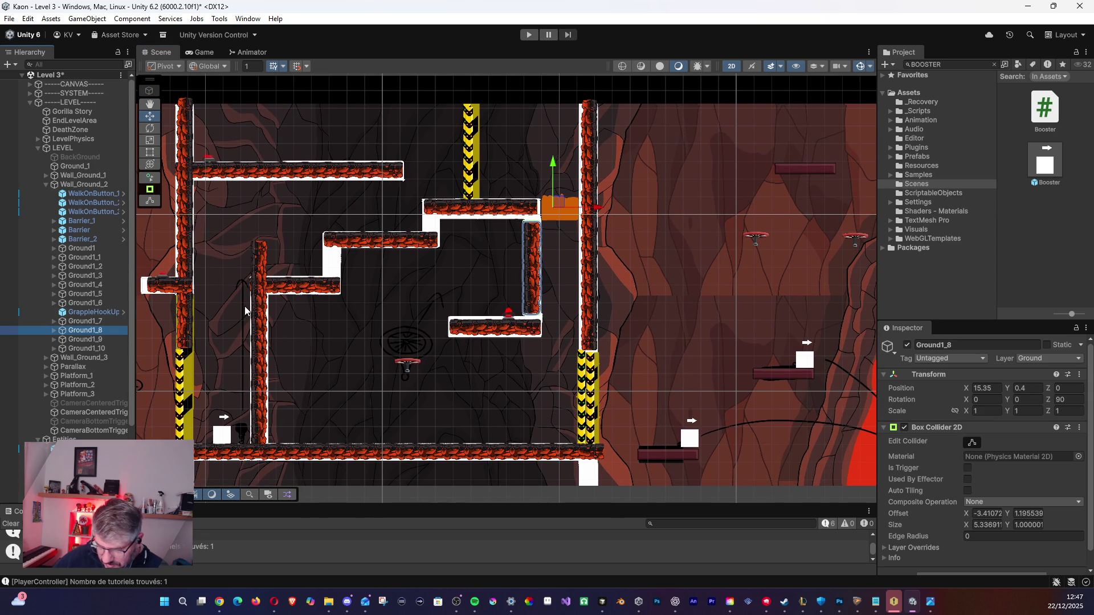
key(f)
drag(506, 278, 505, 262)
click(54, 330)
click(82, 359)
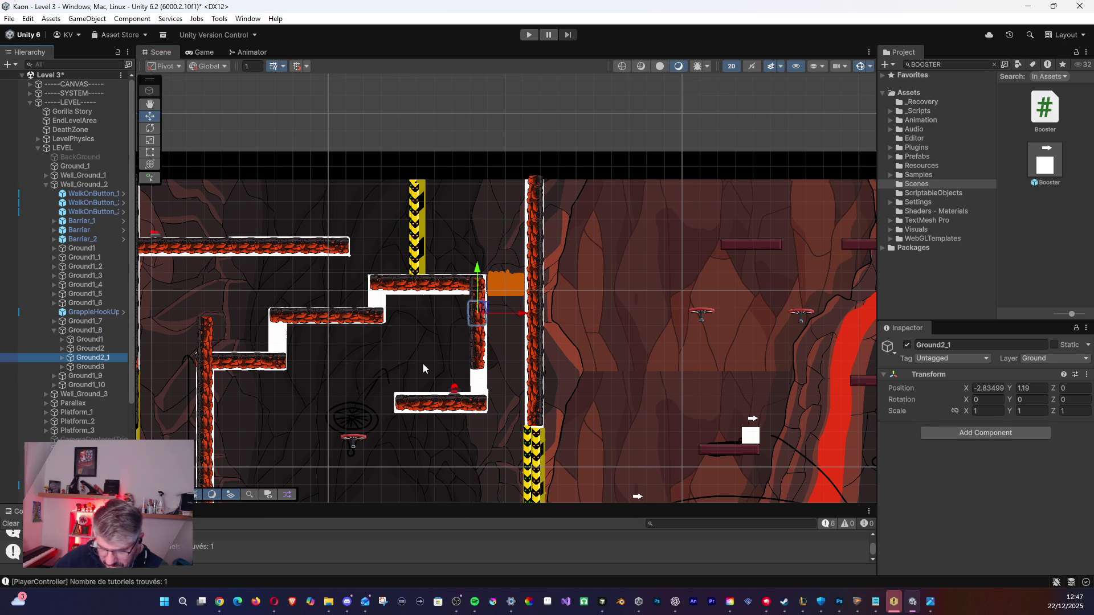
Duplicate the Ground2 tile of Ground1_8 and move the copy further down the wall.
scroll(450, 367, up, 5)
drag(368, 376, 366, 312)
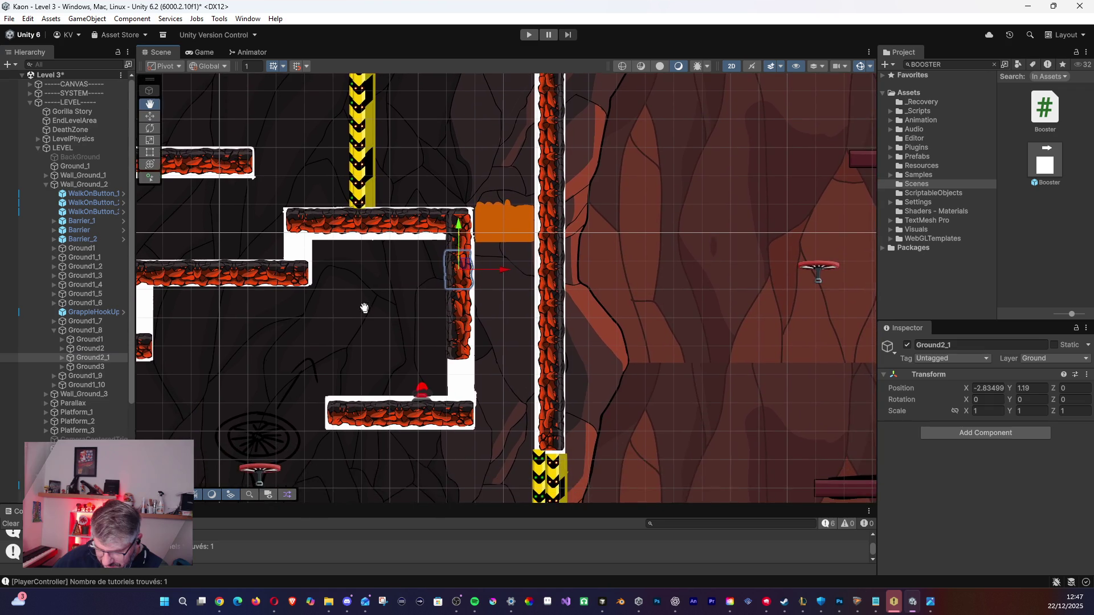
click(94, 373)
click(98, 359)
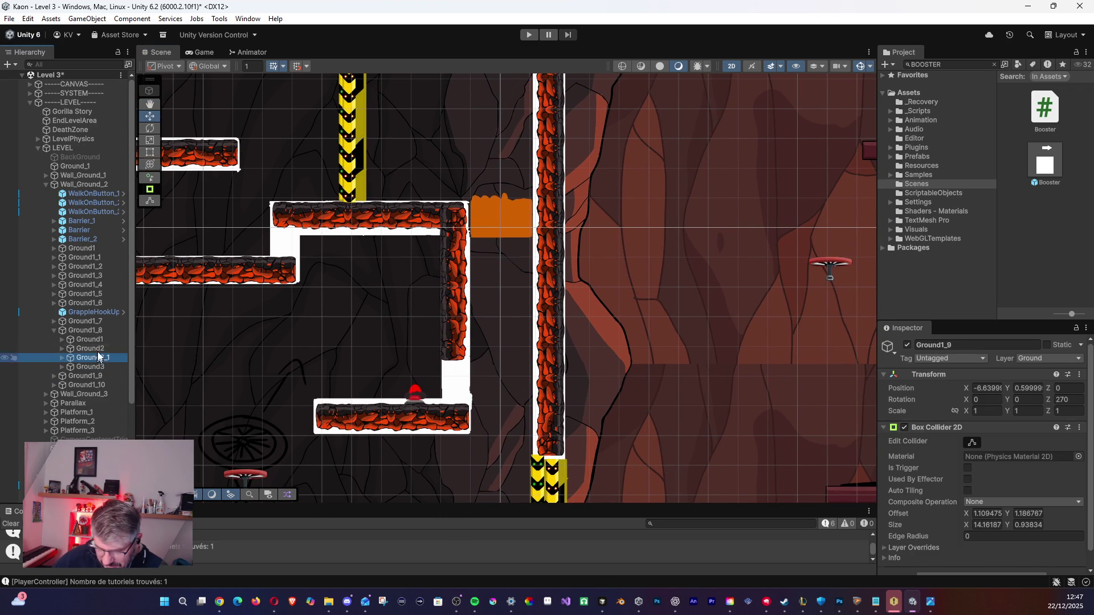
key(Up)
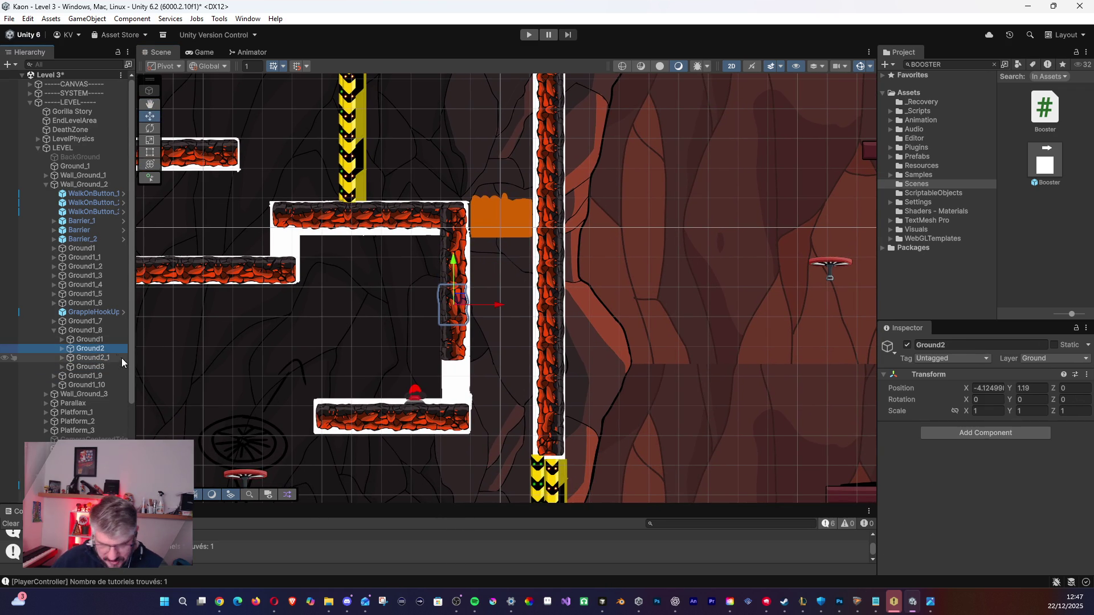
click(88, 356)
click(91, 349)
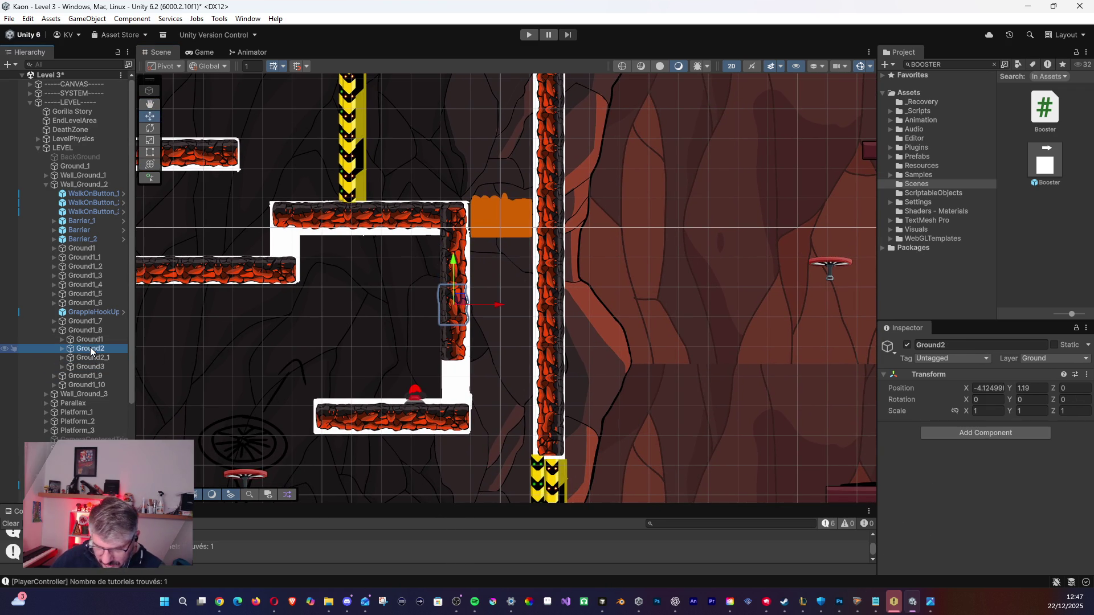
key(ctrl+d)
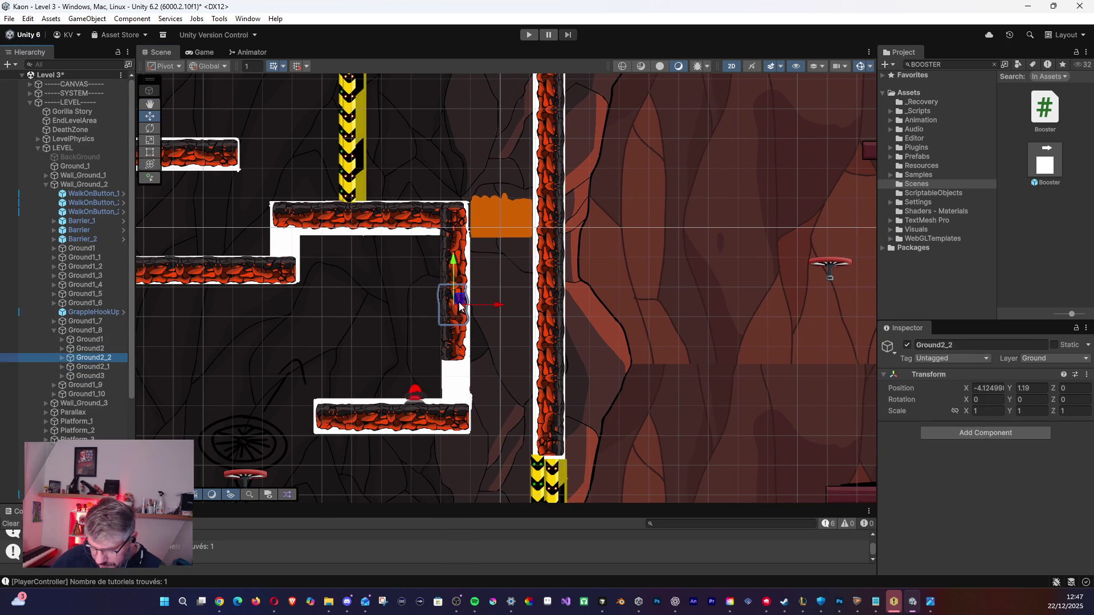
mouse_move(468, 311)
mouse_down()
mouse_move(493, 329)
mouse_move(474, 320)
mouse_up()
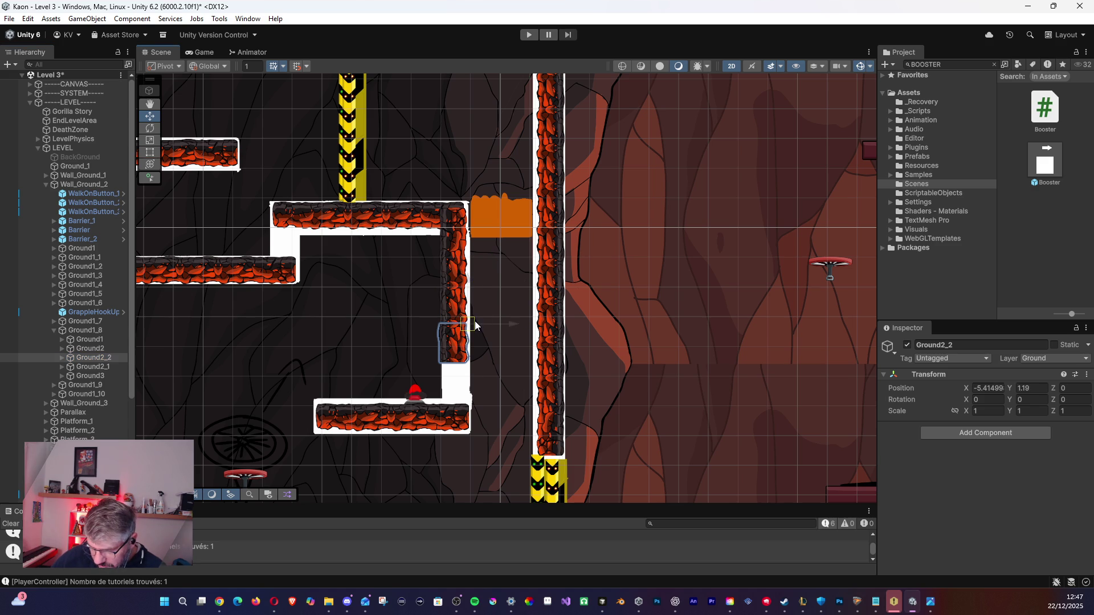
Move the Ground1 tile to the bottom of the Ground1_8 wall.
mouse_move(99, 373)
mouse_down()
mouse_move(108, 379)
mouse_move(97, 340)
mouse_up()
click(97, 341)
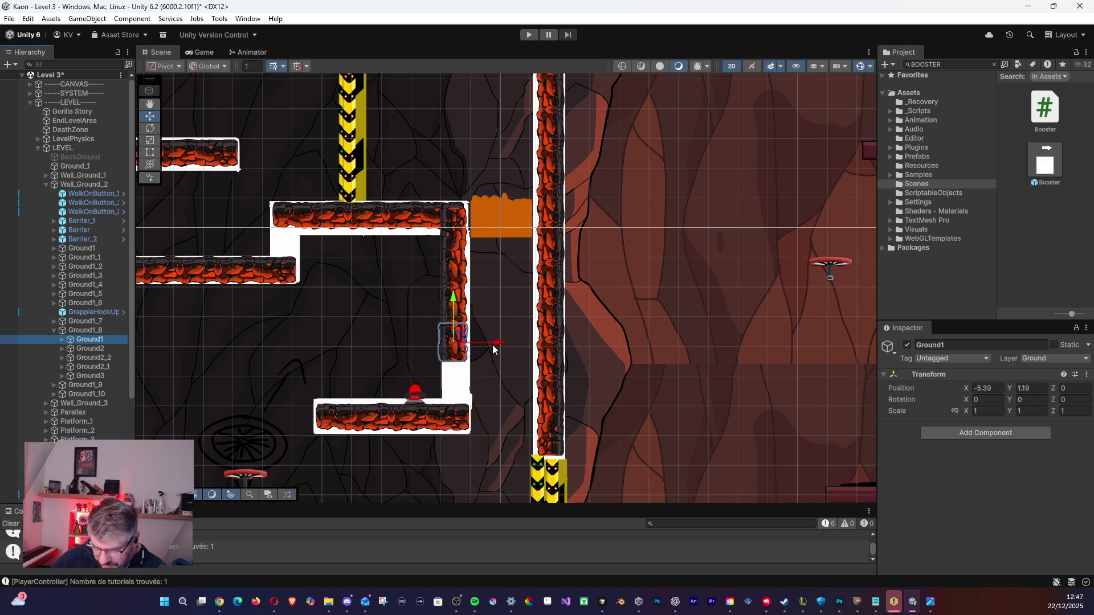
drag(463, 337, 466, 374)
click(450, 418)
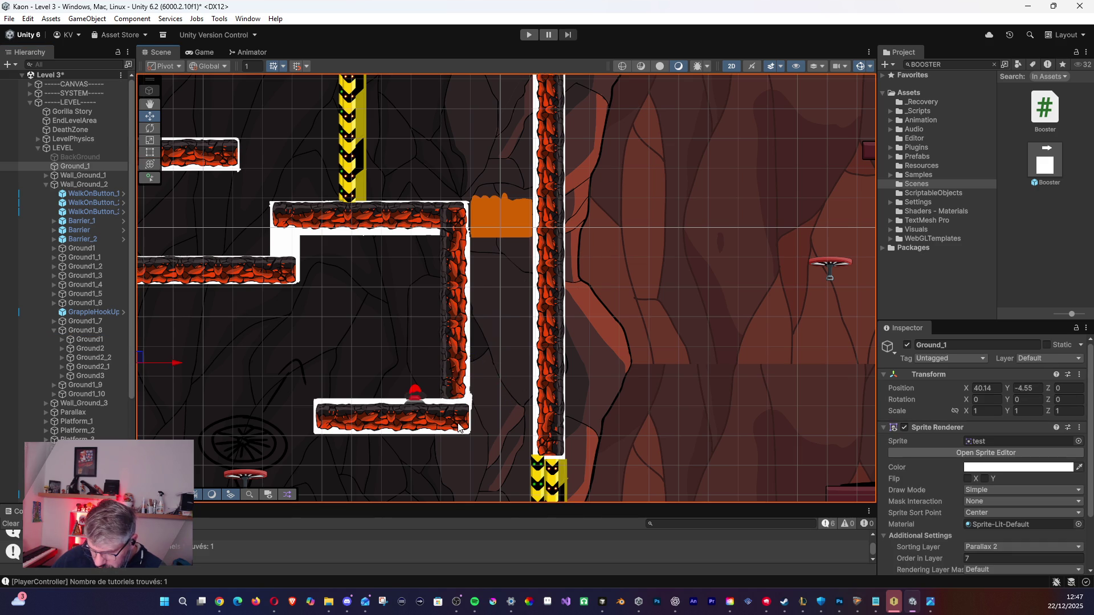
Raise the Ground1_5 platform slightly.
click(79, 339)
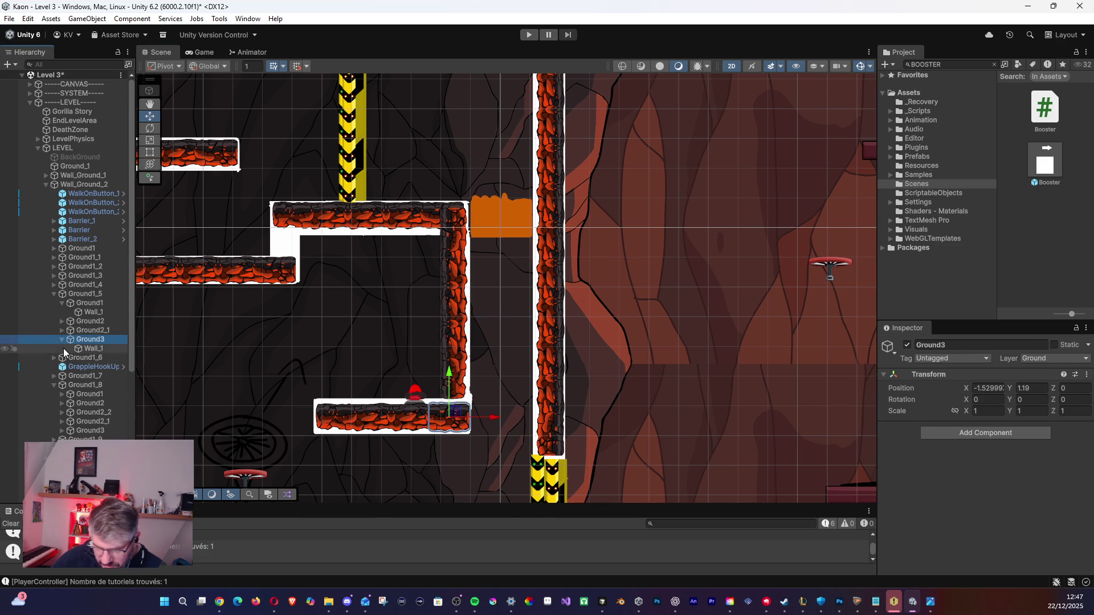
click(53, 296)
click(54, 295)
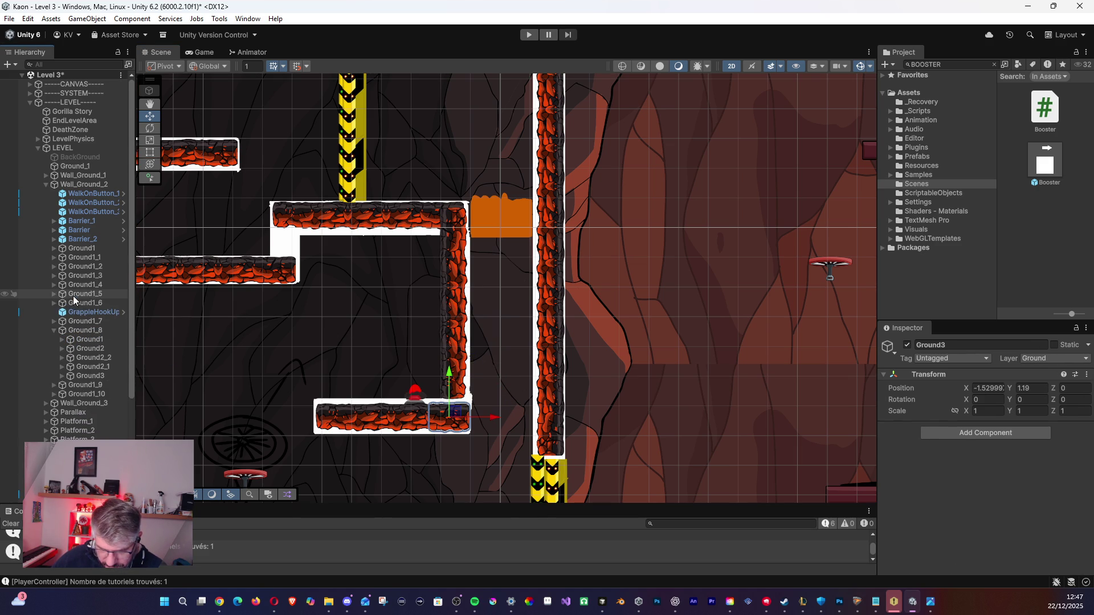
drag(500, 447, 497, 441)
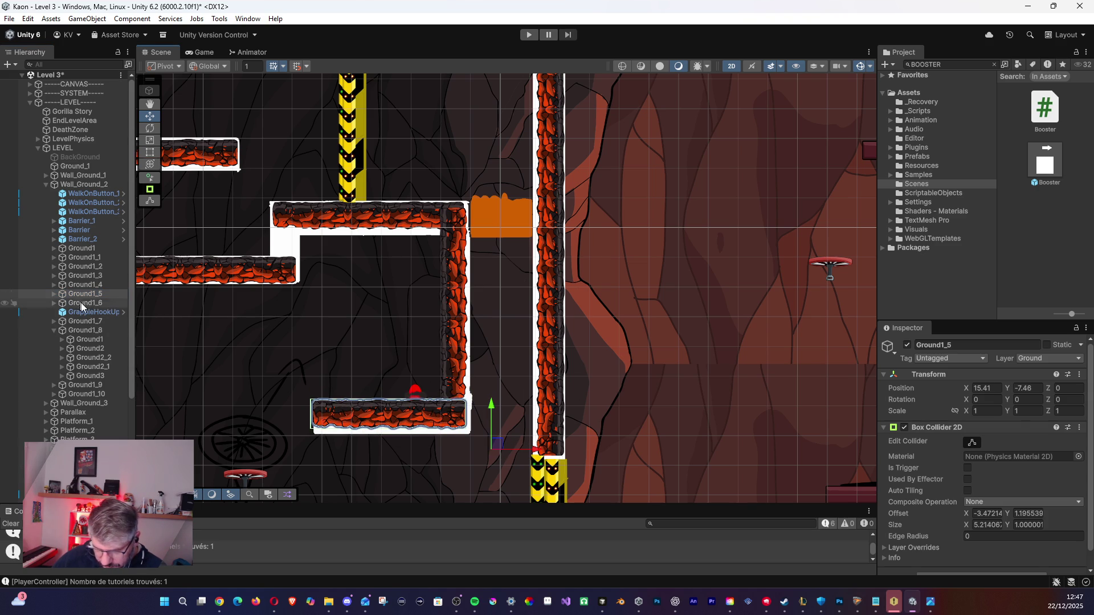
Seat WalkOnButton_3 on the lower ledge at X 12.8, Y -5.7.
click(97, 211)
drag(415, 400, 414, 394)
drag(413, 352, 414, 355)
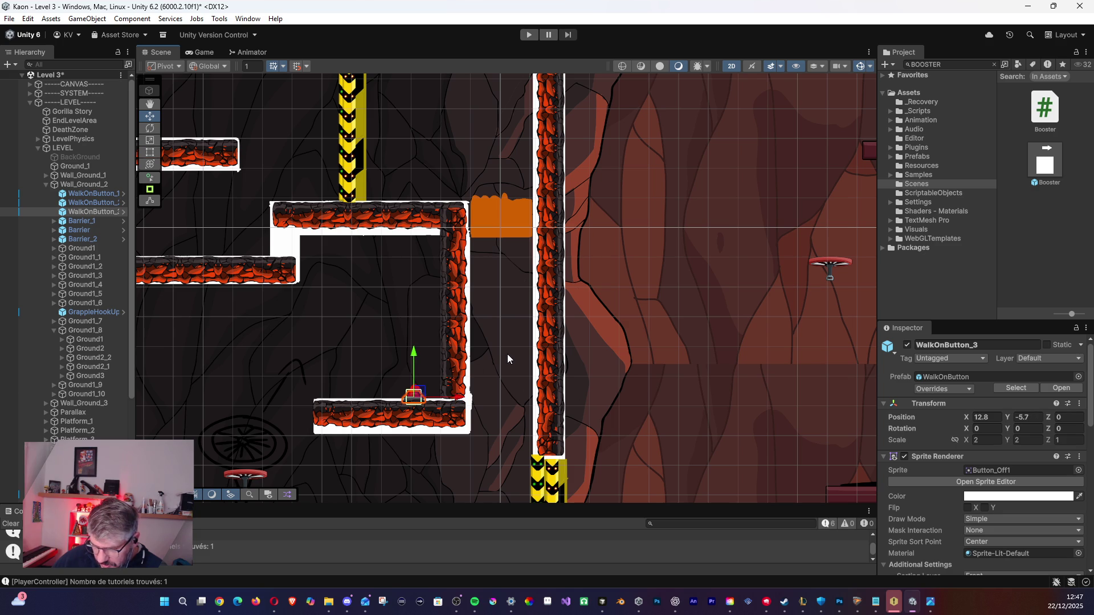
Lift WalkOnButton_3 slightly above the platform.
click(547, 265)
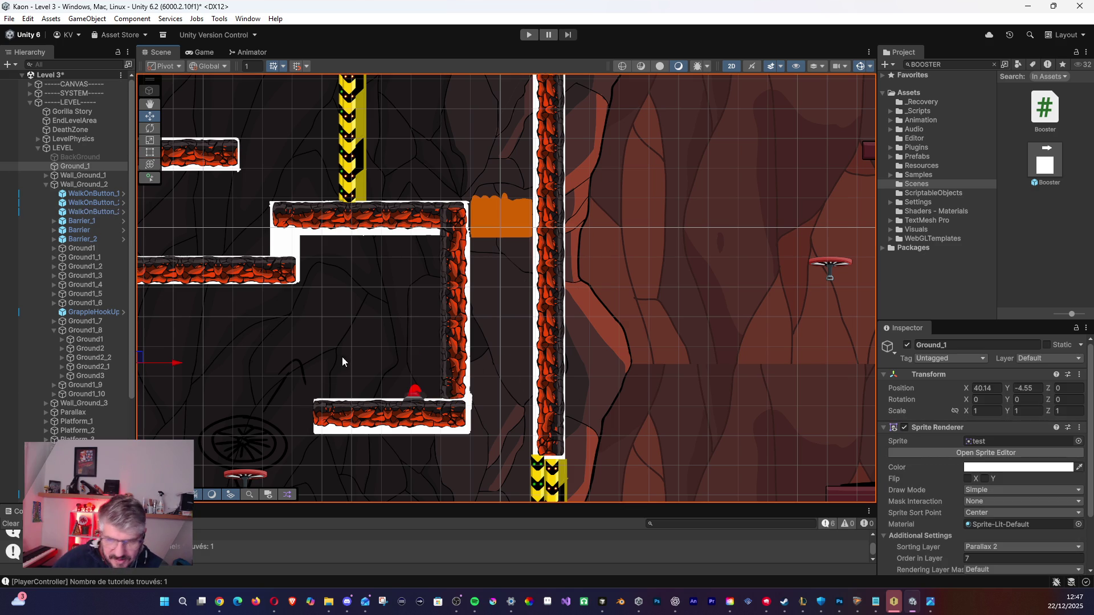
click(94, 211)
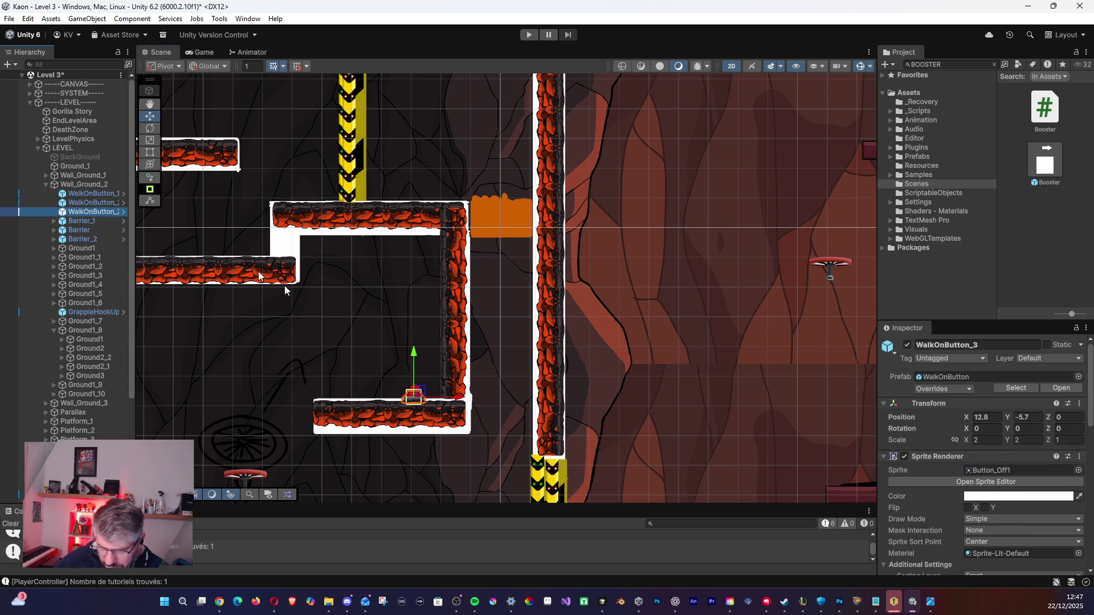
drag(416, 347, 415, 343)
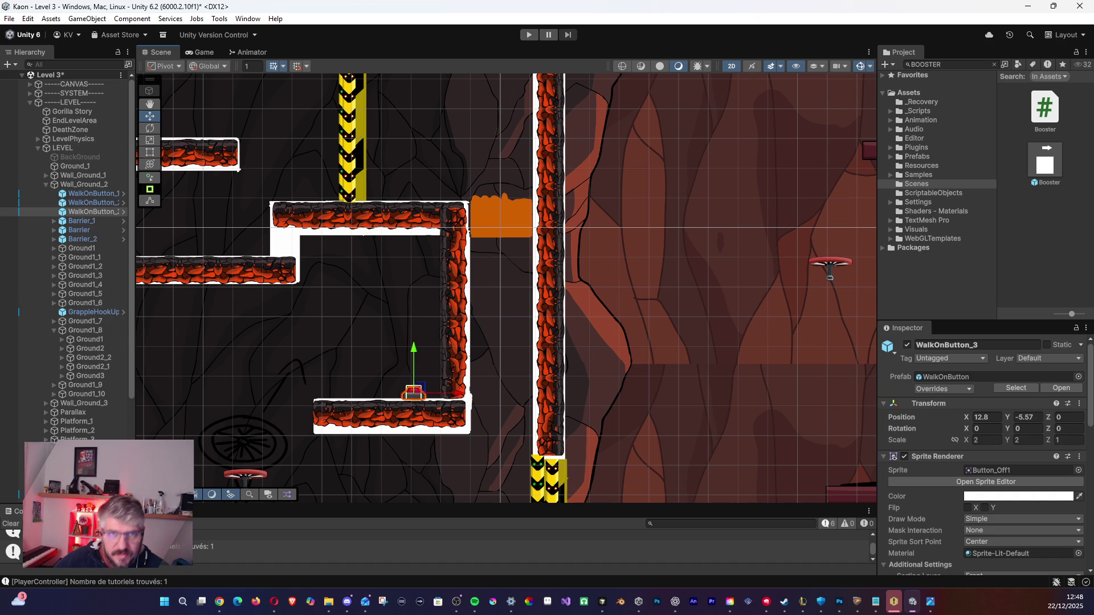
key(alt+Tab)
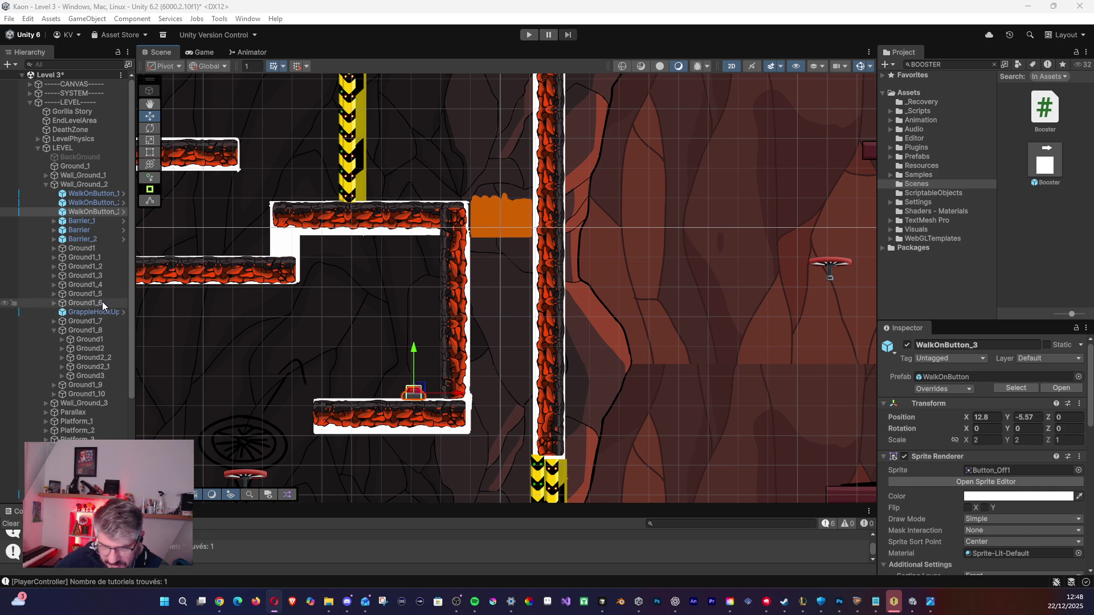
Lower the Ground1_8 wall slightly to X 15.17, Y 1.47 against the upper ledge.
click(101, 330)
click(102, 348)
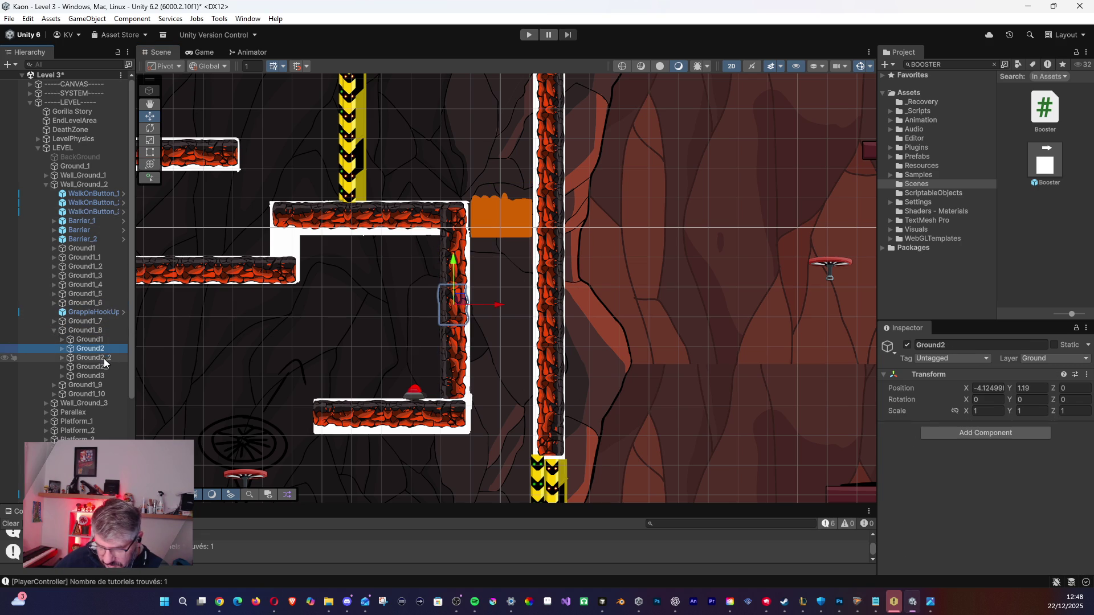
click(96, 333)
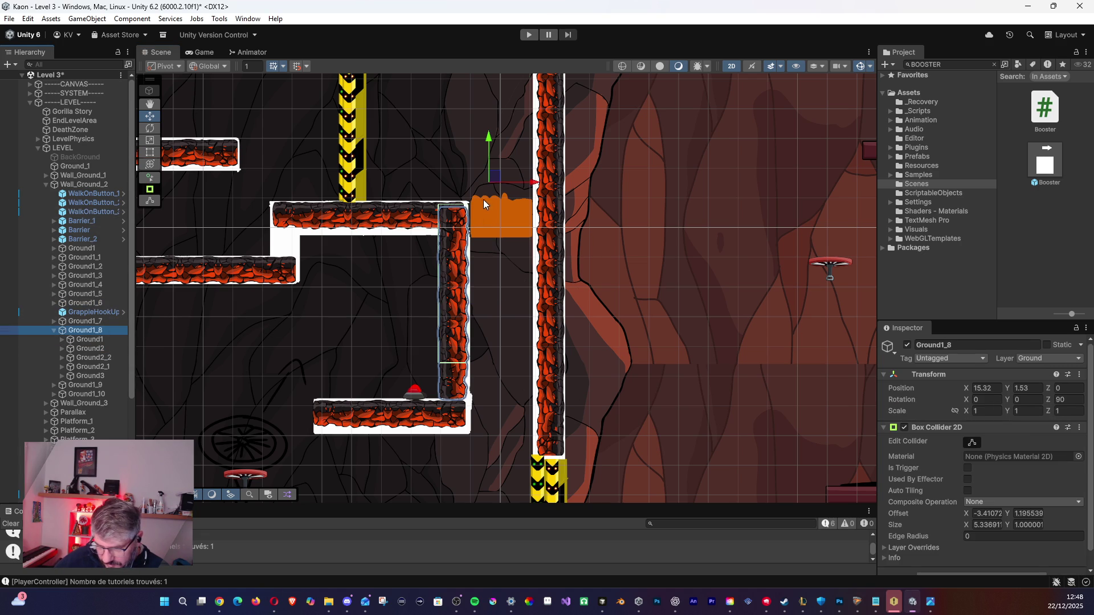
mouse_move(491, 176)
mouse_down()
mouse_move(491, 193)
mouse_move(485, 175)
mouse_up()
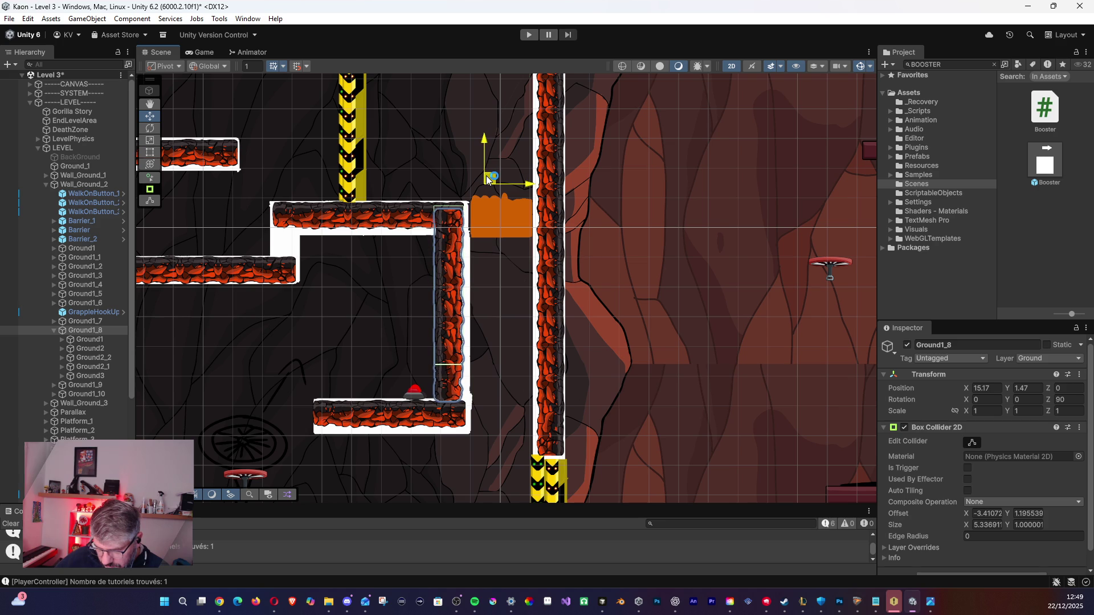
Check Ground1_9 and Ground1_6, then nudge the Ground1_5 platform slightly left.
click(55, 330)
click(66, 339)
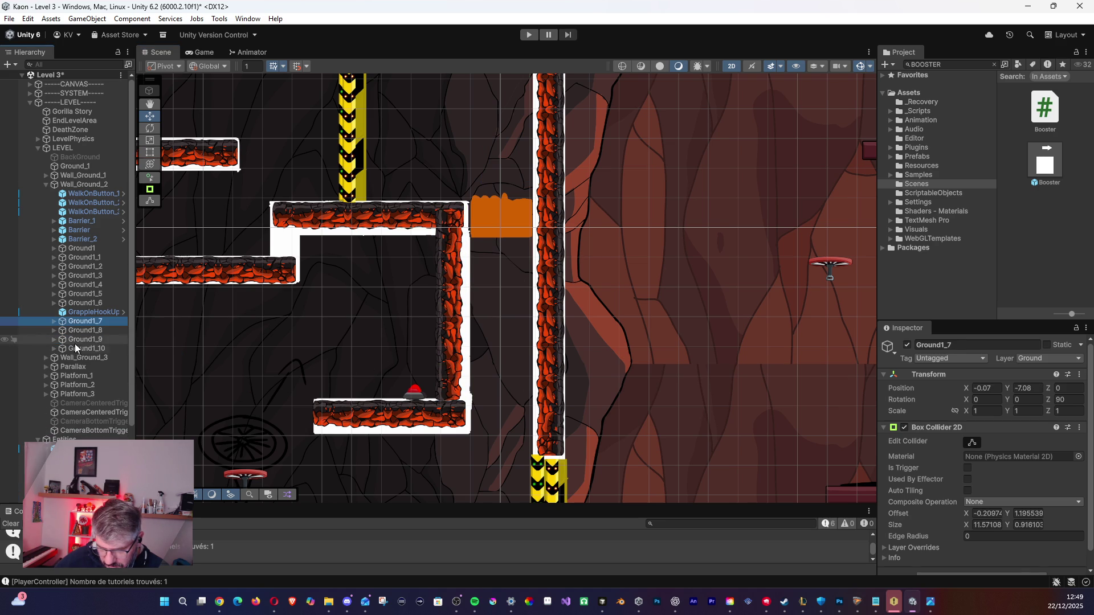
click(83, 302)
click(84, 294)
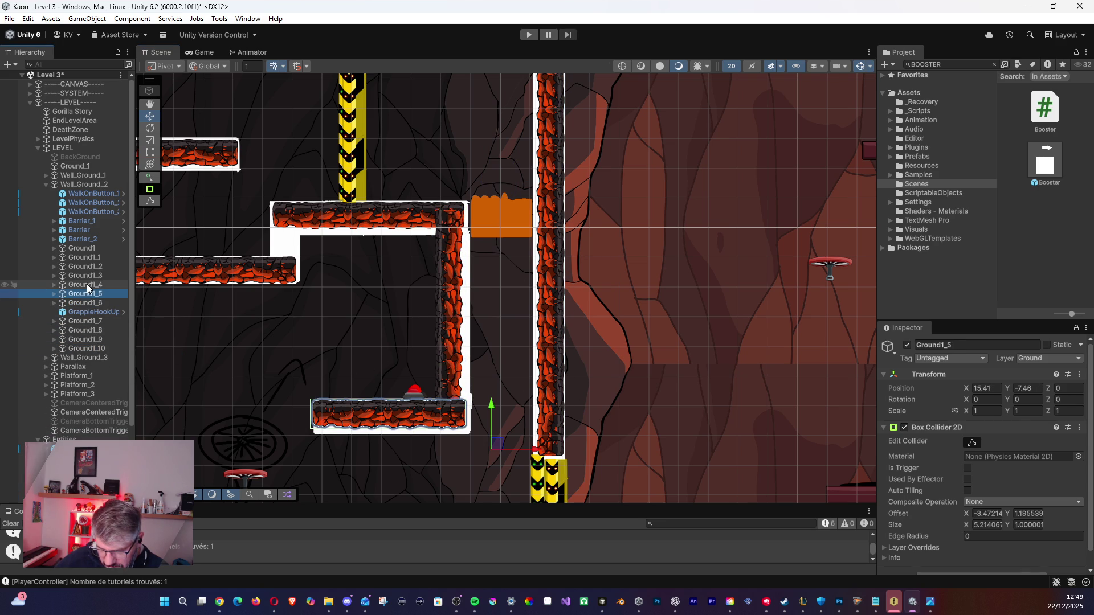
drag(499, 442, 489, 442)
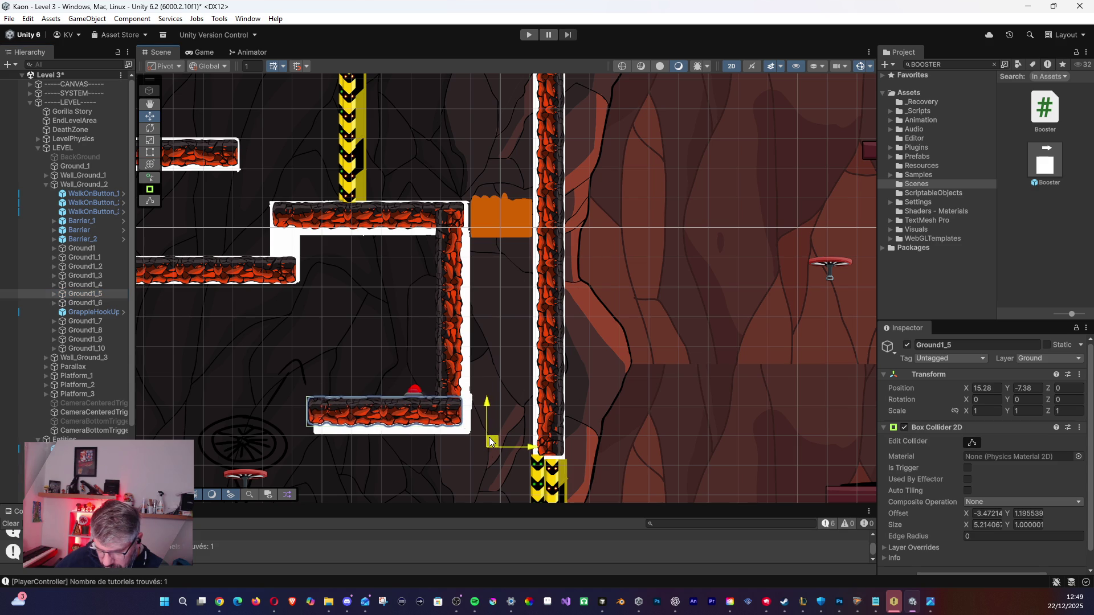
click(511, 282)
scroll(517, 301, down, 3)
mouse_move(346, 306)
mouse_down()
mouse_move(466, 305)
mouse_move(471, 234)
mouse_move(485, 224)
mouse_move(479, 236)
mouse_up()
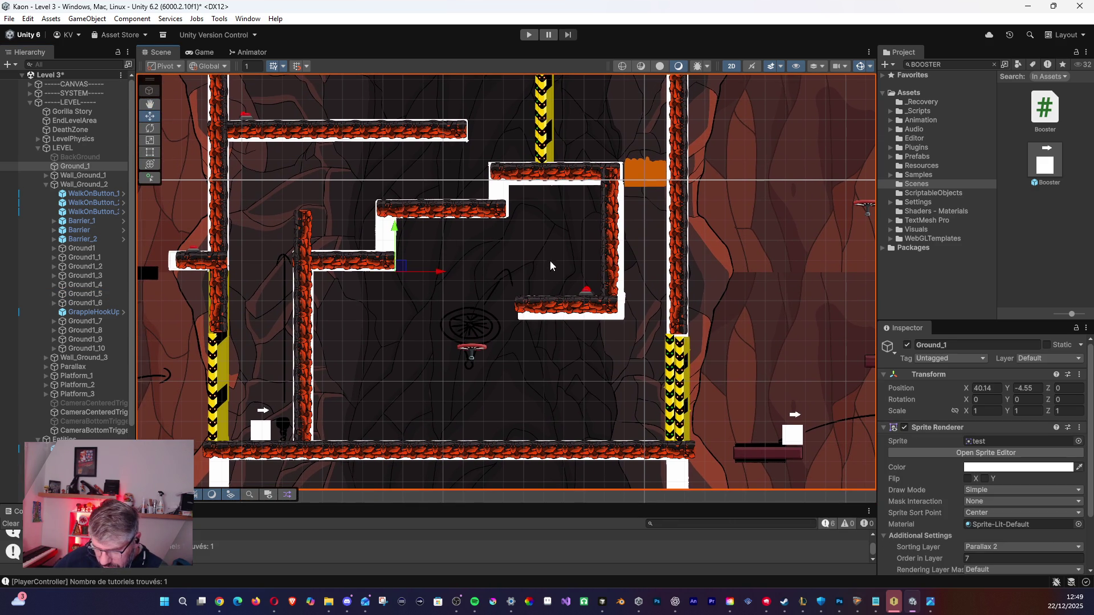
Review the platform and wall pieces from Ground1_1 through Ground1_10.
click(114, 258)
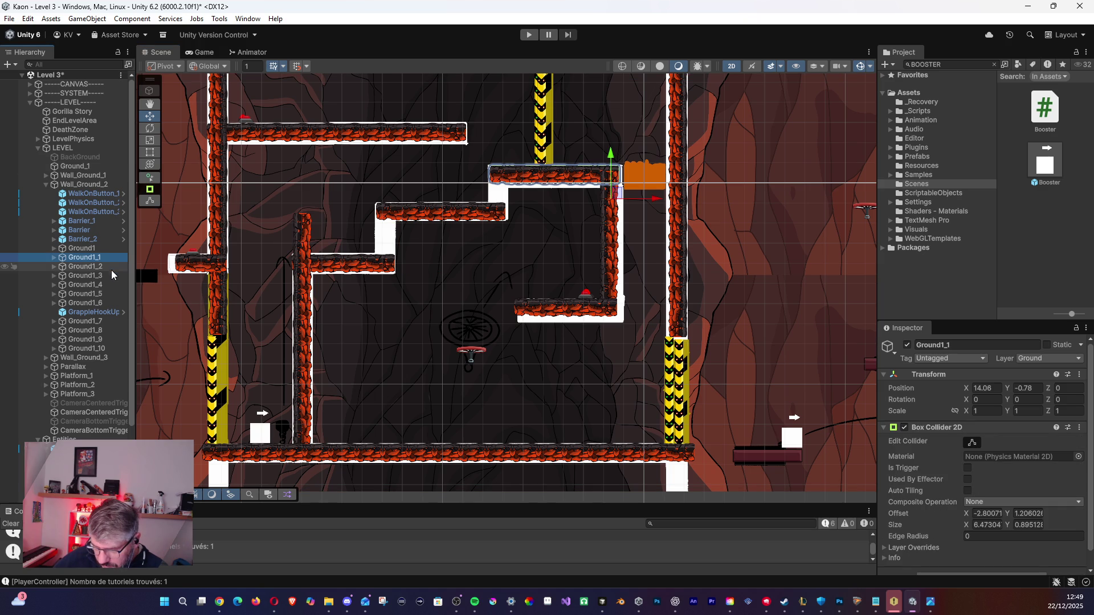
click(112, 267)
key(Down)
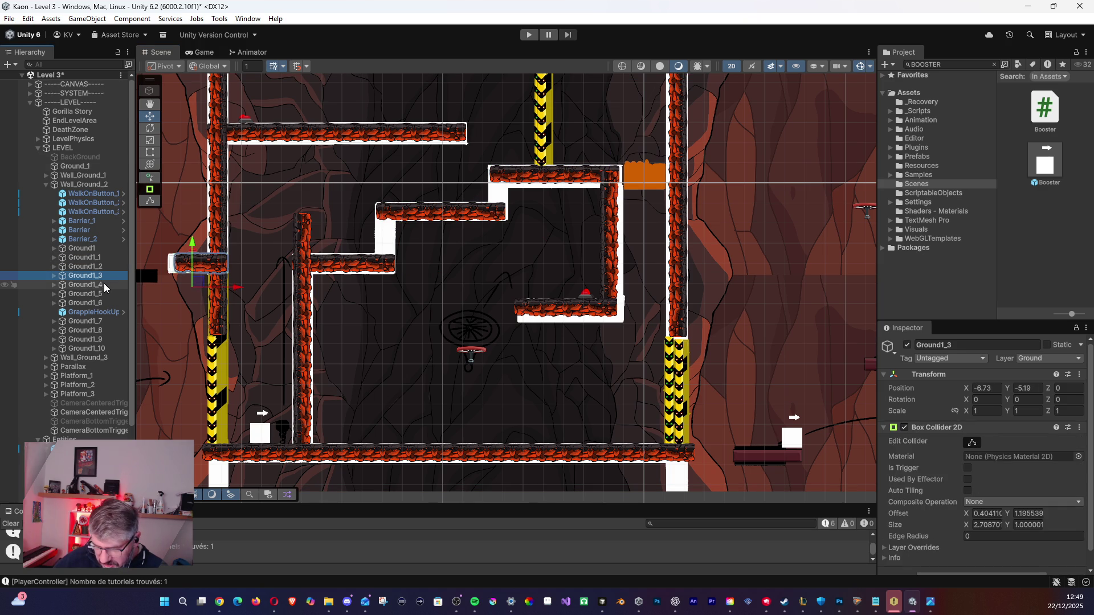
click(90, 330)
click(92, 349)
key(Up)
key(Up)
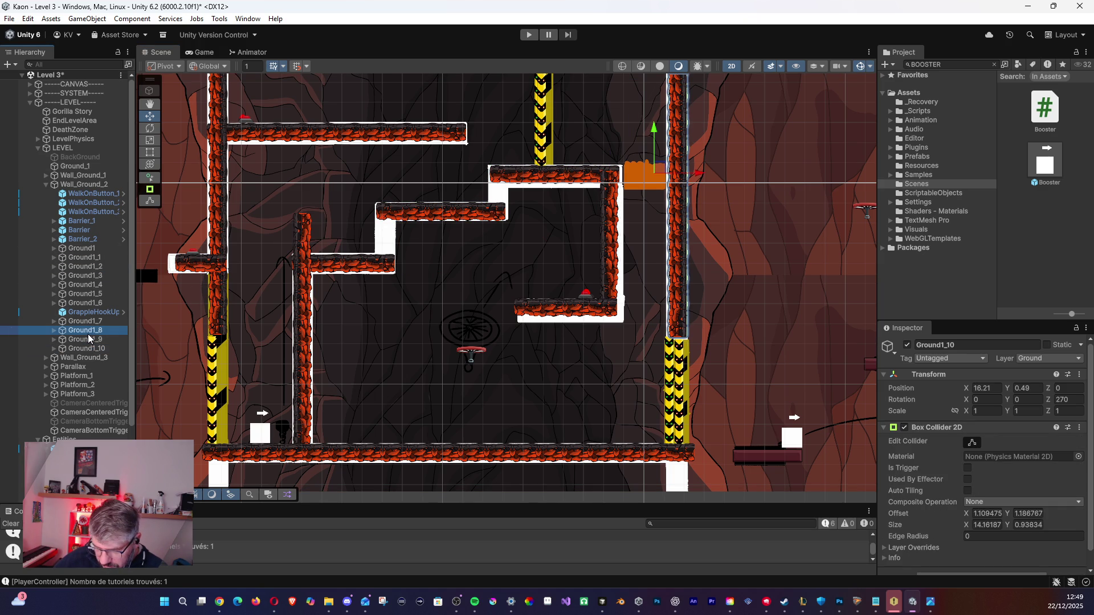
click(89, 339)
key(Down)
click(96, 323)
Duplicate the Ground1_8 wall and slide the copy Ground1_11 left to X 9.56.
click(94, 329)
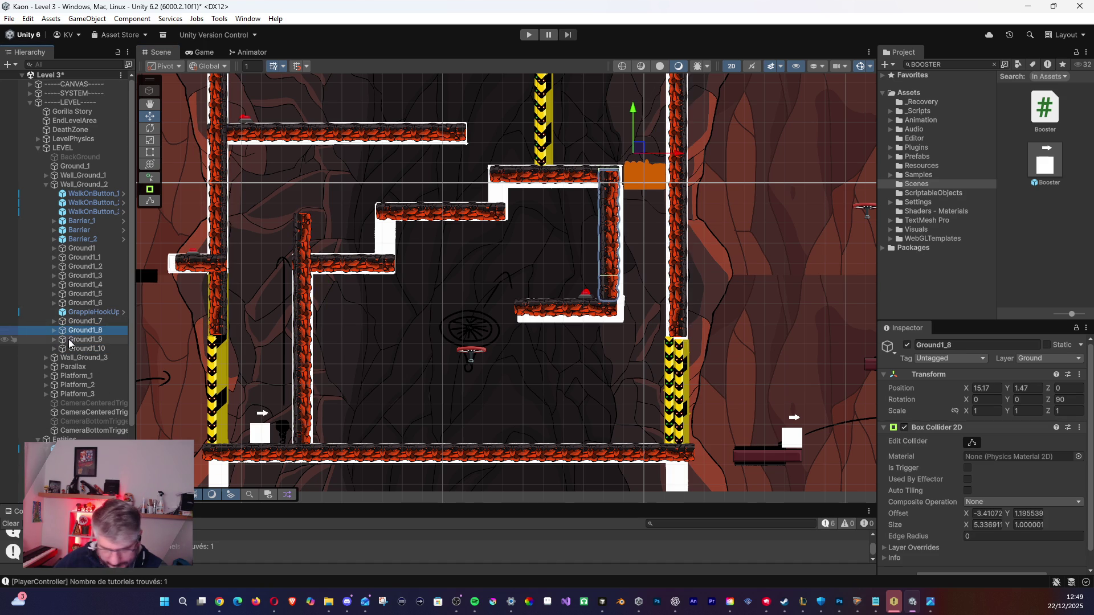
key(ctrl+d)
drag(631, 155, 523, 146)
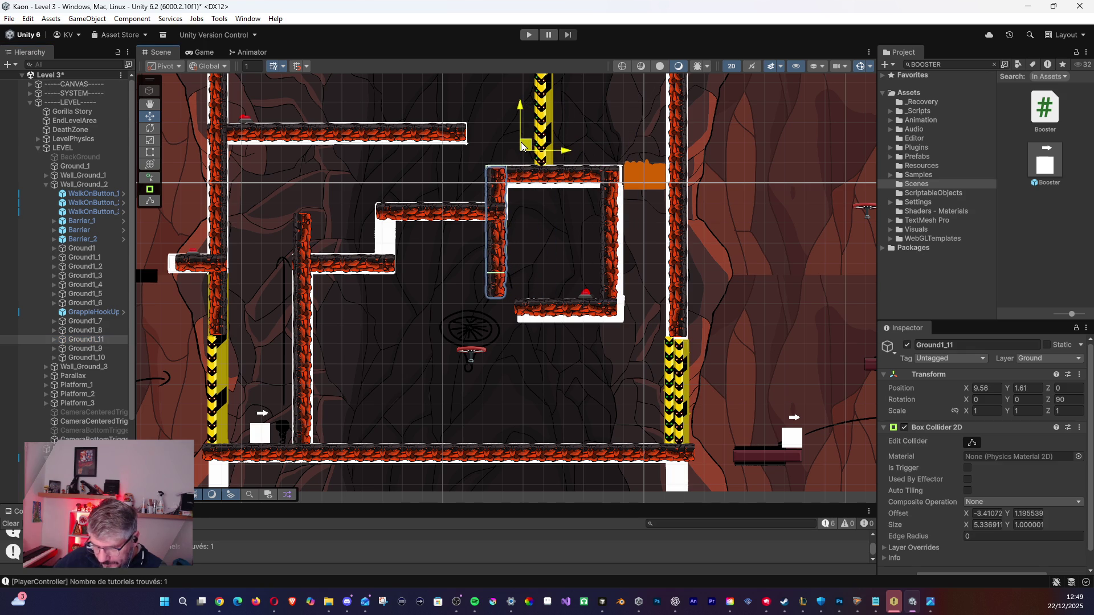
Delete the surplus tiles Ground2, Ground2_1 and Ground2_2 from the copied wall Ground1_11.
click(54, 357)
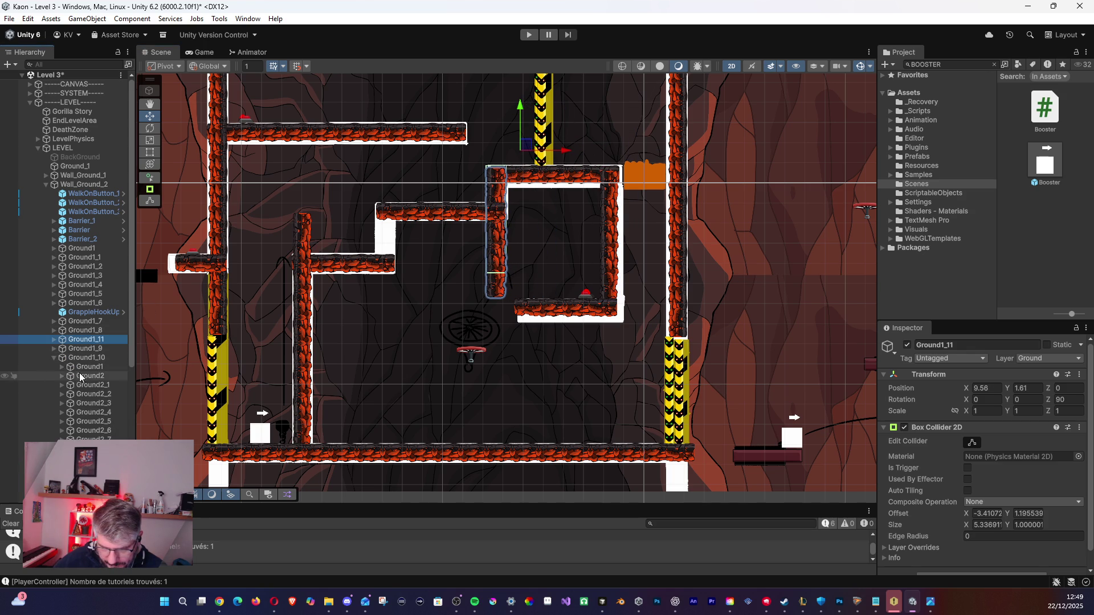
click(55, 358)
click(55, 340)
click(84, 385)
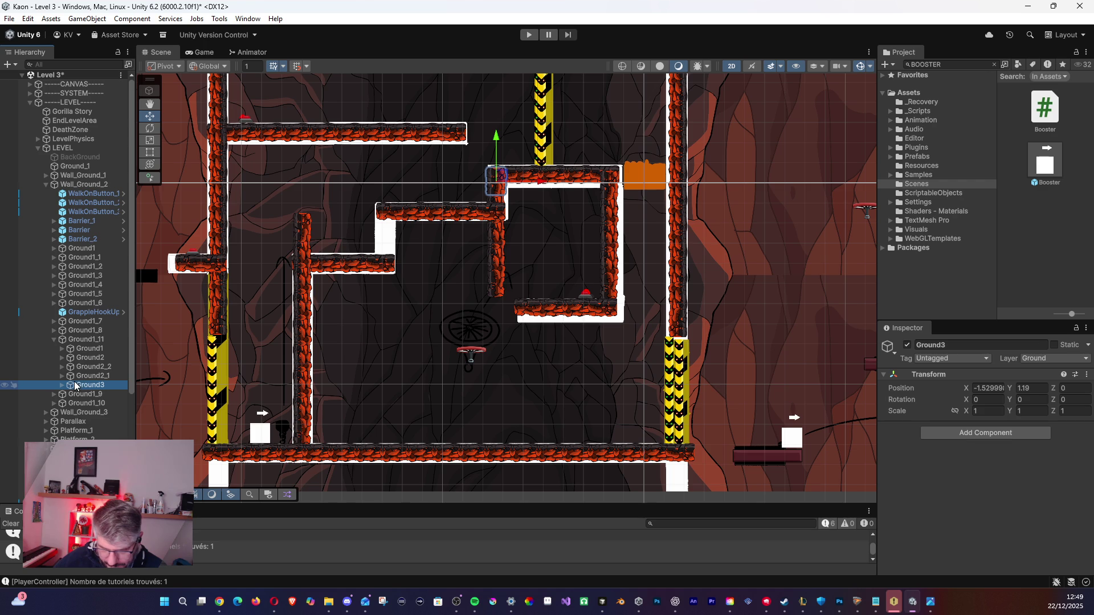
click(88, 348)
click(88, 358)
shift+click(91, 376)
key(Delete)
Reposition the Ground3 tile, then move the Ground1 tile up to X -3.42, Y 0.82.
click(118, 357)
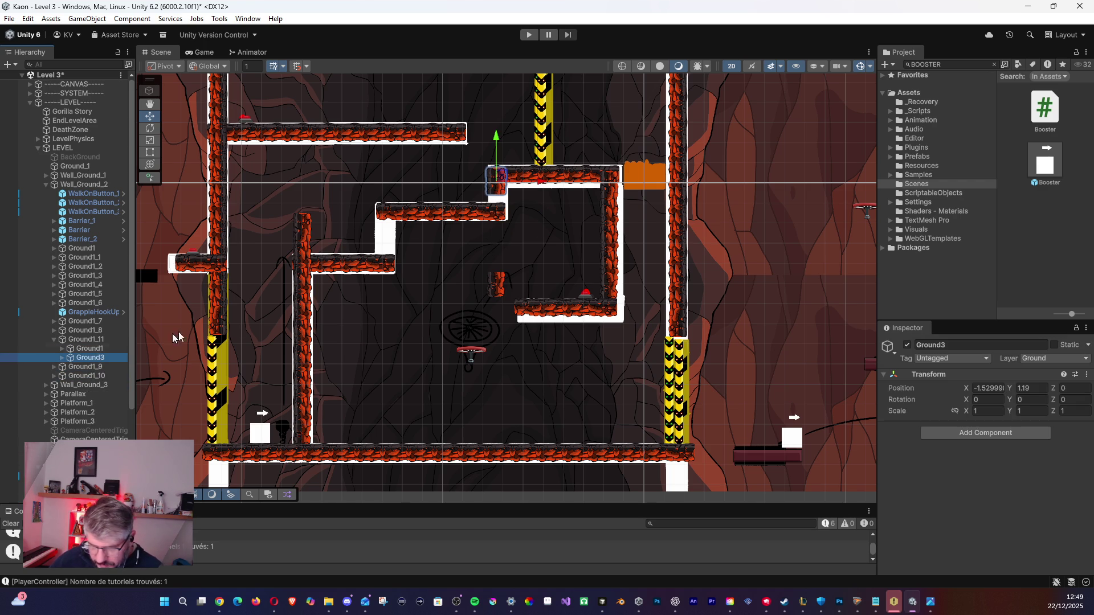
mouse_move(501, 177)
mouse_down()
mouse_move(504, 208)
mouse_move(497, 171)
mouse_move(493, 182)
mouse_up()
click(104, 349)
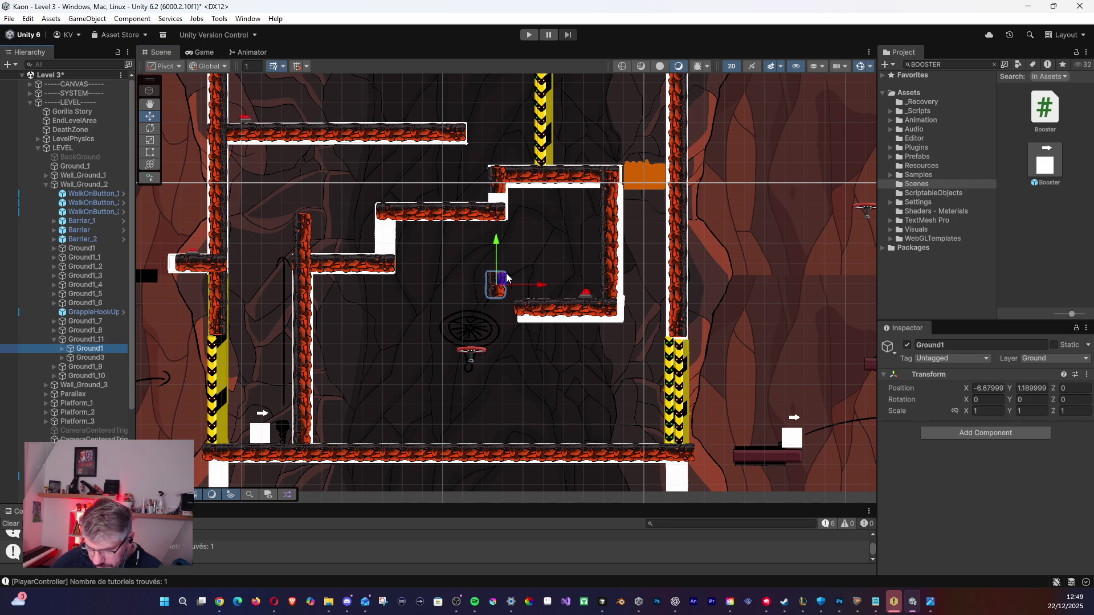
drag(500, 277, 507, 196)
click(549, 252)
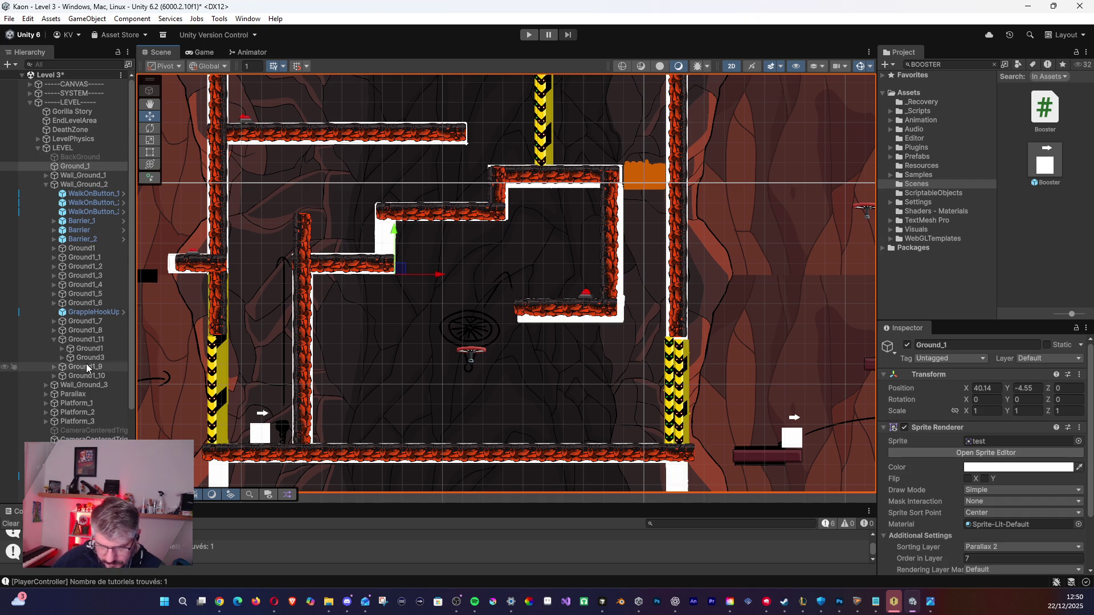
Duplicate the shortened wall Ground1_11 to create Ground1_12.
click(58, 343)
click(57, 343)
click(65, 345)
key(ctrl+d)
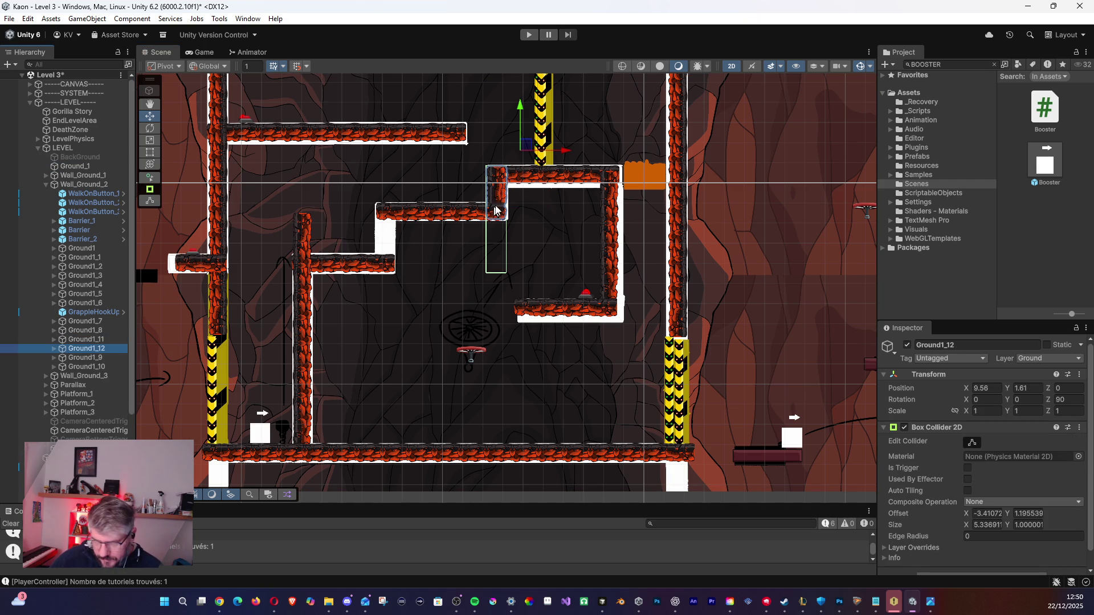
Place Ground1_12 on the left ledge at X 4.04, Y -0.54.
drag(528, 145, 417, 188)
scroll(449, 312, down, 5)
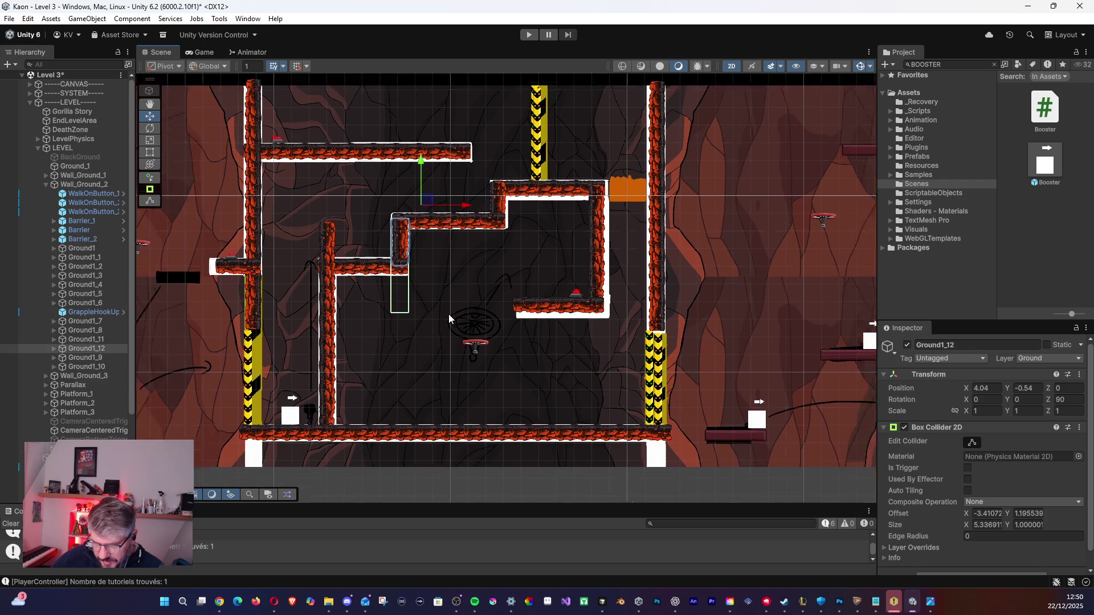
scroll(464, 302, down, 2)
drag(463, 302, 395, 310)
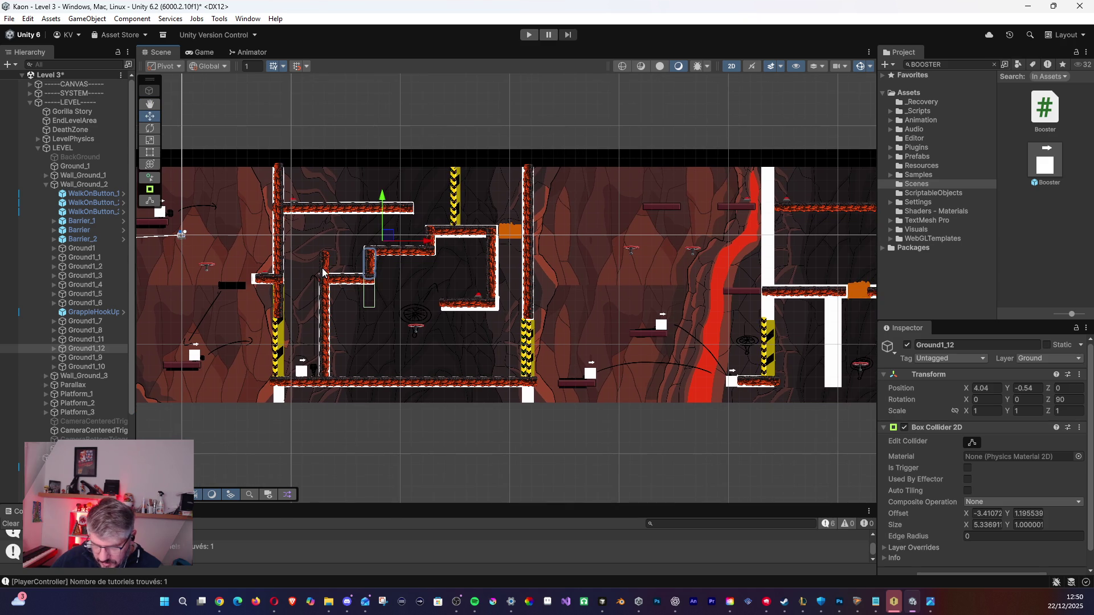
Inspect Ground1_7, GrappleHookUp_1 and Moving_Platform_3.
click(100, 320)
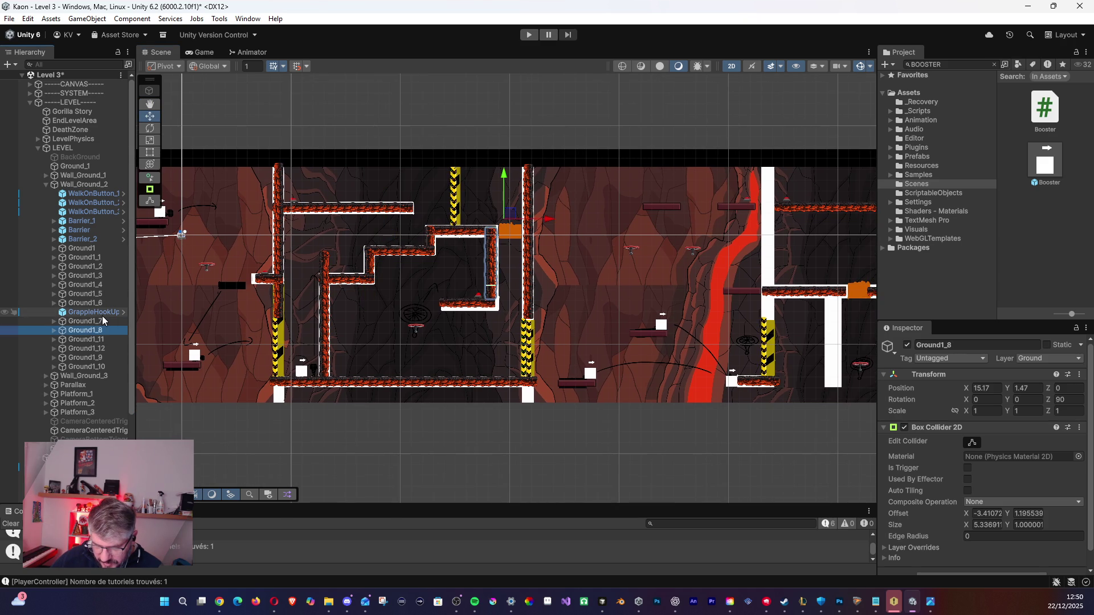
click(94, 312)
click(328, 313)
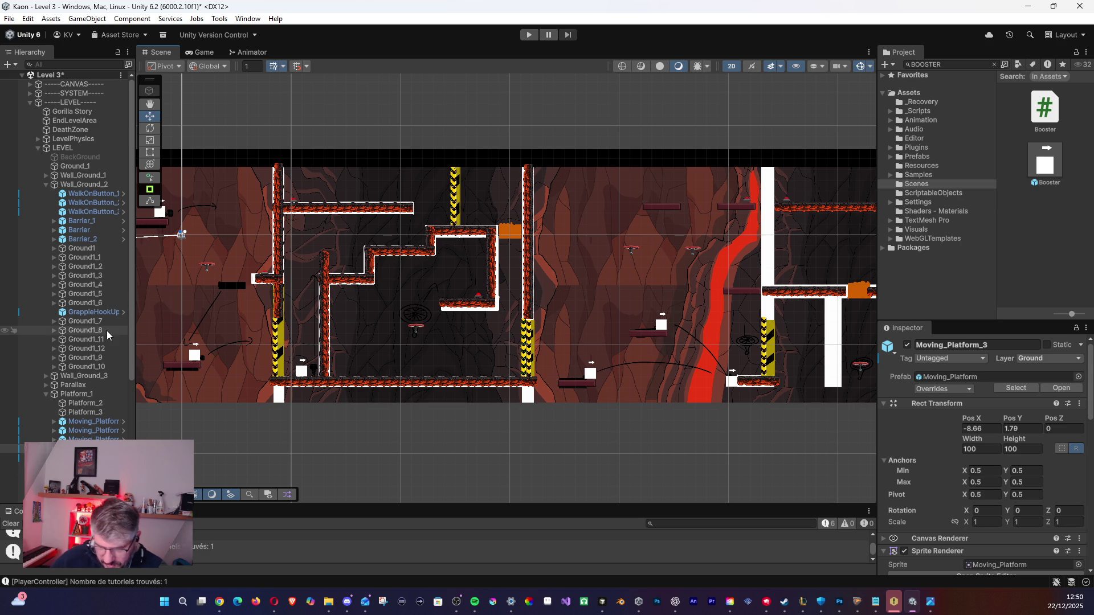
Stretch Ground1_8's box collider to its wall and shrink Ground1_11's to the short wall.
click(86, 257)
click(973, 443)
click(85, 322)
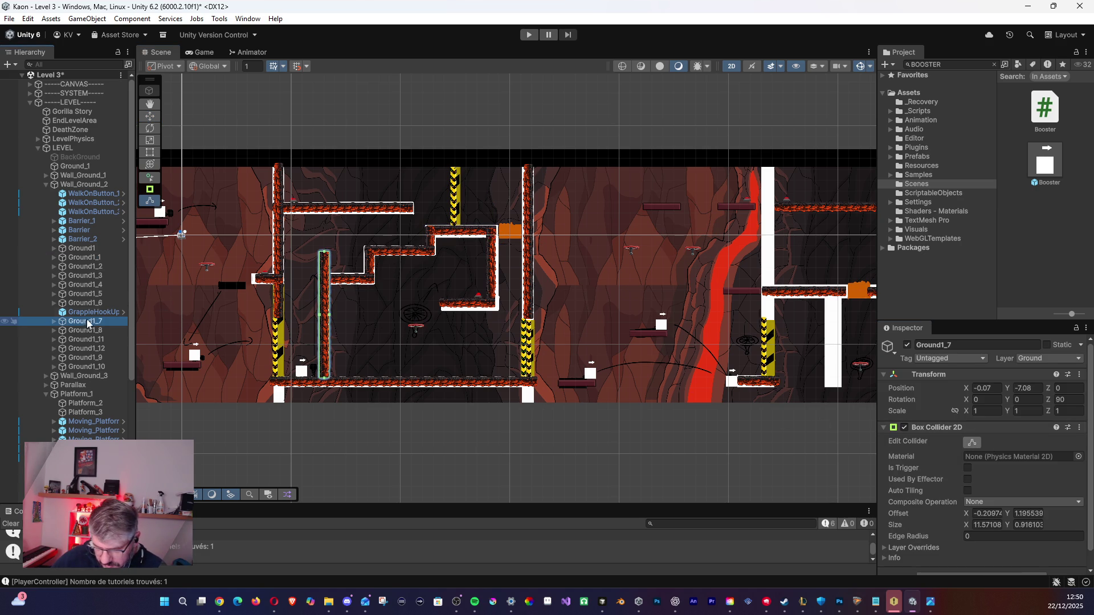
click(90, 331)
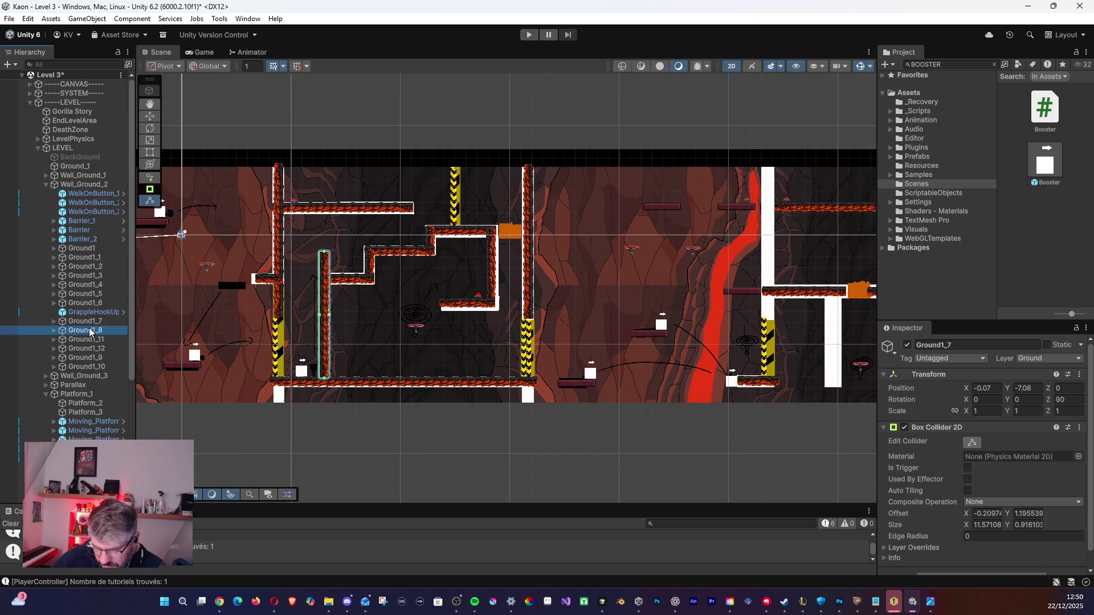
click(493, 294)
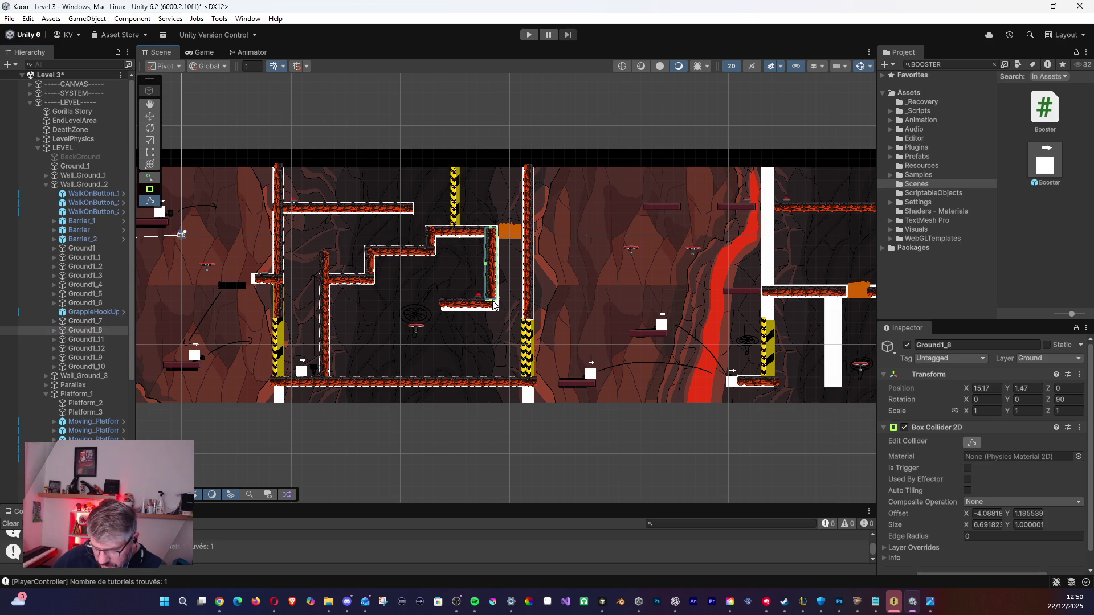
click(79, 339)
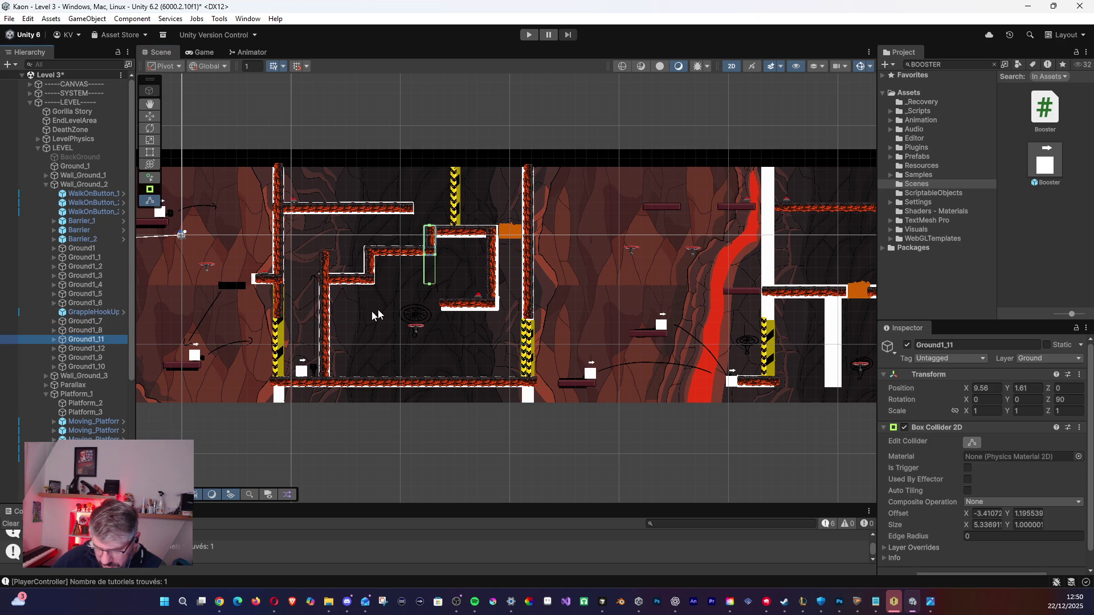
click(432, 277)
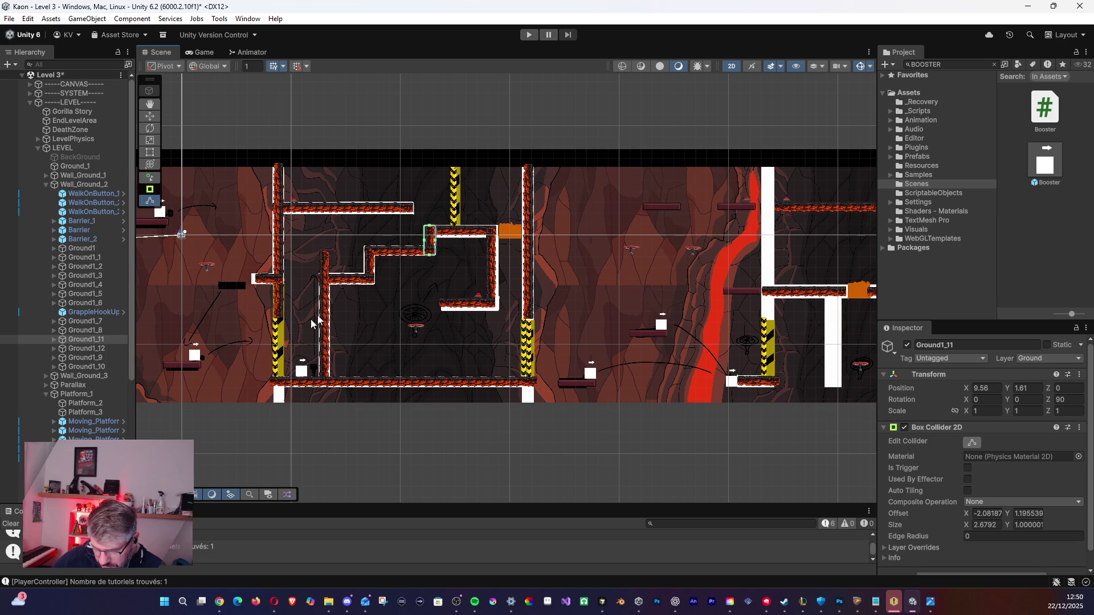
Shorten Ground1_12's Box Collider 2D to size X 2.63, offset X -2.06.
click(370, 273)
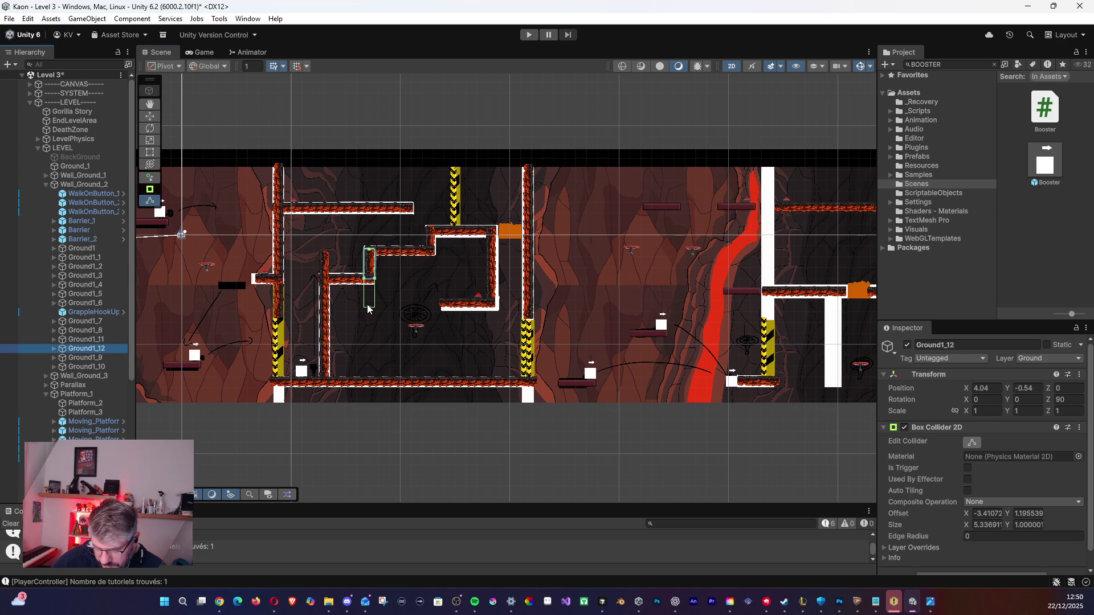
click(371, 296)
click(91, 349)
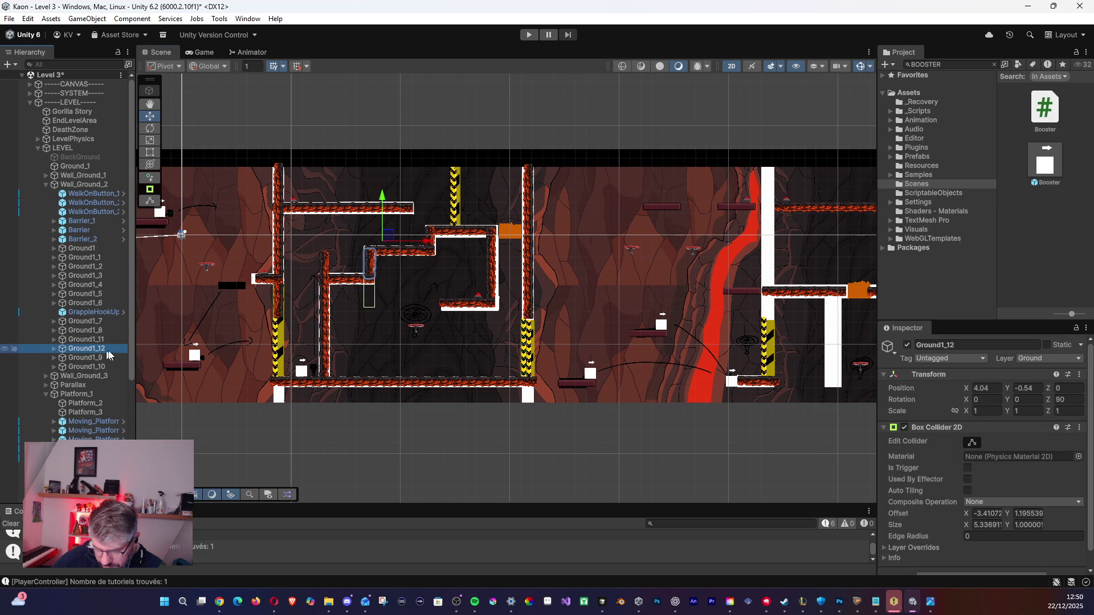
key(Up)
key(Down)
click(972, 442)
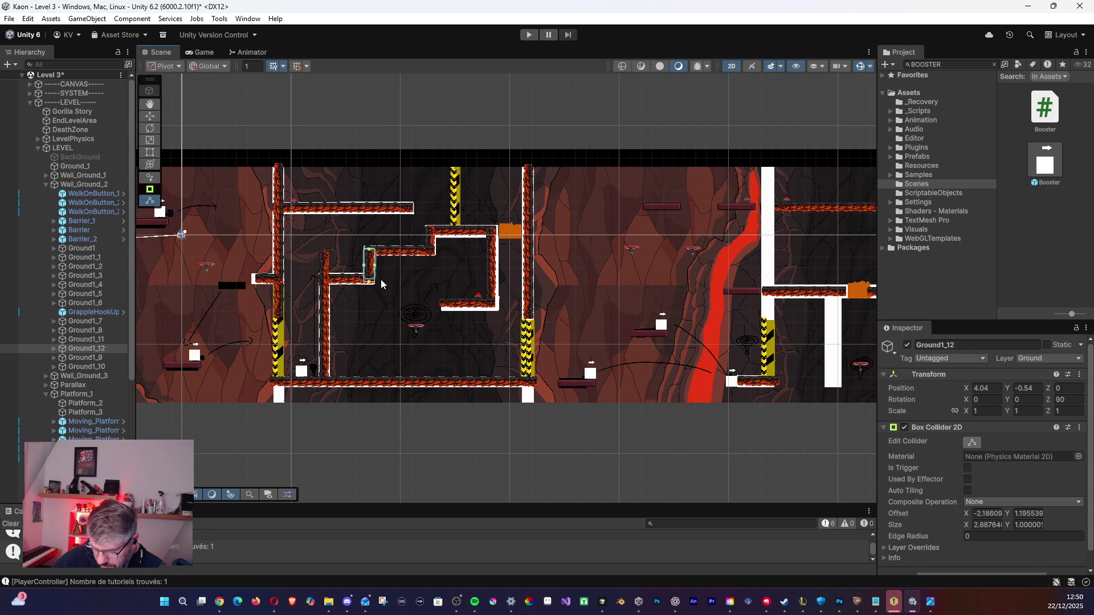
Recheck the wall colliders and select the walls from Ground1_7 to Ground1_10.
click(81, 359)
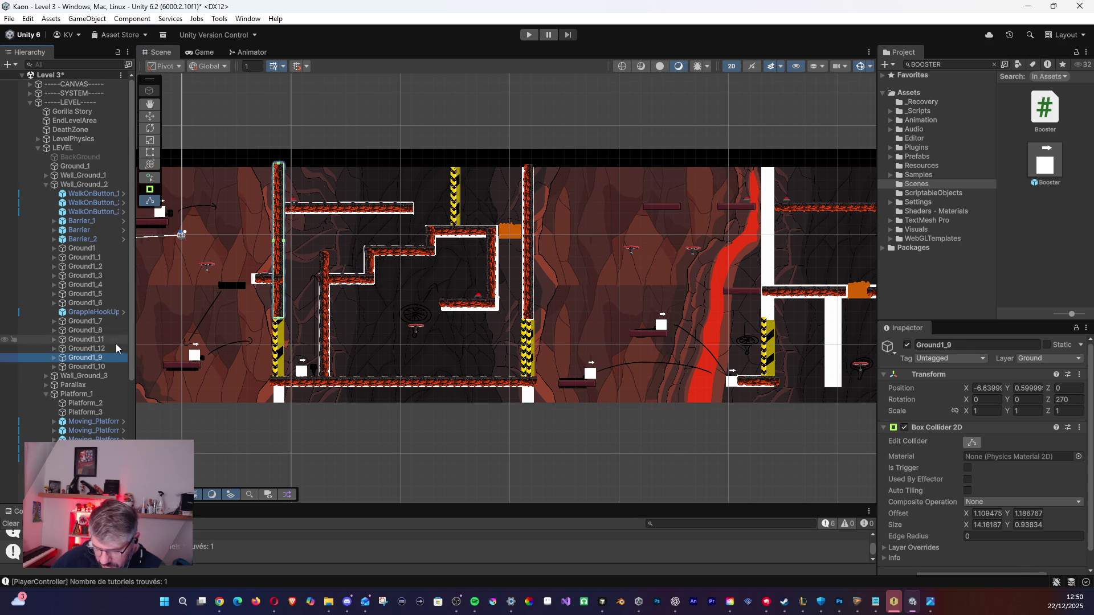
click(92, 368)
mouse_move(91, 368)
mouse_down()
mouse_move(90, 313)
mouse_move(89, 326)
mouse_up()
click(86, 333)
click(88, 348)
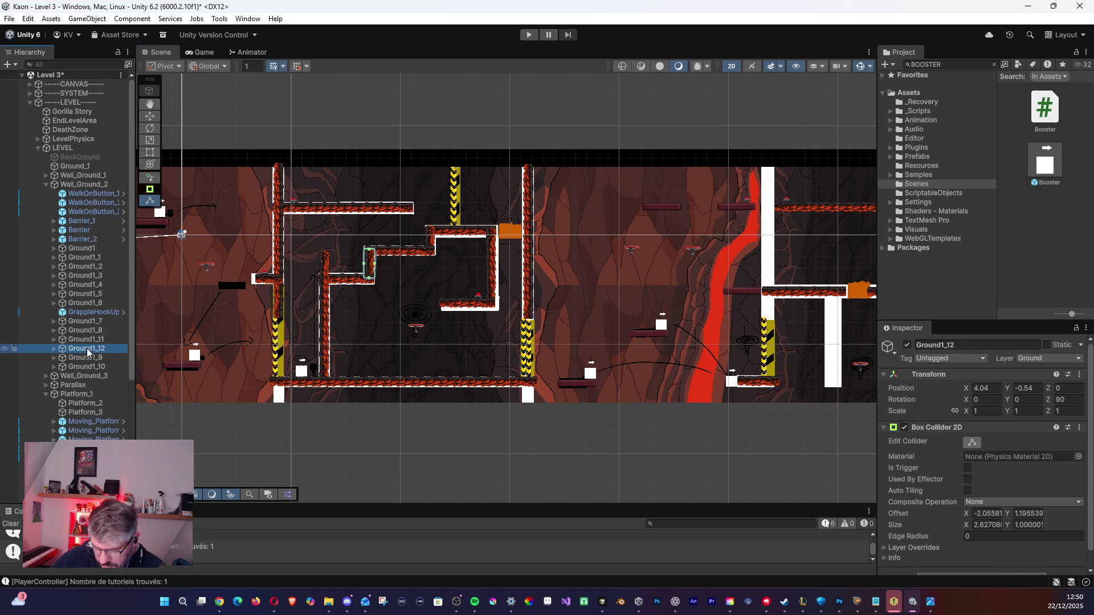
click(88, 358)
click(93, 367)
click(93, 322)
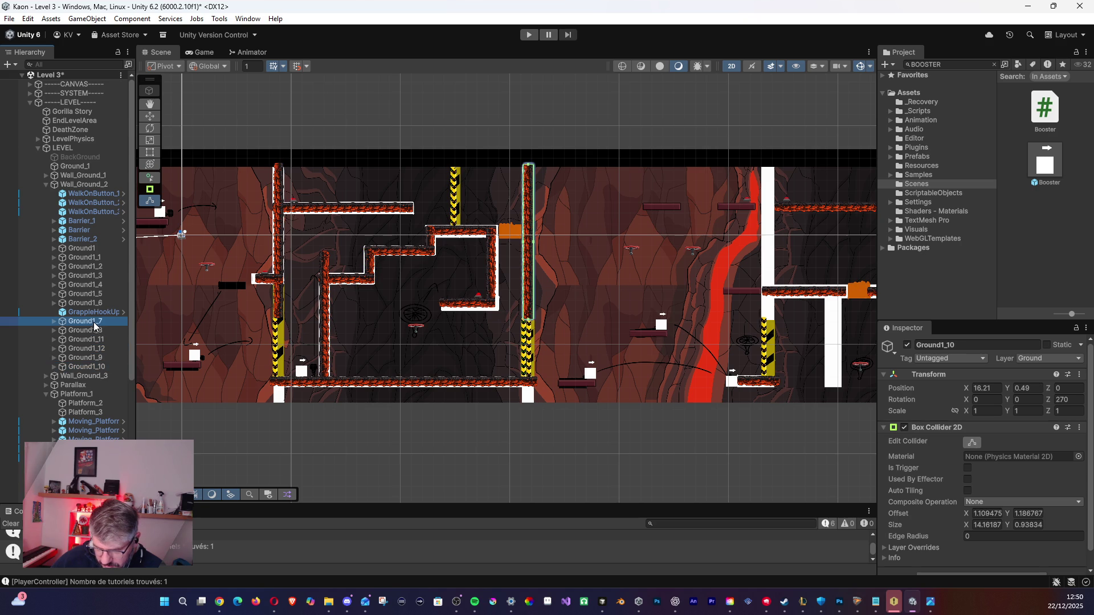
shift+click(94, 364)
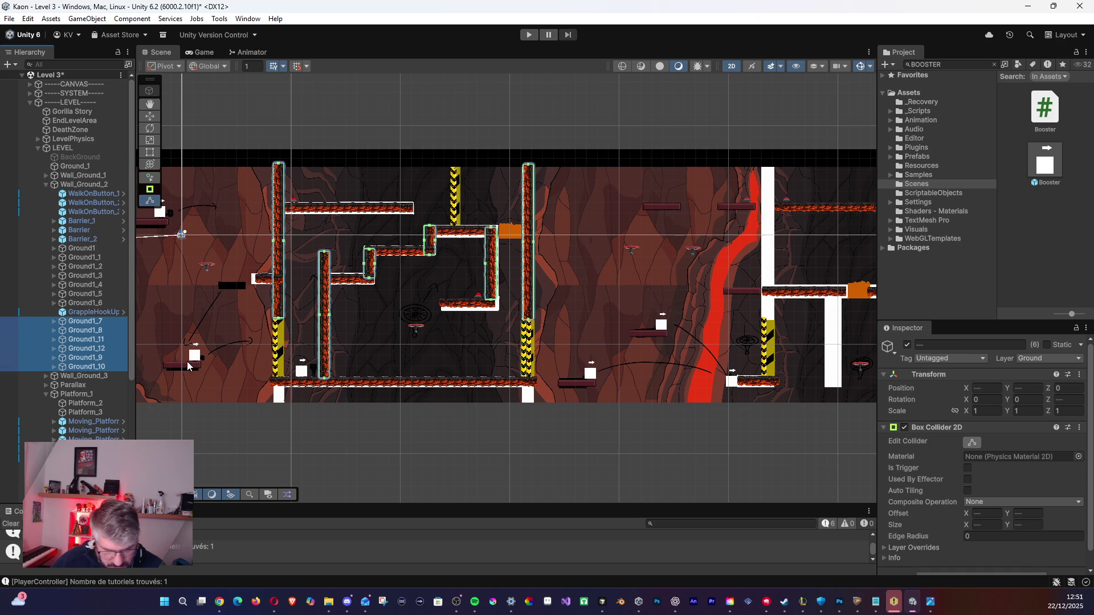
Duplicate the six wall pieces into Wall_Ground_3 and move Ground1_16 into the lower section.
key(ctrl+d)
scroll(103, 366, down, 3)
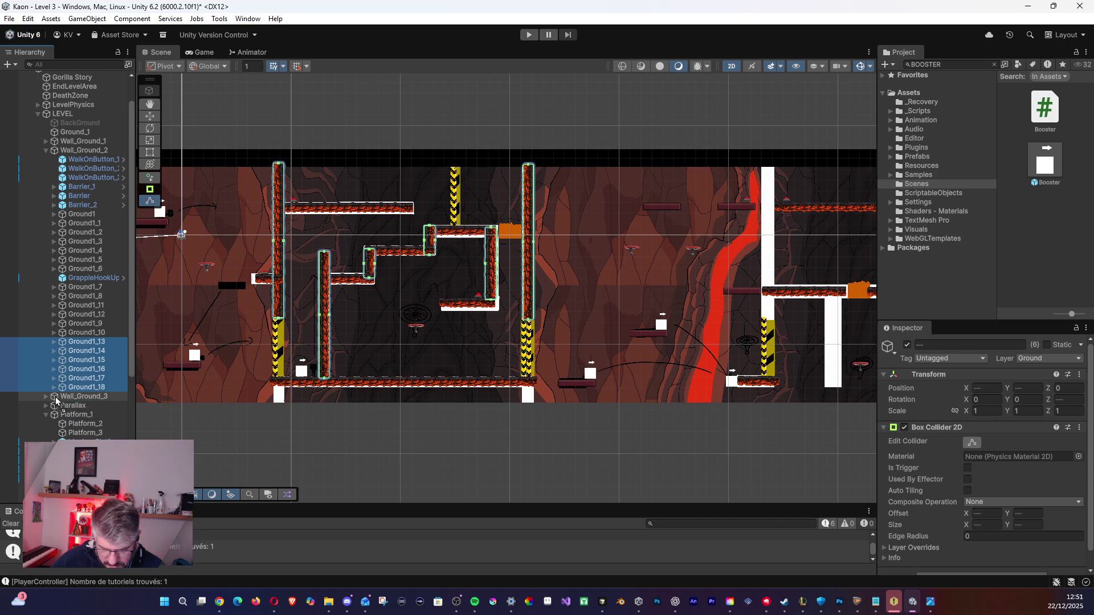
drag(57, 400, 51, 398)
double_click(86, 448)
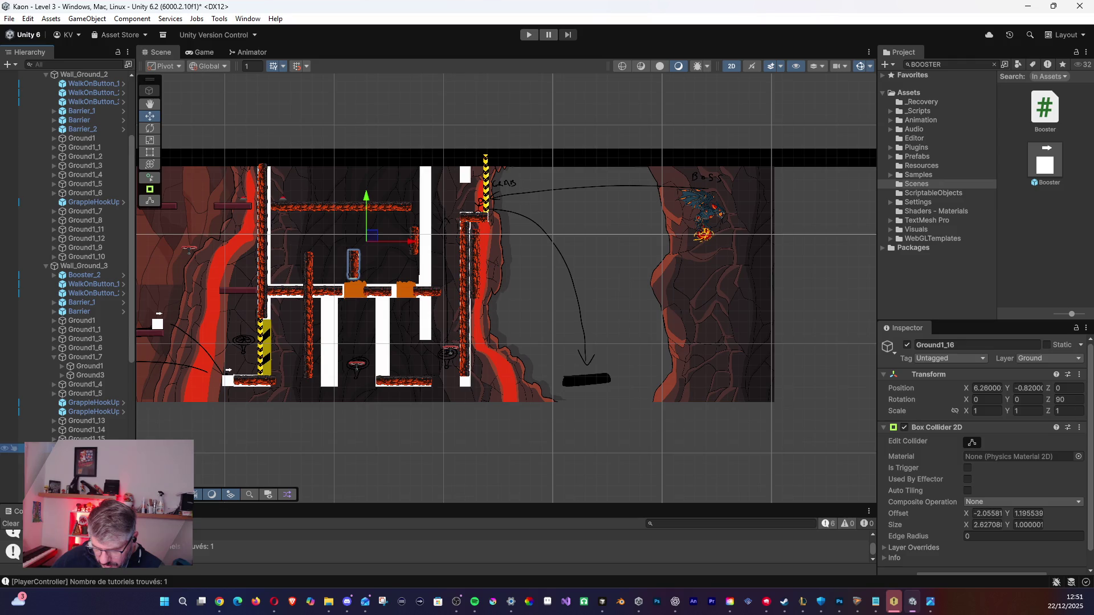
mouse_move(373, 240)
mouse_down()
mouse_move(428, 246)
mouse_move(443, 299)
mouse_move(385, 340)
mouse_move(491, 153)
mouse_move(485, 144)
mouse_up()
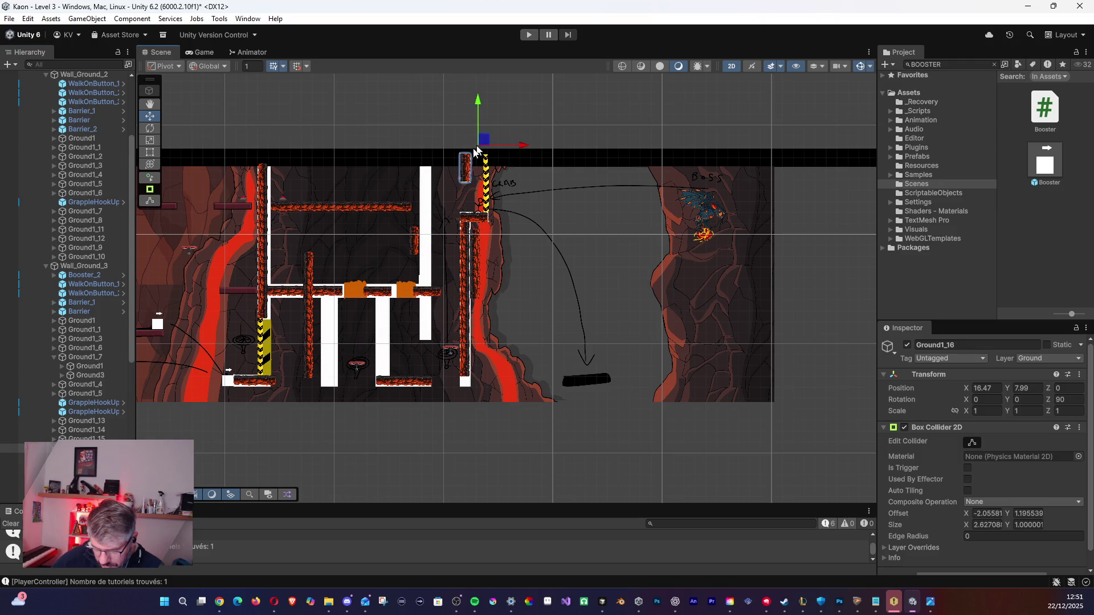
Duplicate the left vertical wall Ground1_17 and place copy Ground1_19 at X 10.43, Y 0.16.
click(85, 457)
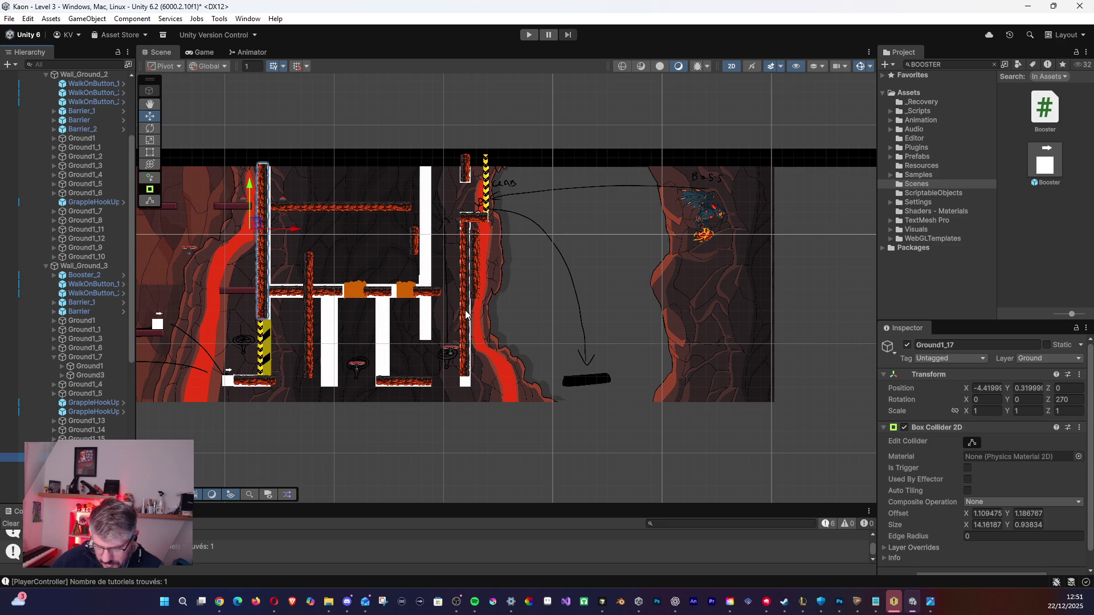
key(ctrl+d)
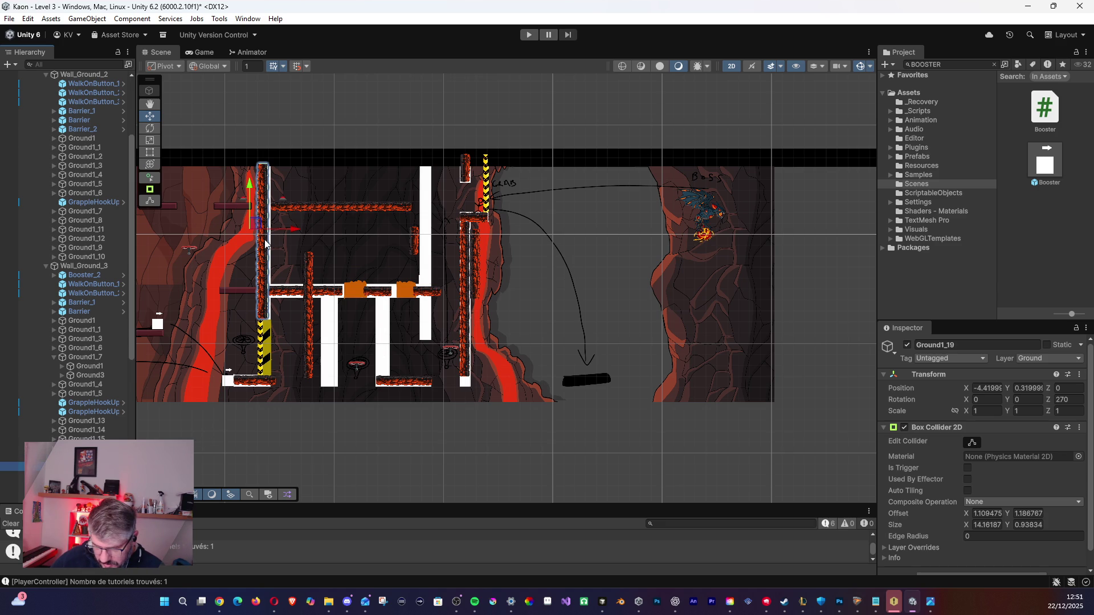
drag(259, 227, 422, 228)
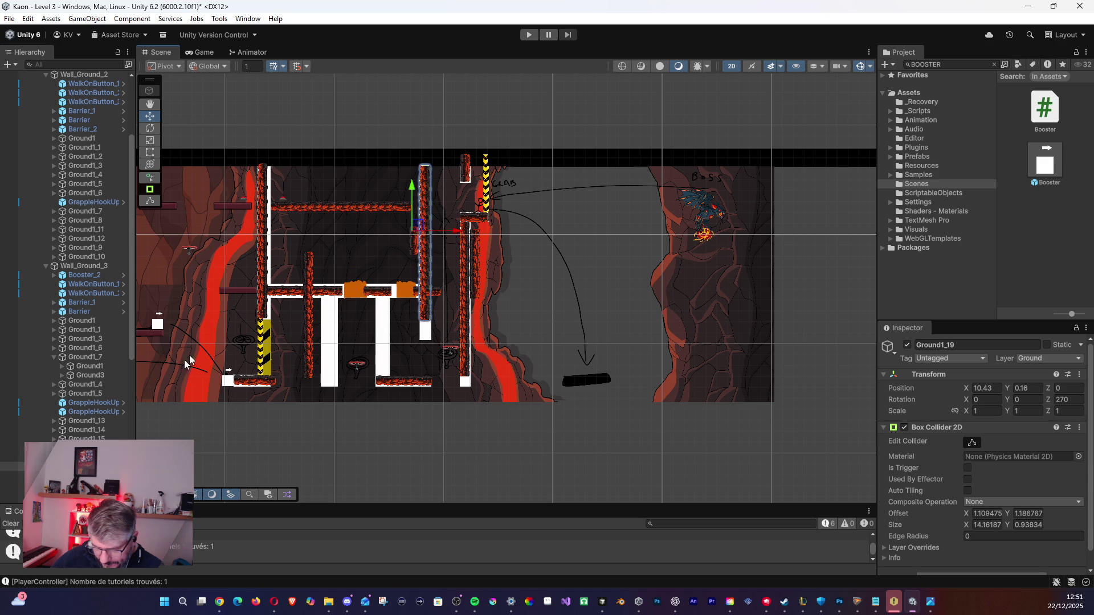
click(85, 438)
Move the Ground1_13 pillar lower and to the right.
click(85, 466)
click(86, 493)
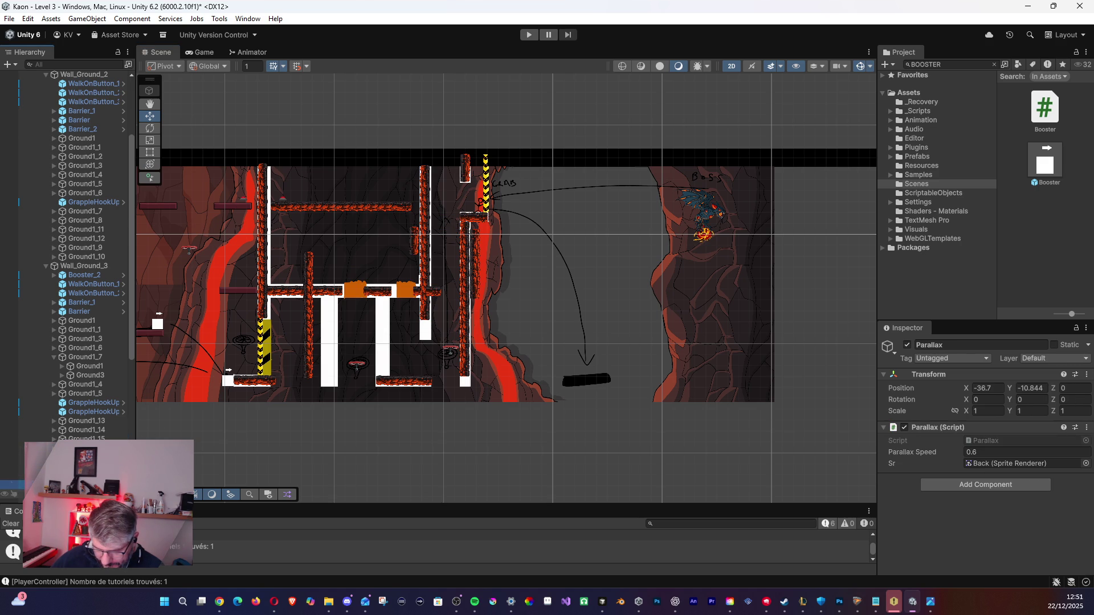
click(86, 465)
click(86, 439)
click(88, 430)
click(95, 422)
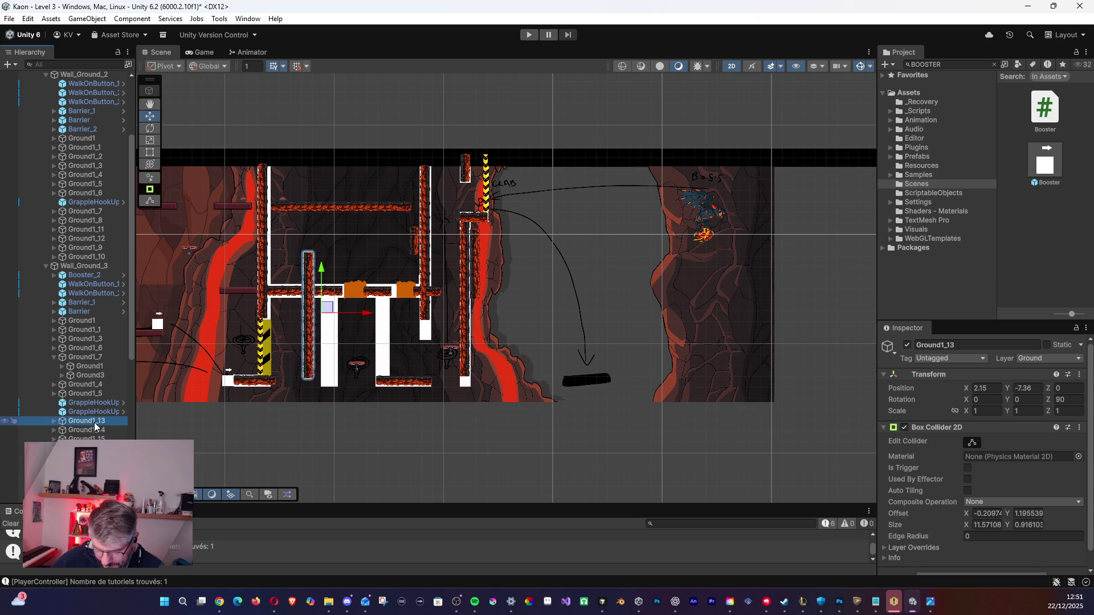
mouse_move(307, 319)
mouse_down()
mouse_move(343, 354)
mouse_move(406, 354)
mouse_up()
Duplicate the pillar as Ground1_20 and delete the Ground1_14 wall piece.
key(ctrl+d)
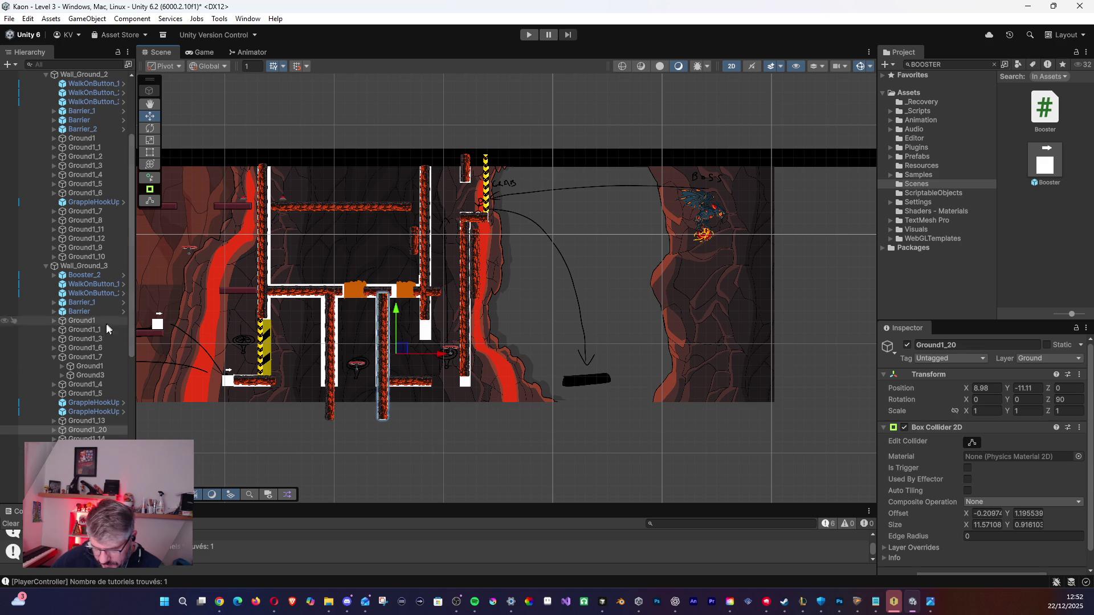
click(54, 357)
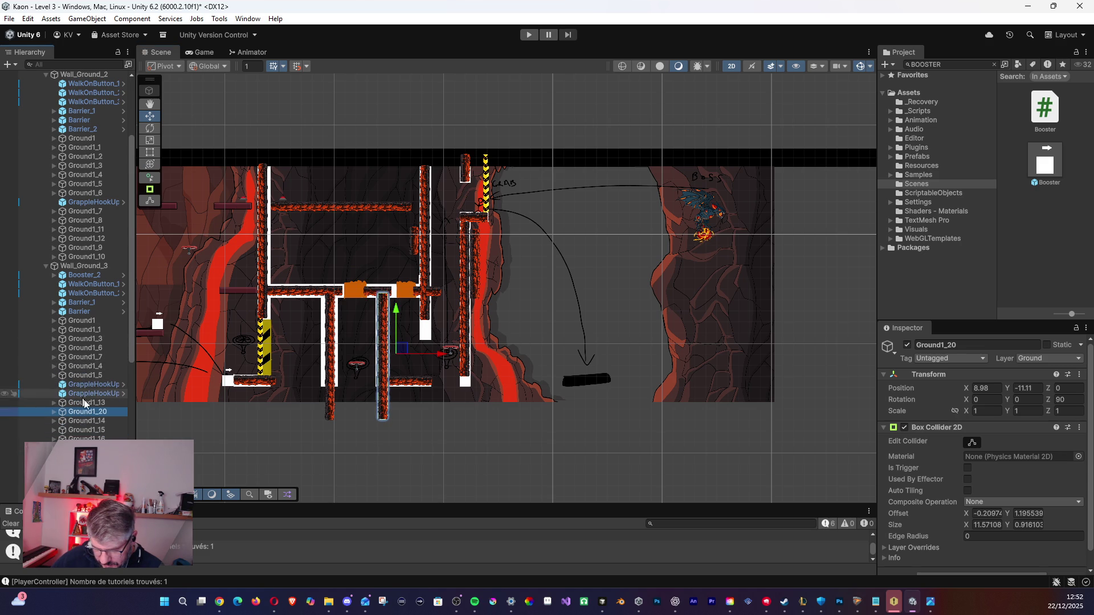
click(96, 405)
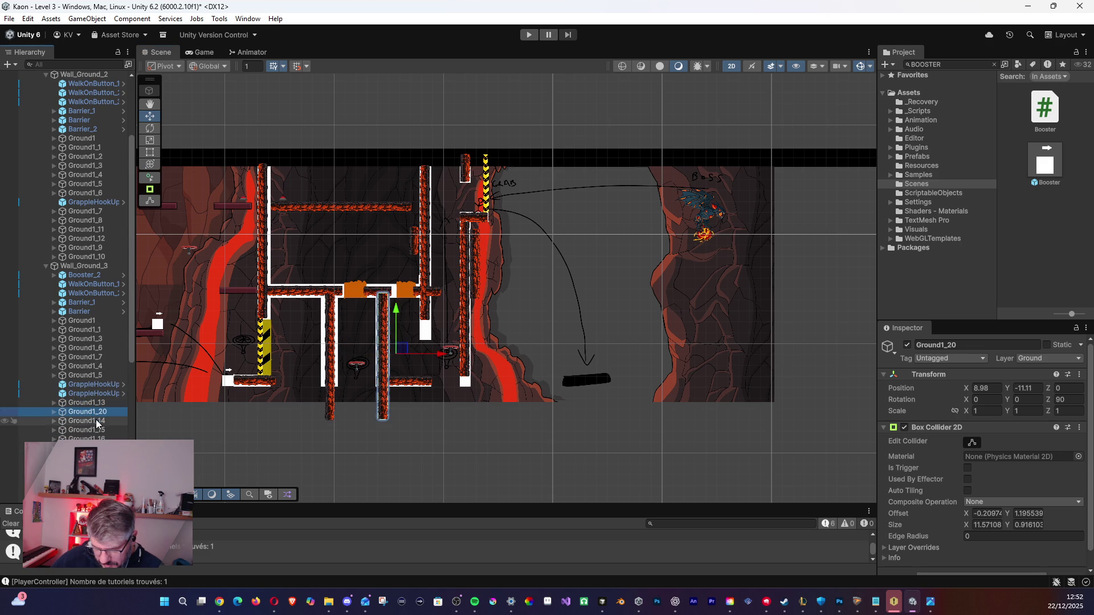
click(96, 421)
key(Delete)
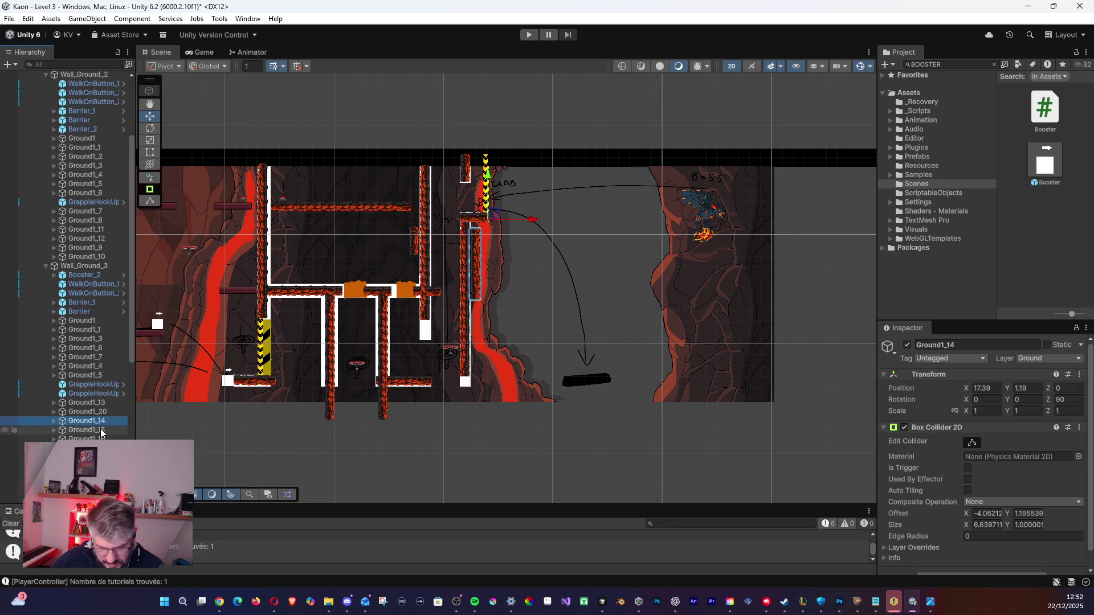
Review pieces Ground1_13, Ground1_20, Ground1_16, Ground1_17, Ground1_19 and the Wall_1 sprite.
click(94, 431)
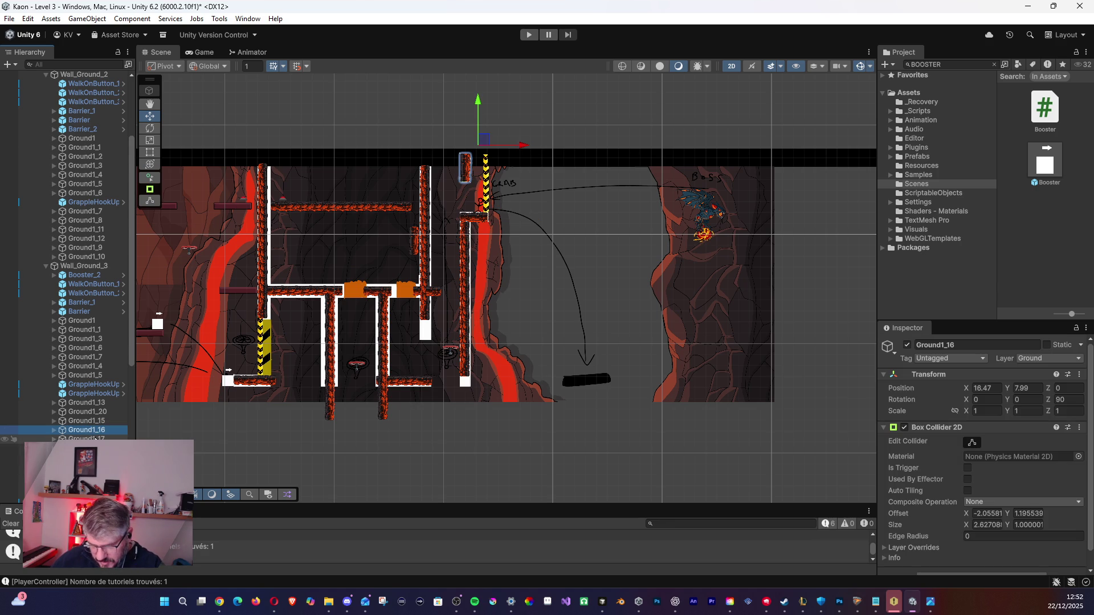
click(94, 438)
click(94, 448)
click(92, 402)
click(94, 412)
click(96, 430)
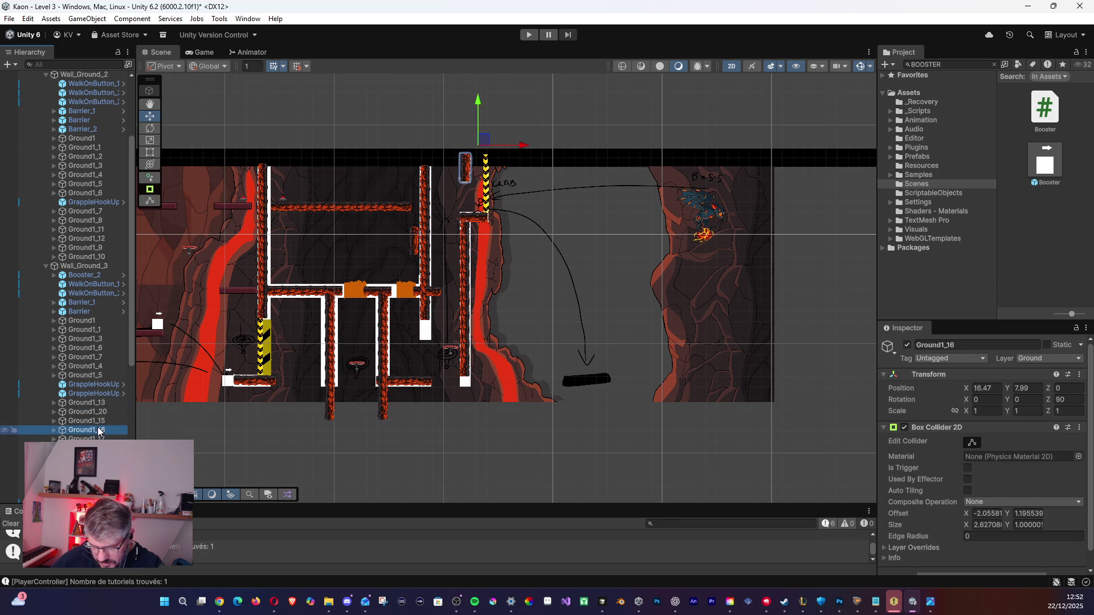
click(98, 438)
click(94, 448)
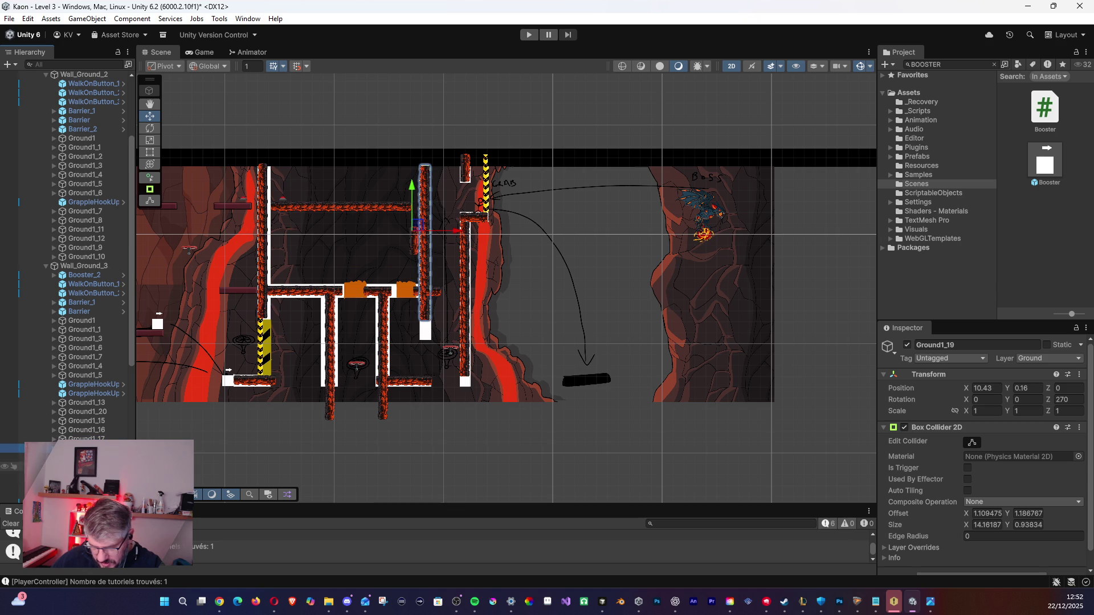
click(91, 403)
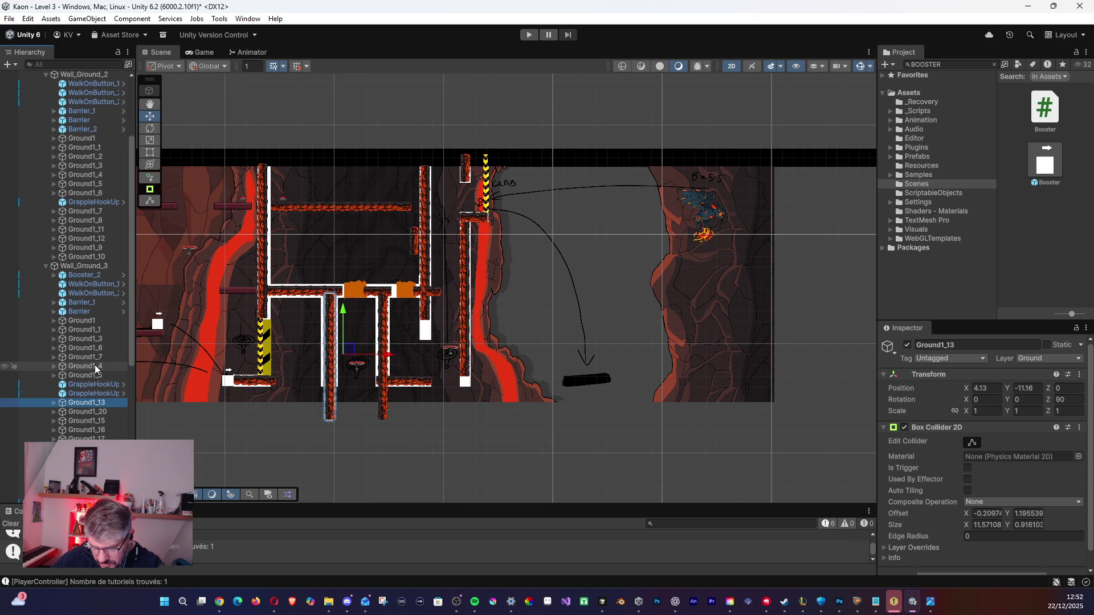
click(96, 375)
click(95, 410)
click(94, 448)
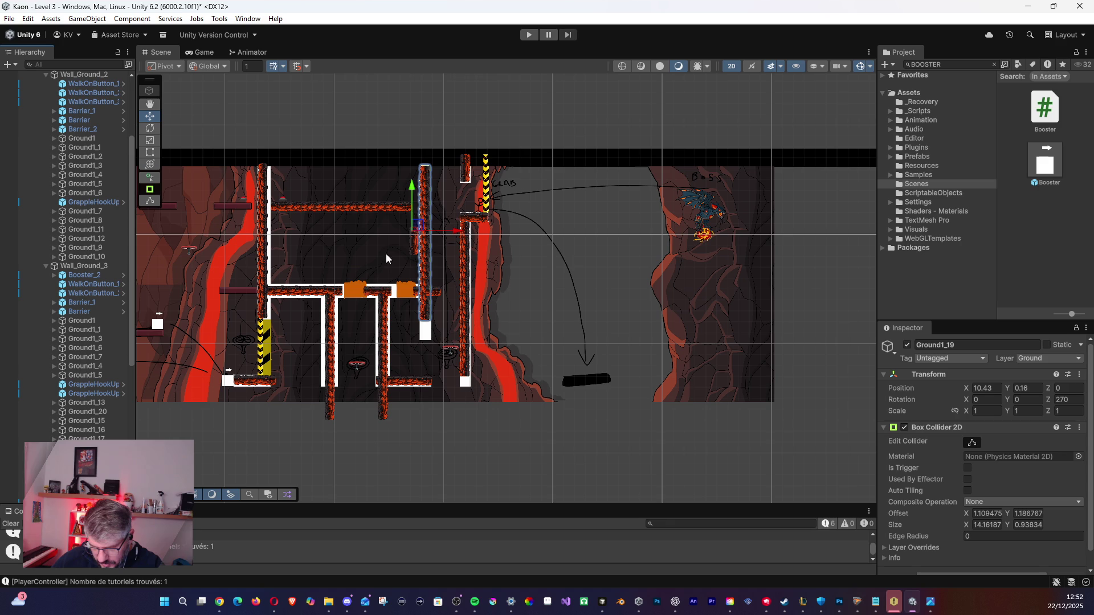
click(413, 231)
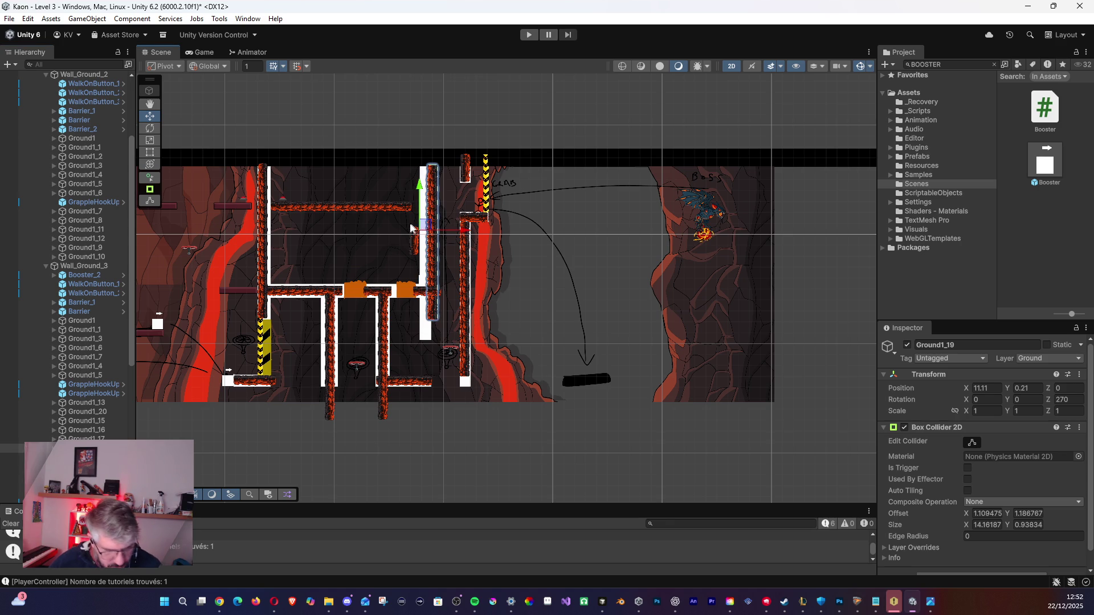
scroll(416, 238, up, 3)
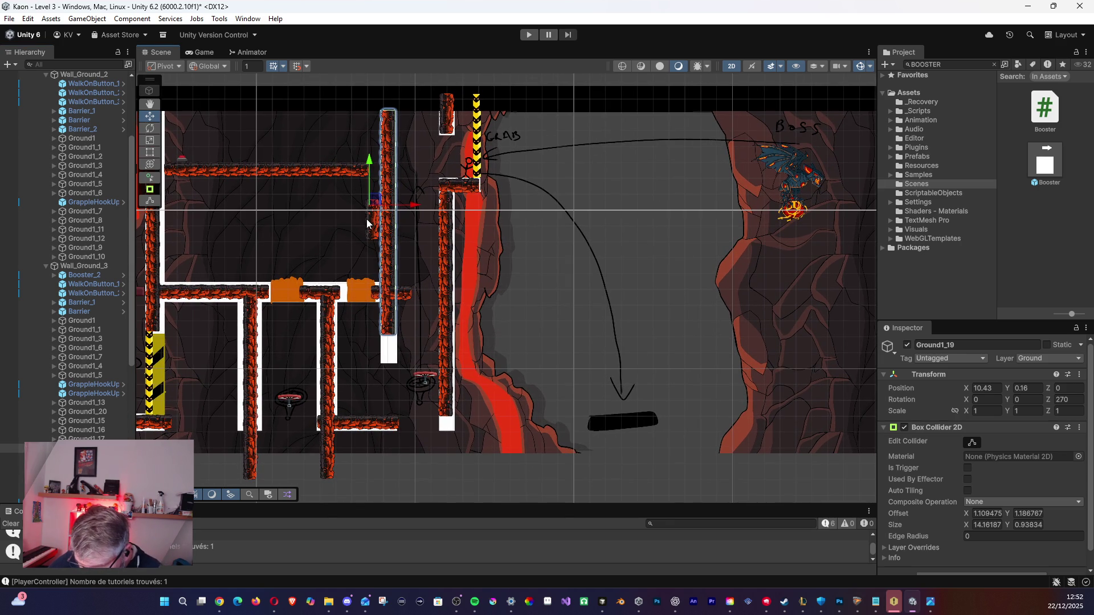
click(368, 223)
Delete Ground1_15's Ground1 child tile and then the Ground1_15 wall piece itself.
click(107, 421)
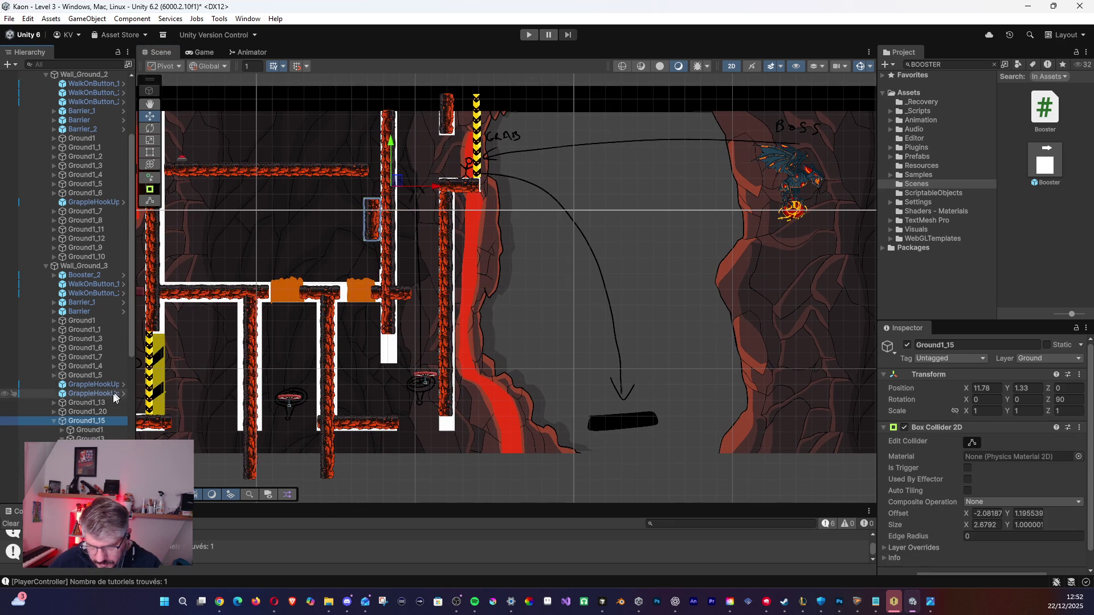
click(87, 437)
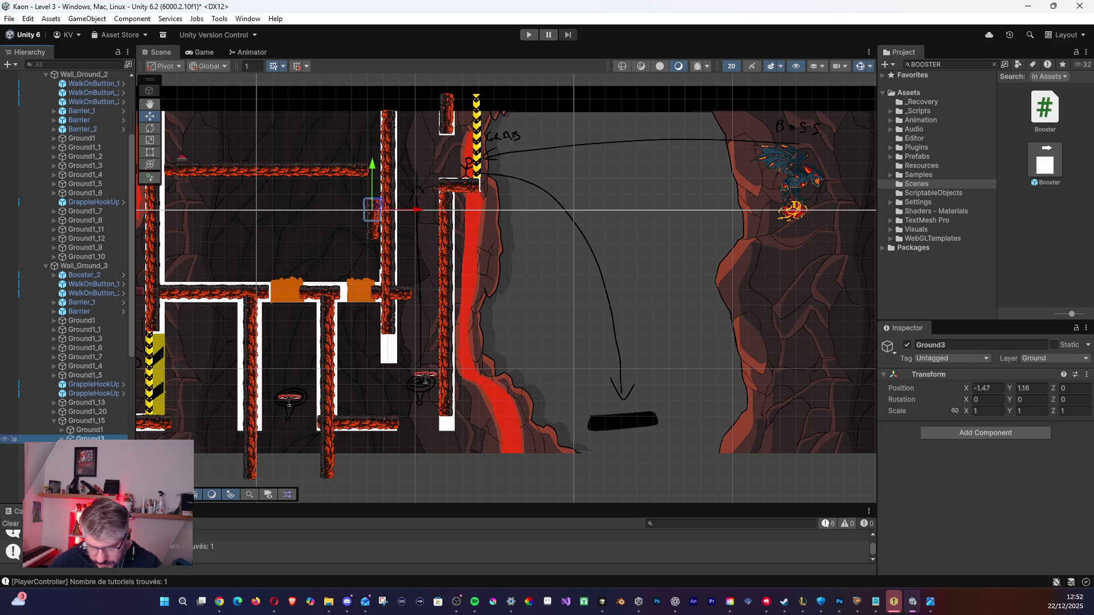
click(80, 431)
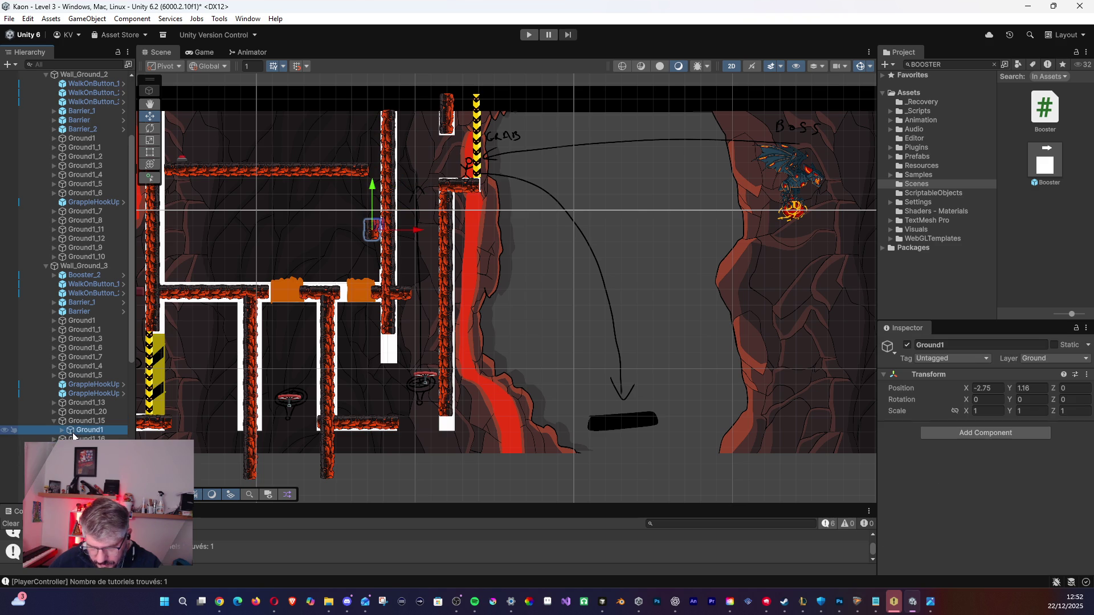
key(Delete)
click(66, 422)
key(Delete)
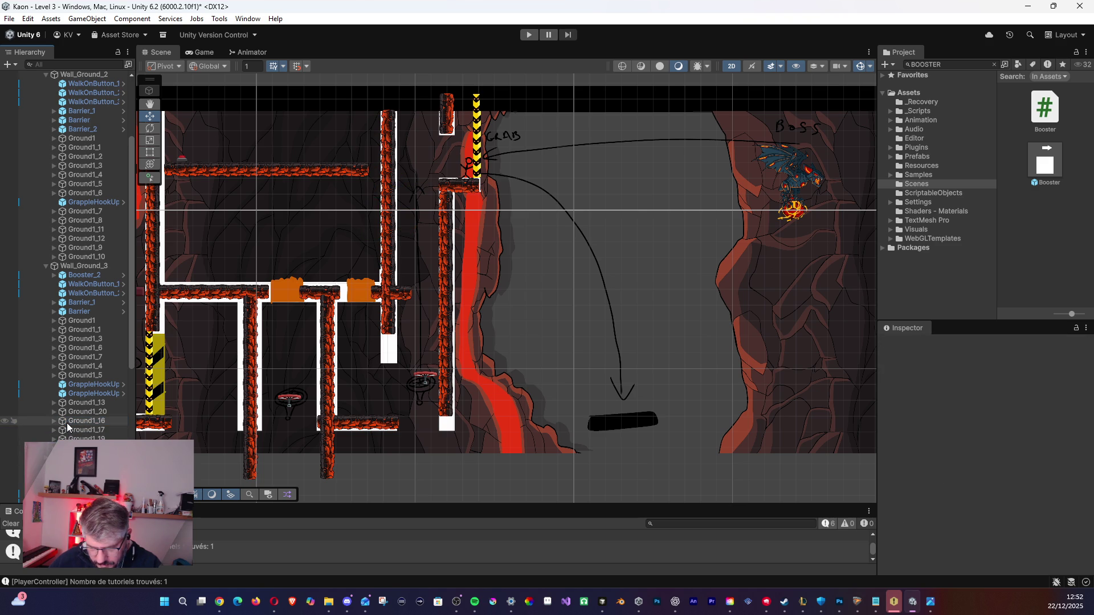
scroll(347, 325, down, 5)
drag(353, 335, 475, 365)
scroll(476, 364, down, 3)
scroll(476, 364, down, 2)
scroll(478, 393, up, 2)
scroll(473, 402, up, 5)
drag(412, 365, 432, 435)
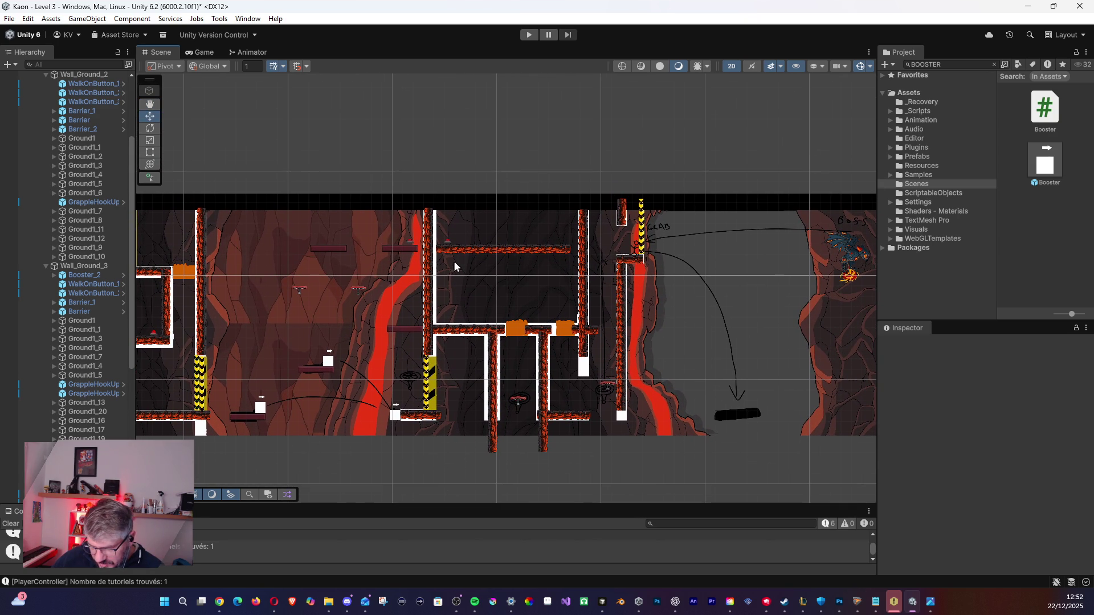
Nudge the upper platform Ground1_1 slightly left and down.
click(464, 251)
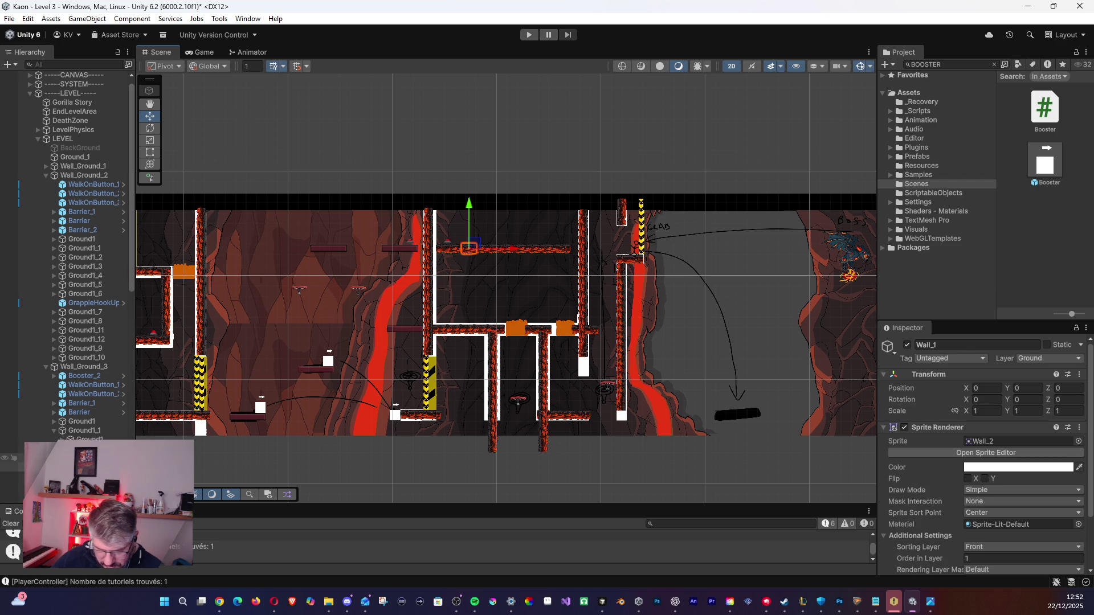
click(82, 430)
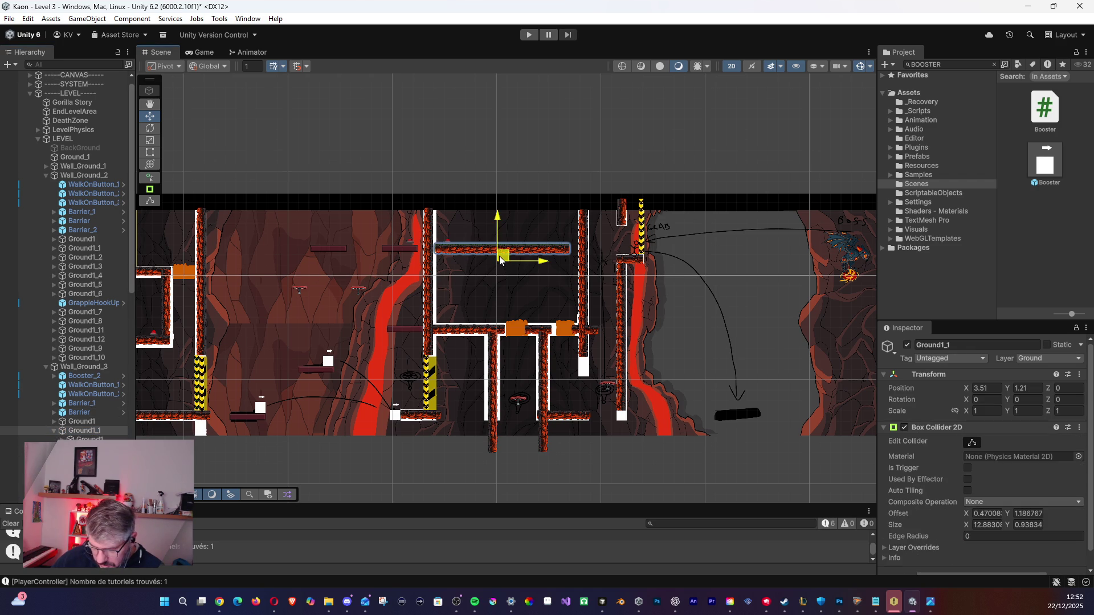
drag(498, 256, 496, 258)
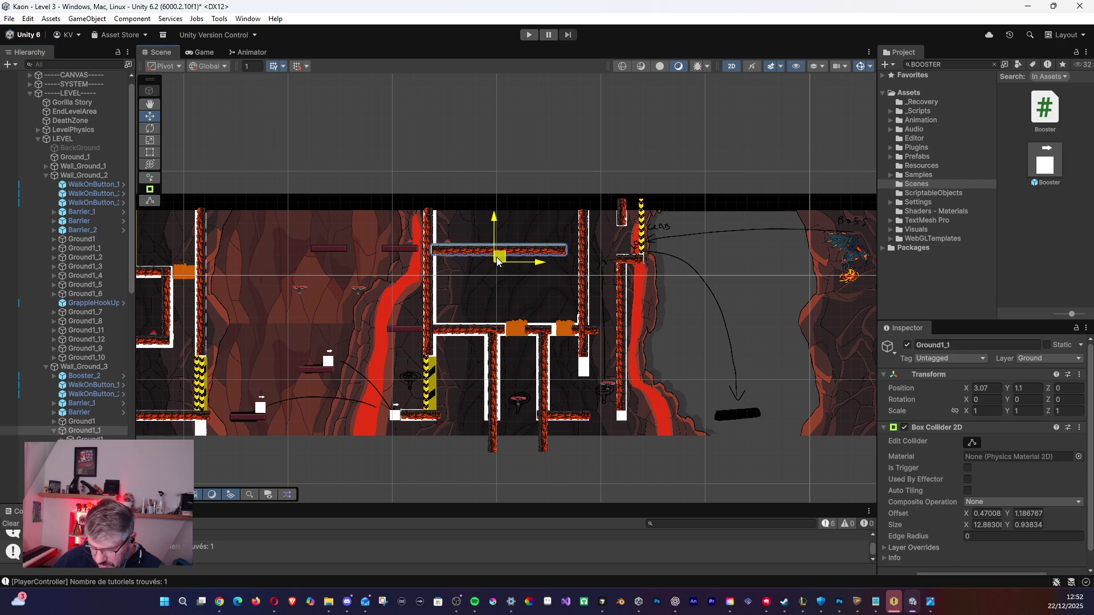
Shift the Ground1_19 wall right to X 11.41, Y 0.27 at the platform's end.
click(585, 331)
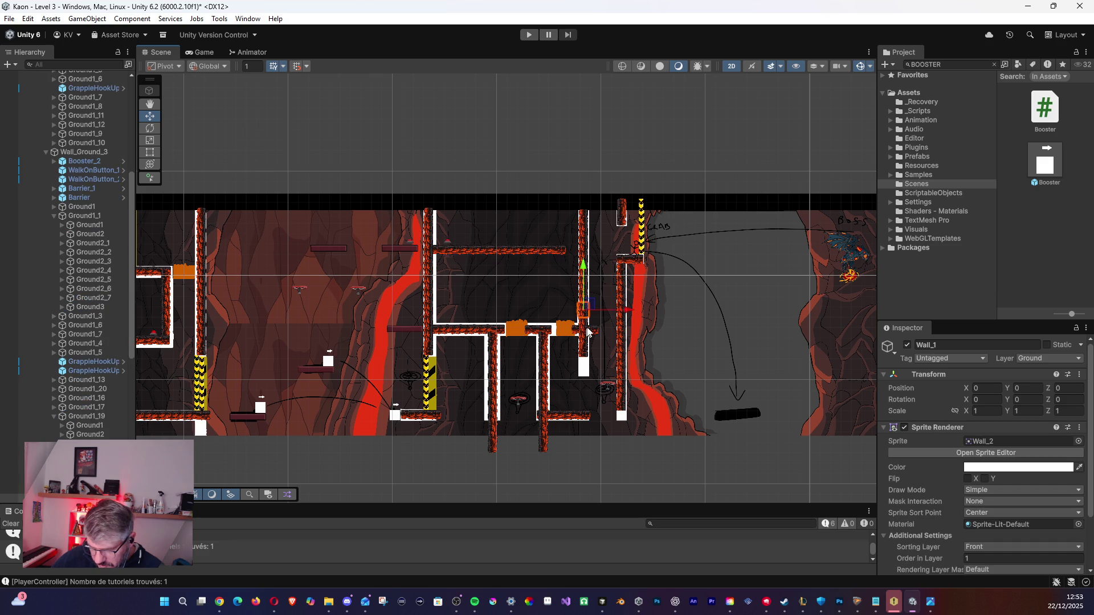
click(54, 418)
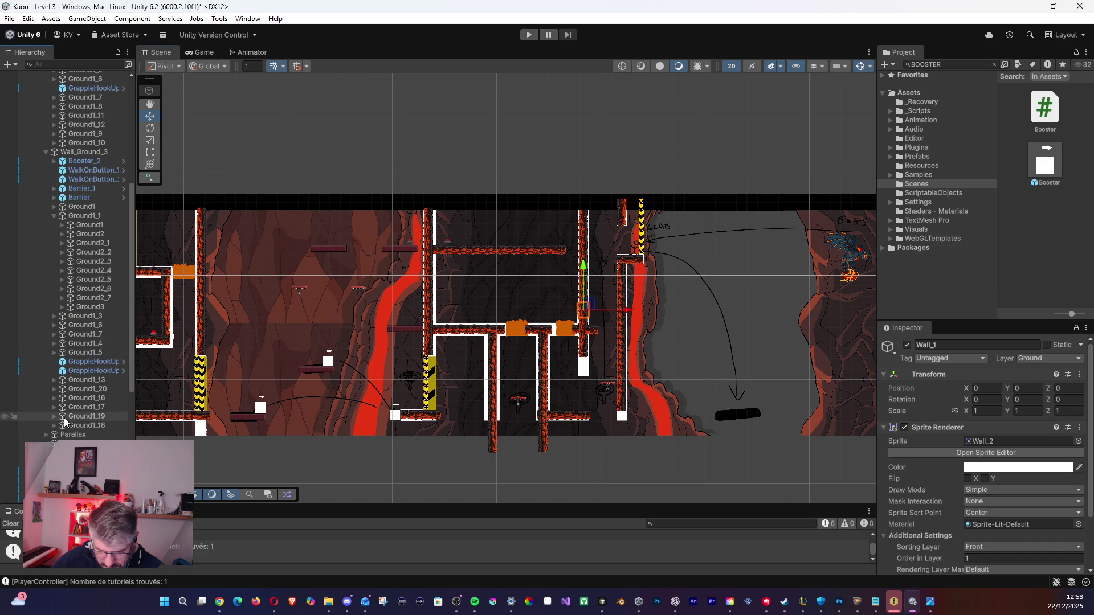
click(64, 418)
drag(573, 274, 584, 273)
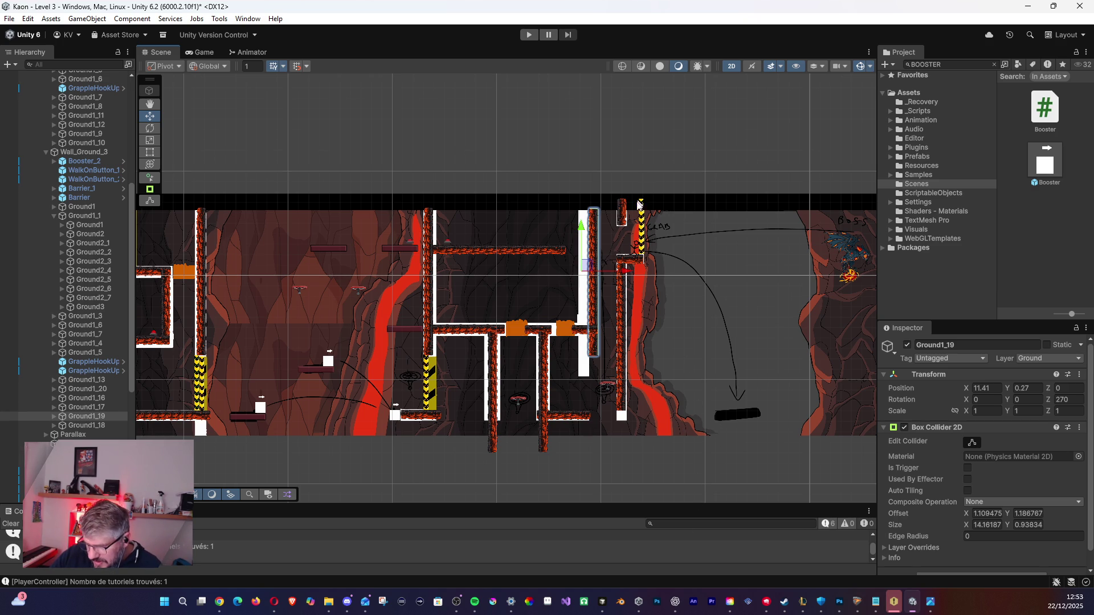
mouse_move(304, 380)
mouse_down()
mouse_move(502, 363)
mouse_move(878, 361)
mouse_move(290, 353)
mouse_up()
scroll(68, 257, up, 10)
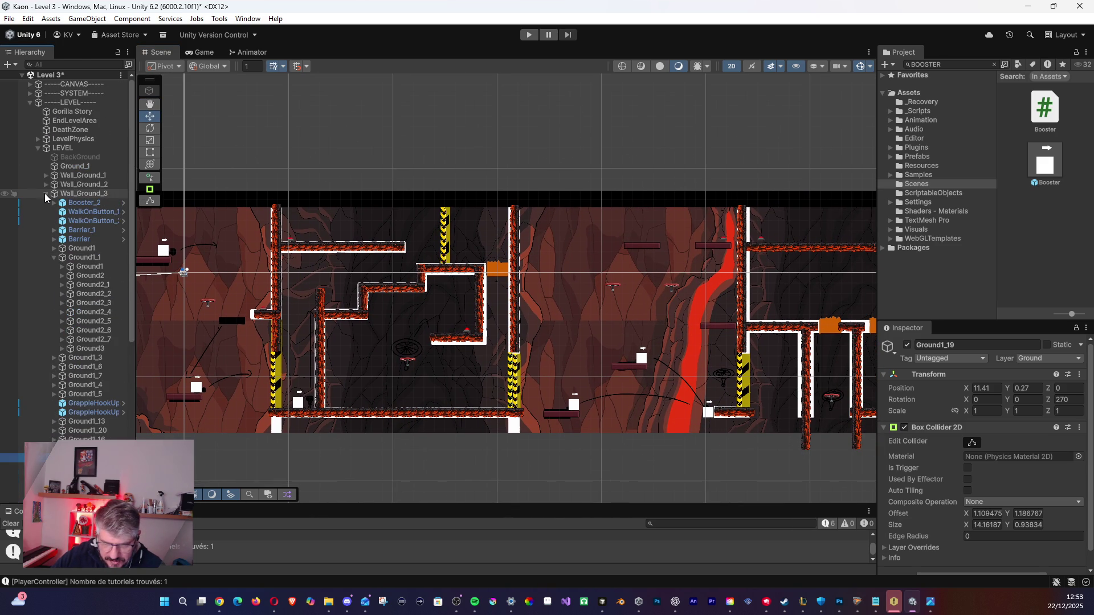
Re-enable BackGround, disable Ground_1 to hide its tile sprite, and start Play mode.
click(46, 184)
click(66, 159)
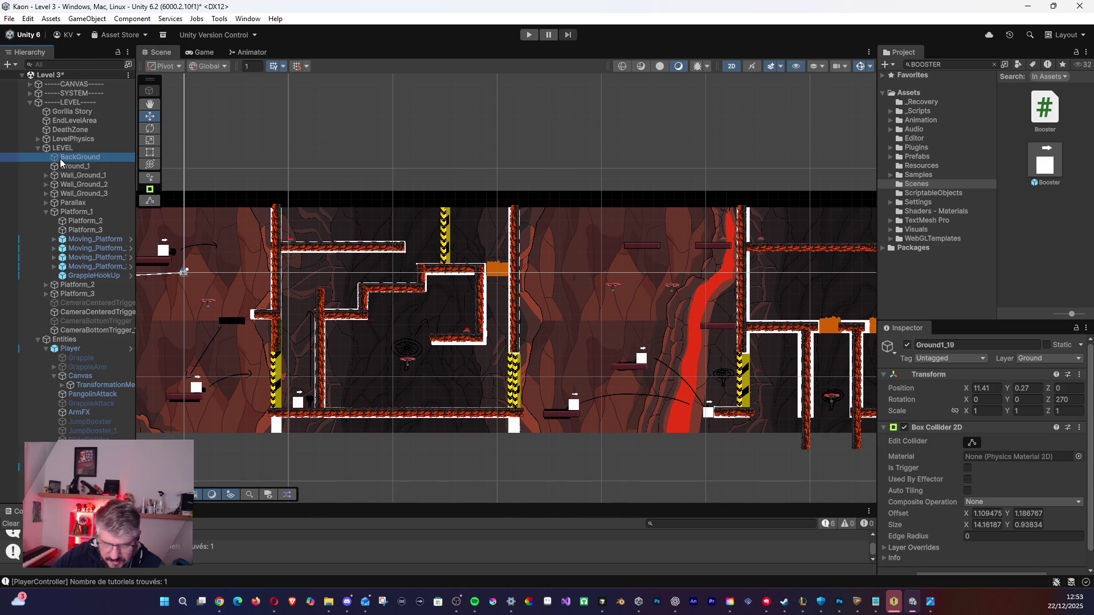
click(907, 345)
click(853, 385)
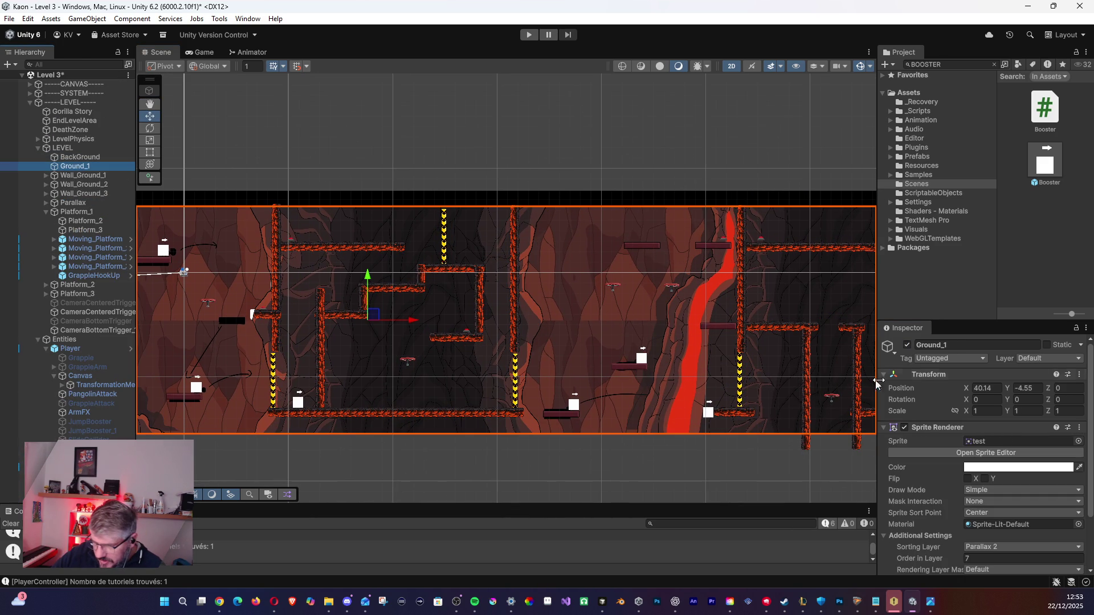
click(906, 345)
mouse_move(259, 340)
mouse_down()
mouse_move(386, 320)
mouse_move(300, 276)
mouse_move(347, 263)
mouse_move(395, 289)
mouse_move(344, 288)
mouse_up()
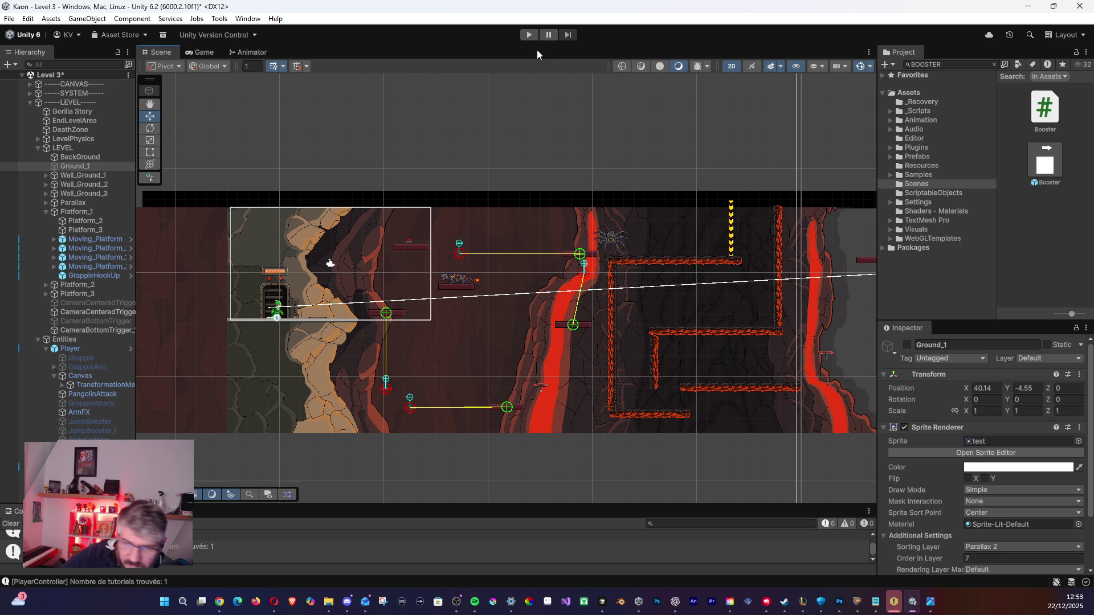
click(525, 36)
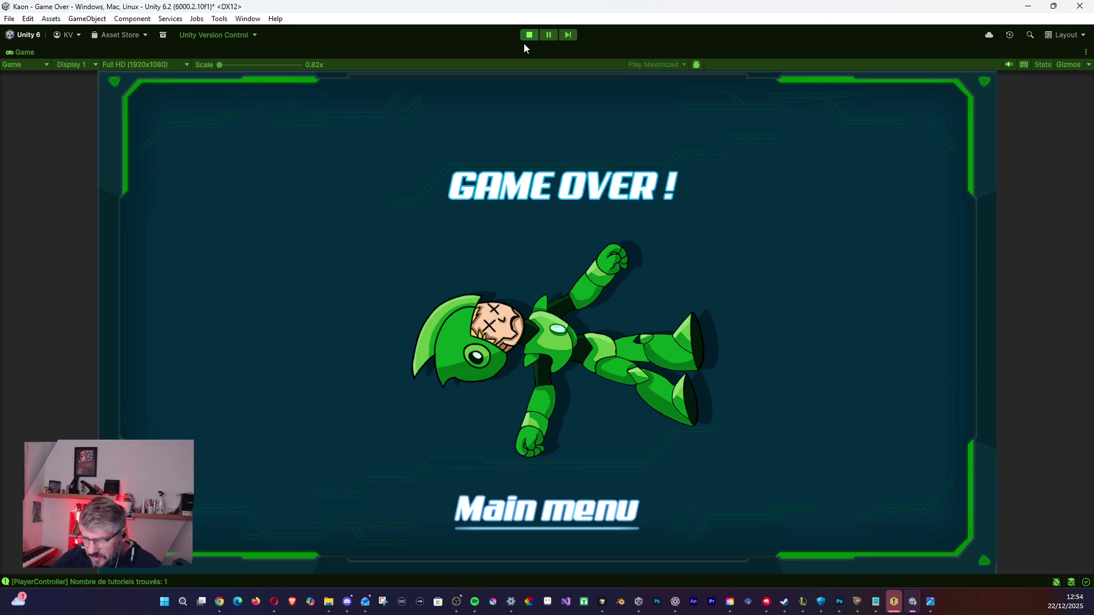
Stop Play mode once the Game Over screen has appeared.
click(528, 36)
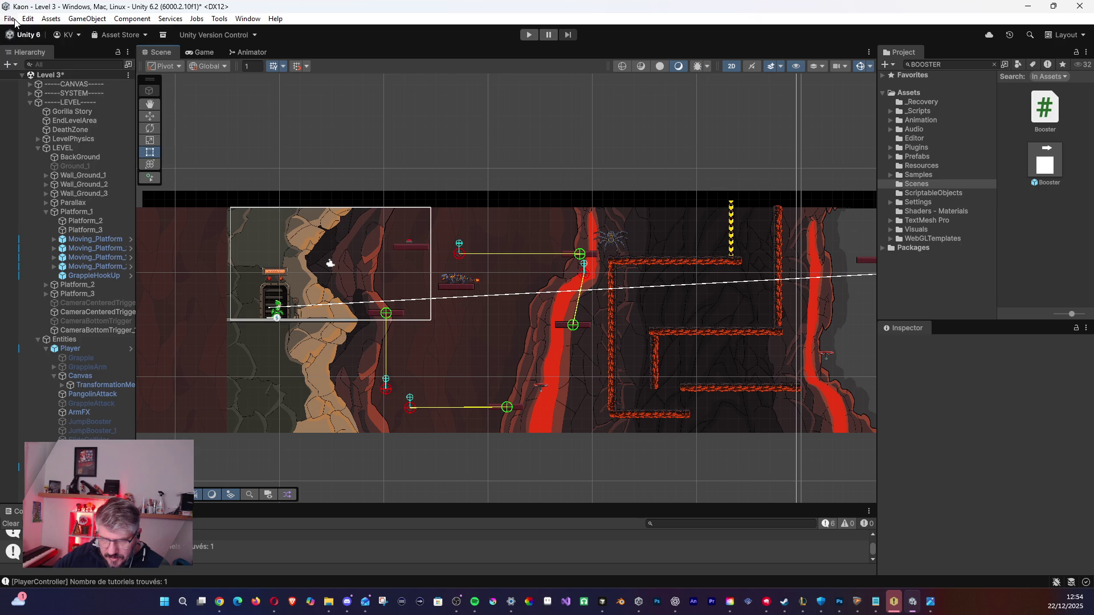
Save the Level 3 scene, then select the first Booster under Platform_3.
click(11, 19)
click(23, 74)
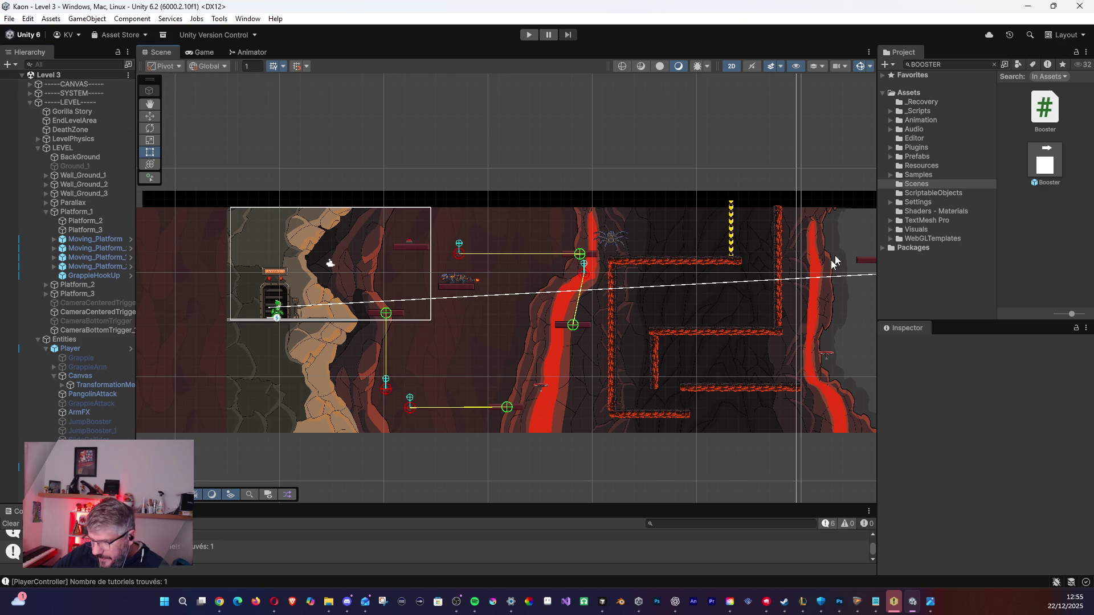
mouse_move(687, 347)
mouse_down()
mouse_move(121, 288)
mouse_move(115, 368)
mouse_up()
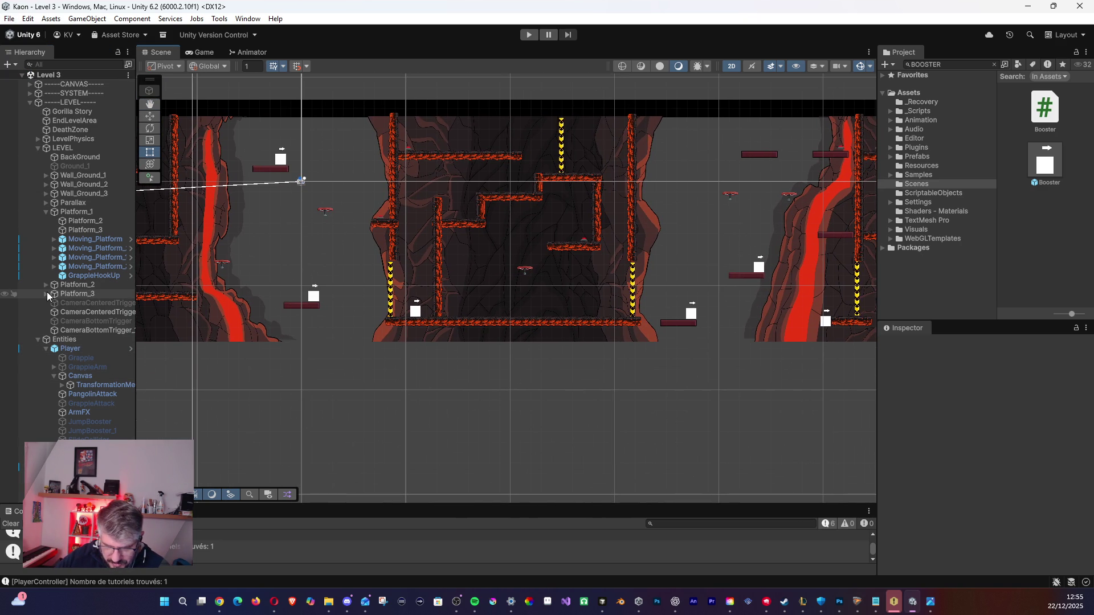
double_click(74, 295)
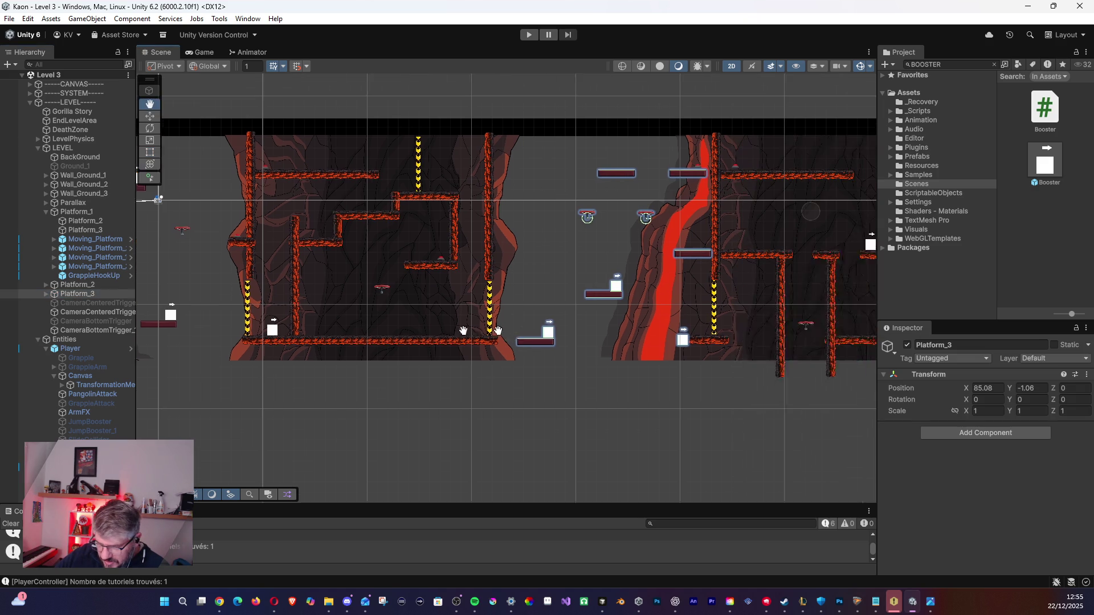
click(46, 293)
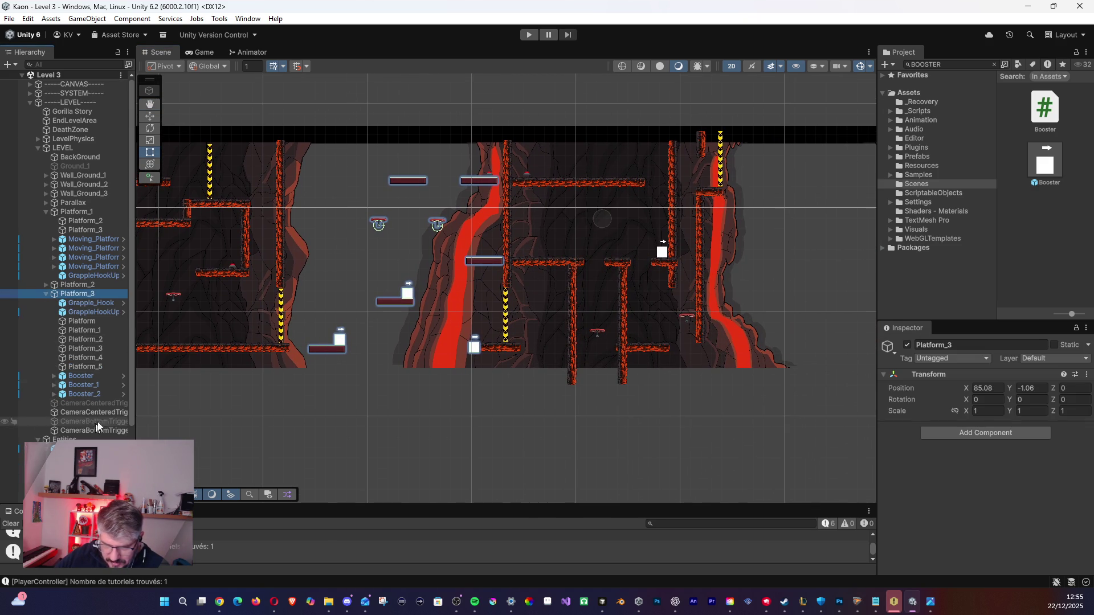
click(86, 377)
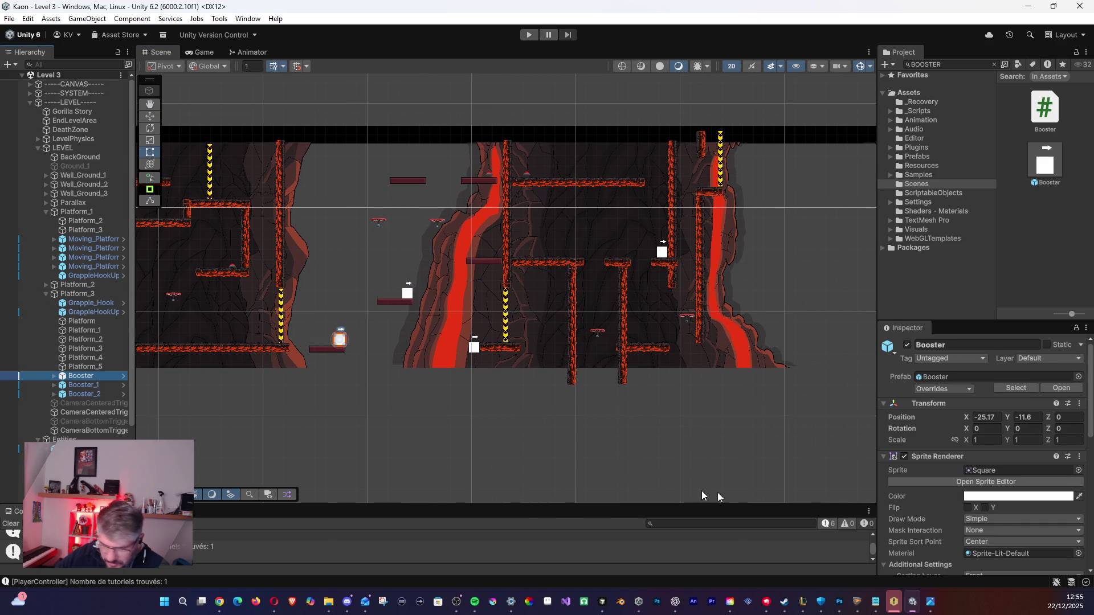
Set the Booster (Script) Launch Angle to 0 and save the scene.
scroll(968, 519, down, 8)
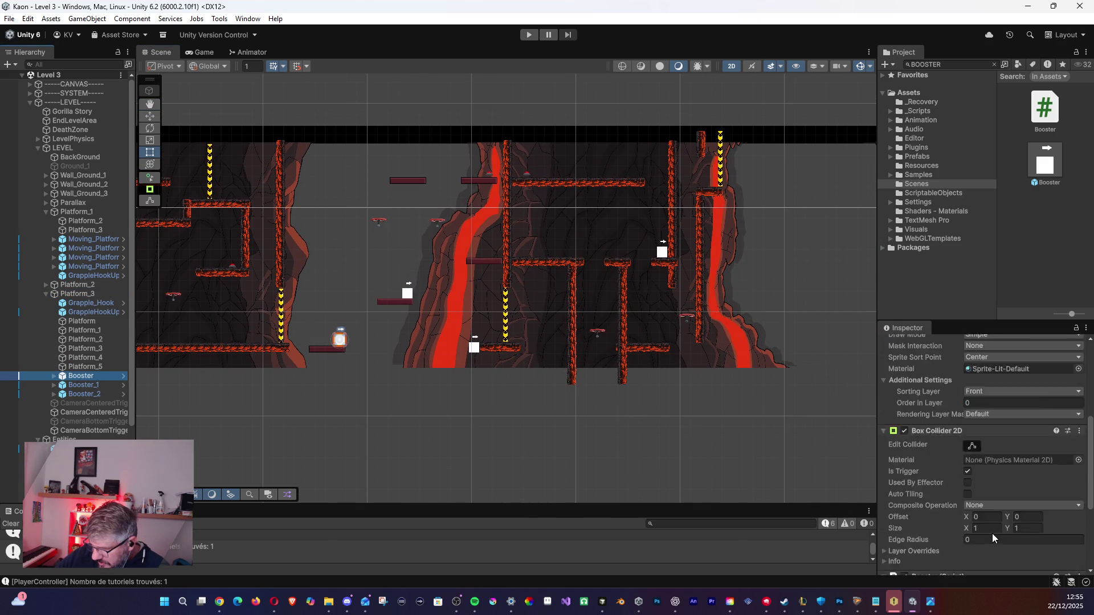
scroll(994, 539, down, 1)
click(932, 529)
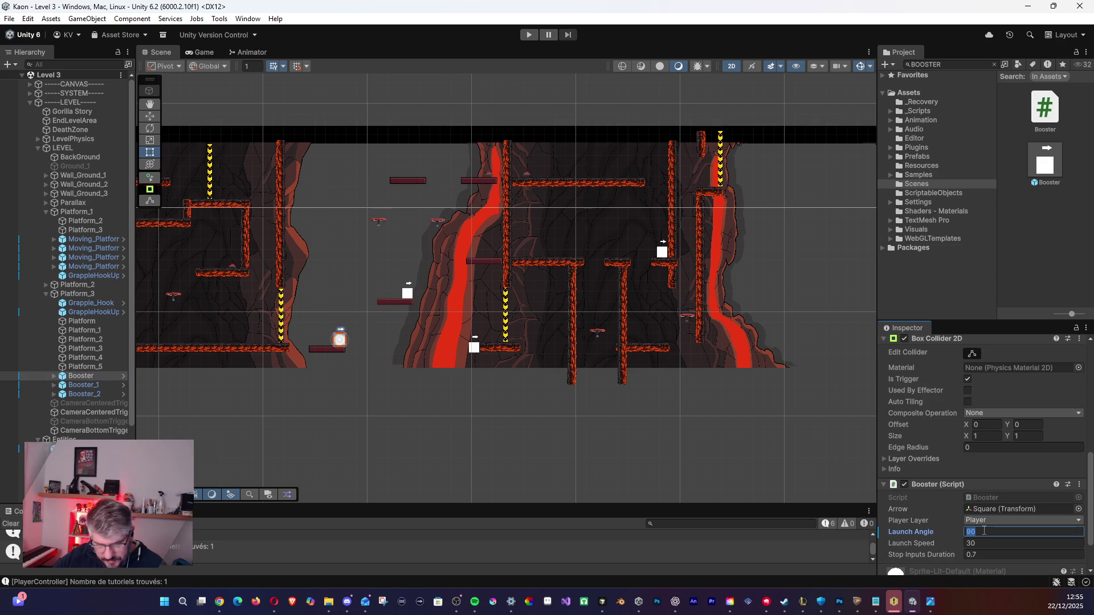
text(0)
key(Tab)
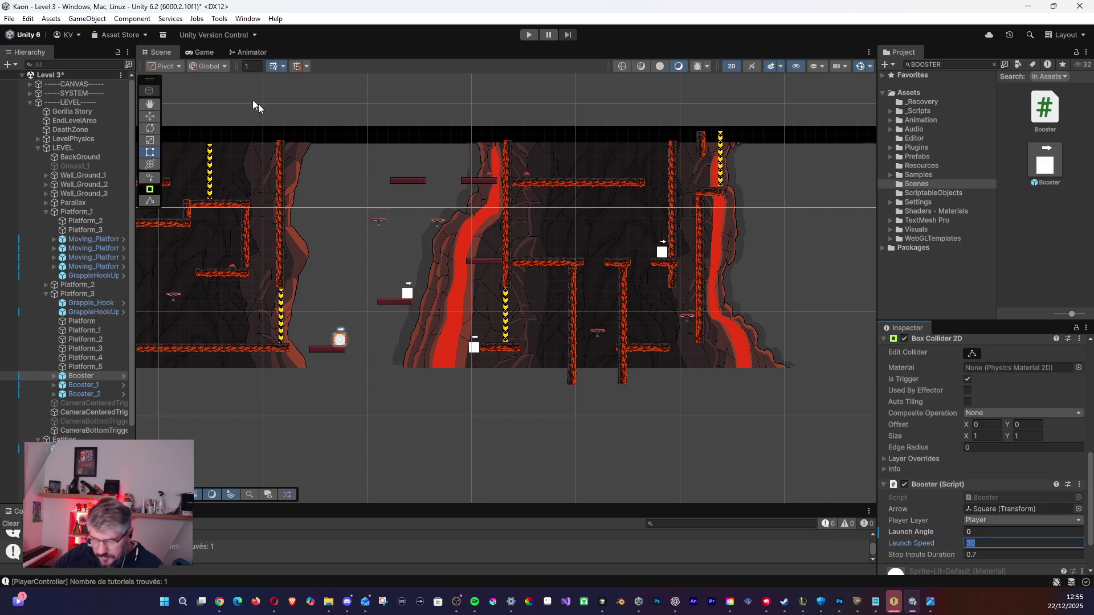
click(10, 19)
click(23, 71)
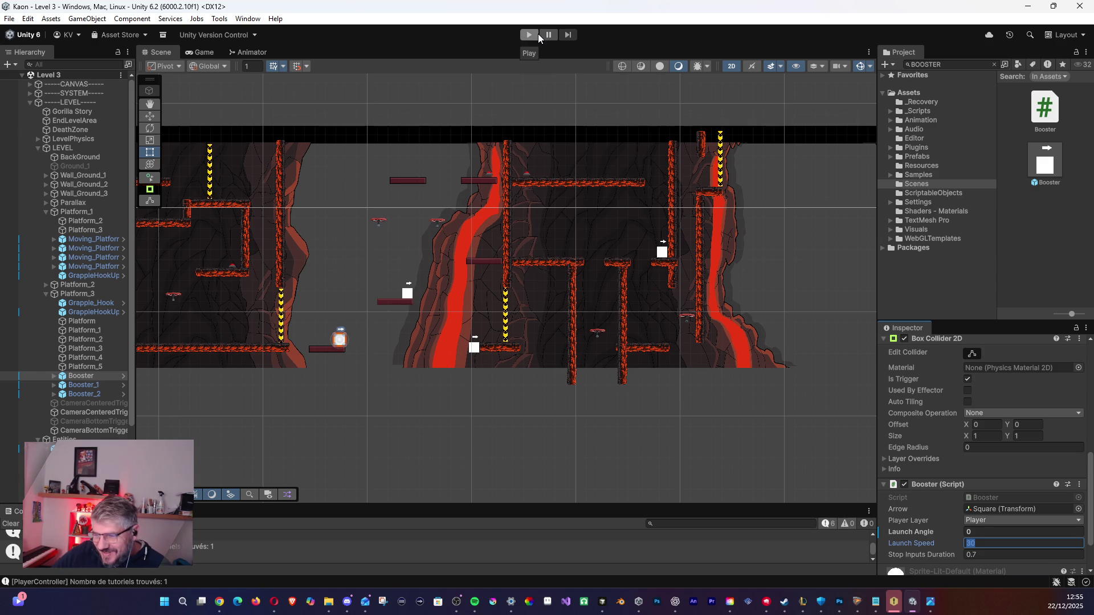
Enter Play mode, jump up the cliff and ride the propeller platform to a higher platform.
click(537, 33)
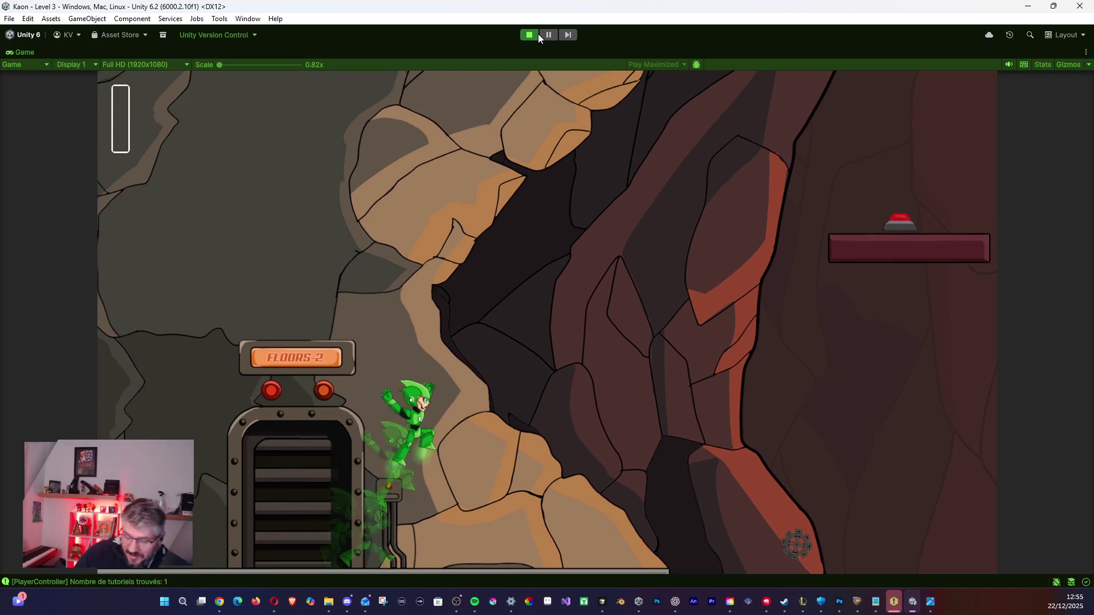
key(space)
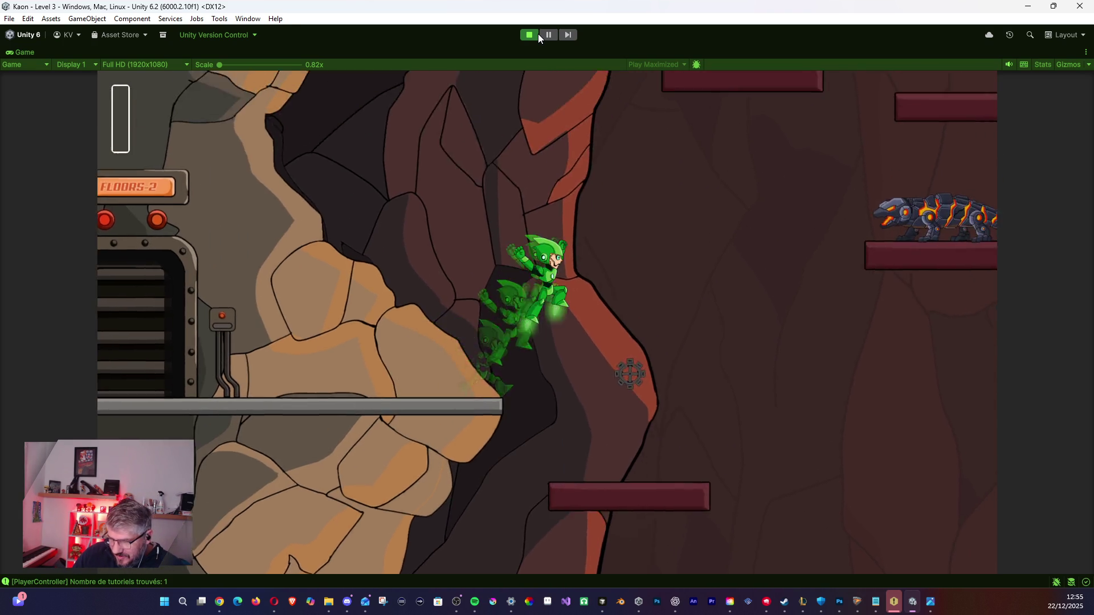
key(space)
key(Left)
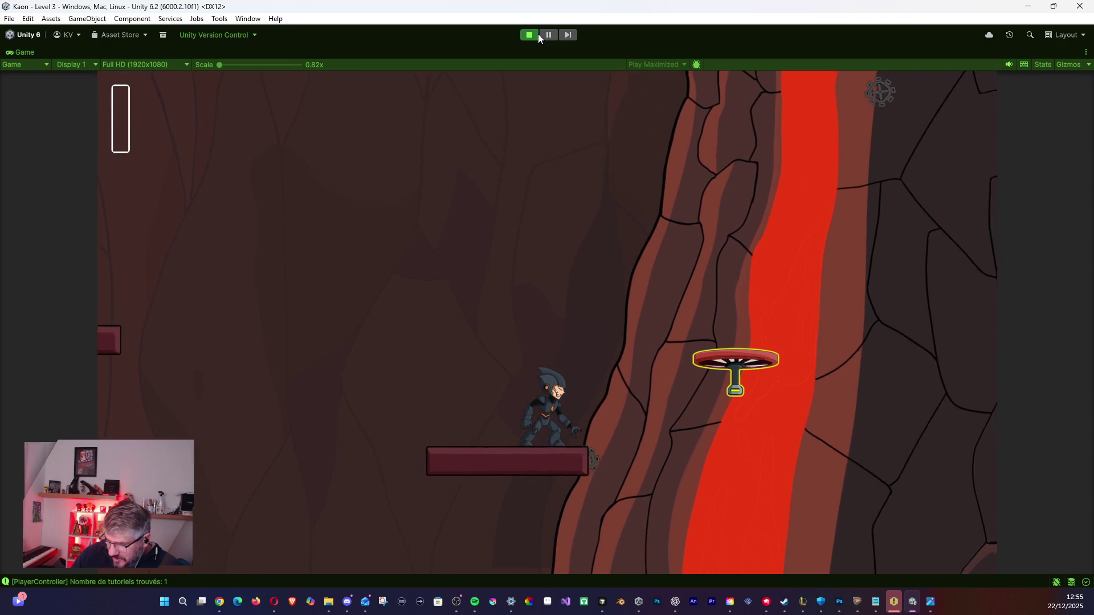
key(space)
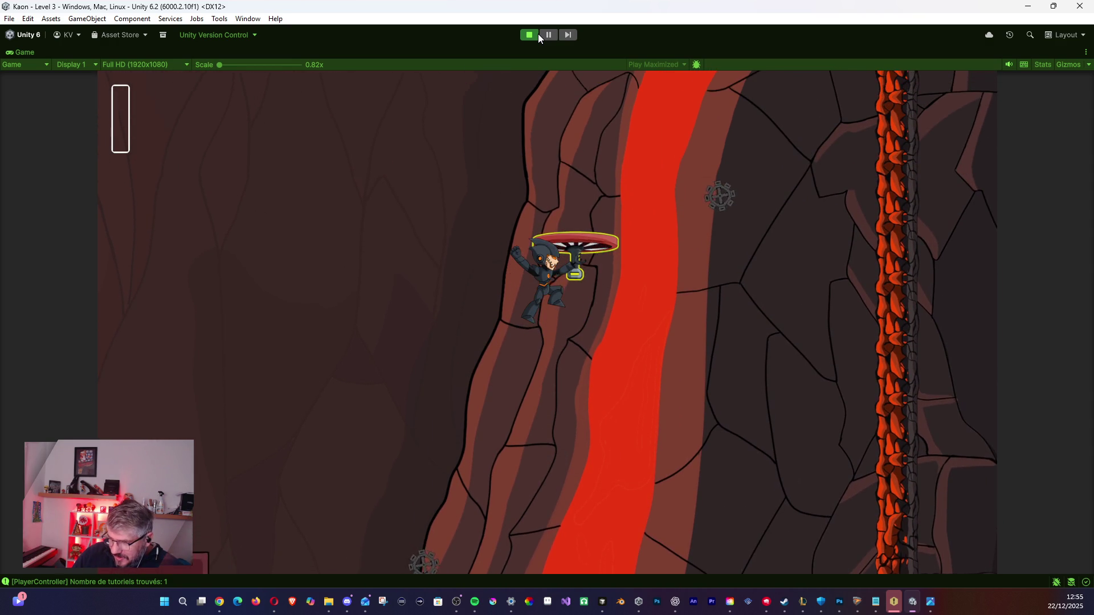
key(space)
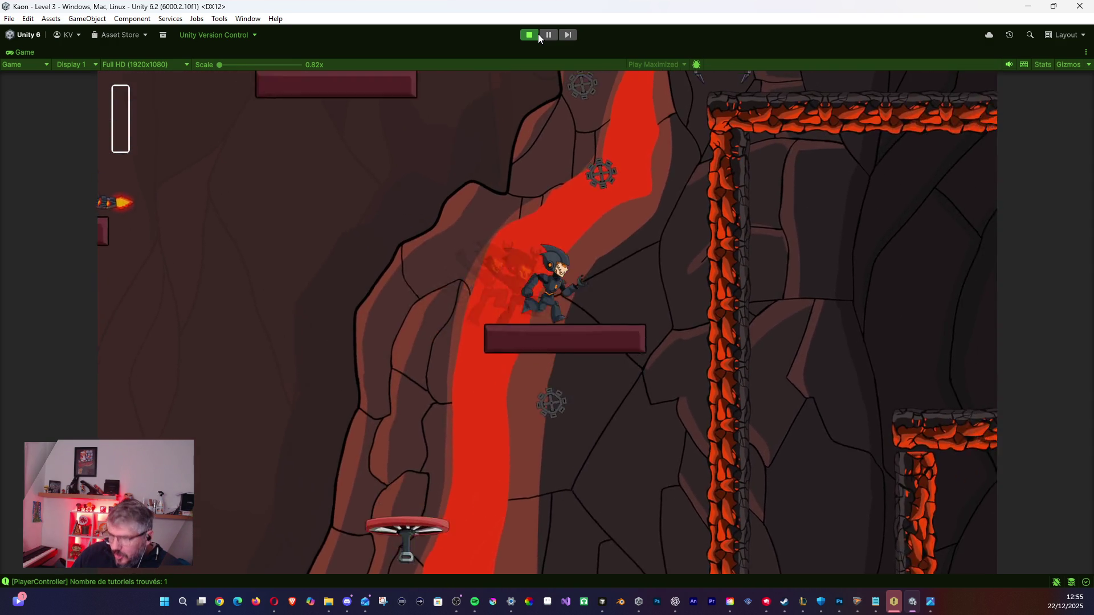
Jetpack past the spider onto the higher left platform, then drop toward the lizard.
key(space)
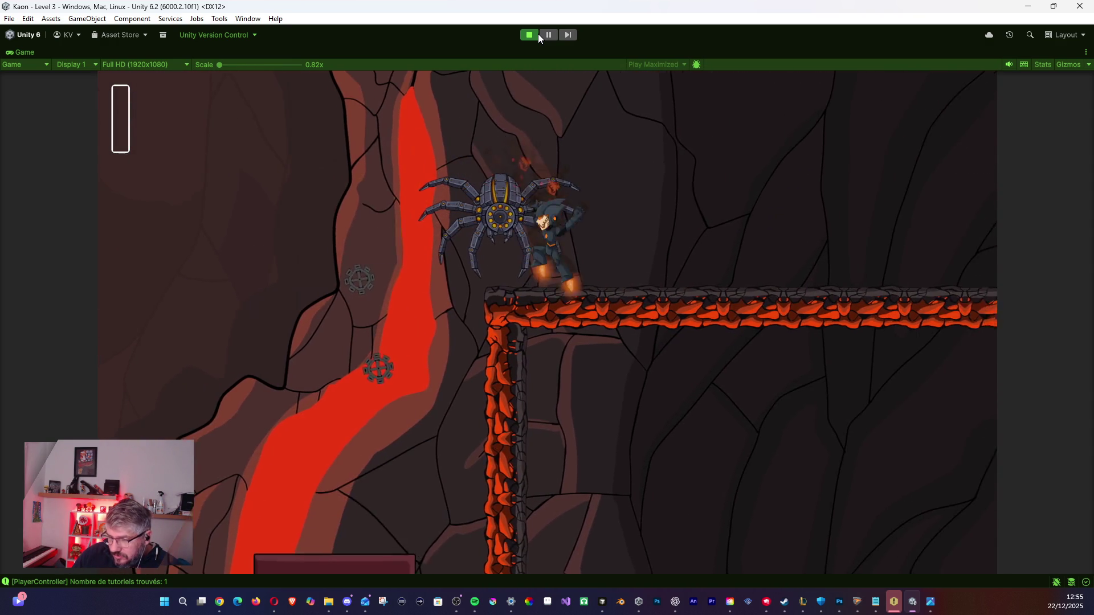
key(Left)
key(Left)
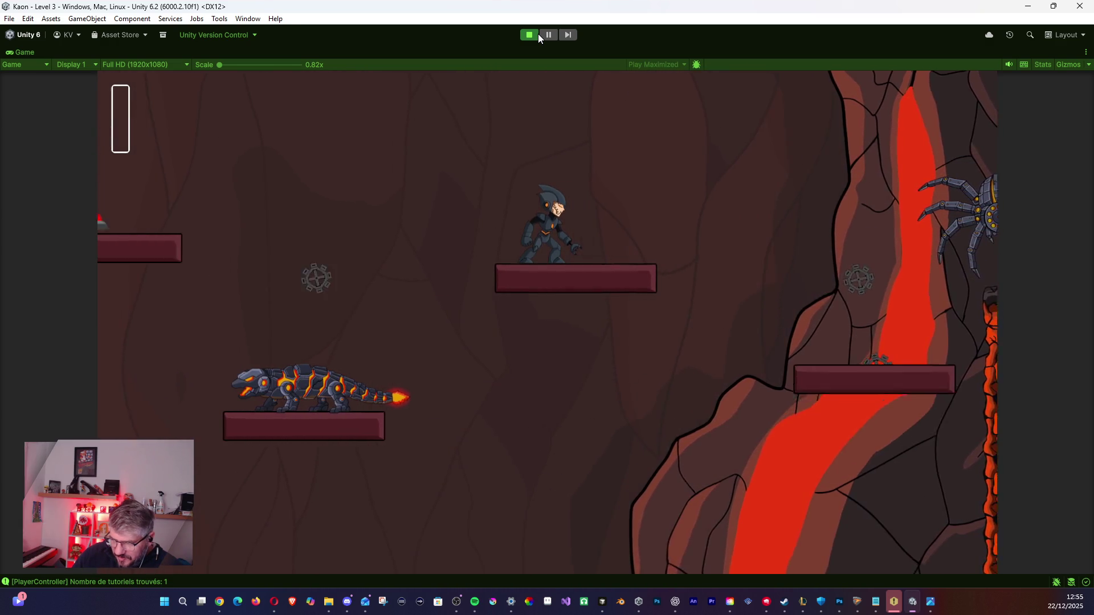
key(Left)
key(space)
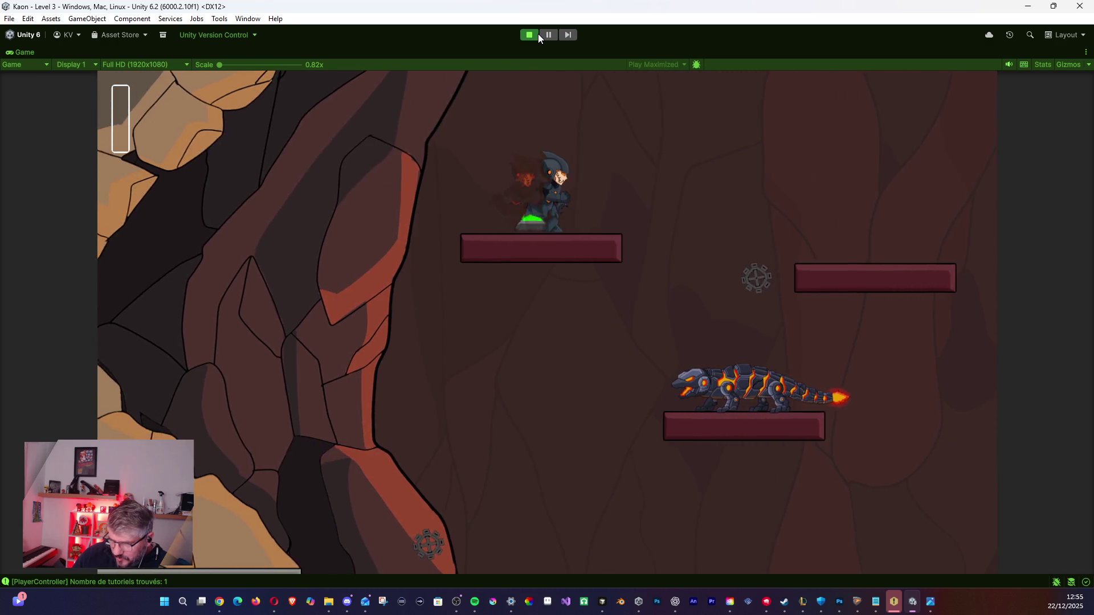
key(Right)
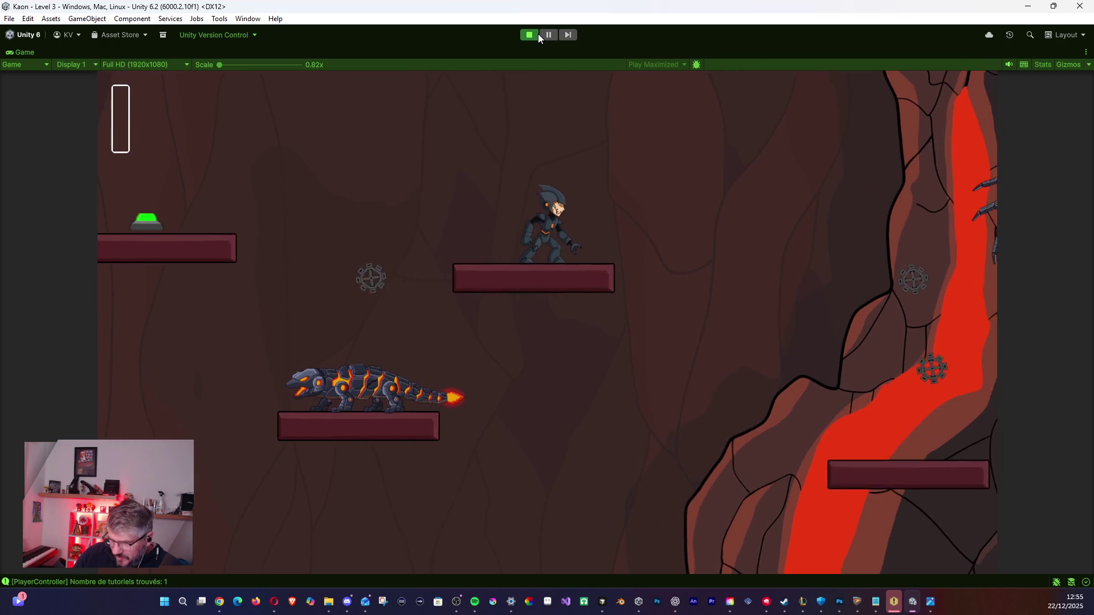
Run, jump and dash both ways, drop down the shaft and jet-boot onto the ledge.
key(d)
key(space)
key(shift)
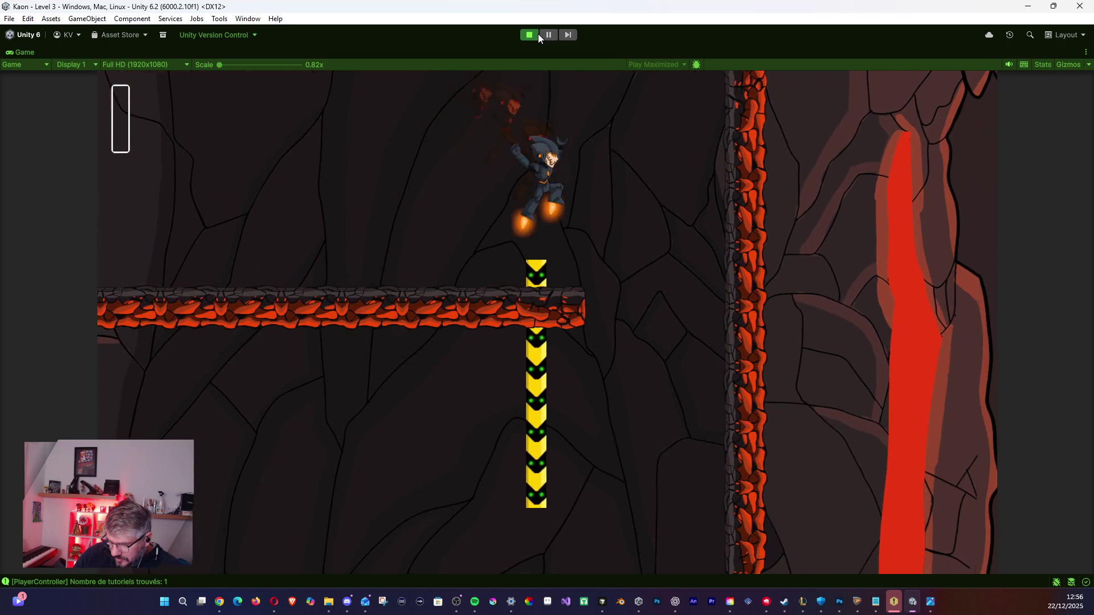
key(a)
key(shift)
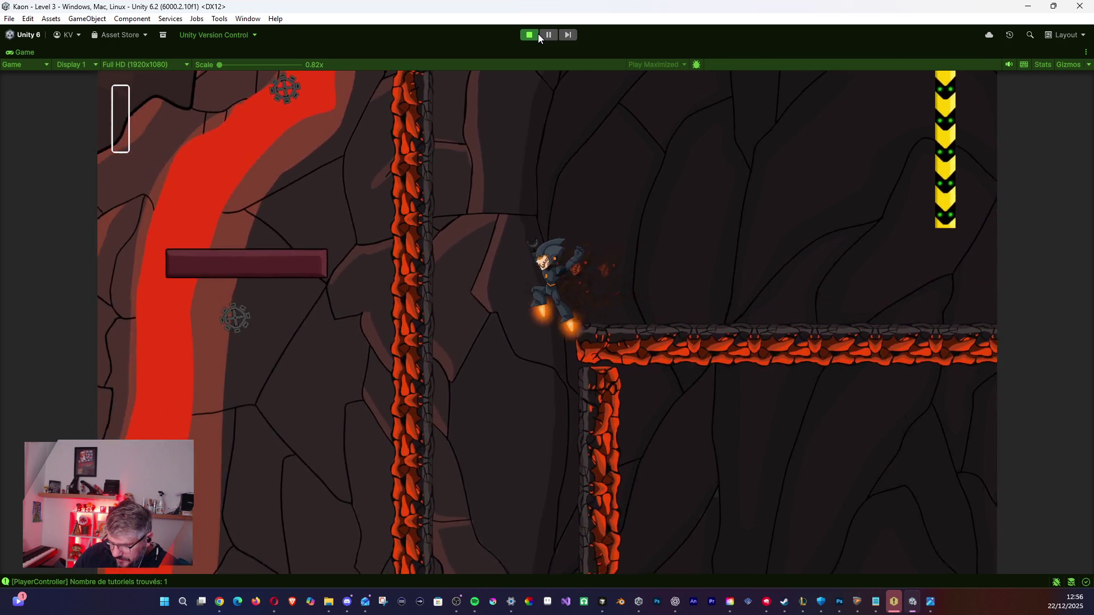
key(d)
key(space)
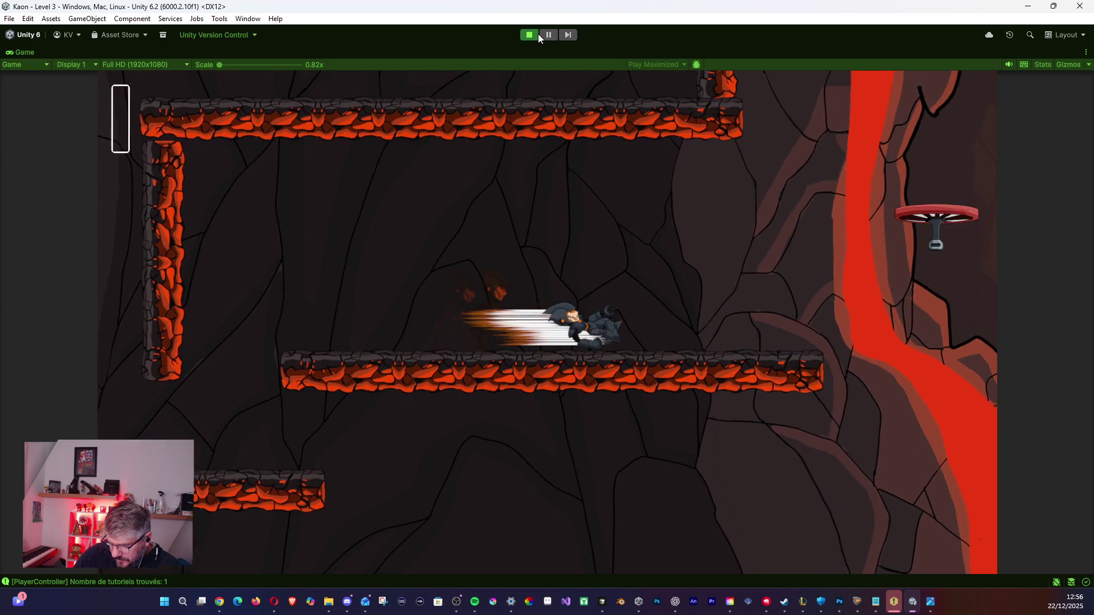
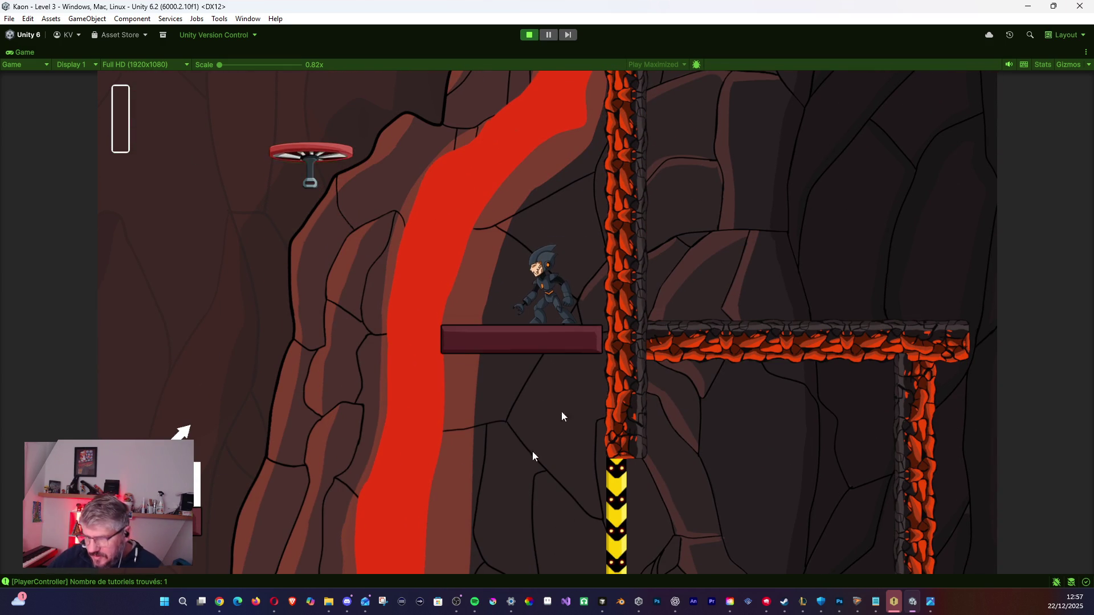
Stop Play mode and delete the duplicate Platform_2 from the level.
click(525, 35)
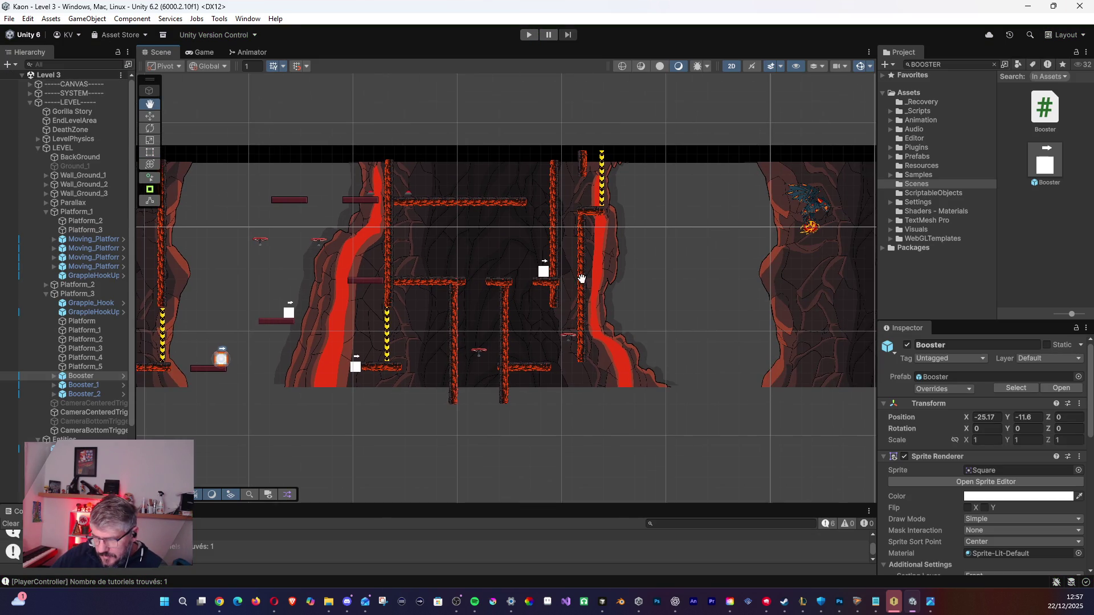
mouse_move(581, 278)
mouse_down()
mouse_move(485, 316)
mouse_move(566, 315)
mouse_move(687, 336)
mouse_up()
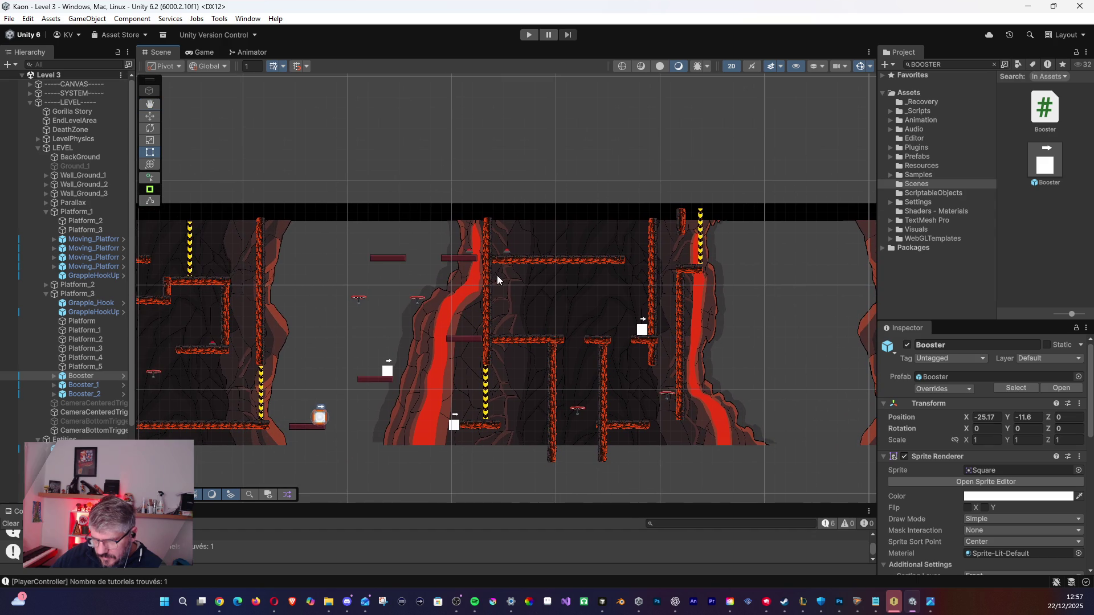
click(397, 262)
click(396, 262)
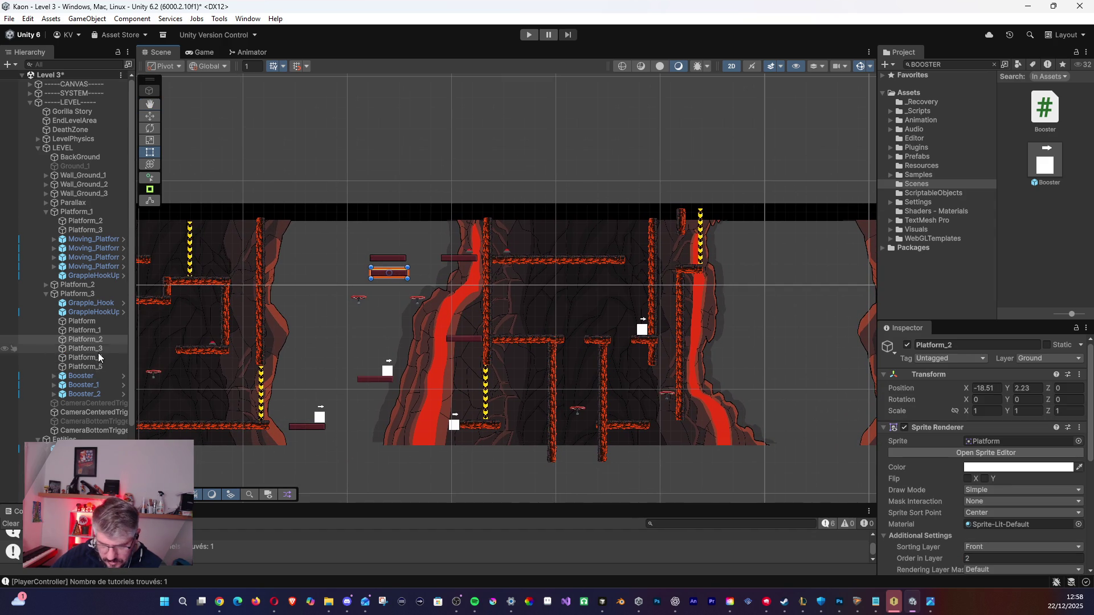
key(Delete)
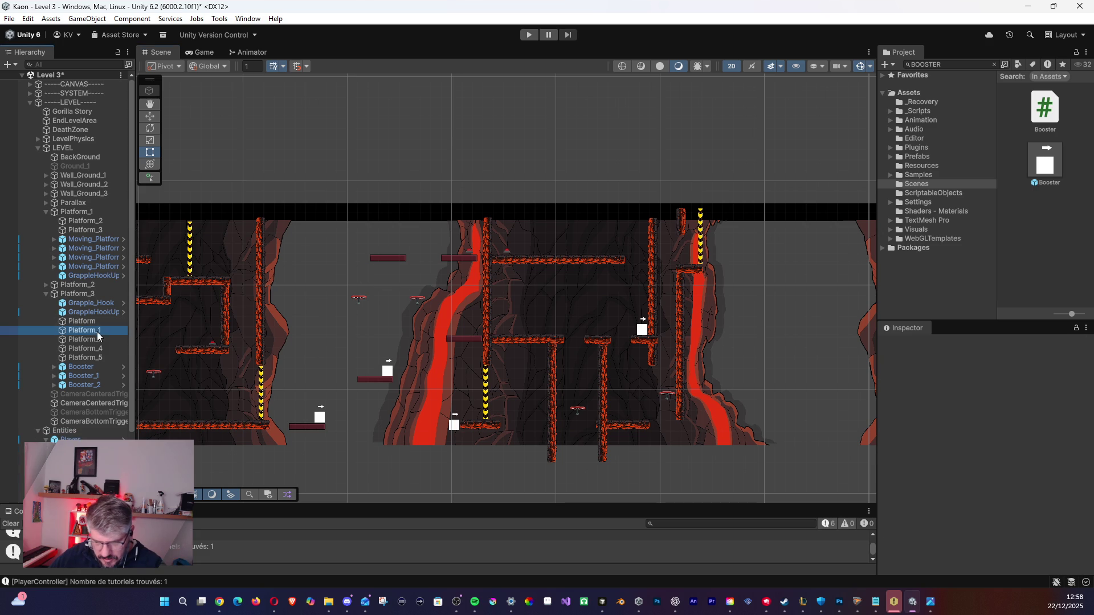
Select Platform_4 and move it into Platform_2's spot at X -17.91, Y 2.23.
key(Home)
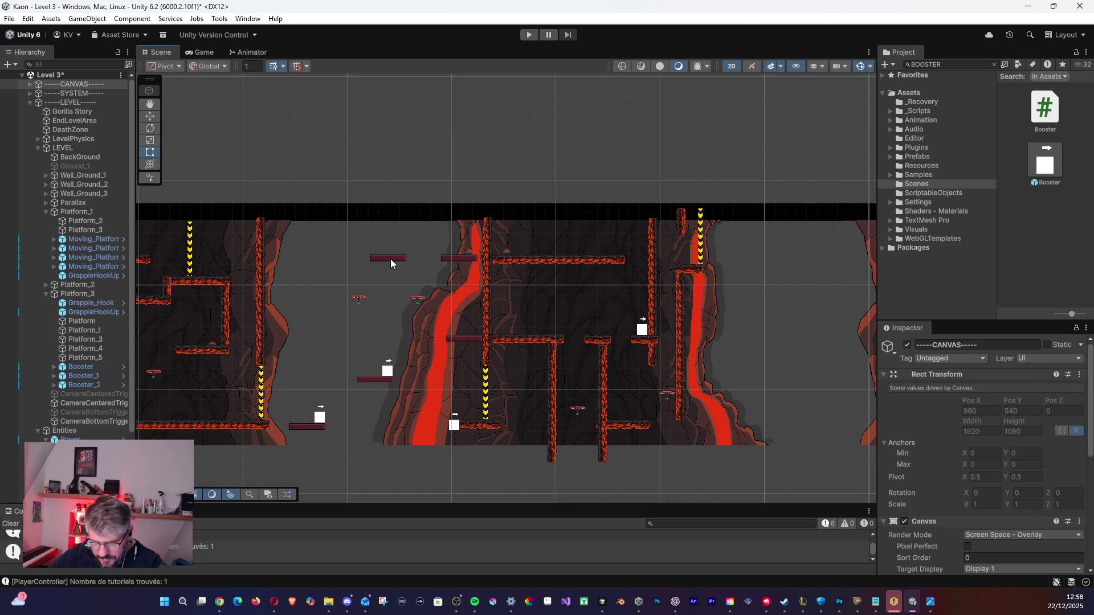
click(391, 262)
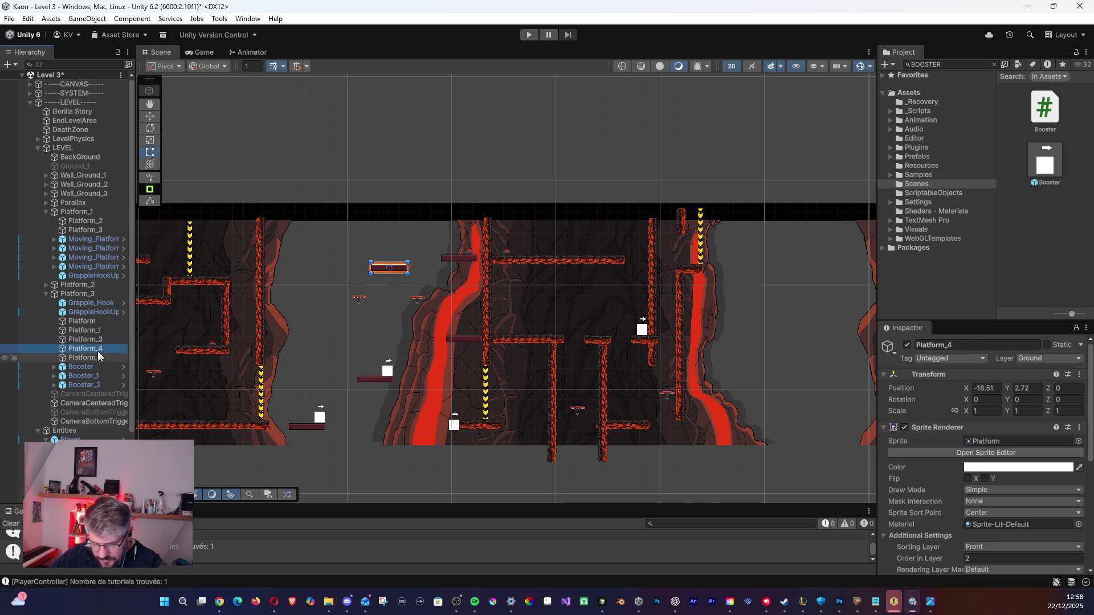
click(100, 331)
click(94, 348)
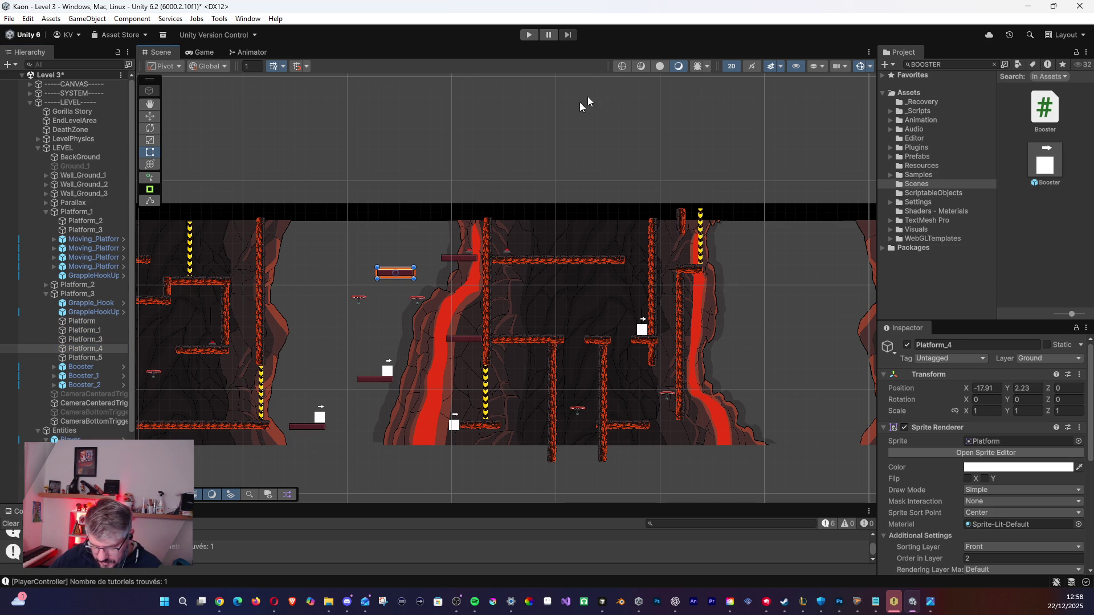
Playtest Level 3, jumping off the platform until Game Over, then stop the game.
click(529, 35)
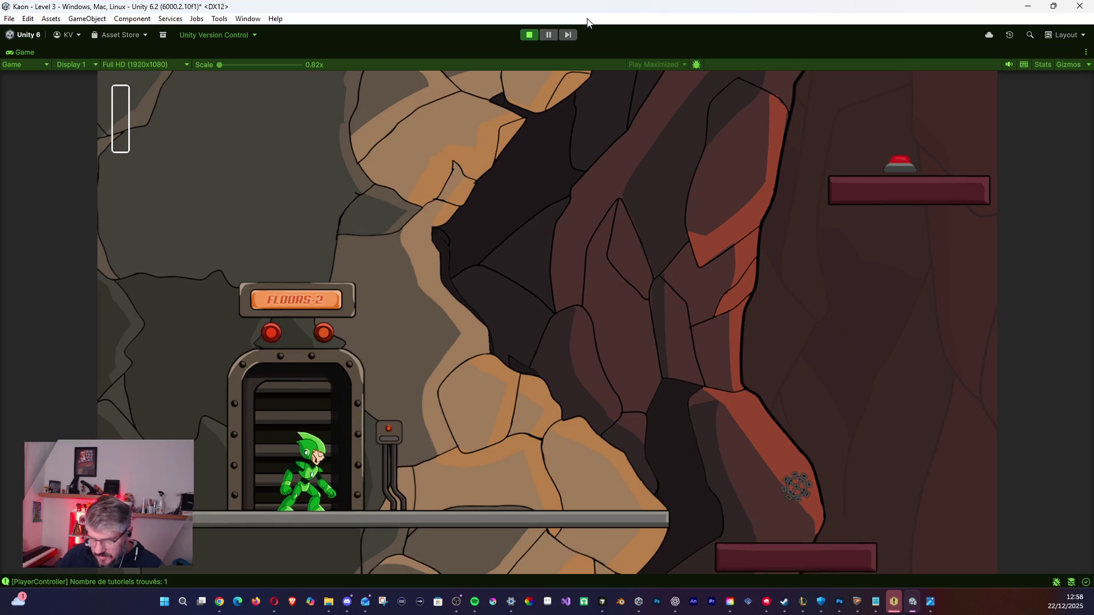
key(space)
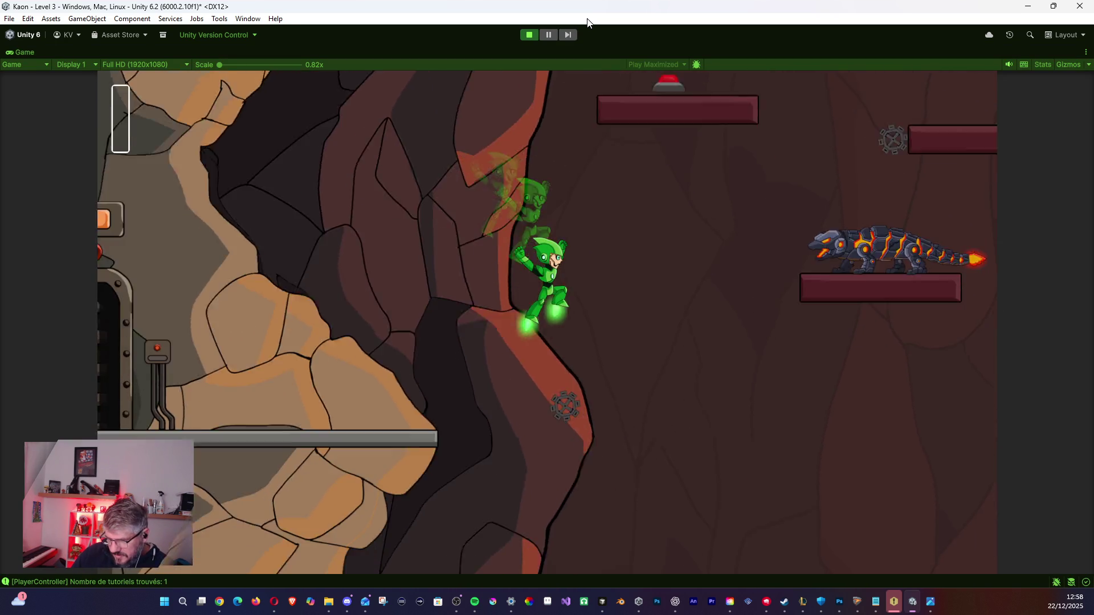
key(space)
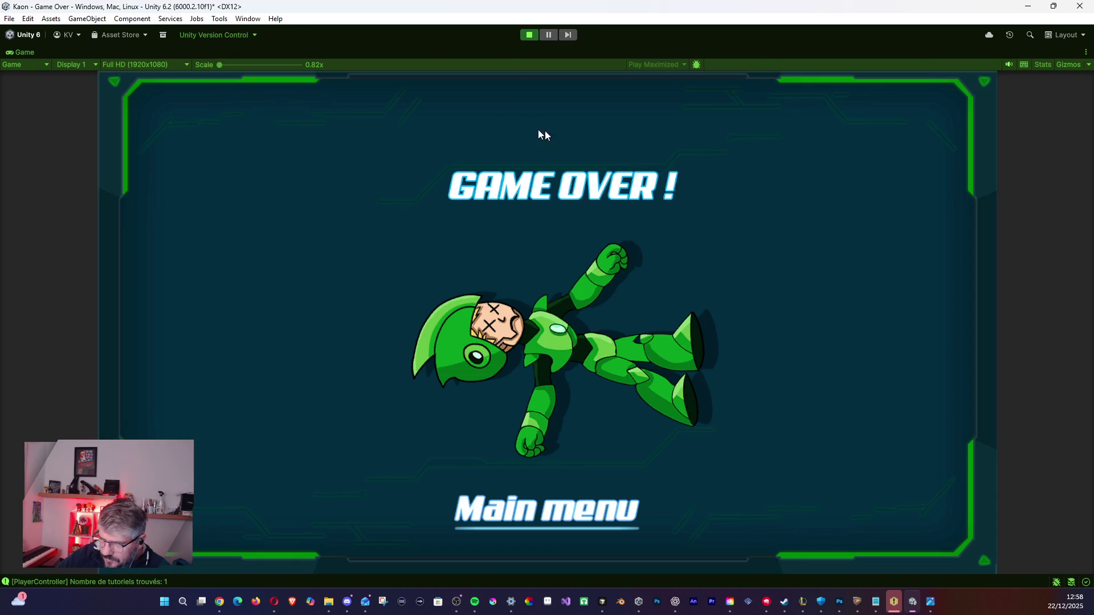
click(529, 35)
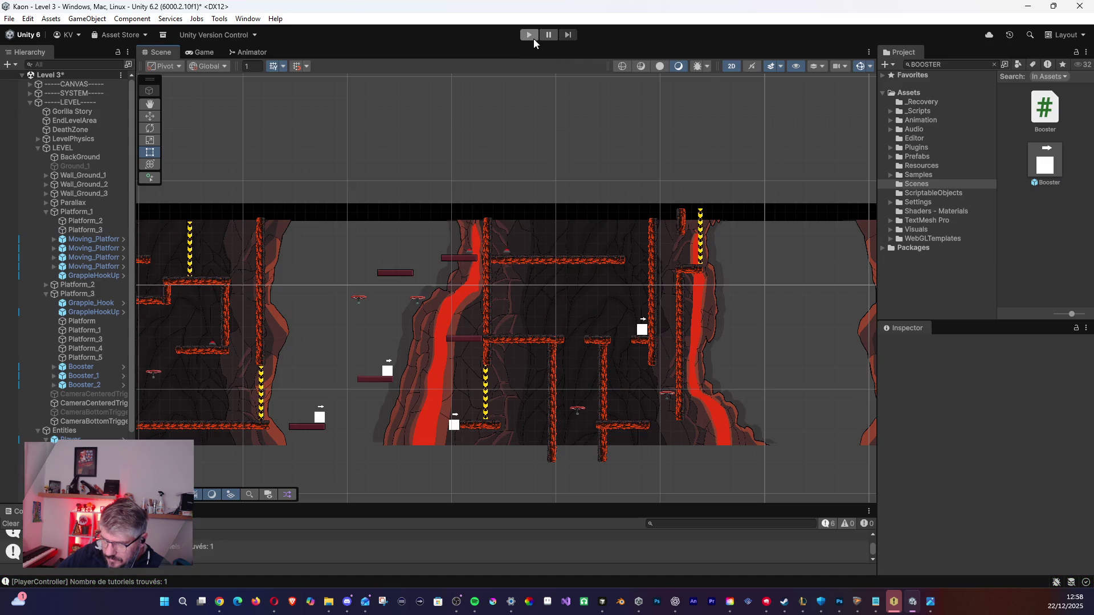
Restart the playtest and climb the cave wall, propeller platform and spider ledge.
click(531, 36)
key(d)
key(space)
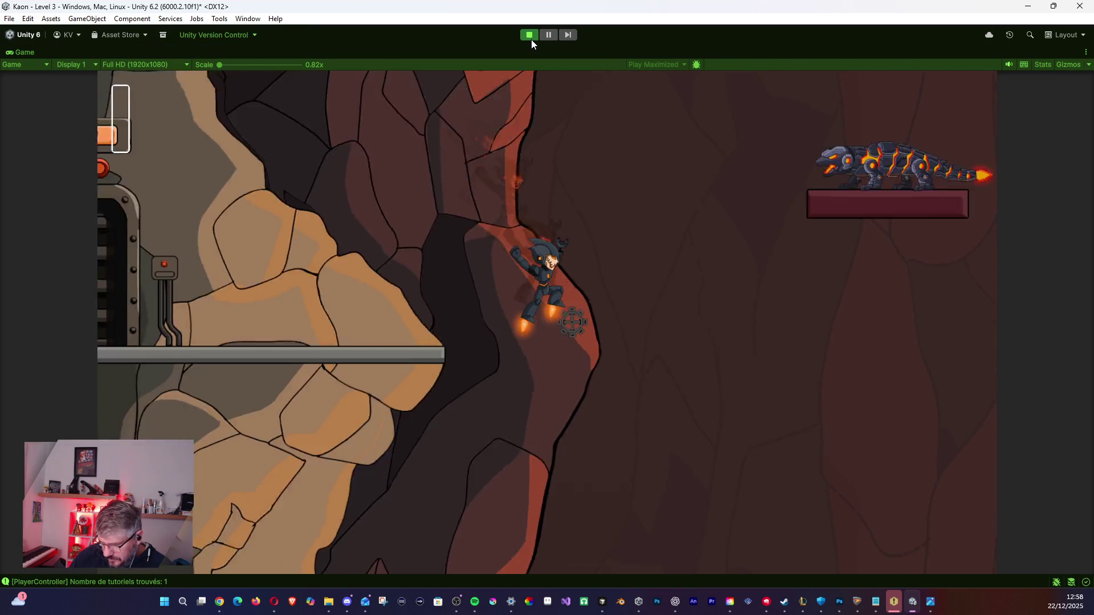
key(space)
key(d)
key(space)
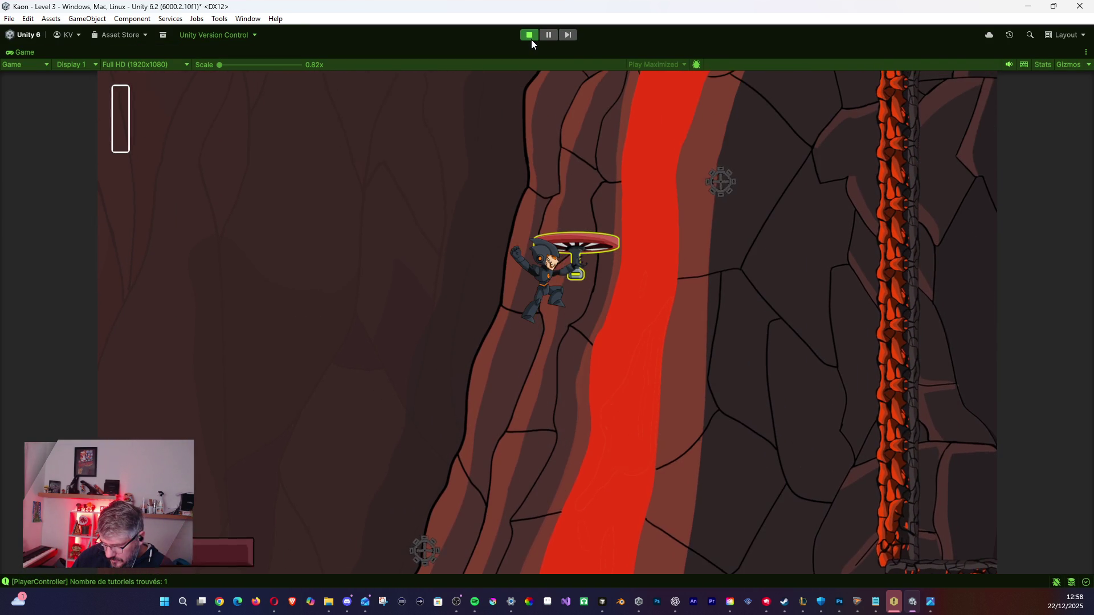
key(space)
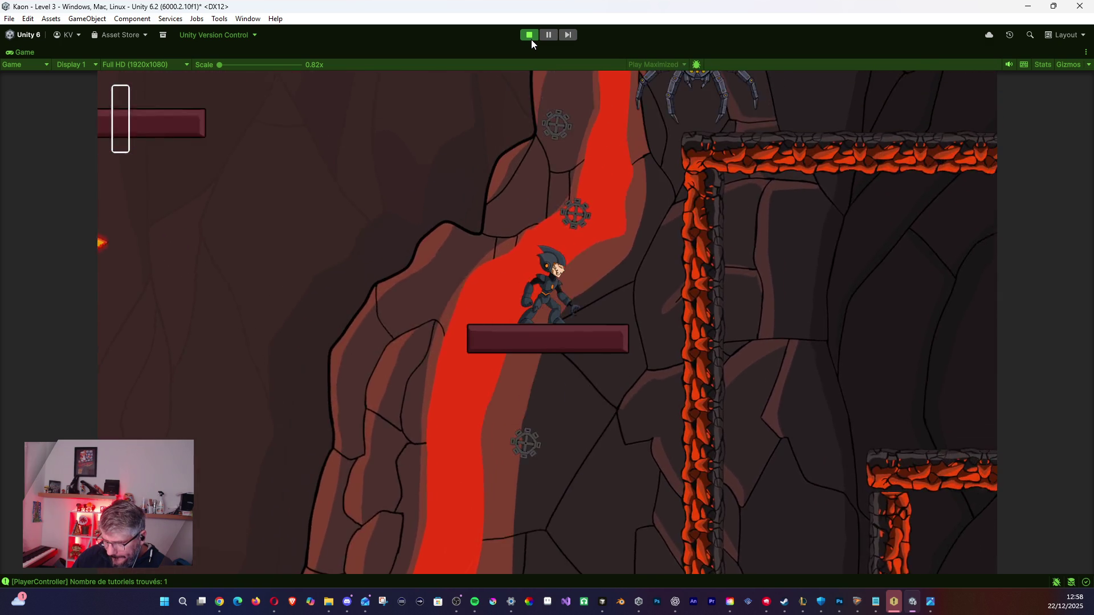
key(d)
key(space)
Jetpack left to activate the button platform, then jet off the lizard onto the middle platform.
key(a)
key(space)
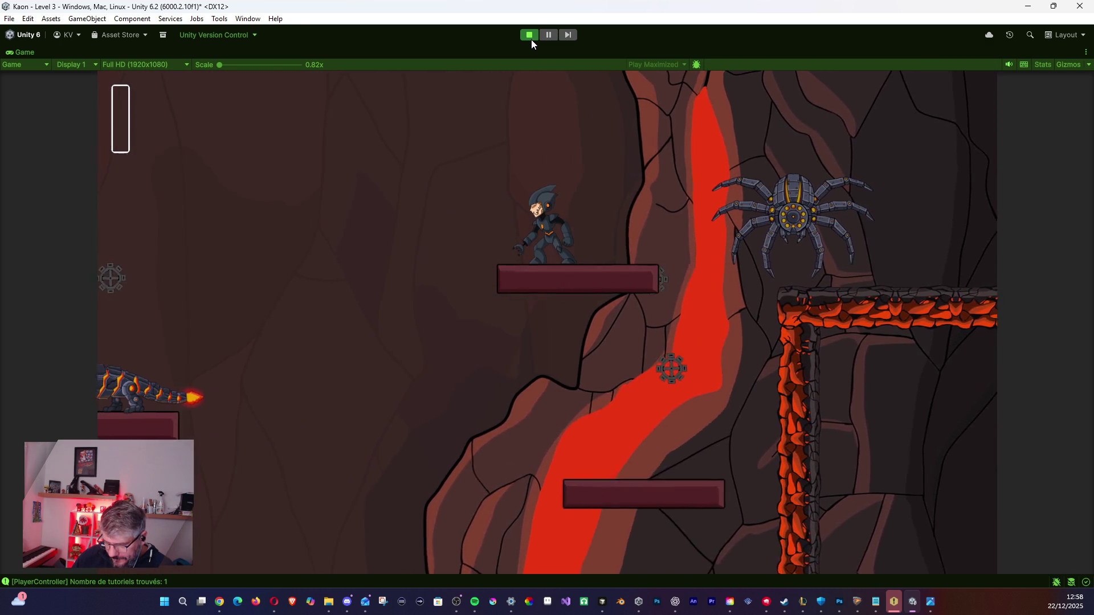
key(space)
key(a)
key(d)
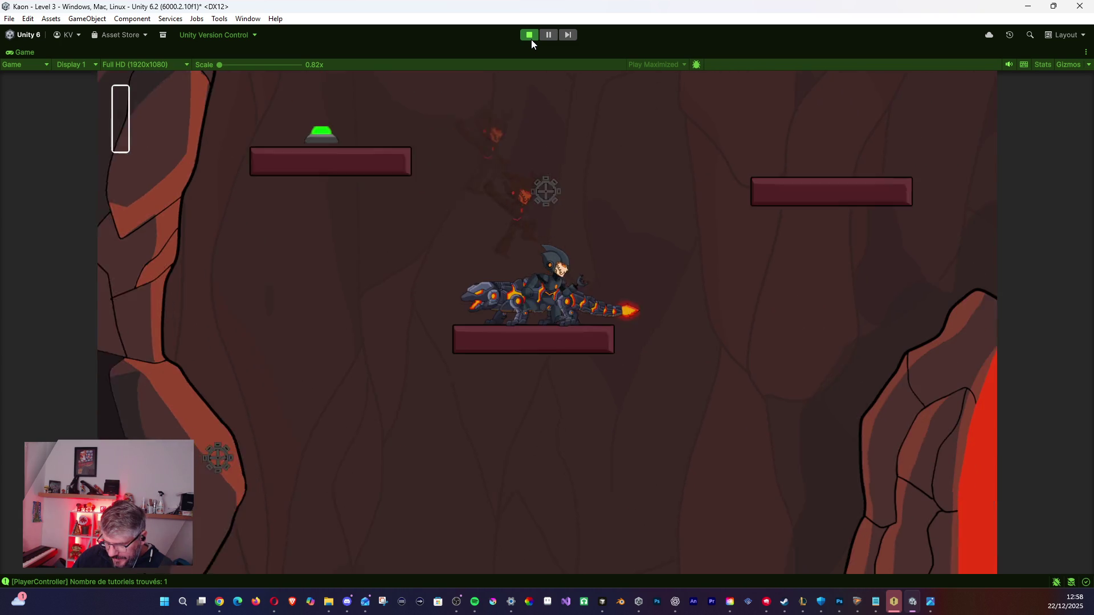
key(space)
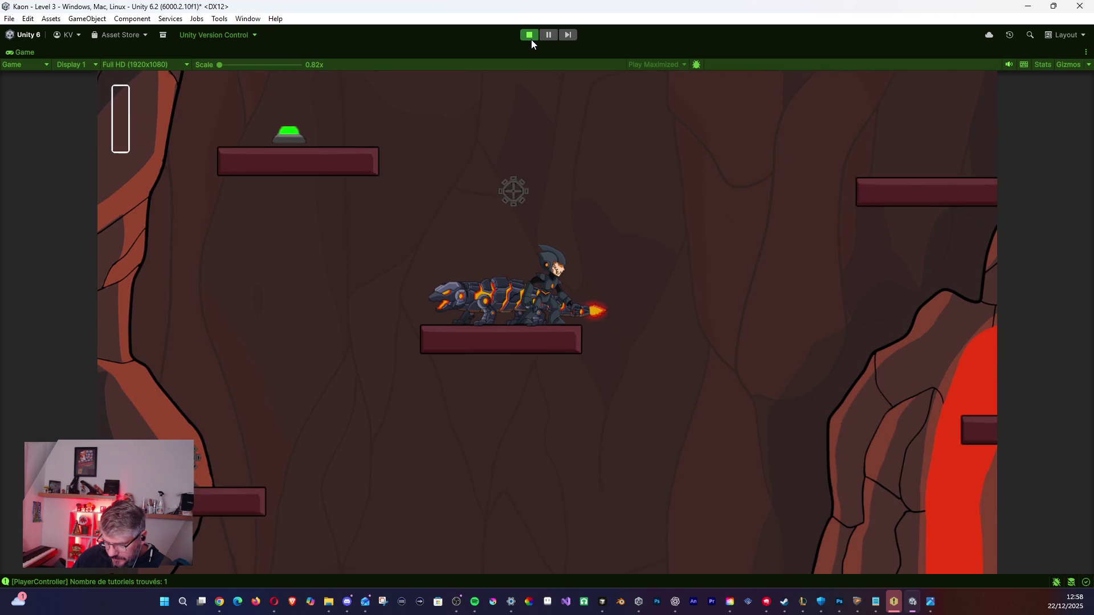
key(space)
key(d)
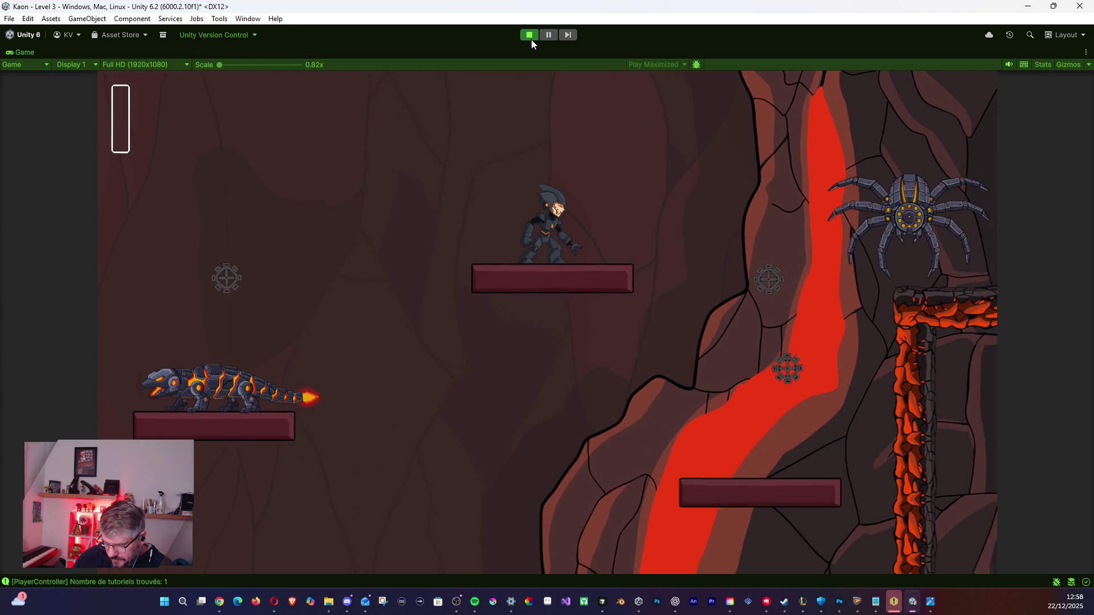
Dash right toward the spider, then jetpack, drop below the platform and dash both ways.
key(shift)
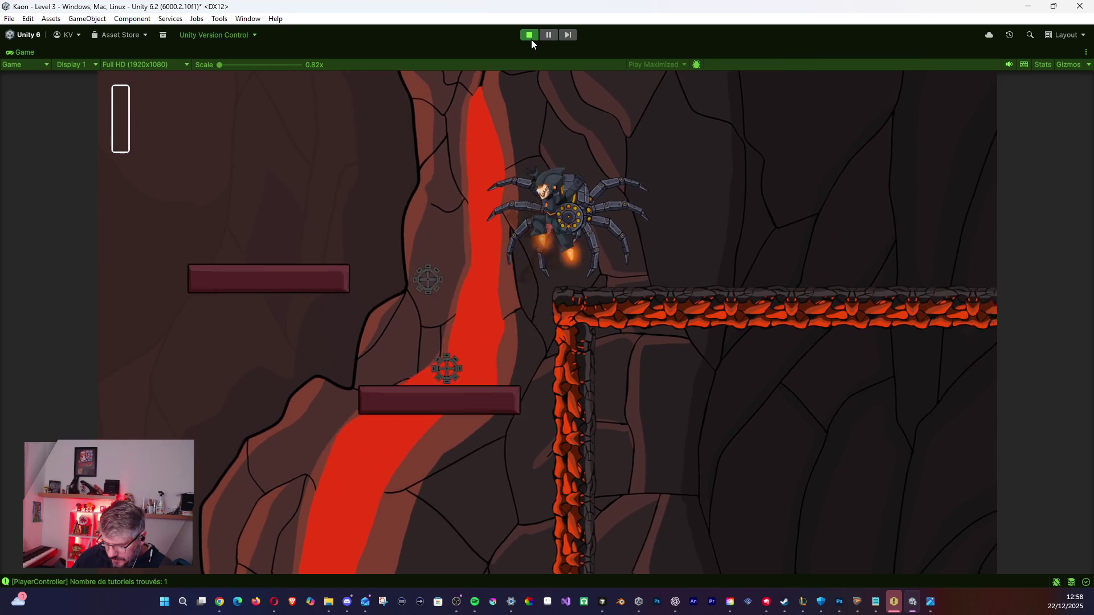
key(space)
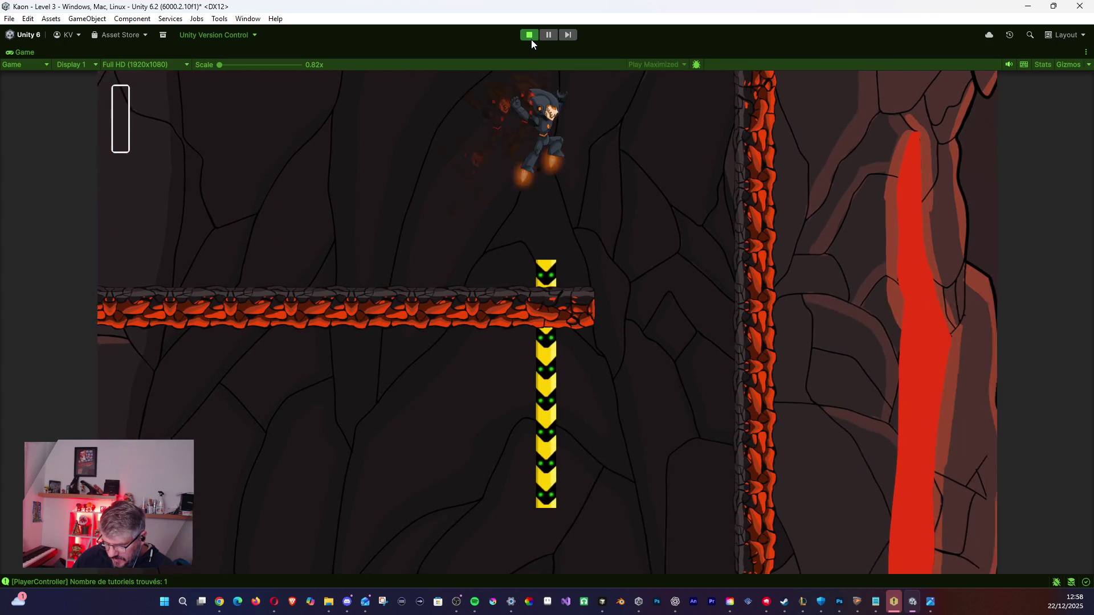
key(a)
key(shift)
key(s)
key(space)
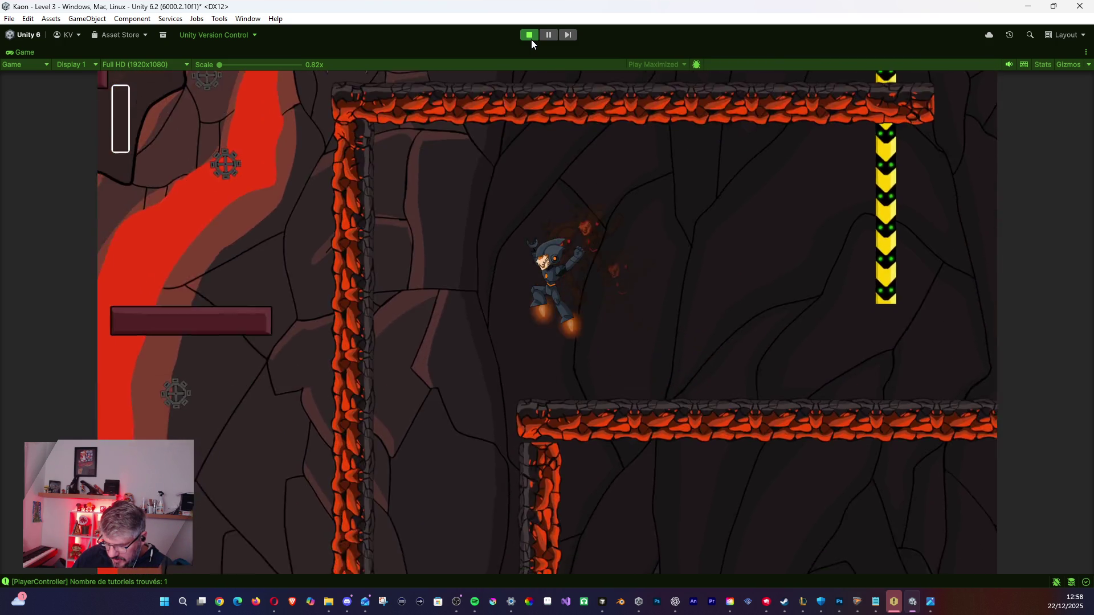
key(shift)
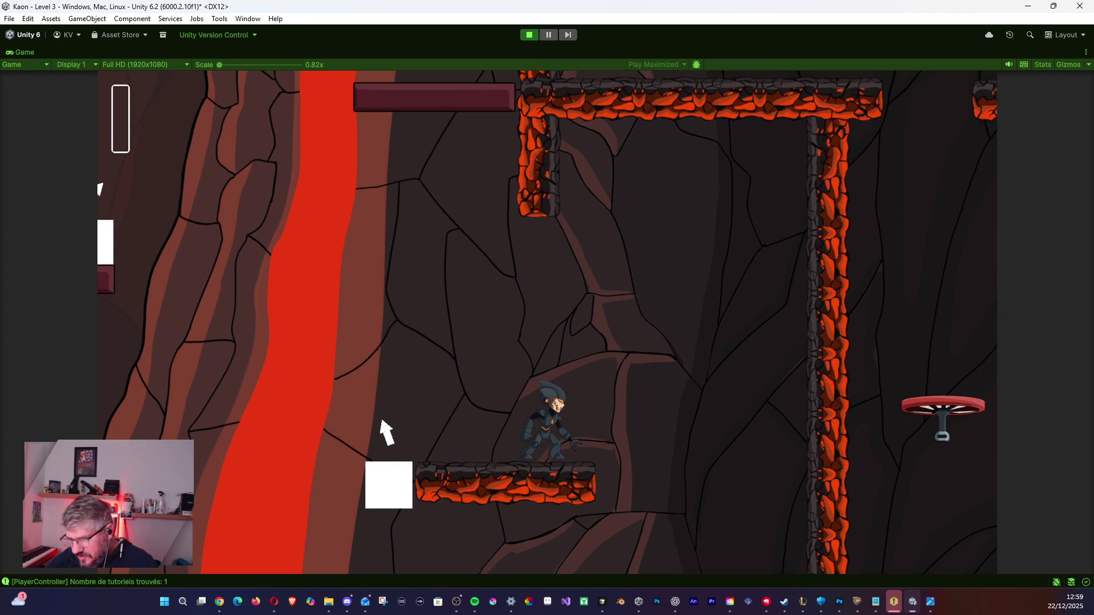
Stop the playtest and return to editing the full lava-cave layout.
click(529, 34)
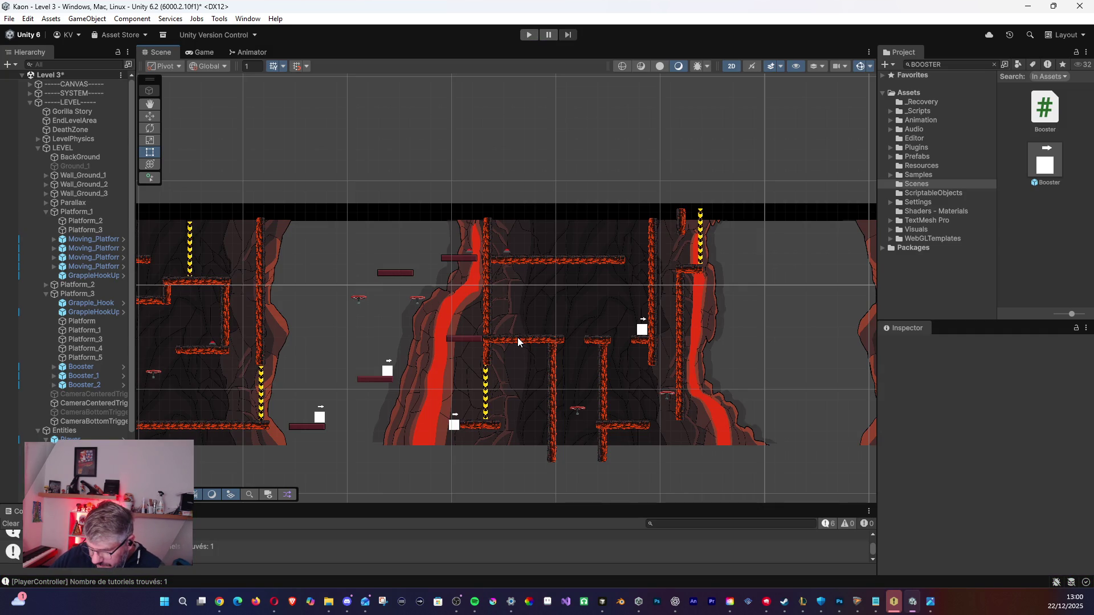
click(516, 340)
click(498, 344)
scroll(499, 344, up, 5)
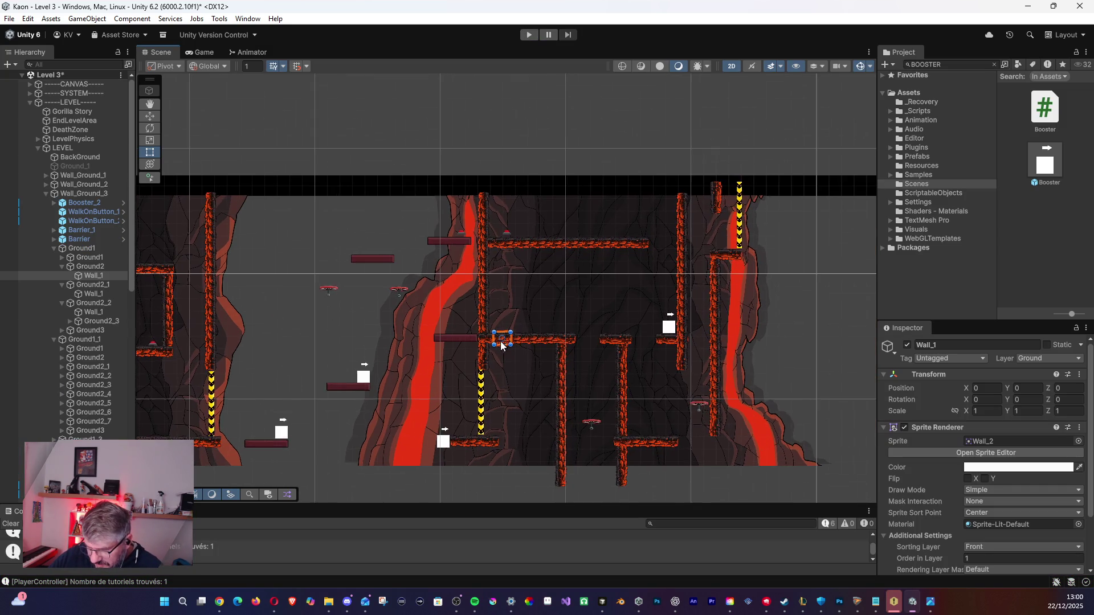
drag(517, 391, 505, 350)
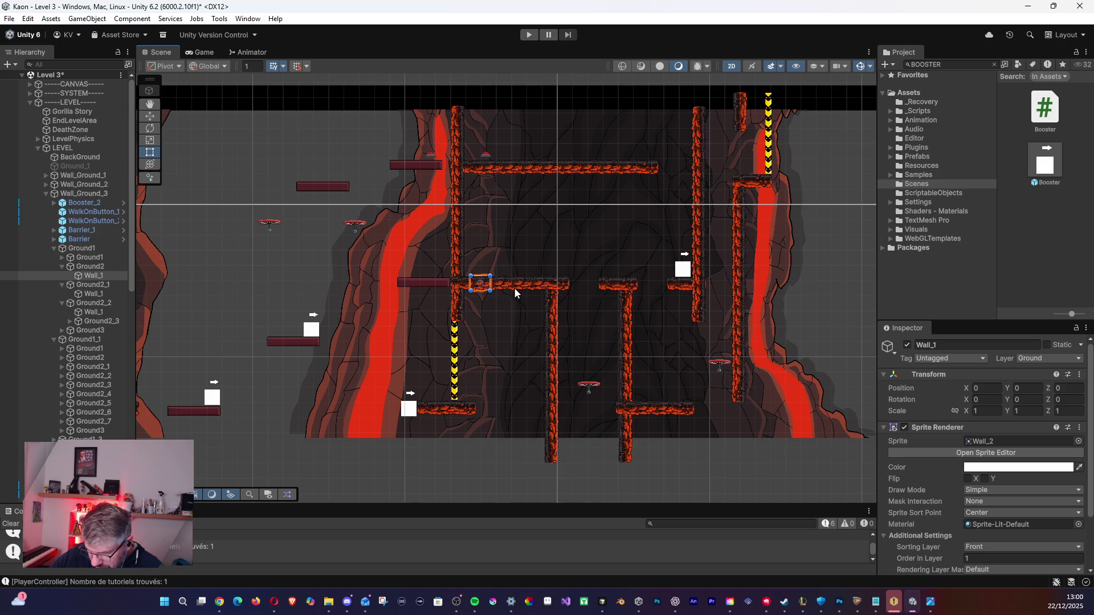
click(525, 287)
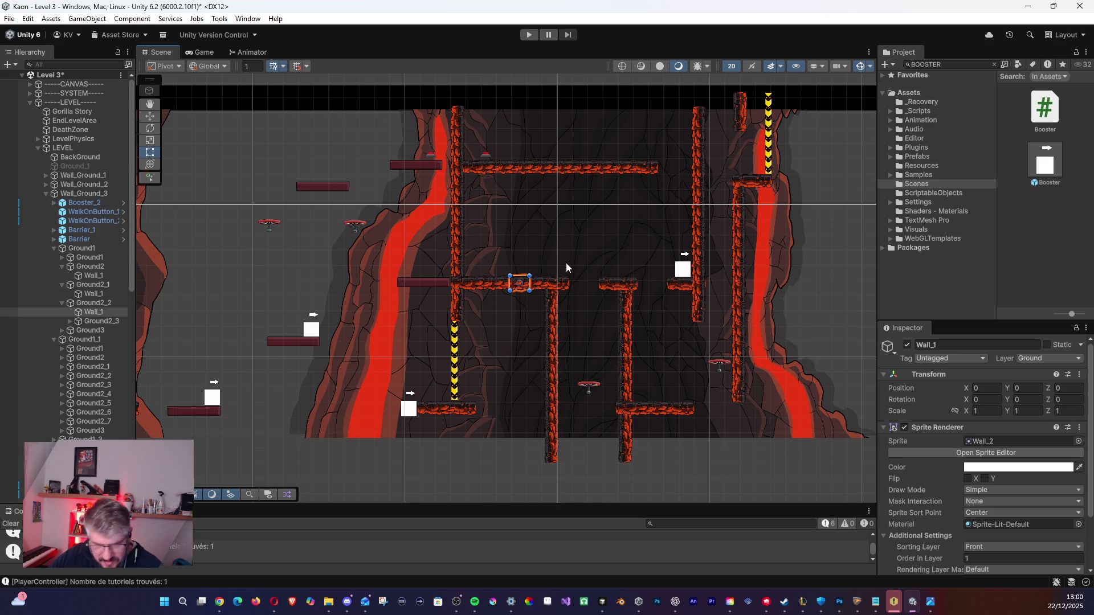
key(Delete)
click(558, 286)
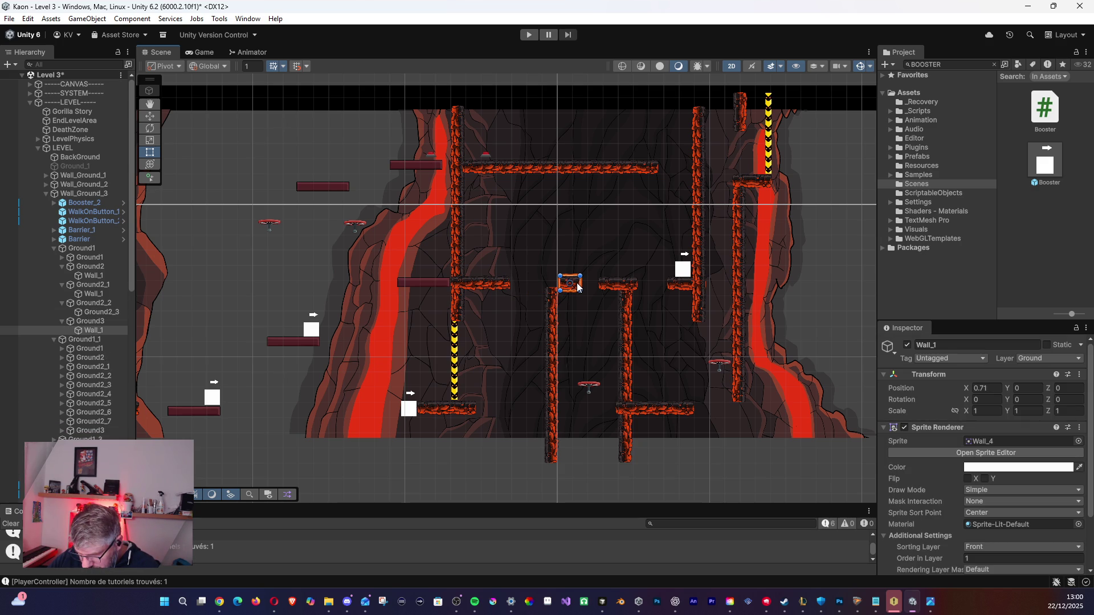
click(457, 286)
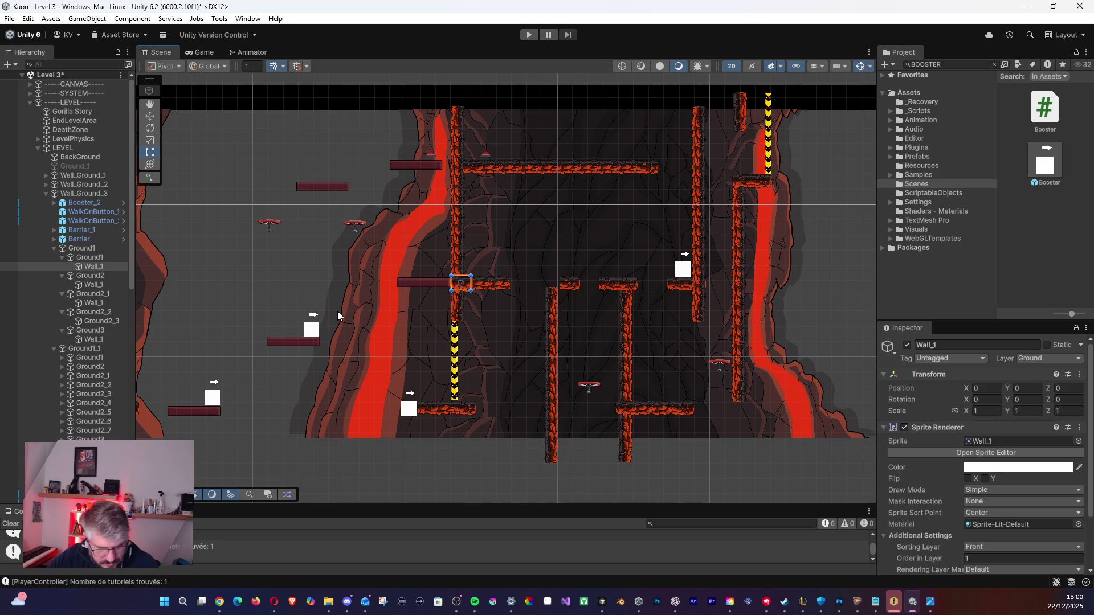
key(ctrl+d)
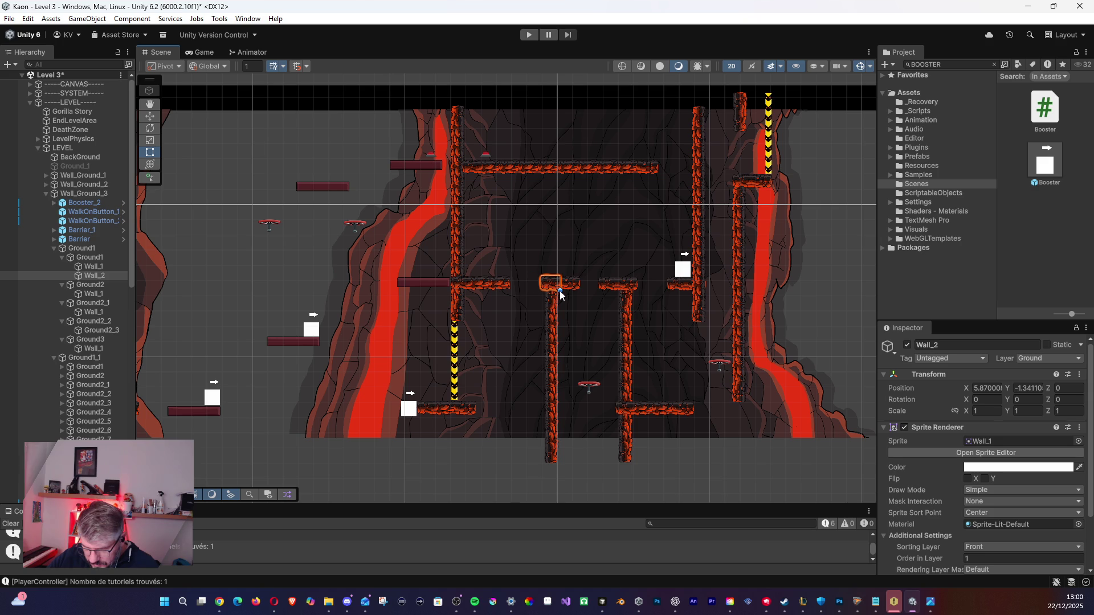
click(590, 313)
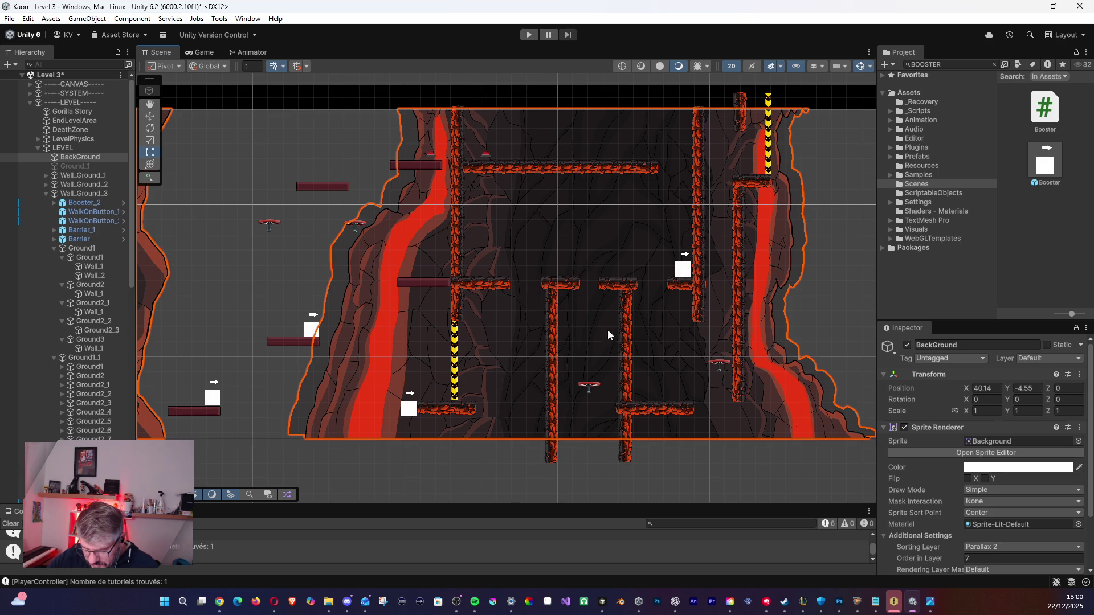
click(502, 285)
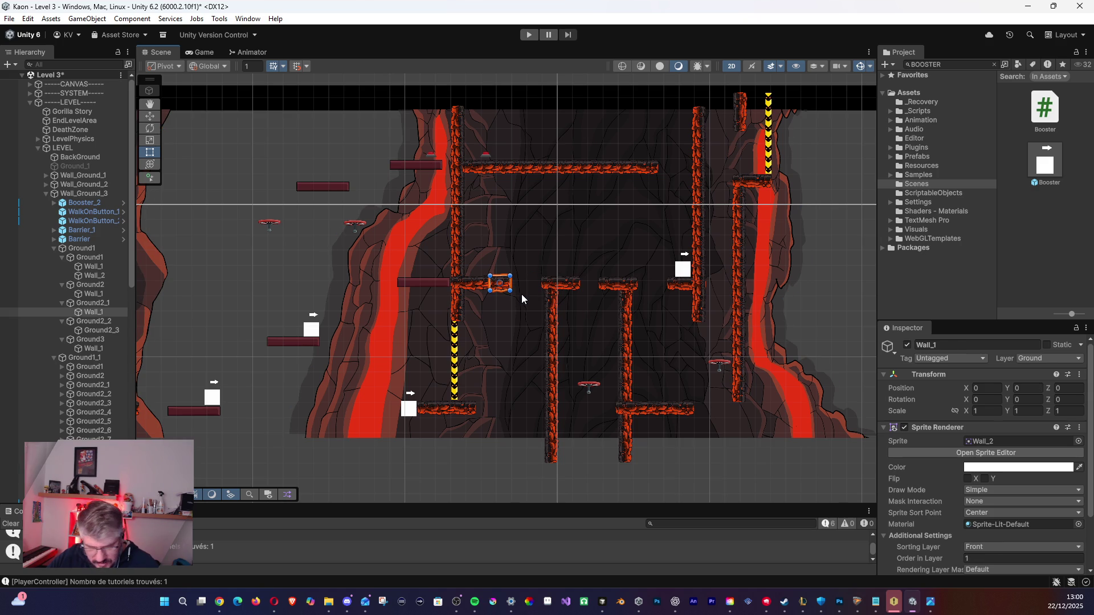
click(573, 293)
click(575, 290)
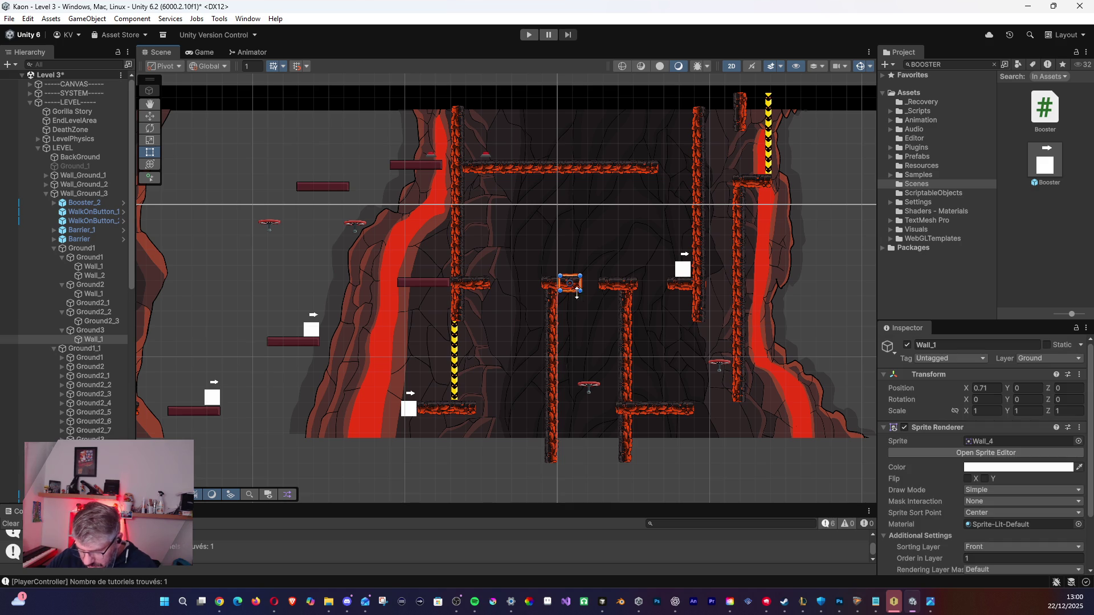
click(578, 295)
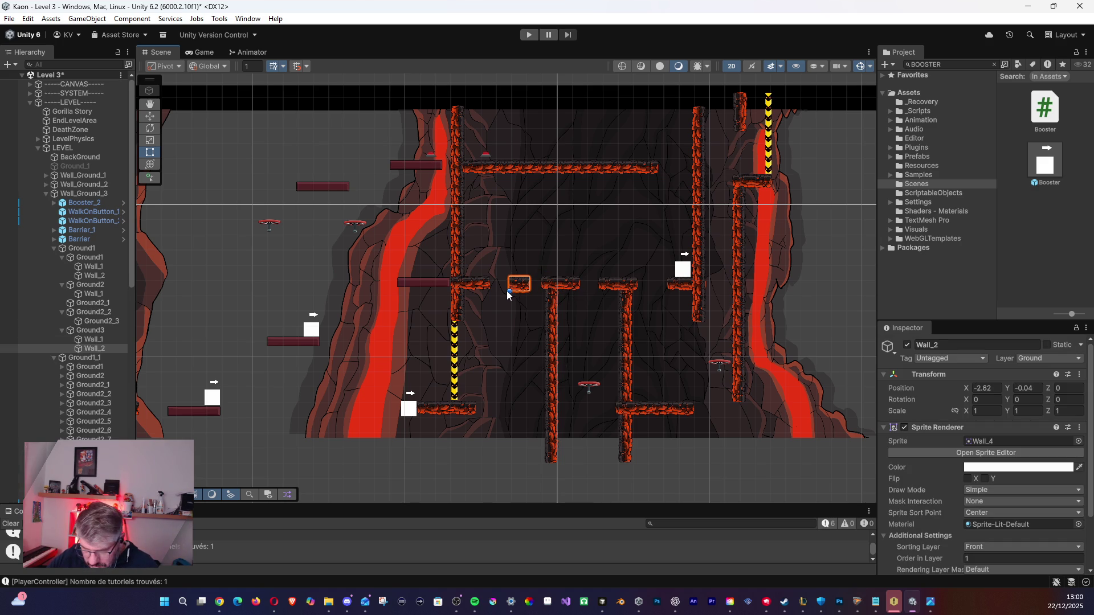
click(498, 293)
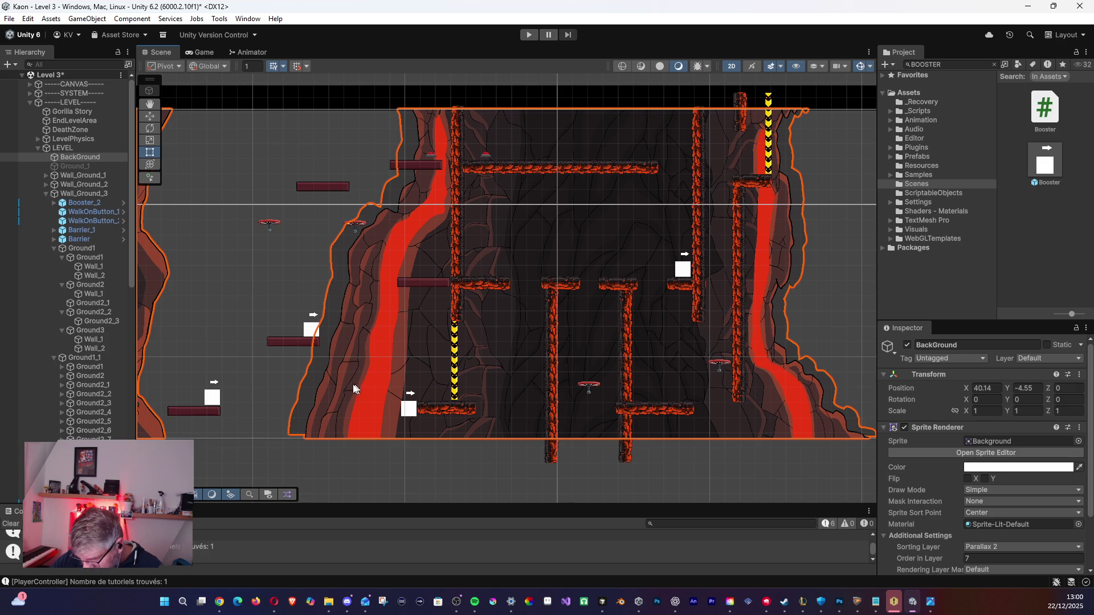
click(687, 272)
Duplicate Booster_2 into Booster_3, place it at X 1.28, Y -13.47, and start a playtest.
key(ctrl+d)
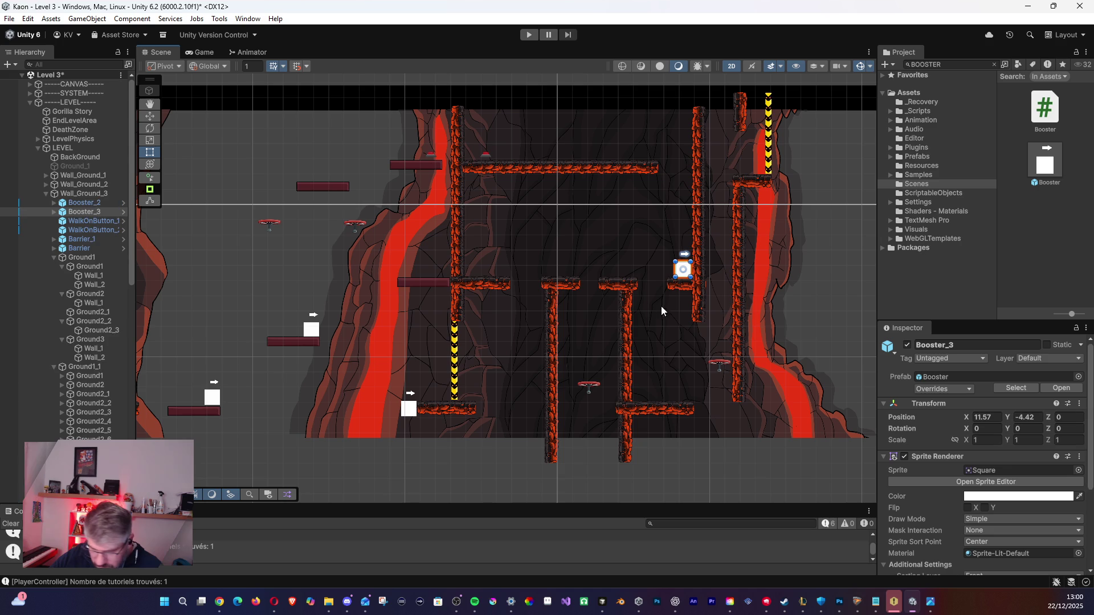
drag(687, 276, 523, 398)
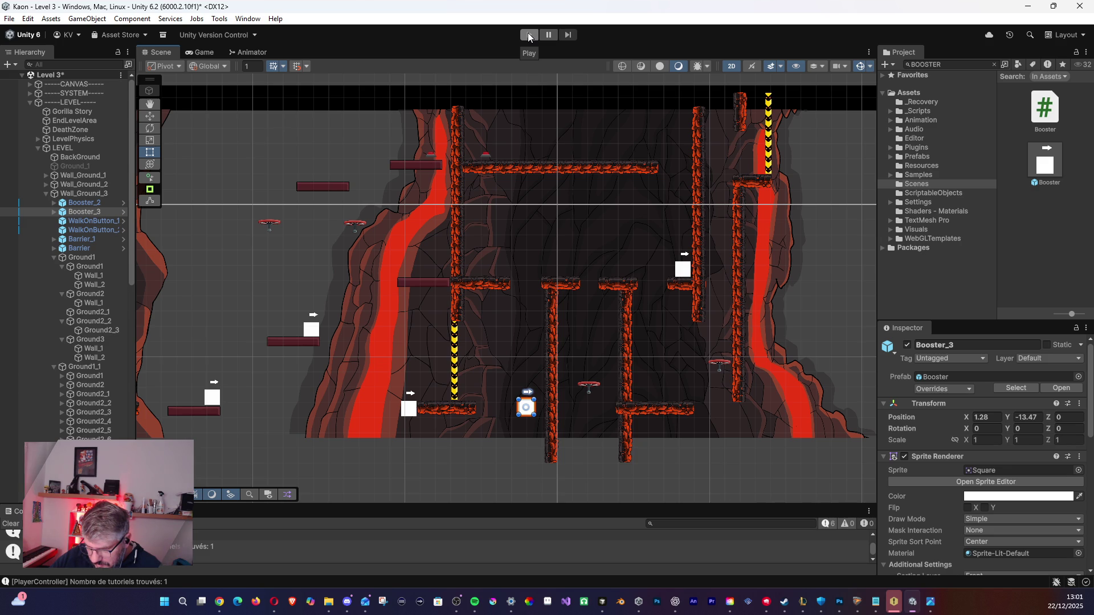
click(529, 35)
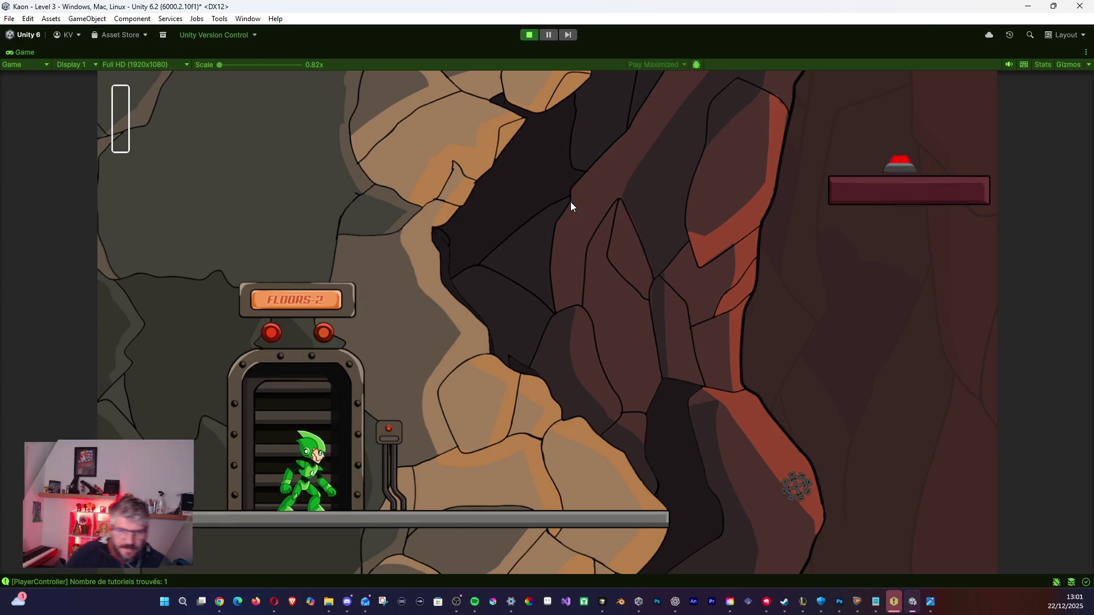
Run right, jump up the rock wall and jetpack onto the flying propeller.
key(Right)
key(space)
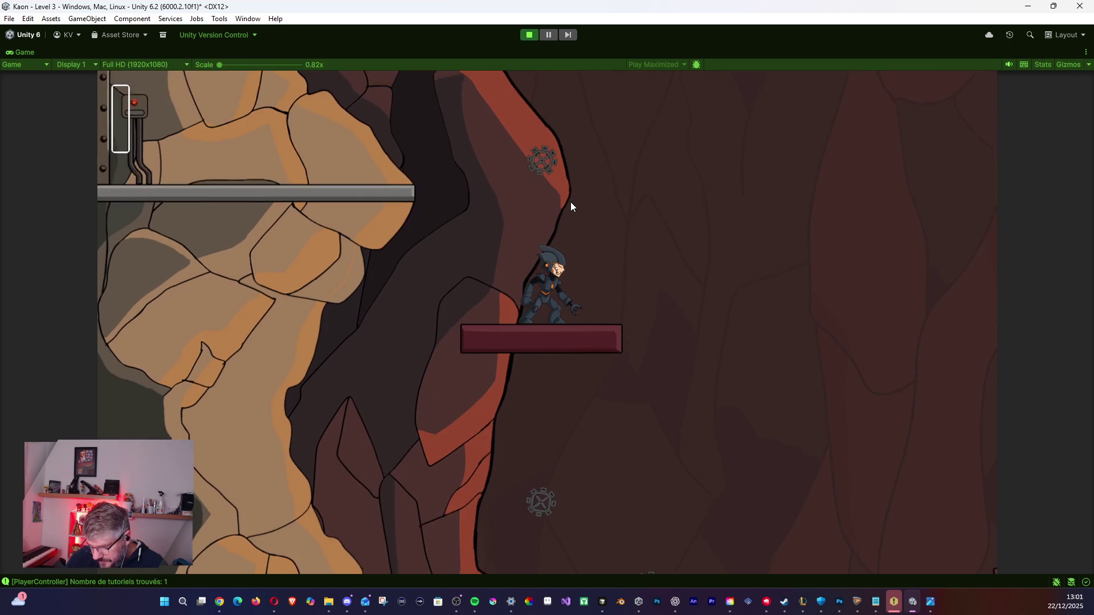
key(space)
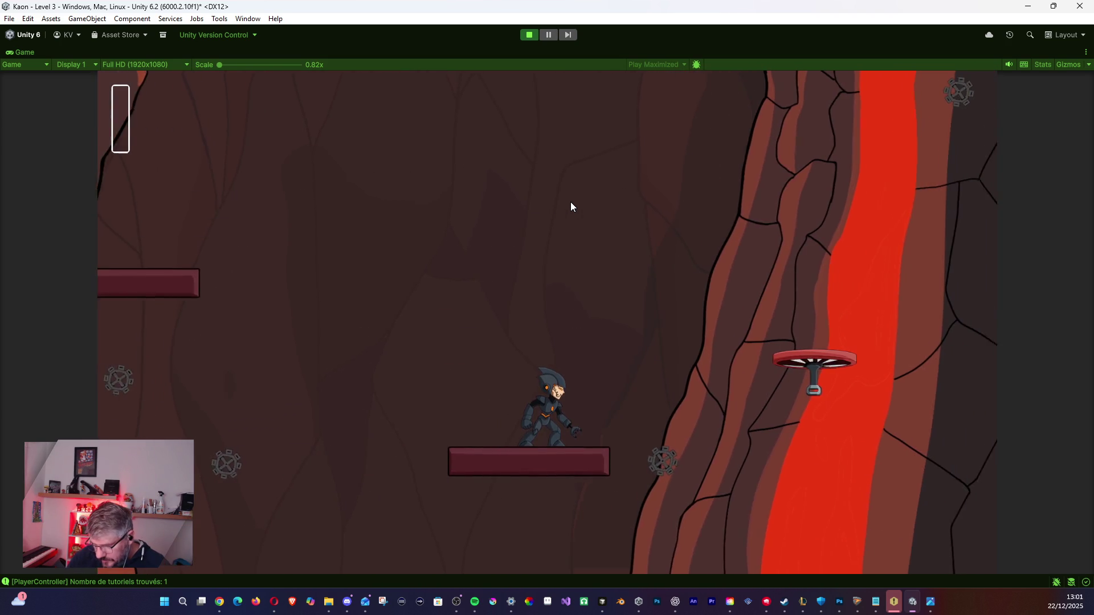
key(space)
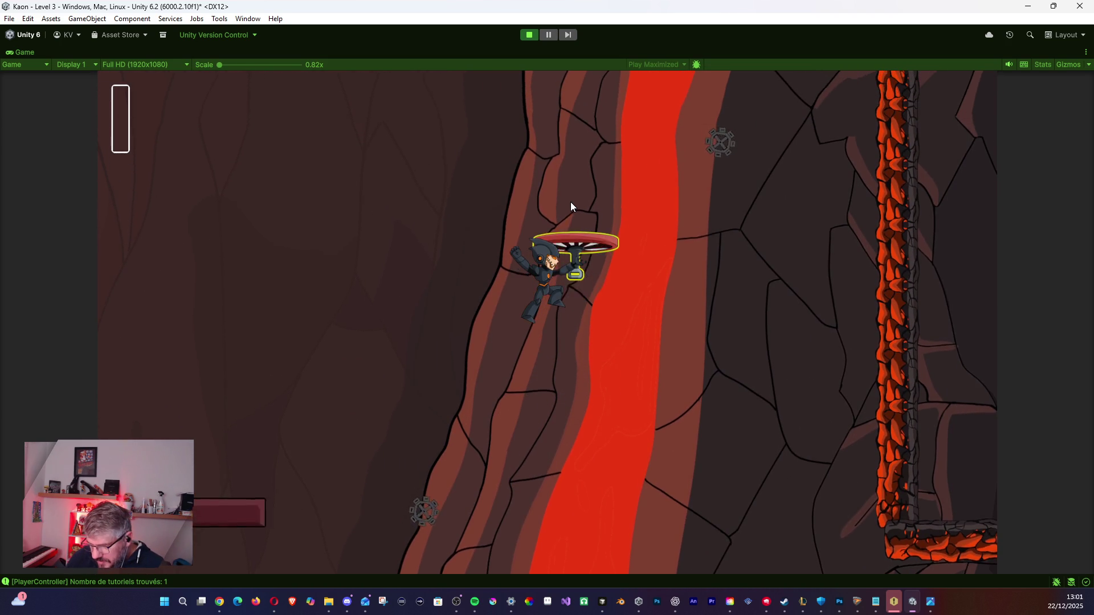
key(space)
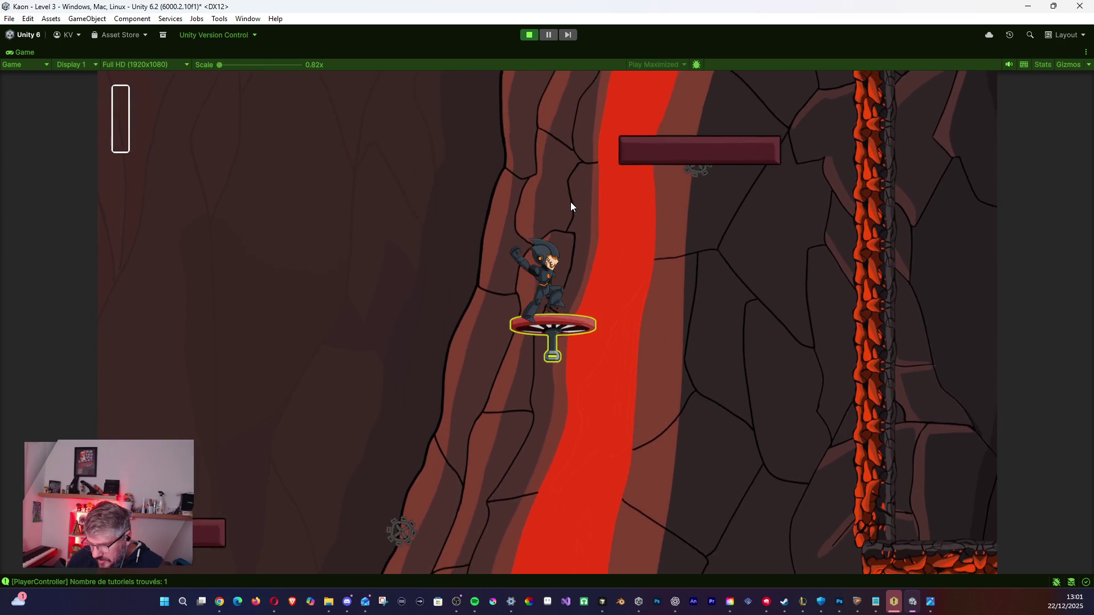
key(space)
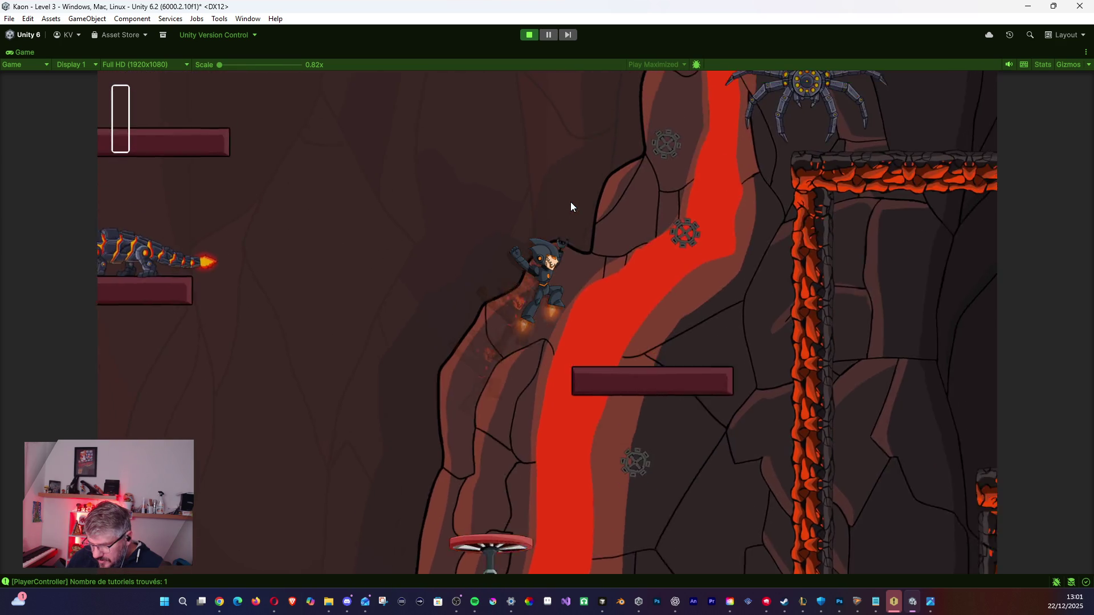
key(space)
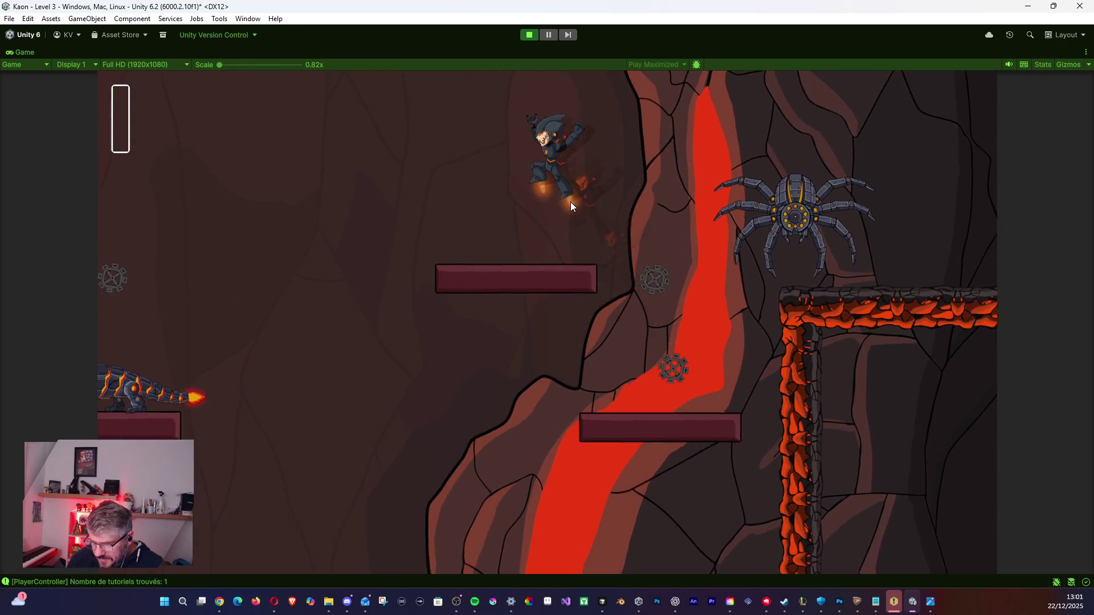
Jet up-left to activate the floor button, then pass the lava lizard to a higher platform.
key(a)
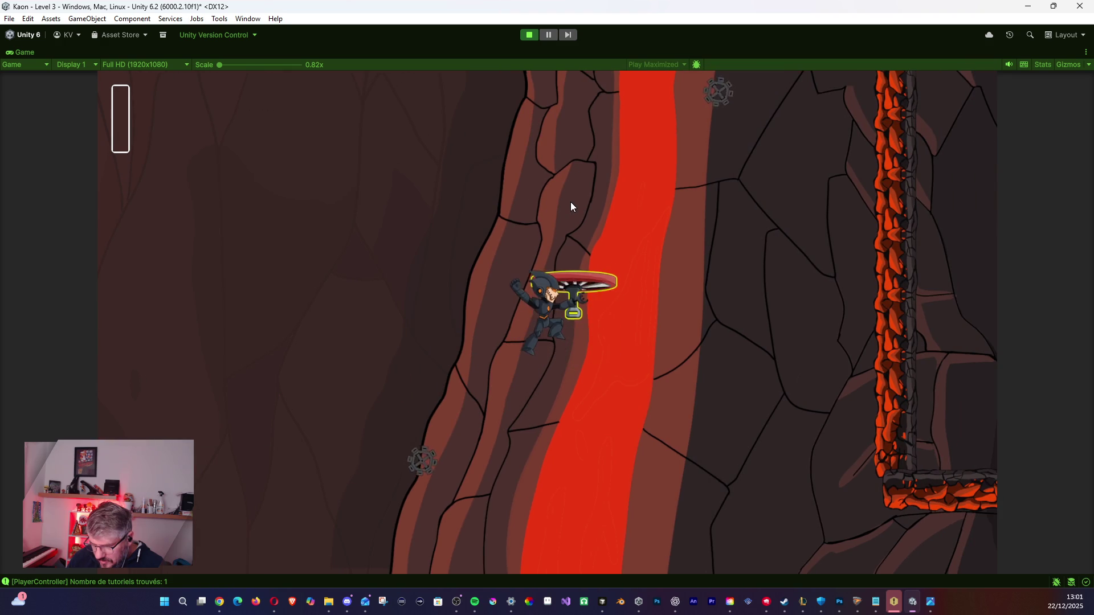
key(space)
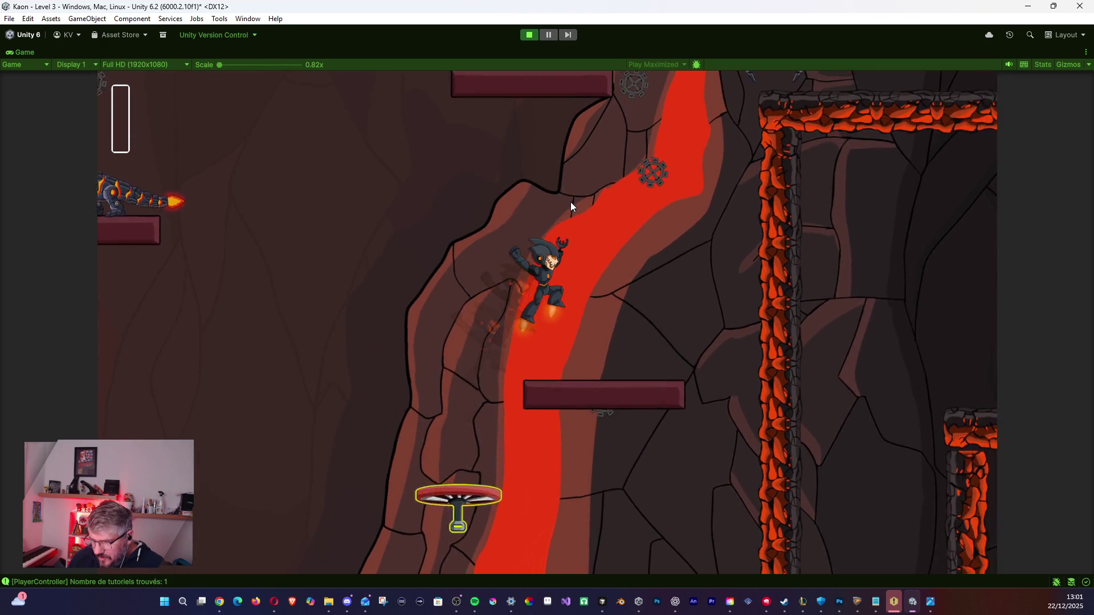
key(space)
key(a)
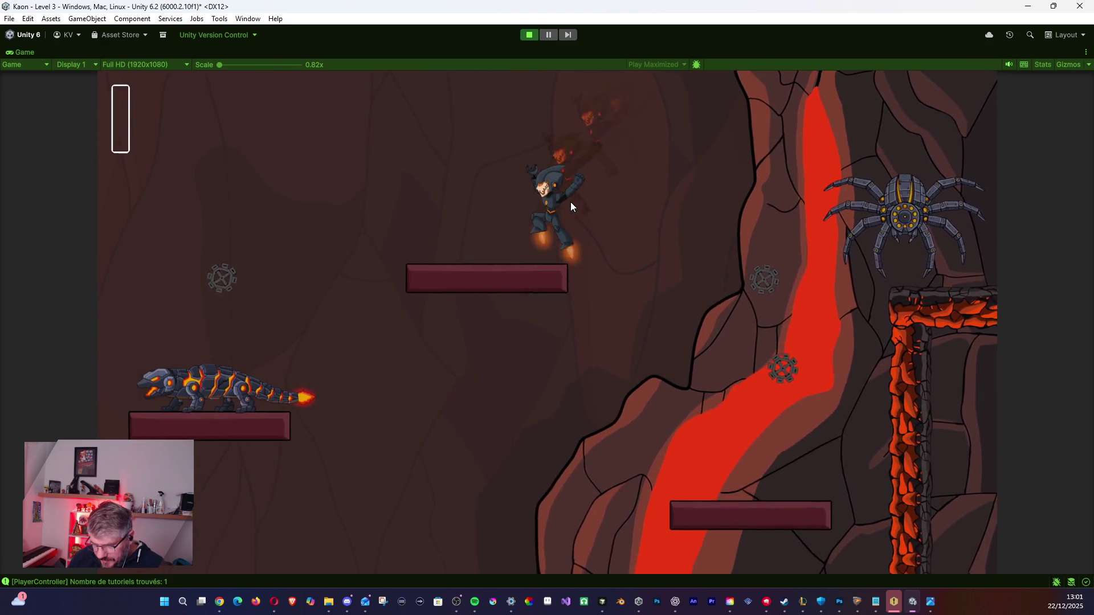
key(space)
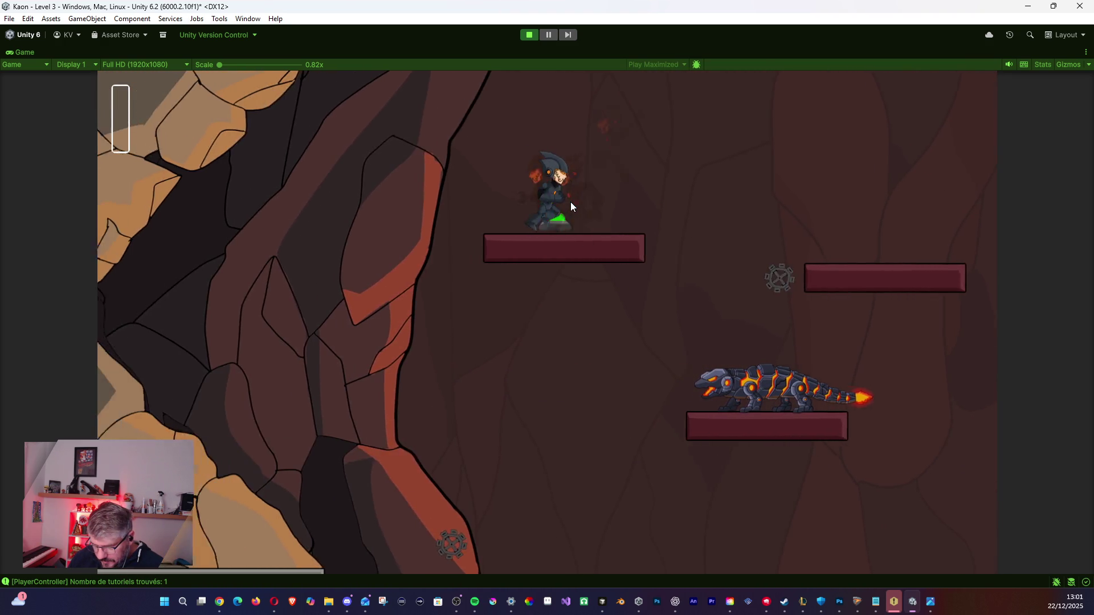
key(d)
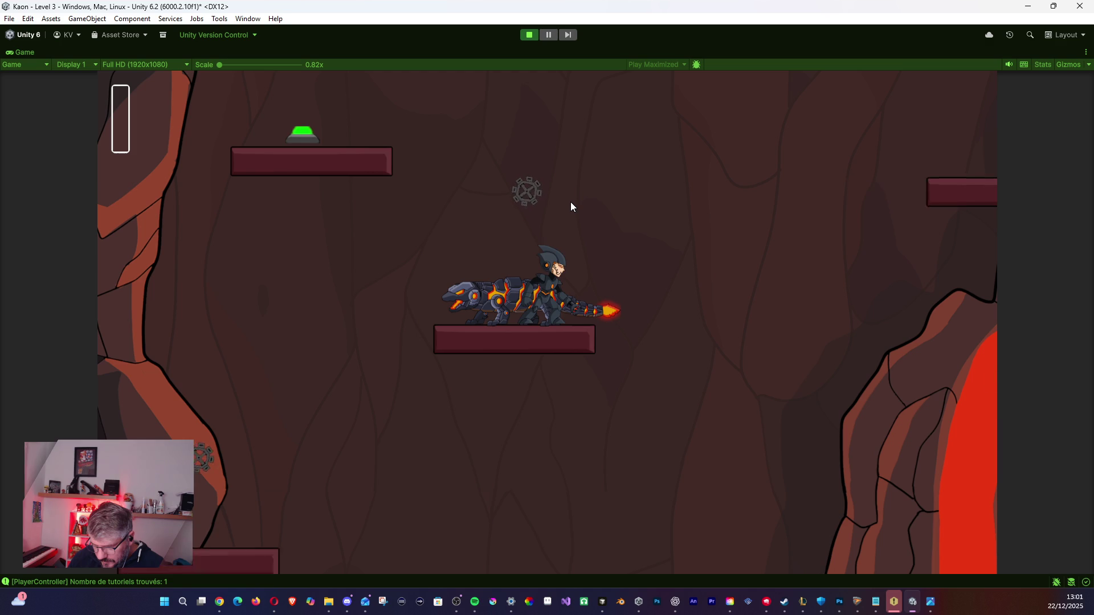
key(space)
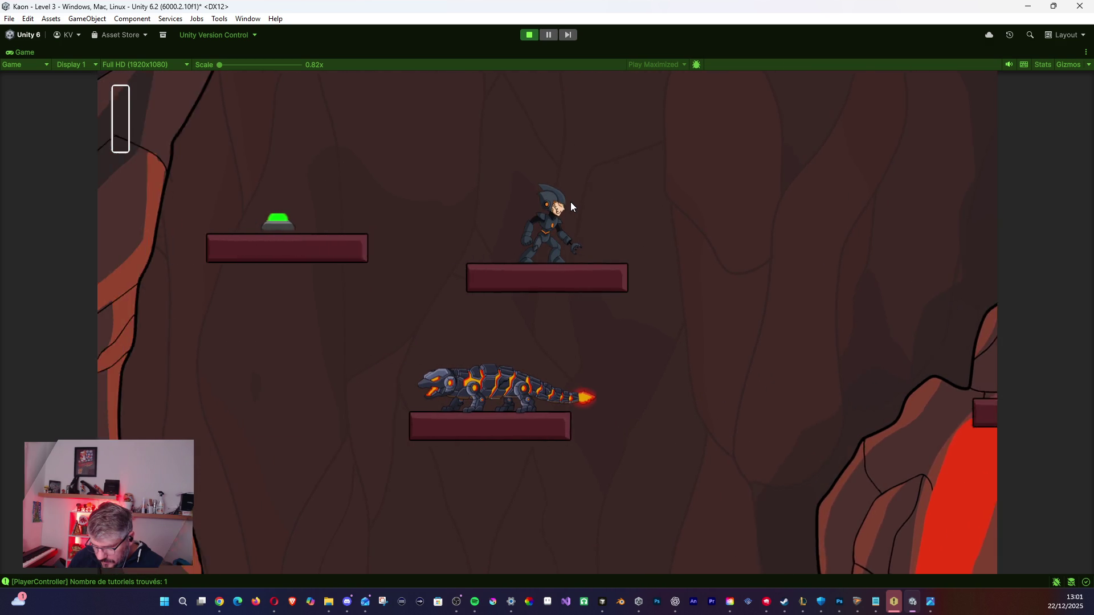
Cross the lava fall past the spider, ride the hovering red platform to the white-block ledge.
key(d)
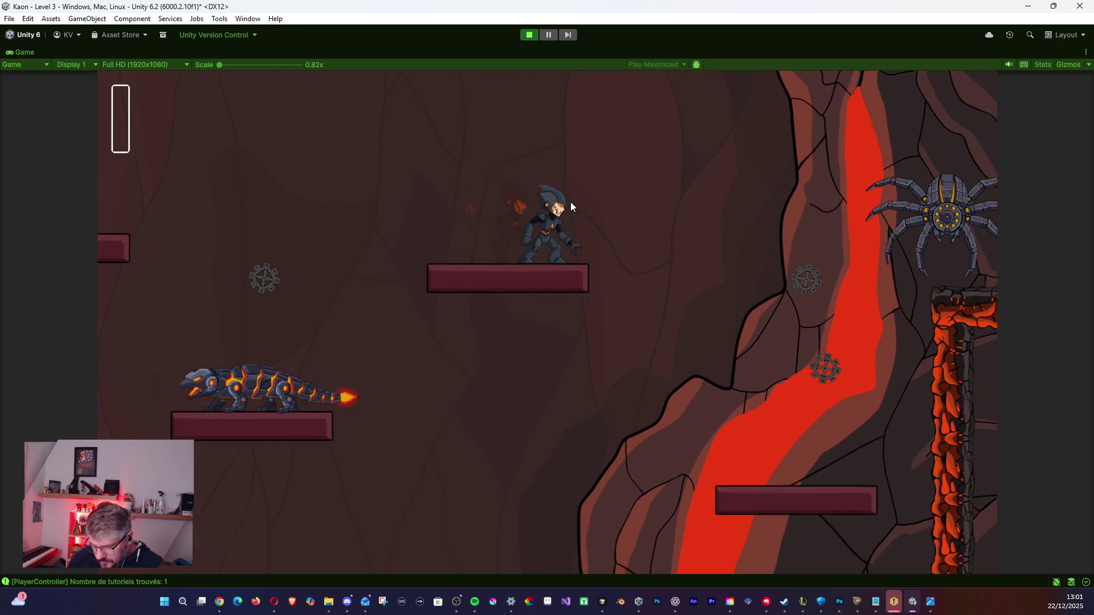
key(space)
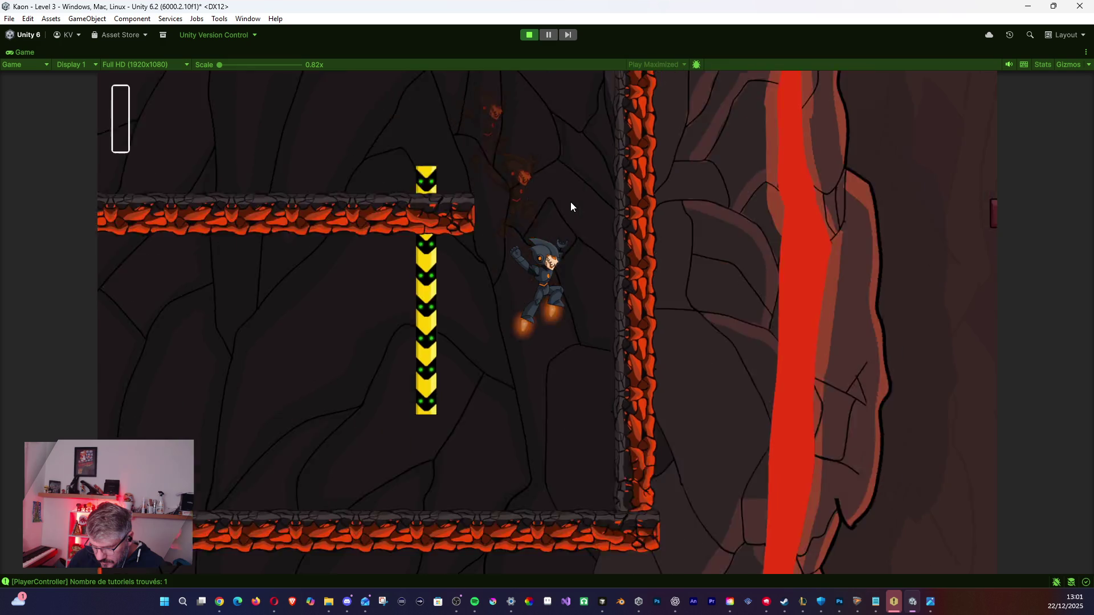
key(a)
key(space)
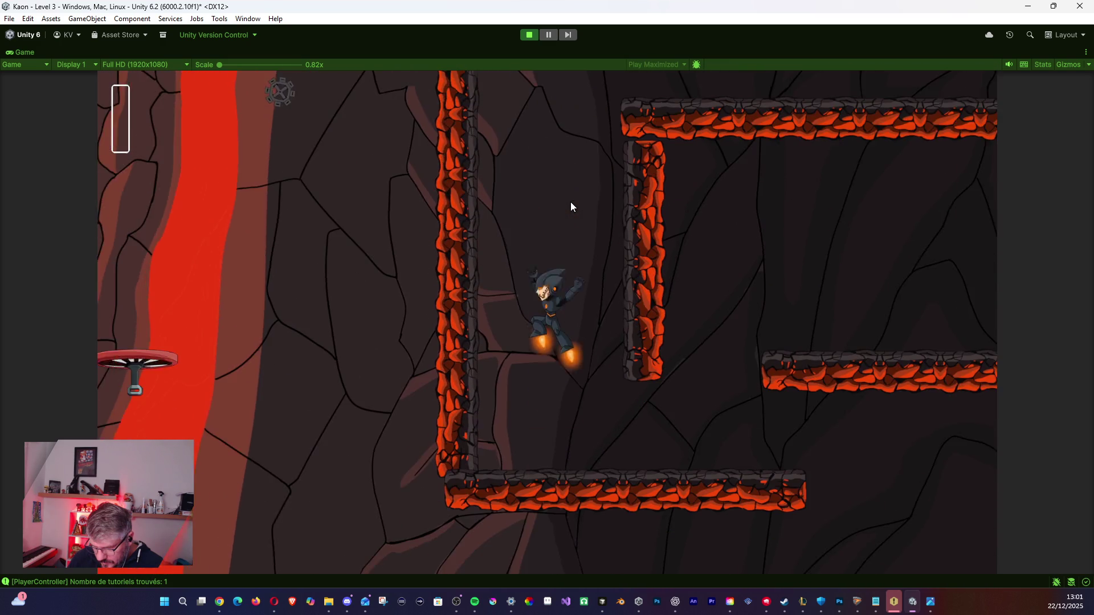
key(d)
key(shift)
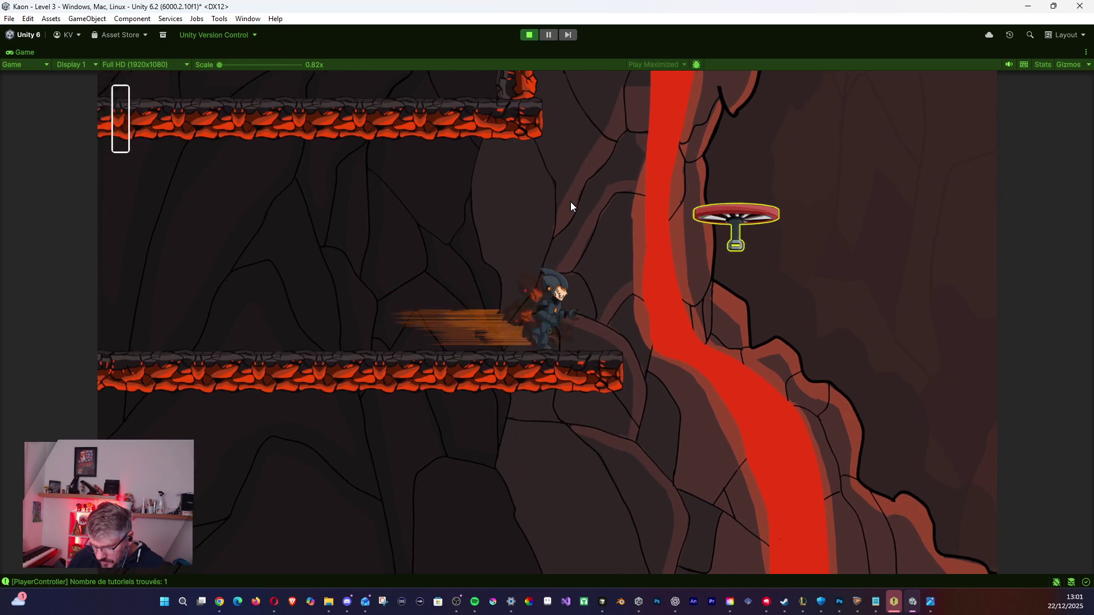
key(space)
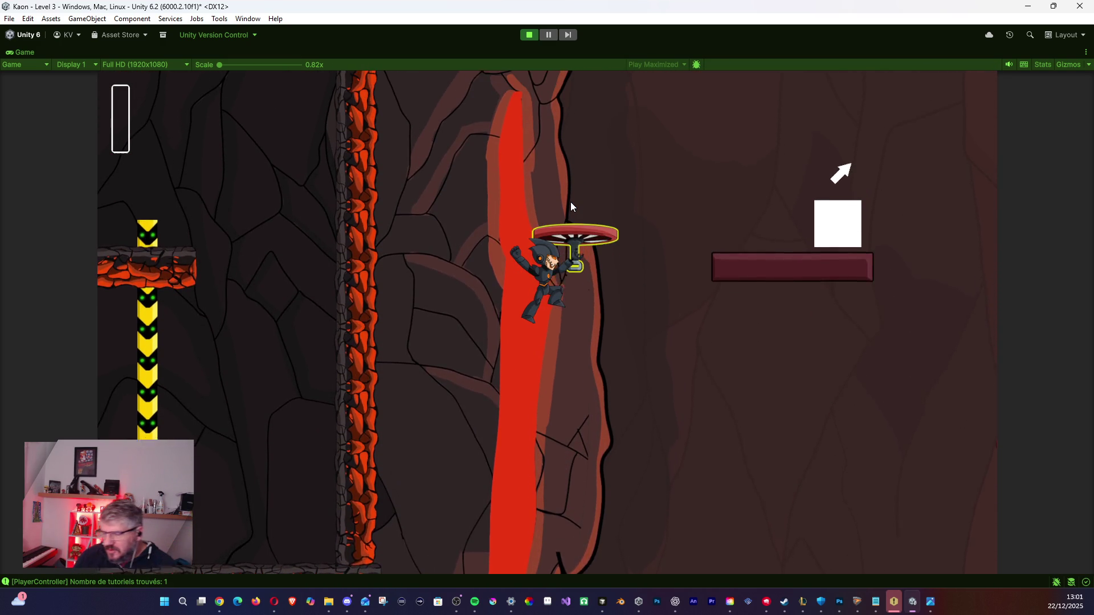
key(space)
Dash to the lava-column ledge, then fly past the lava column onto the upper ledge.
key(d)
key(shift)
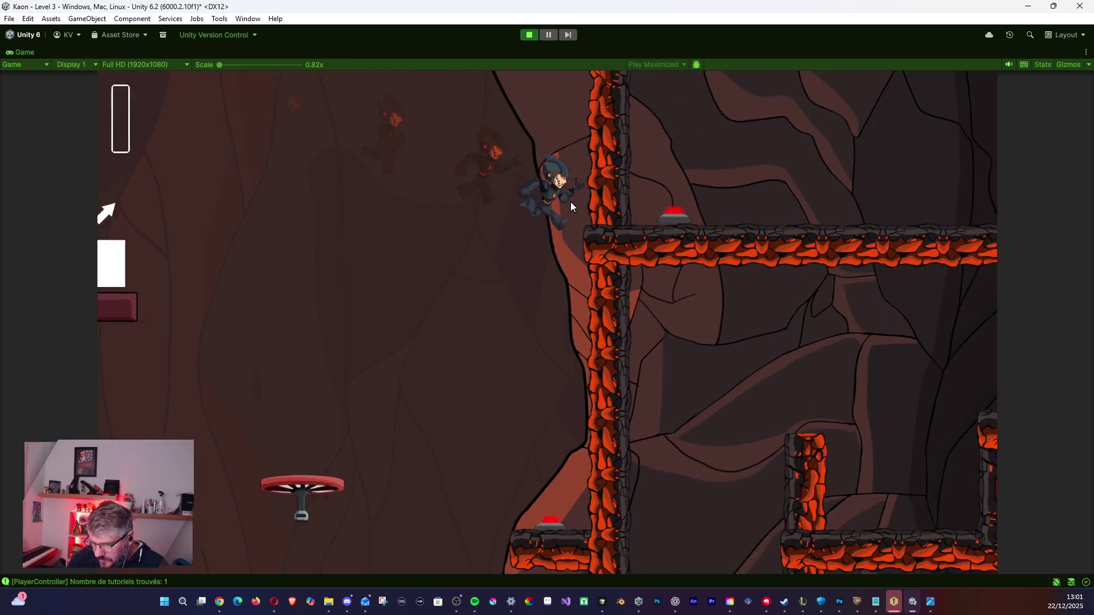
key(a)
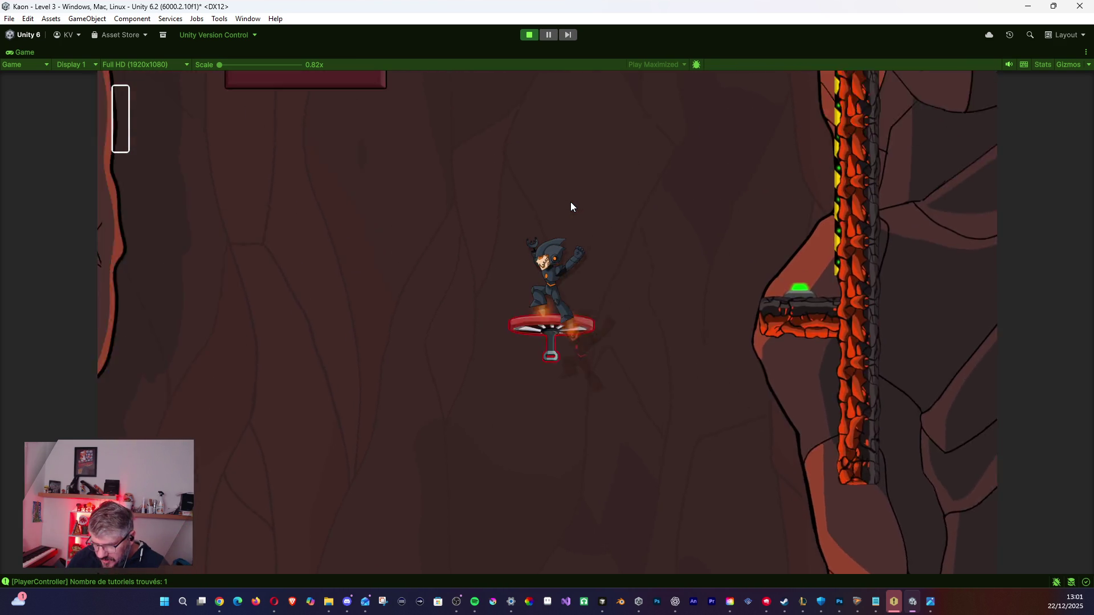
key(space)
key(d)
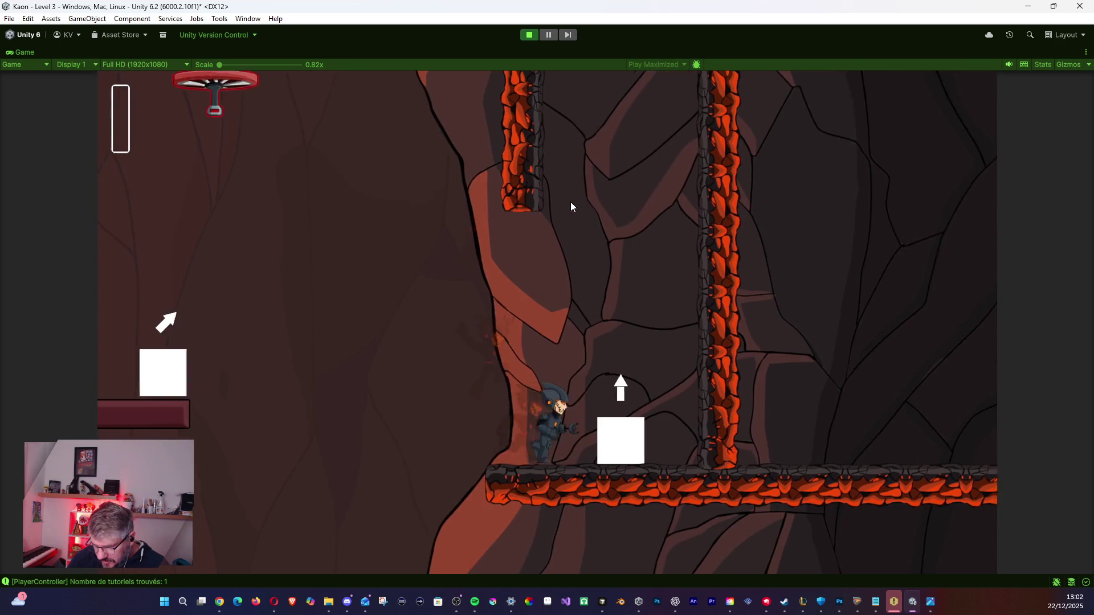
key(space)
key(space)
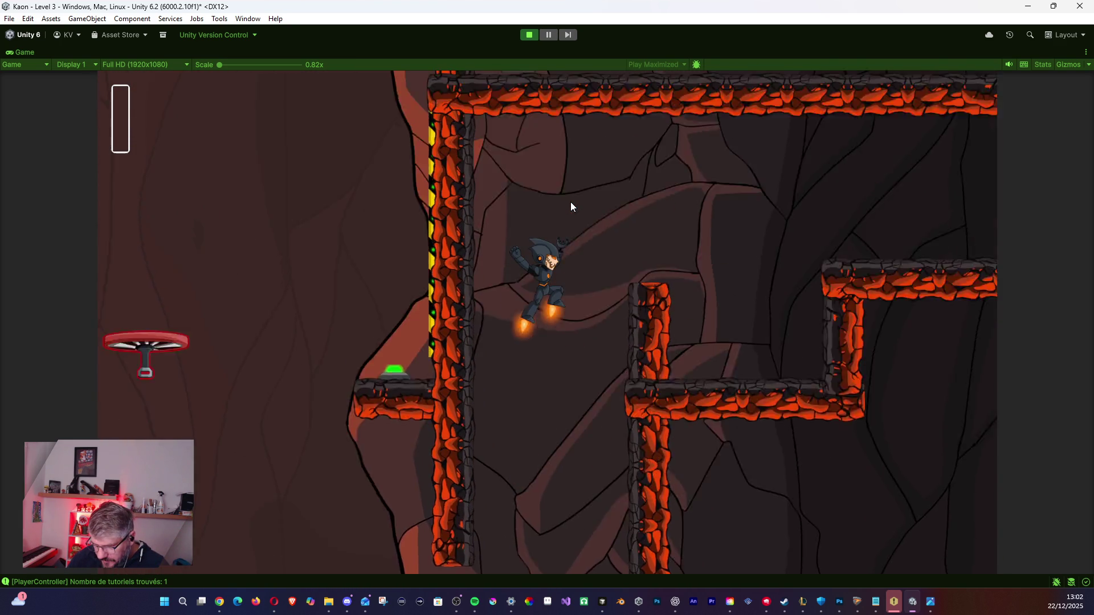
key(d)
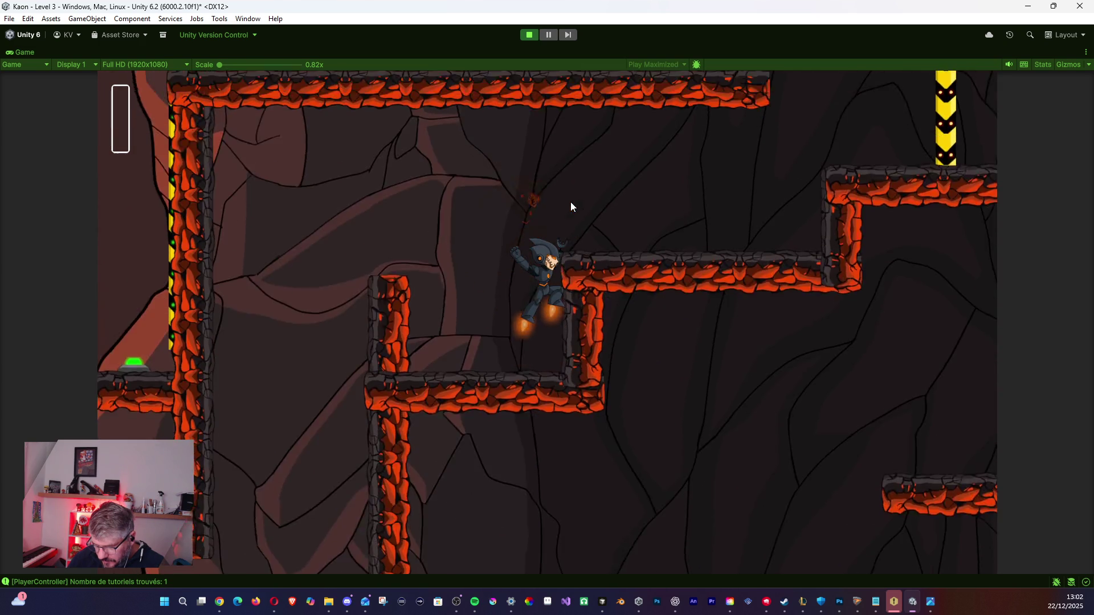
key(space)
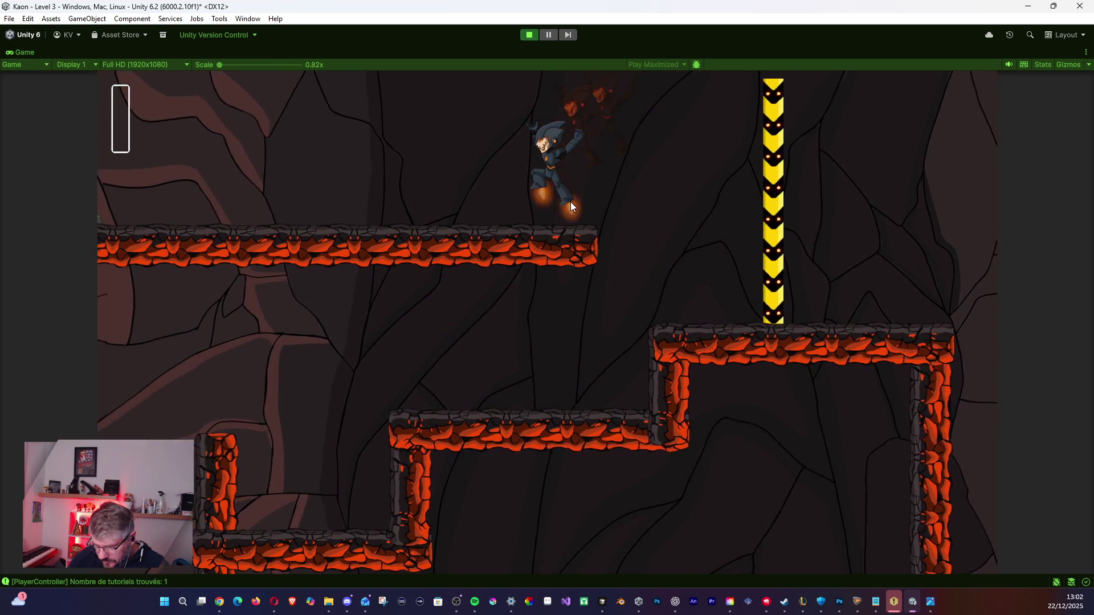
key(a)
Press the floor buttons green on both ledges, then jetpack up alongside the lava wall.
key(d)
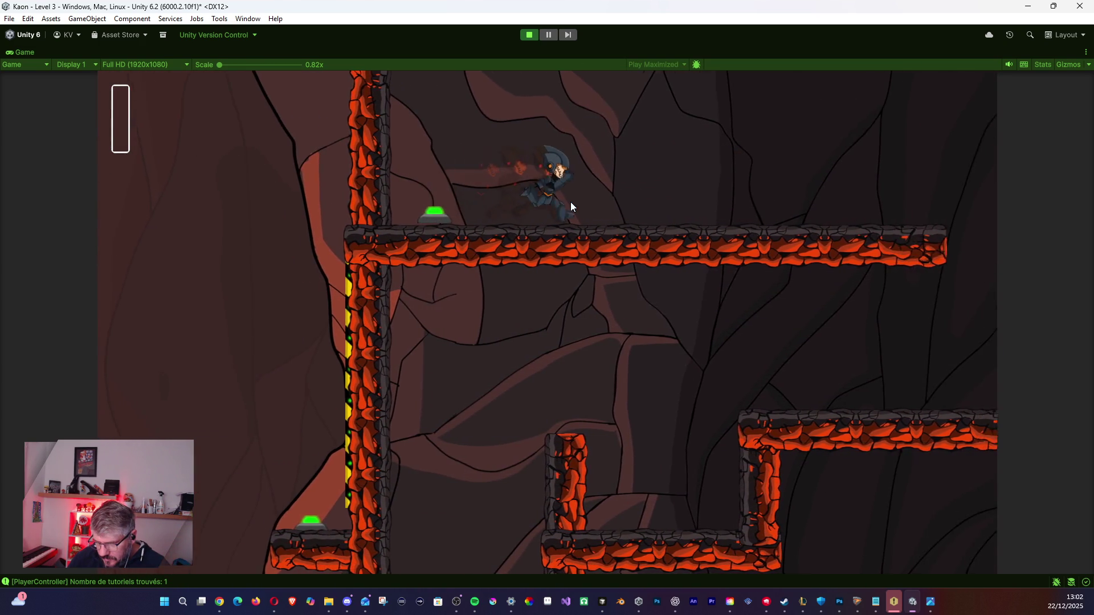
key(d)
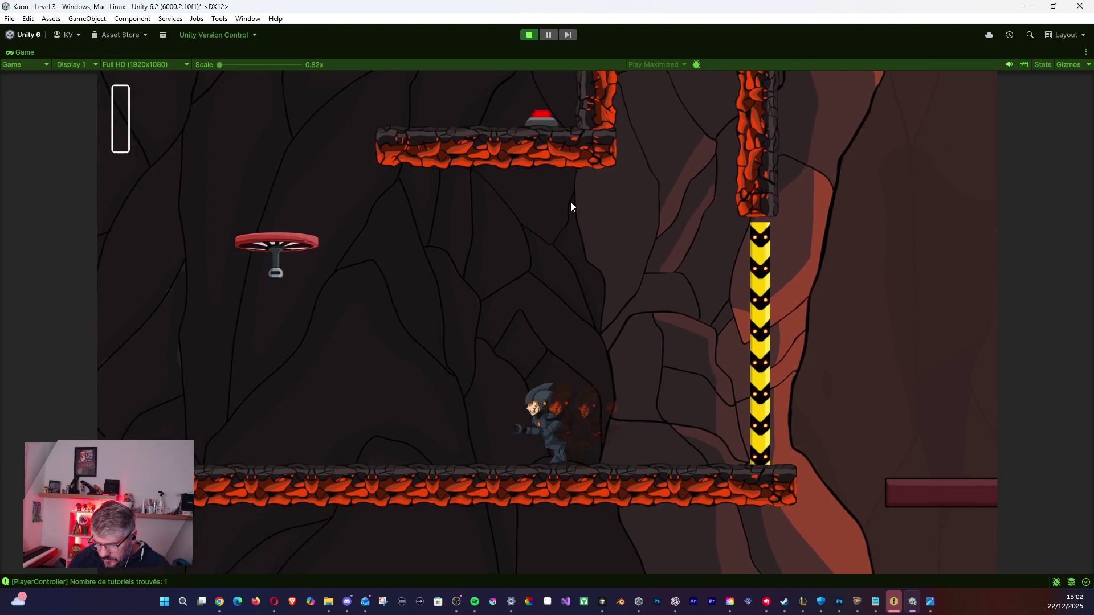
key(space)
key(a)
key(d)
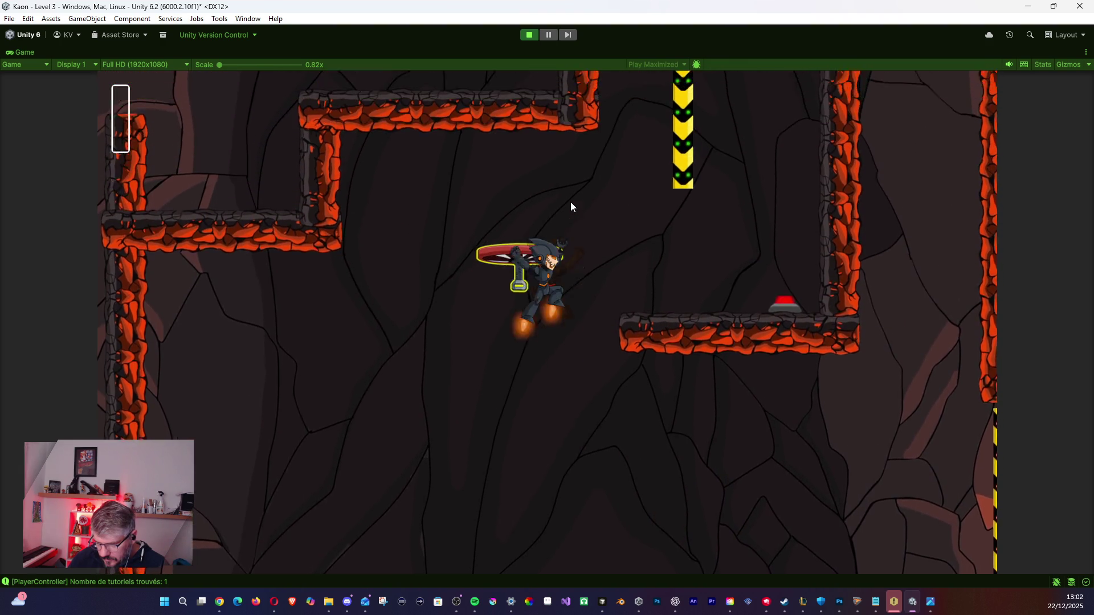
key(a)
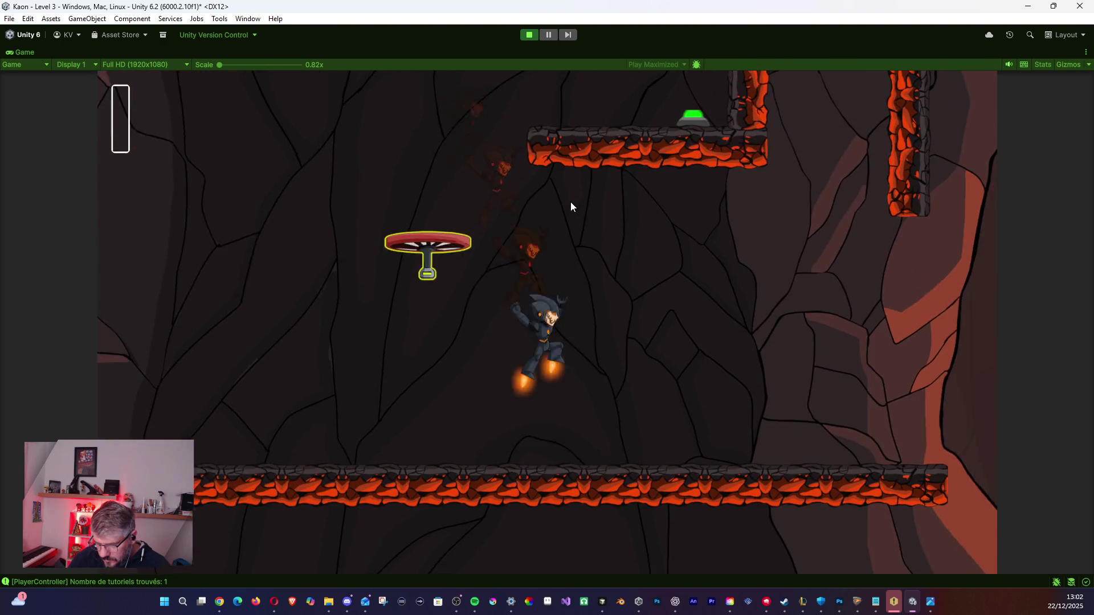
key(d)
key(space)
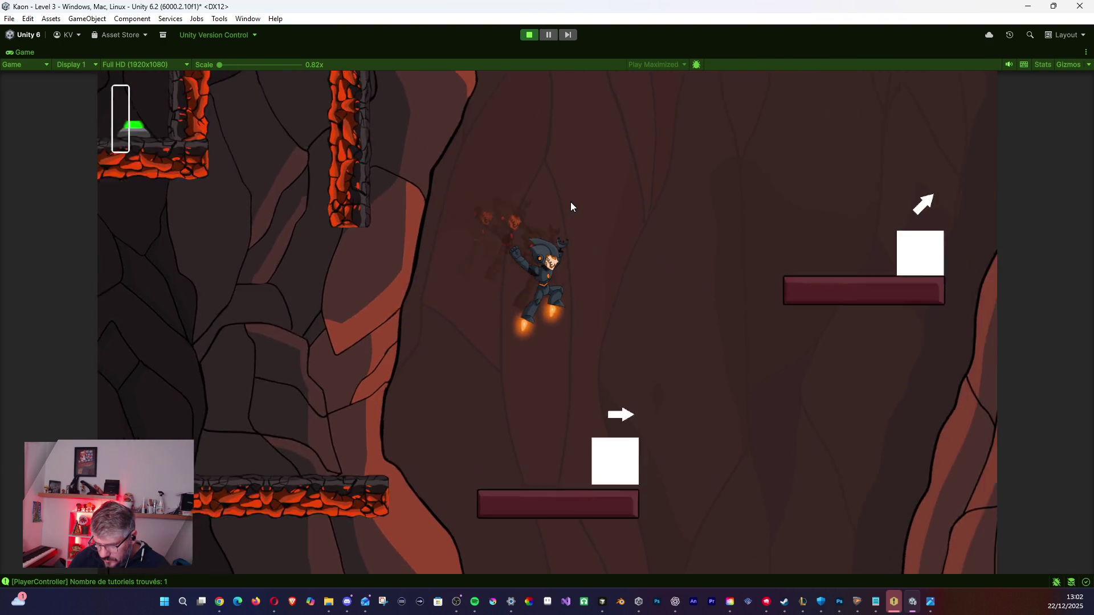
key(space)
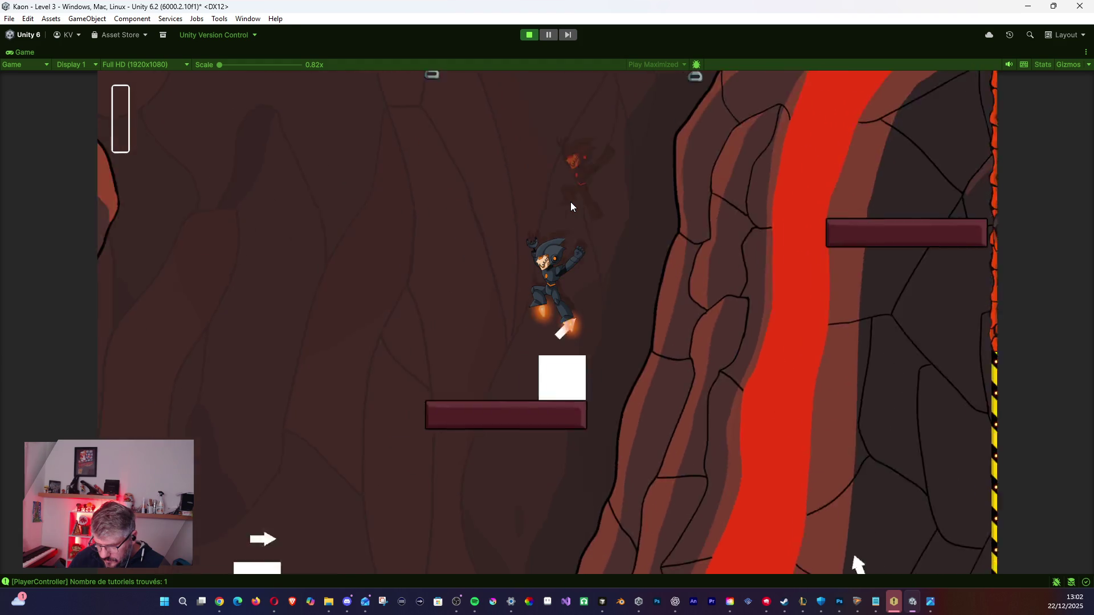
Hop across the hovering platforms to the green-button platform and lower ledge, then stop the playtest.
key(a)
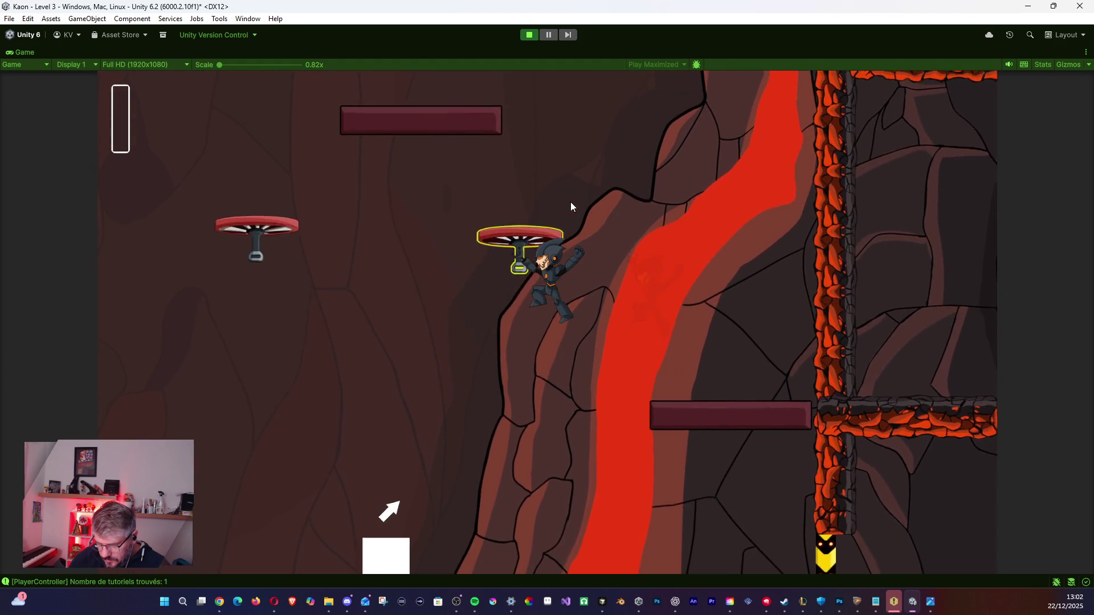
key(space)
key(a)
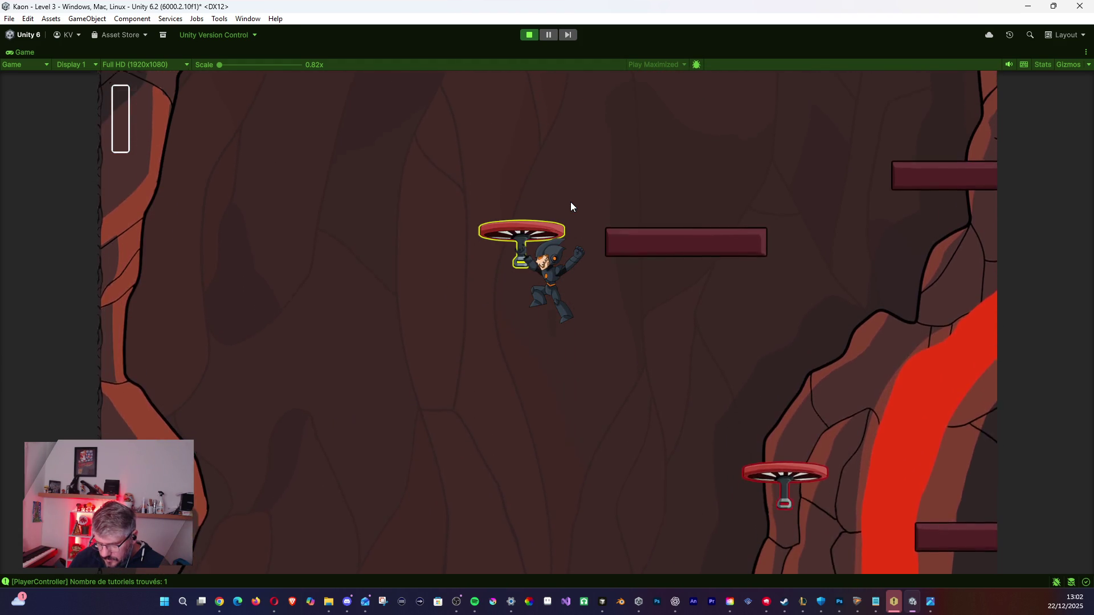
key(space)
key(d)
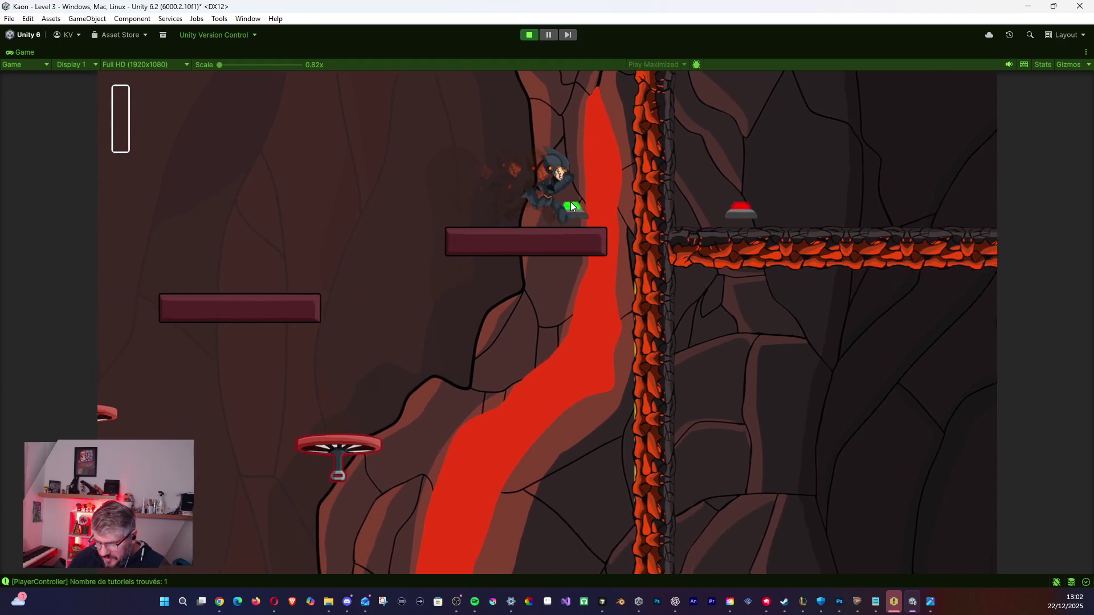
key(a)
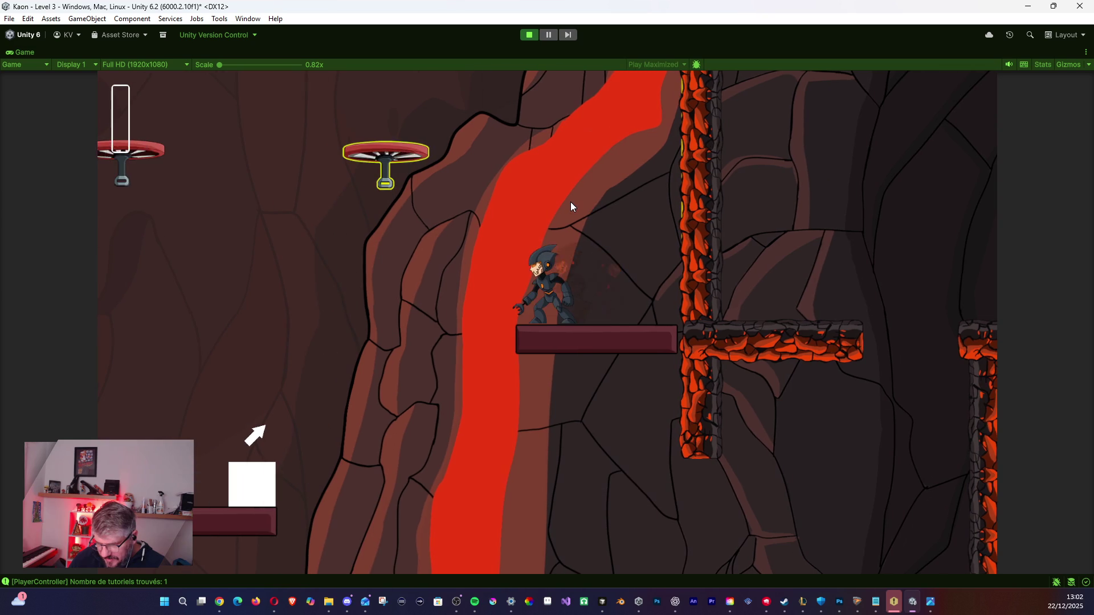
key(d)
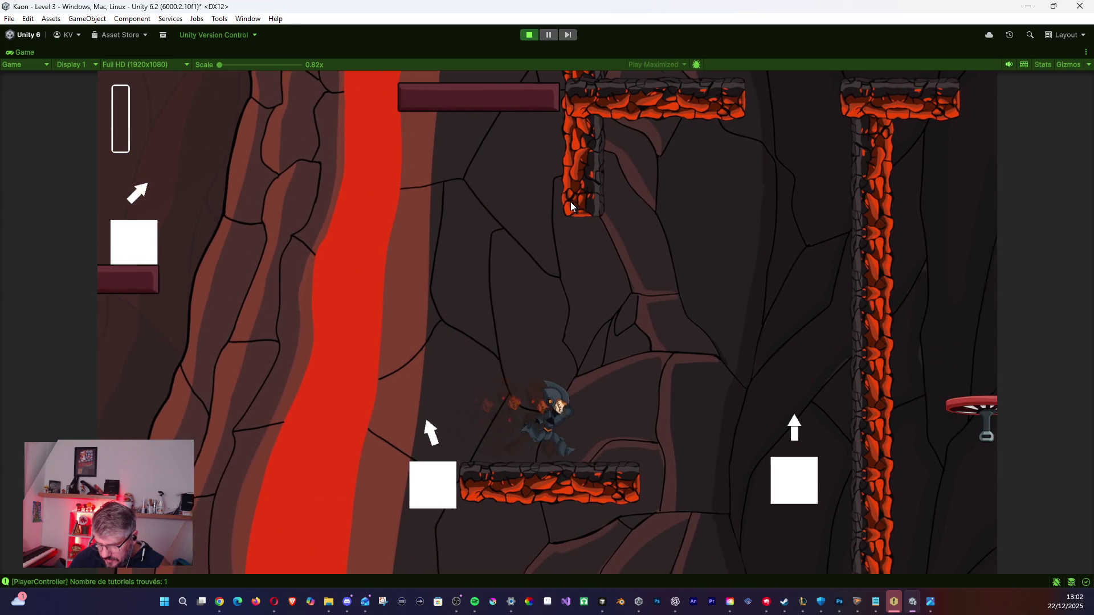
key(space)
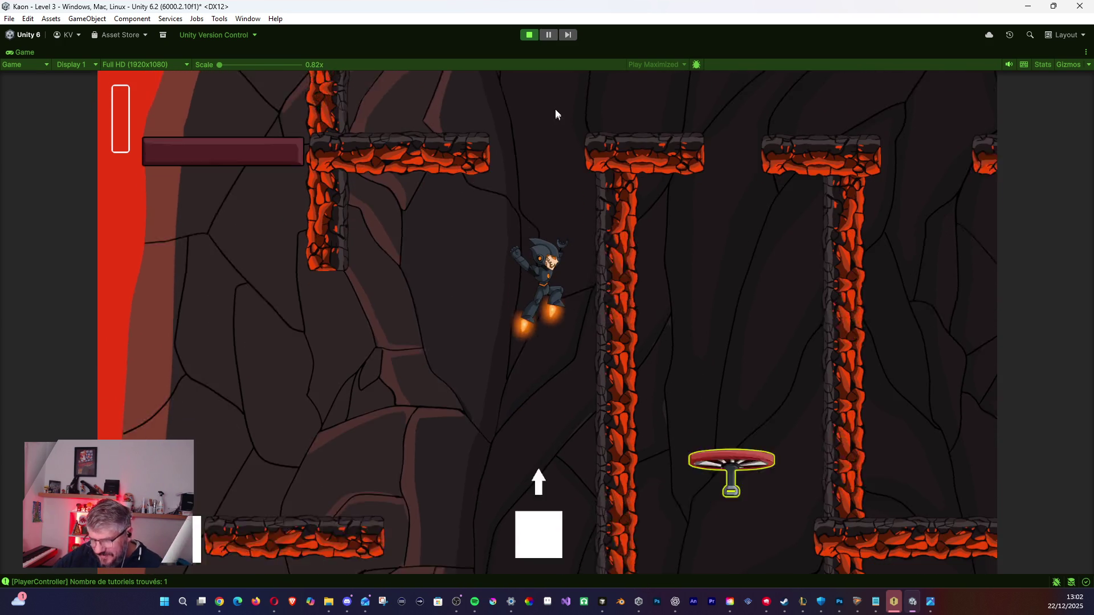
click(529, 35)
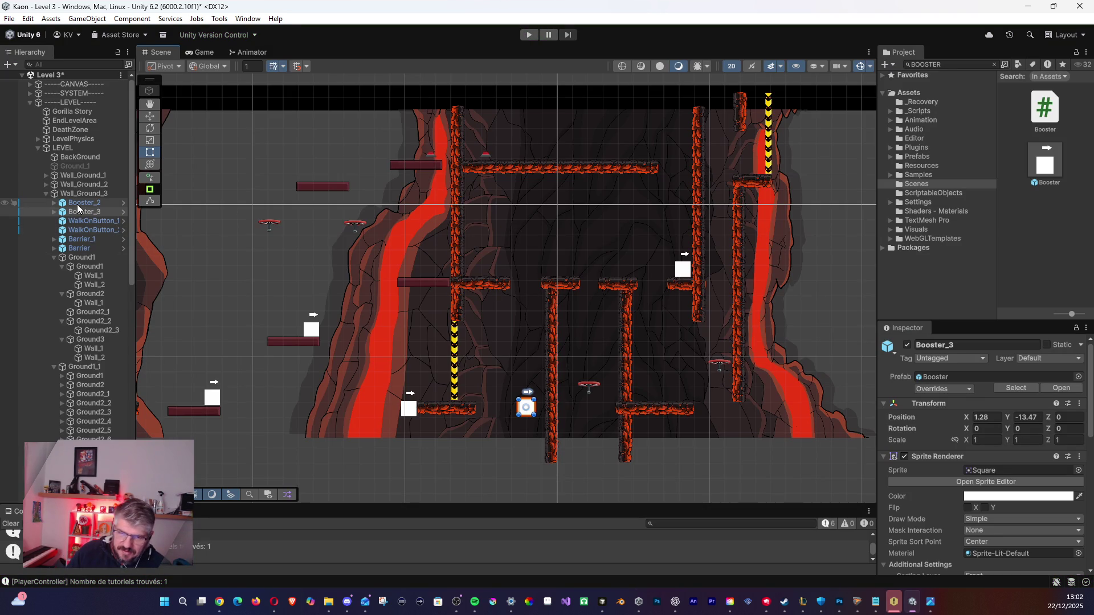
Inspect Booster_2 and the Wall_Ground_3 wall group, viewing more of the level's right side.
click(67, 203)
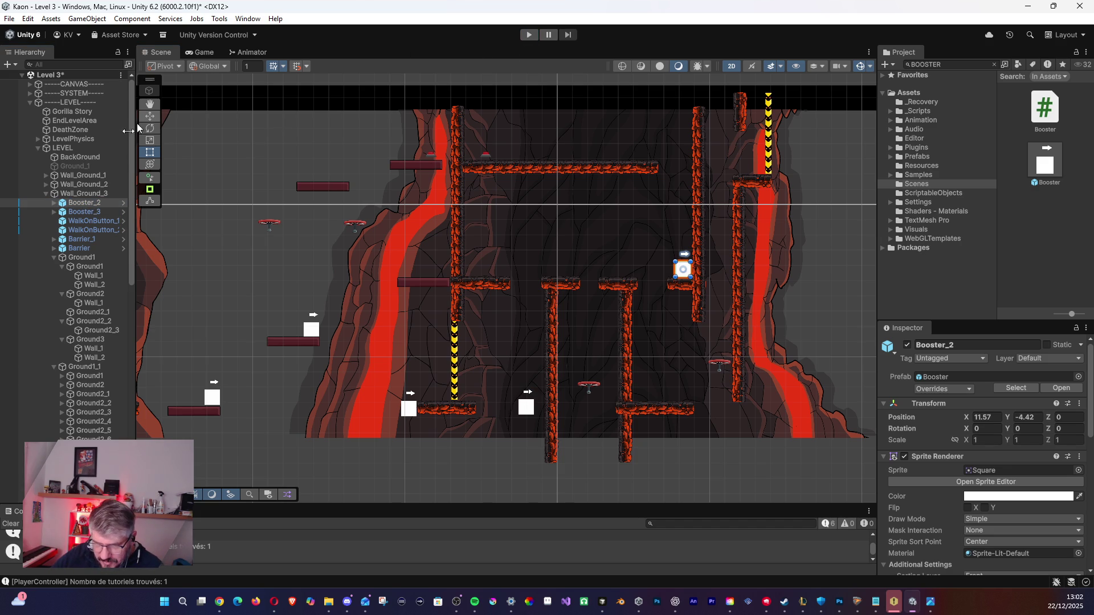
click(80, 194)
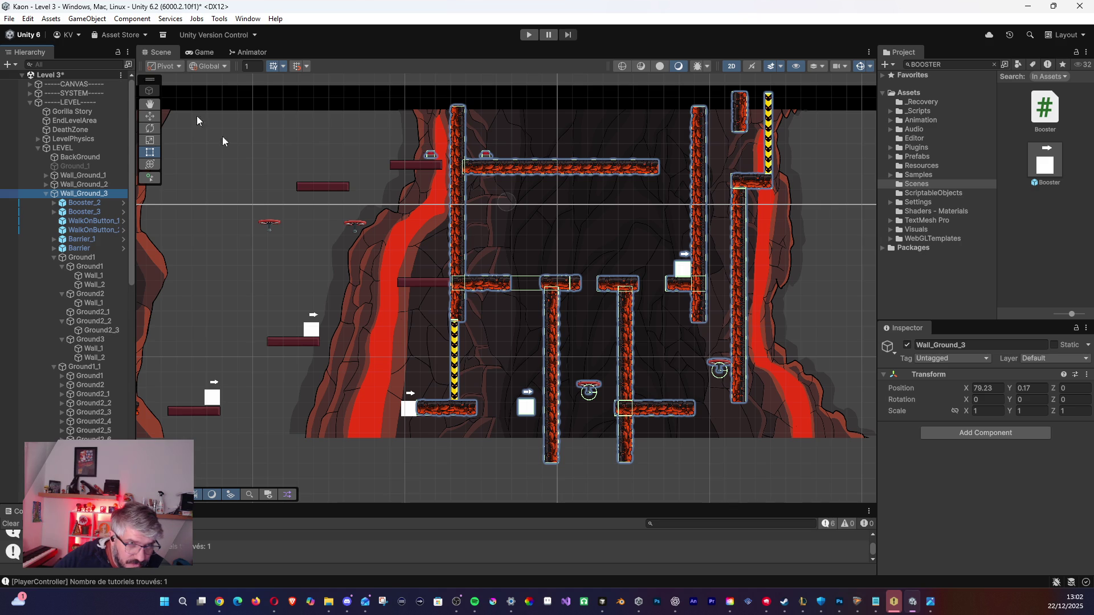
click(79, 204)
click(79, 195)
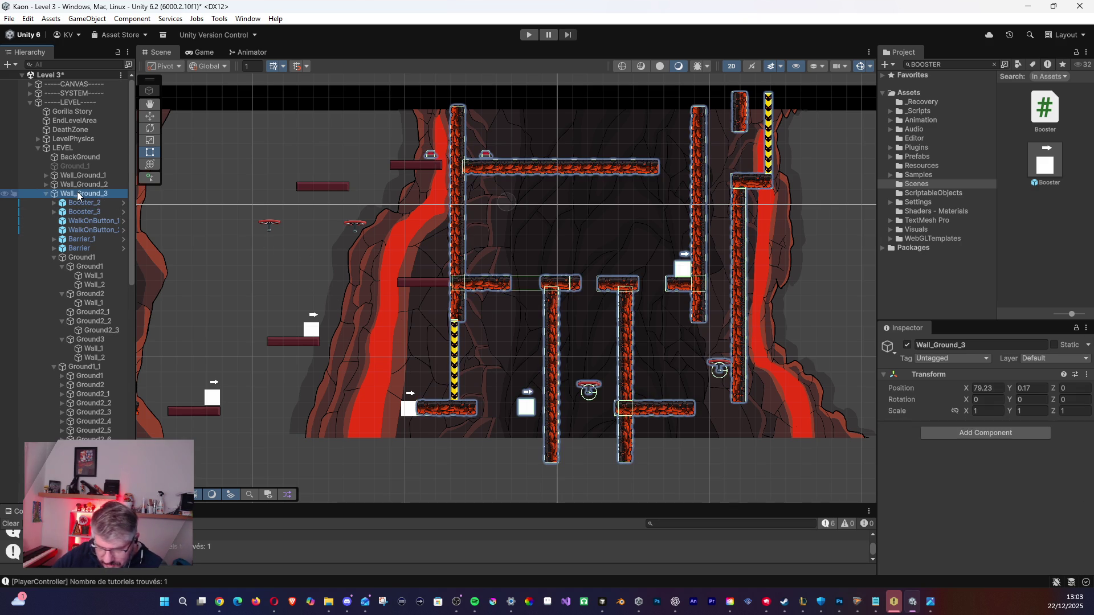
drag(555, 298, 375, 281)
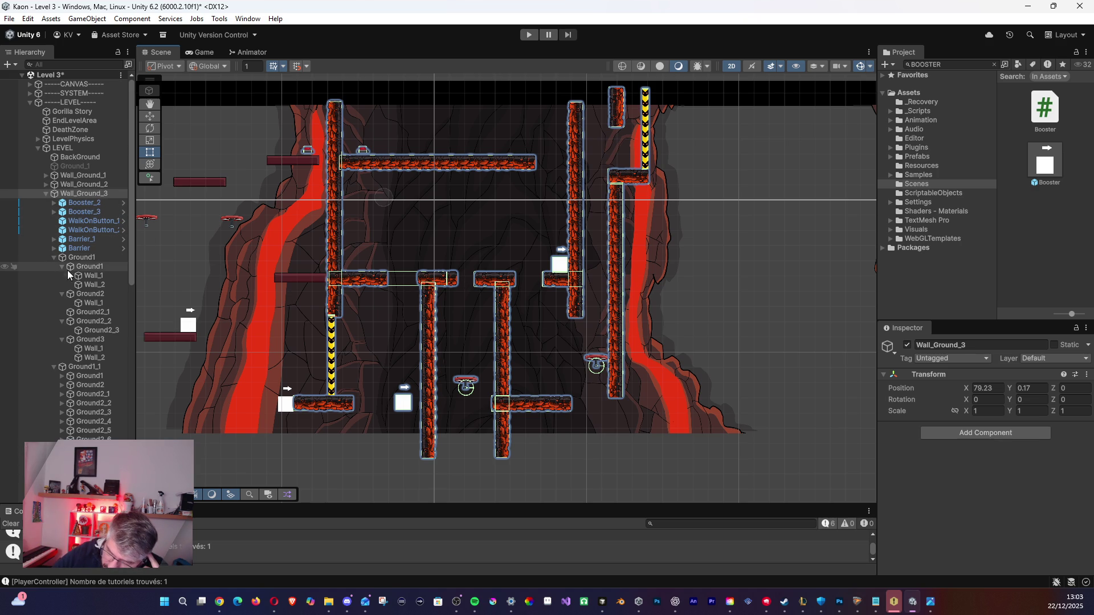
Select Ground1 and edit its Box Collider 2D to offset X -4.037, size X 3.868.
click(61, 265)
click(62, 275)
click(63, 284)
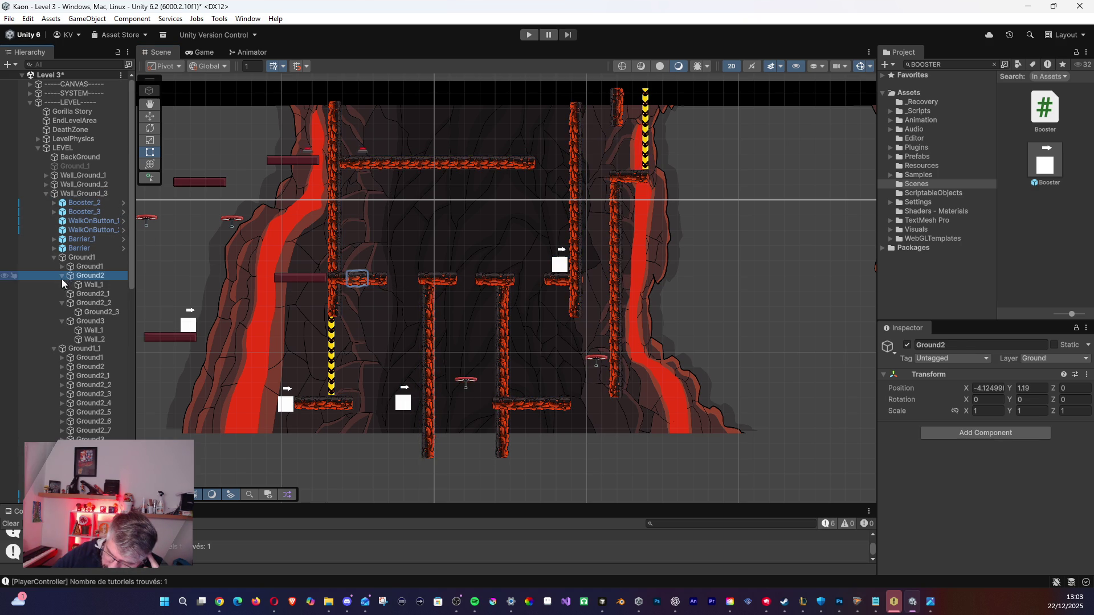
click(62, 294)
click(62, 302)
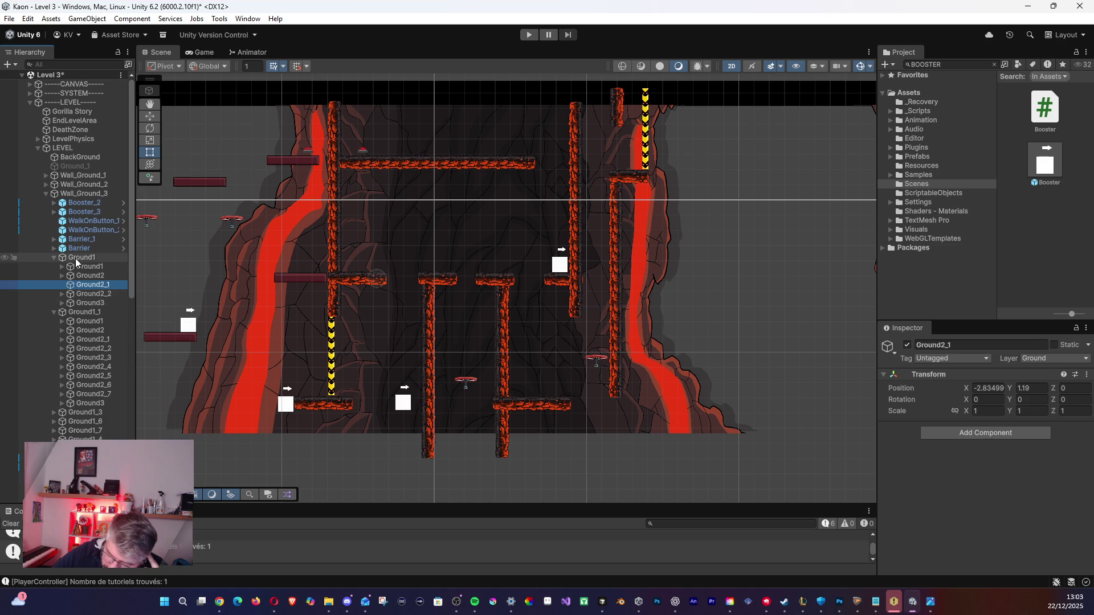
click(81, 257)
click(972, 443)
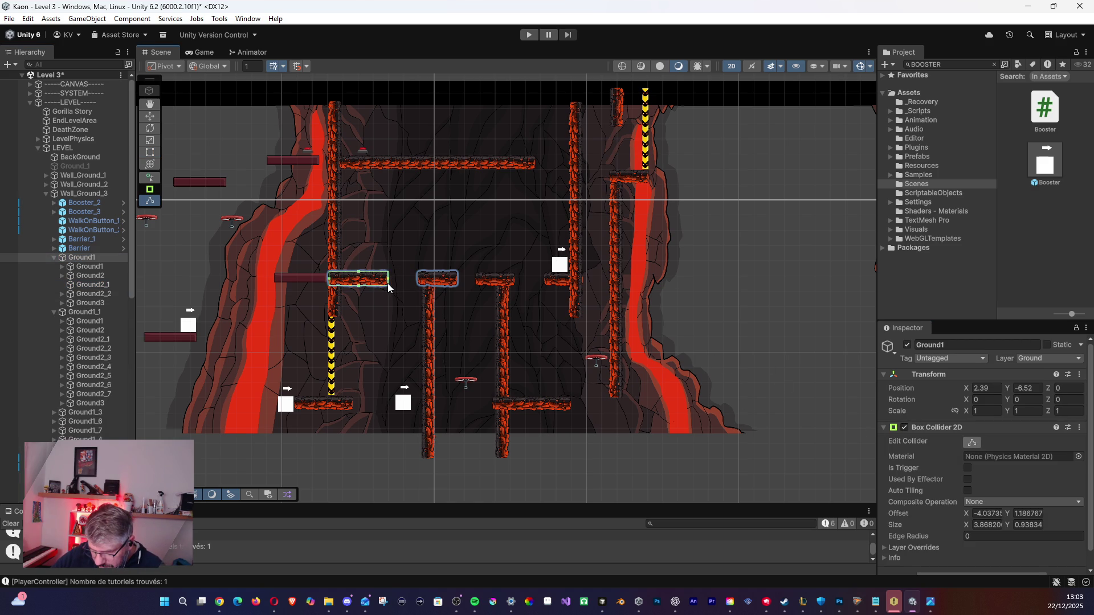
drag(659, 377, 596, 308)
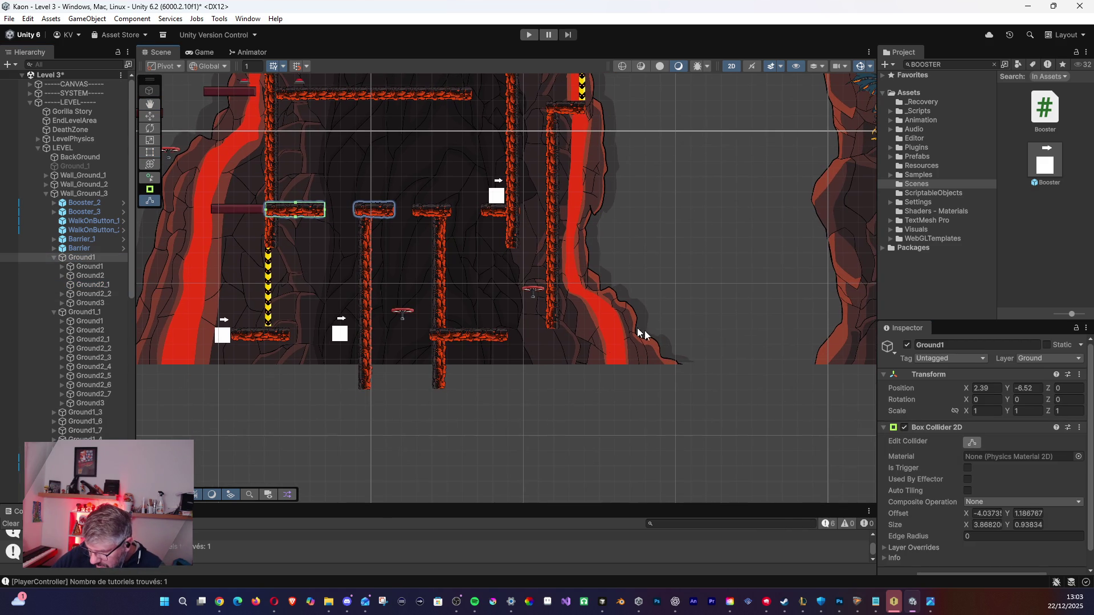
Add a second Box Collider 2D to Ground1, fitted to 2.46 × 0.81 at offset 1.14, 1.18.
click(884, 428)
click(966, 443)
click(964, 452)
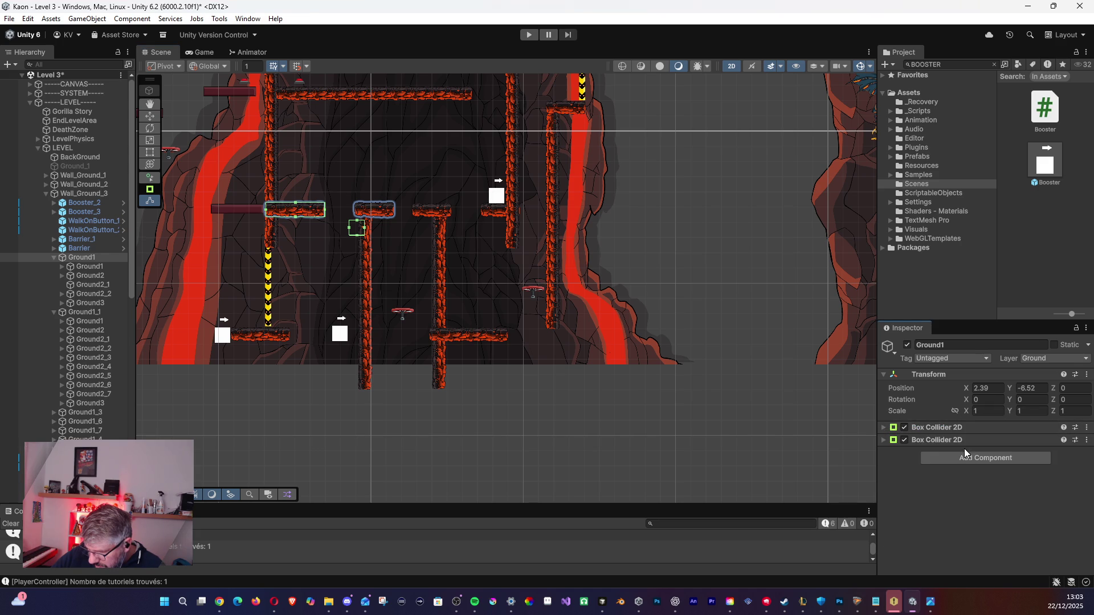
click(891, 442)
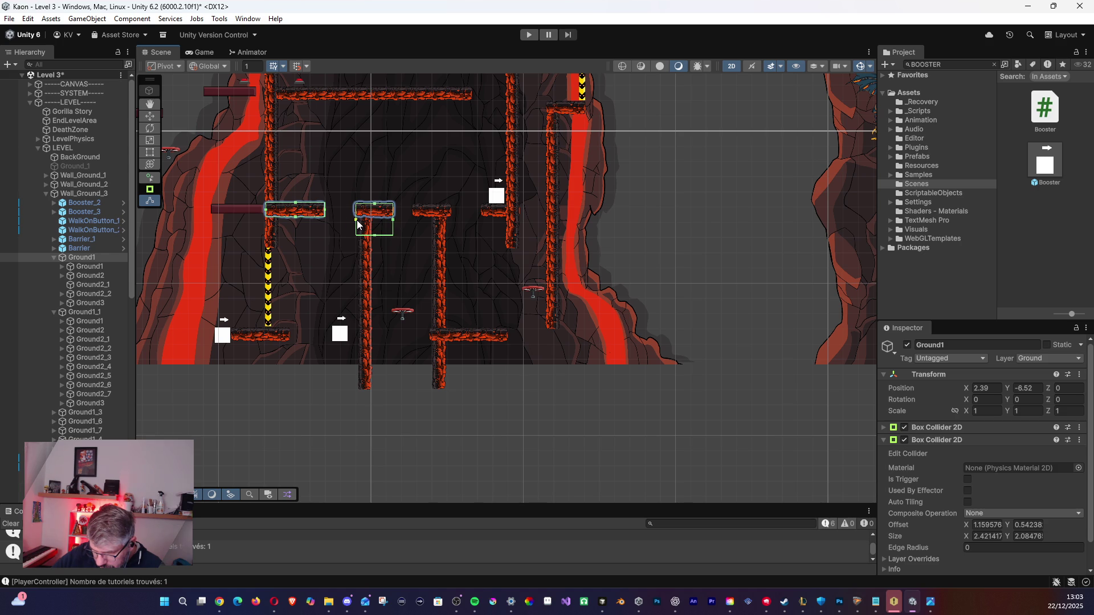
drag(376, 219, 375, 215)
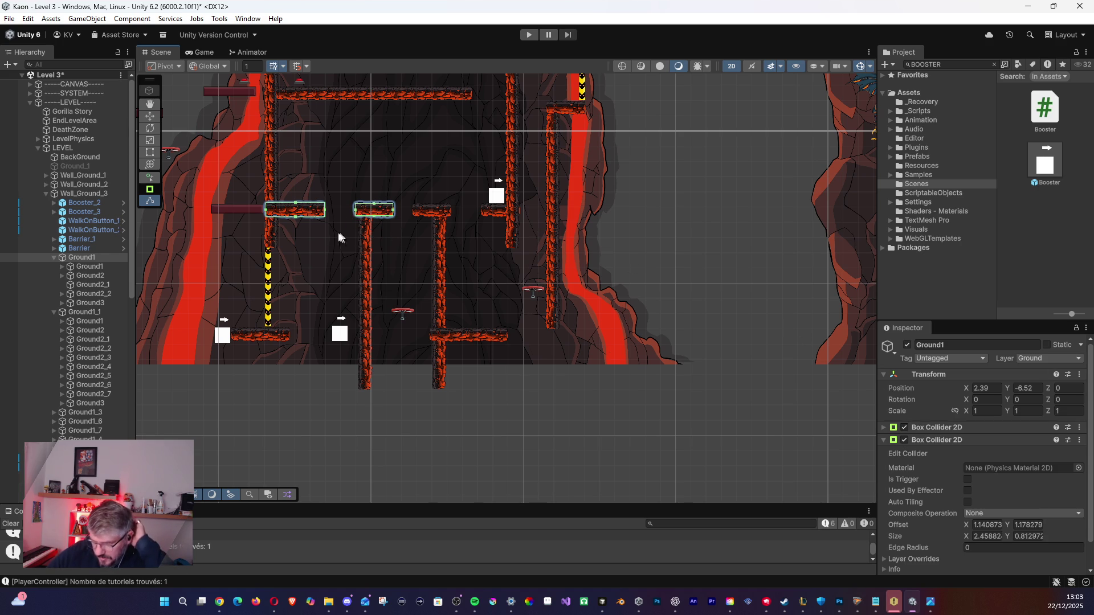
click(91, 267)
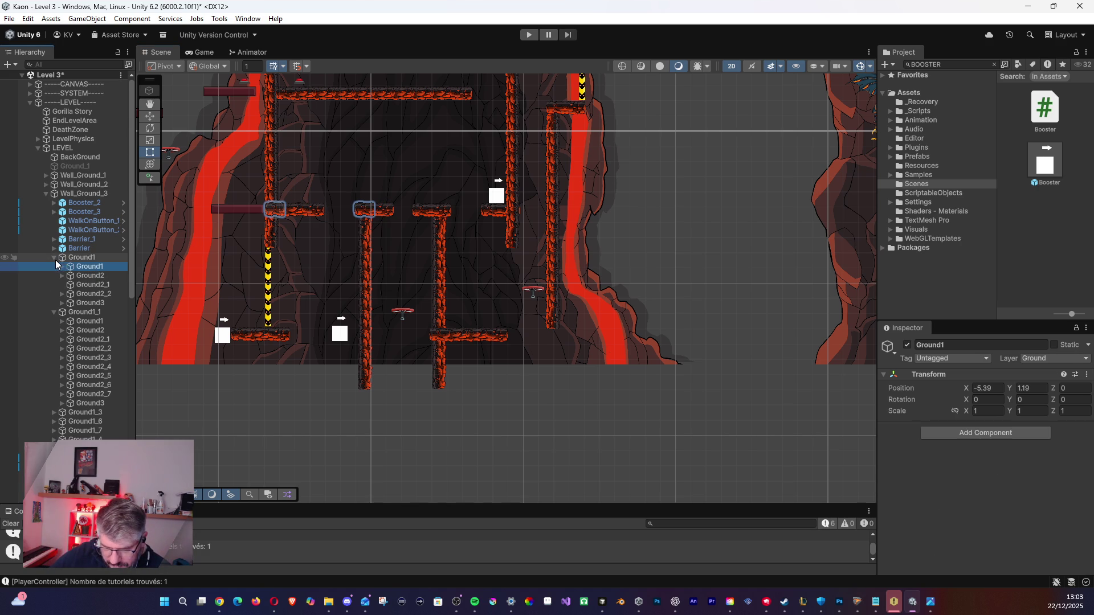
Frame Ground1 and inspect the Ground1_3, Ground1_7, Ground1_4 and Ground1_5 platforms.
click(53, 258)
click(71, 255)
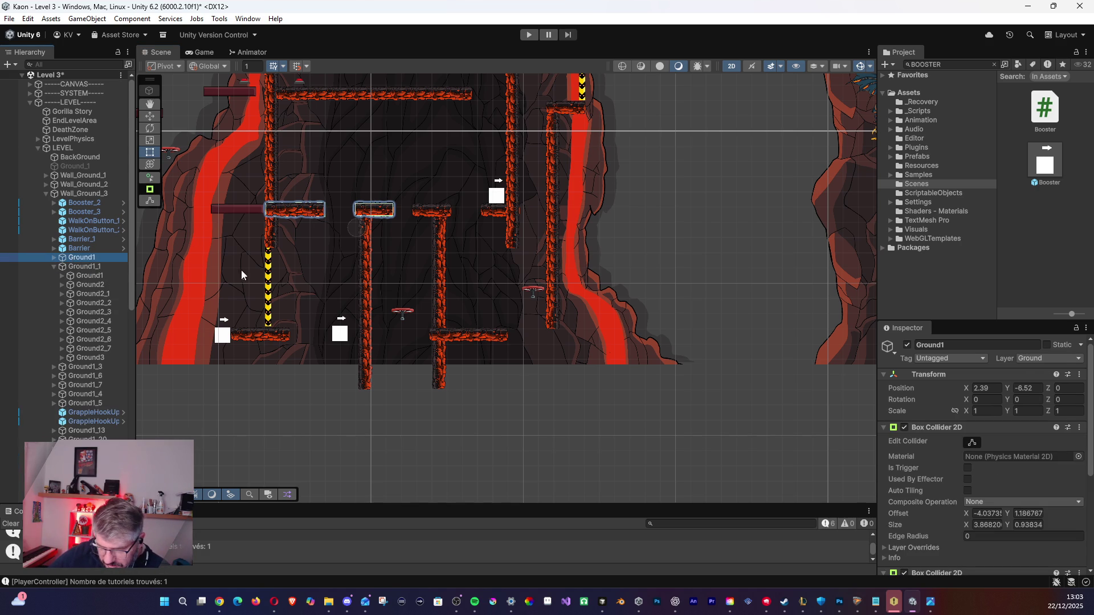
key(f)
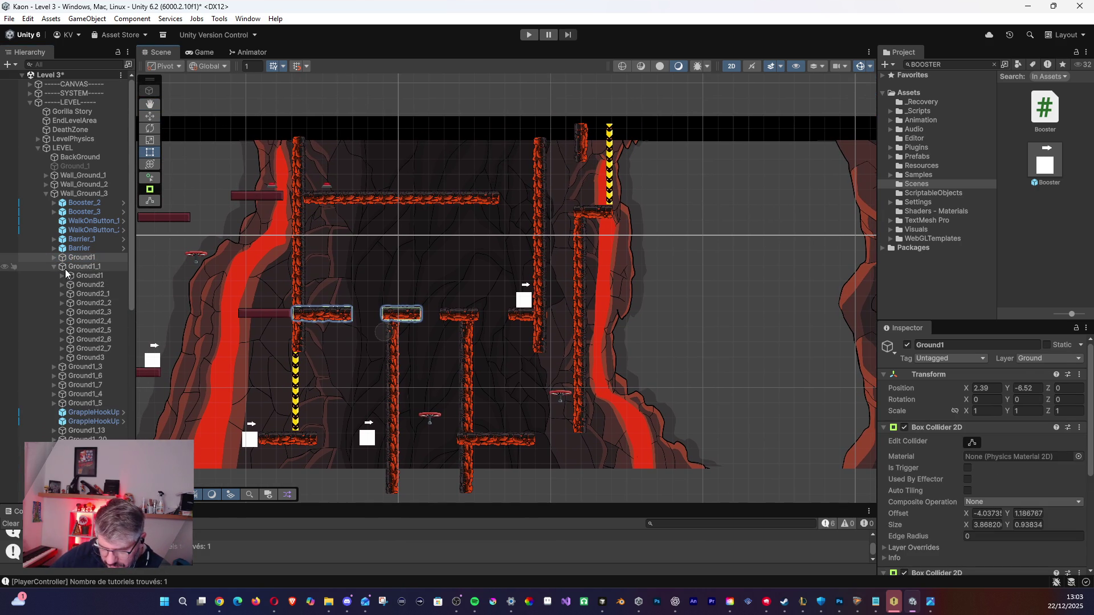
click(53, 267)
click(77, 269)
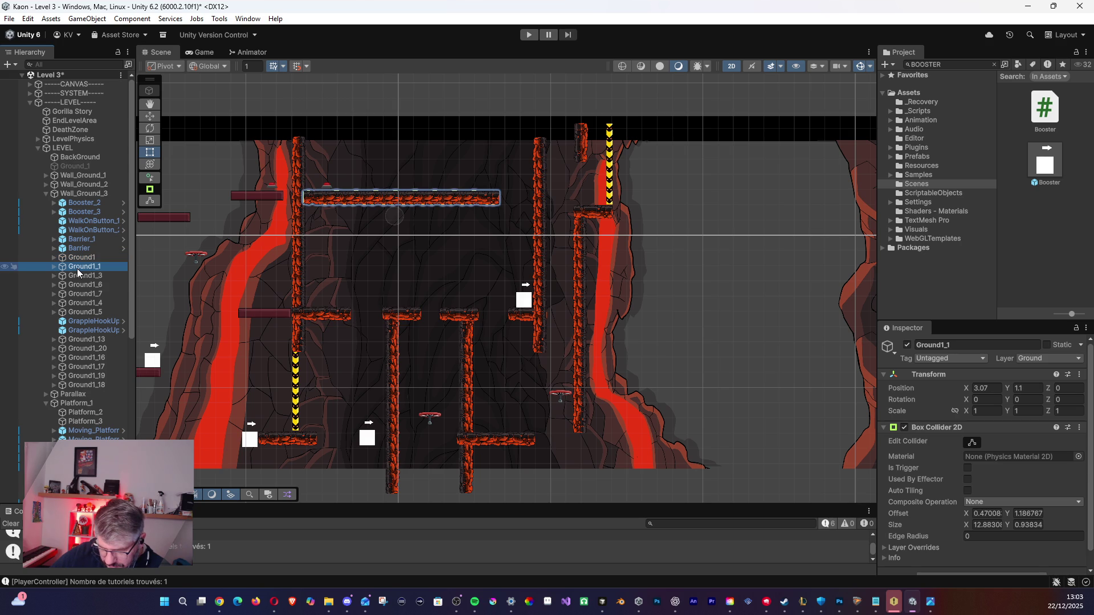
click(78, 277)
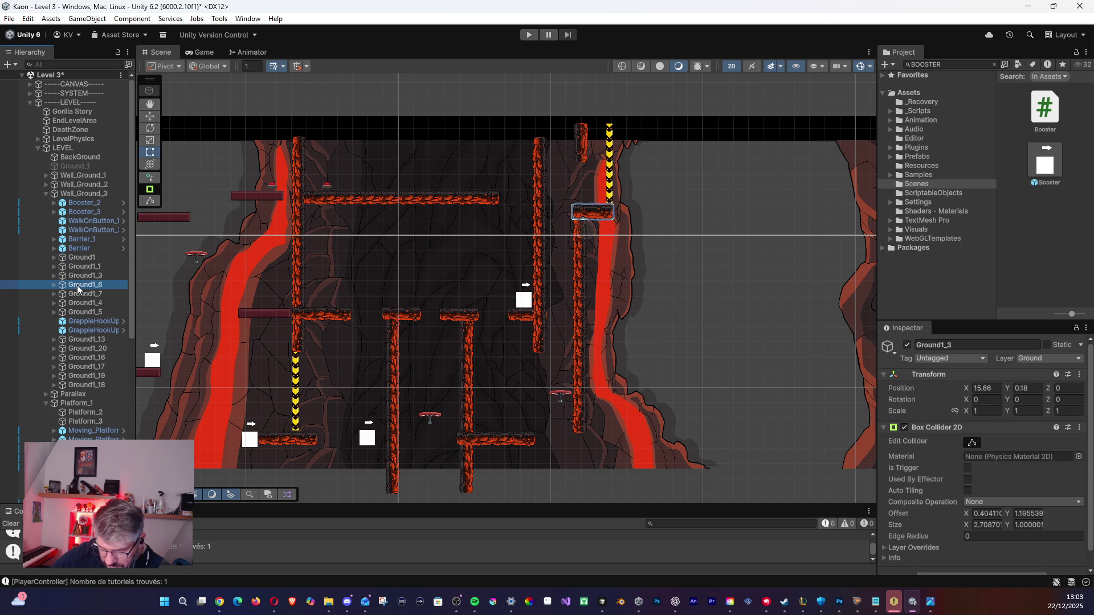
click(78, 295)
click(78, 303)
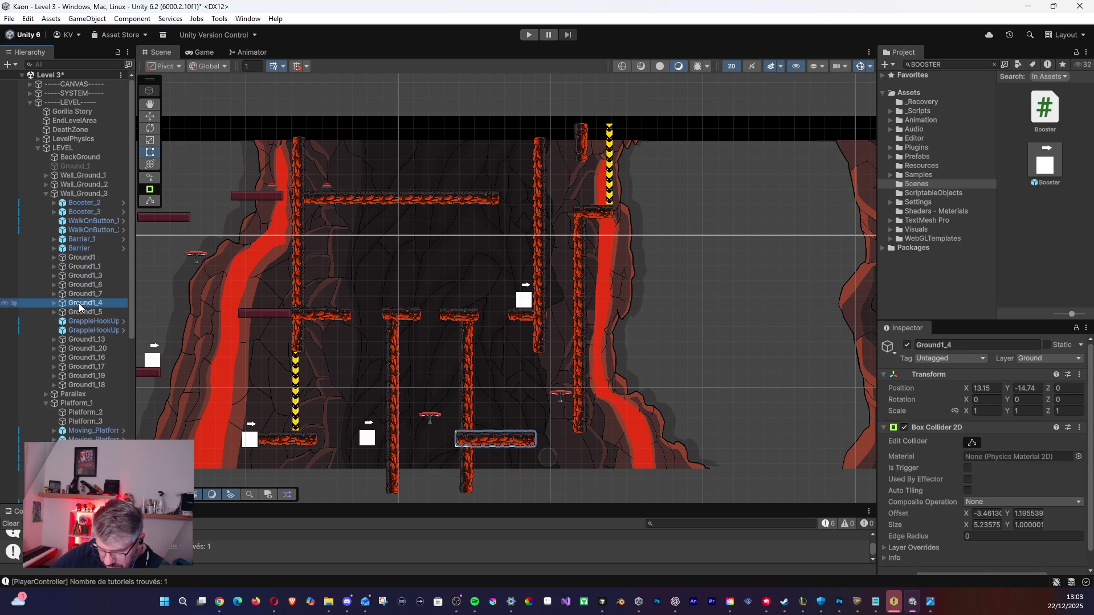
click(86, 314)
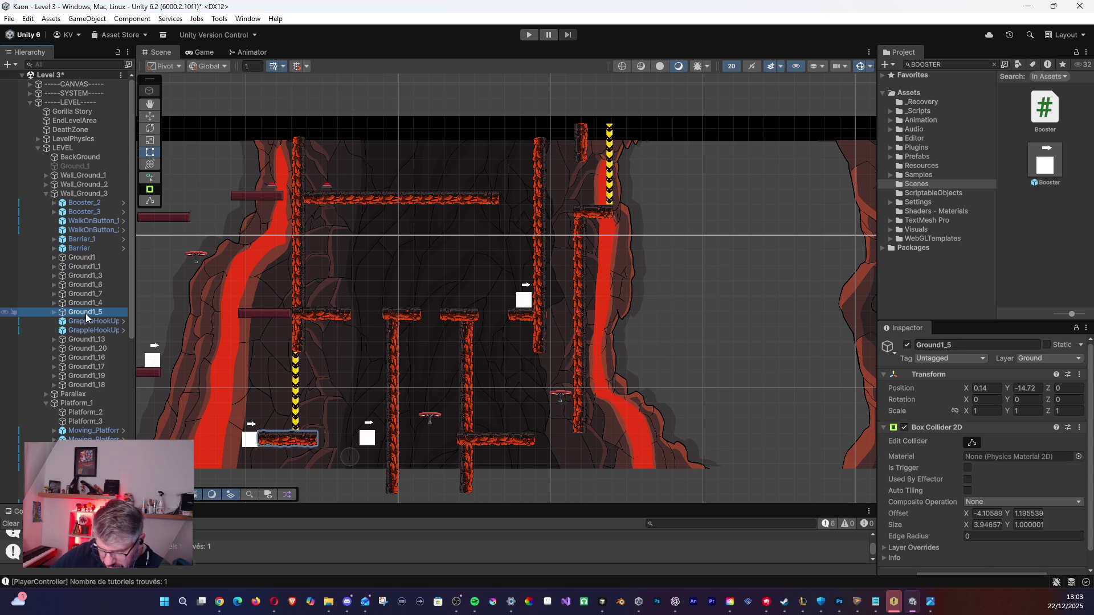
Inspect the Ground1_13, _20, _16, _17, _19 and _18 wall pieces' colliders.
click(80, 337)
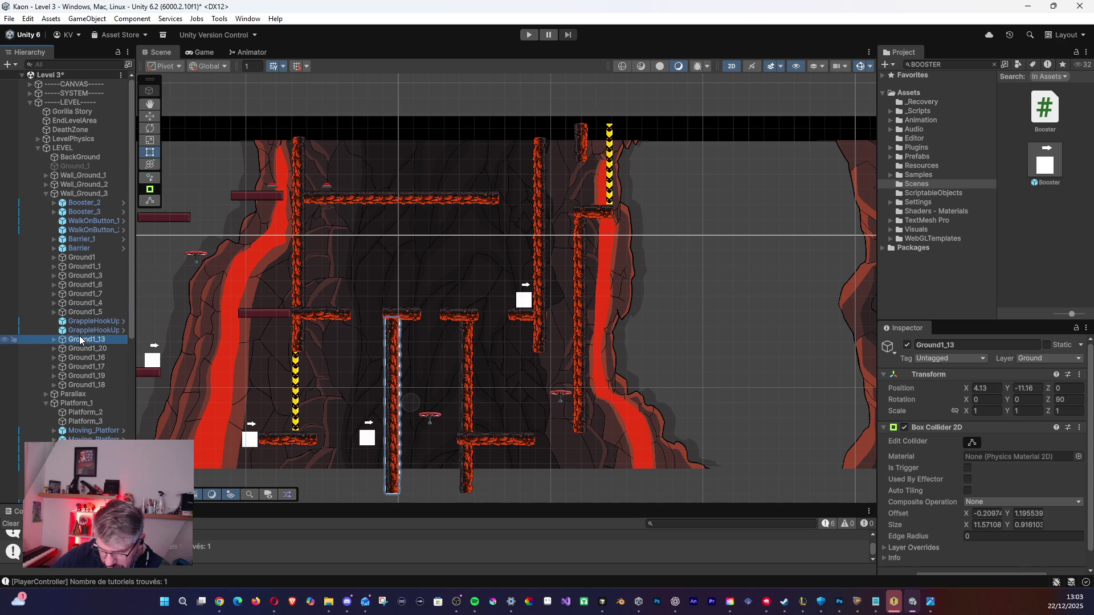
click(79, 348)
click(80, 357)
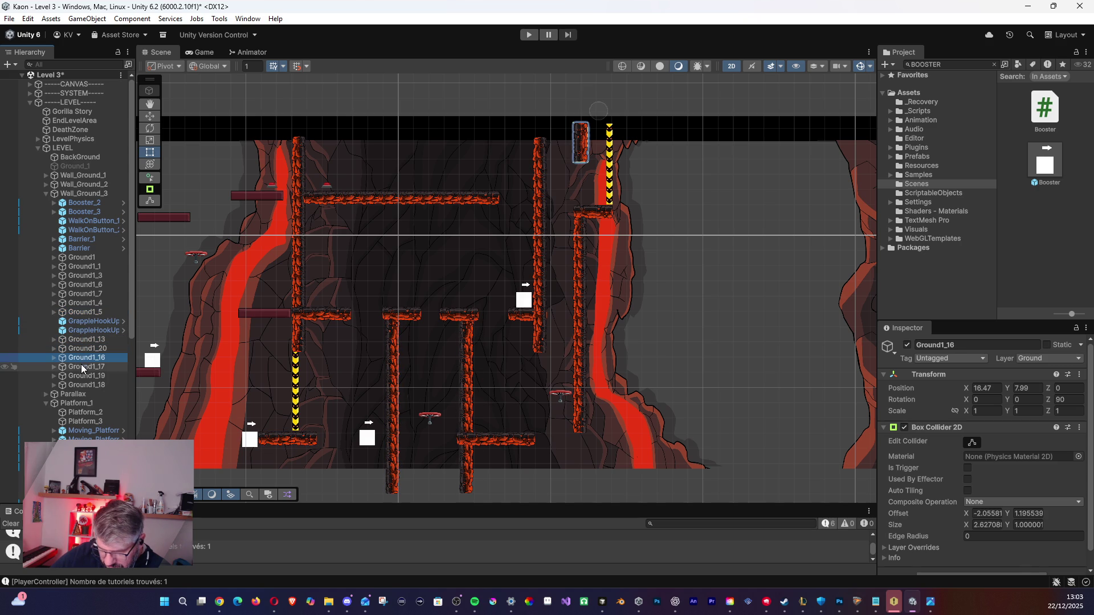
click(84, 367)
click(83, 375)
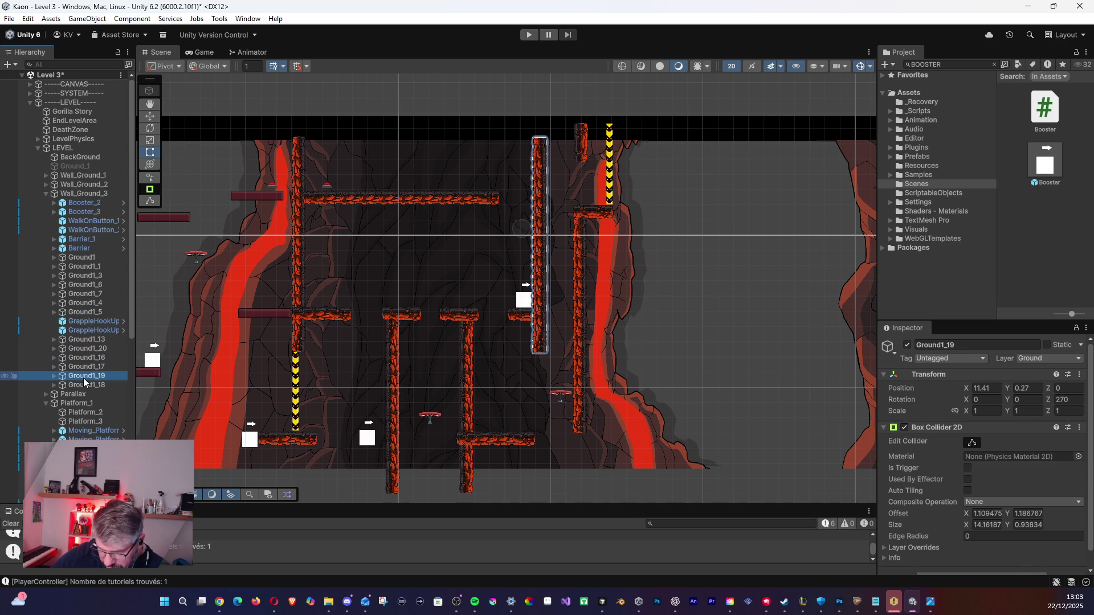
click(84, 384)
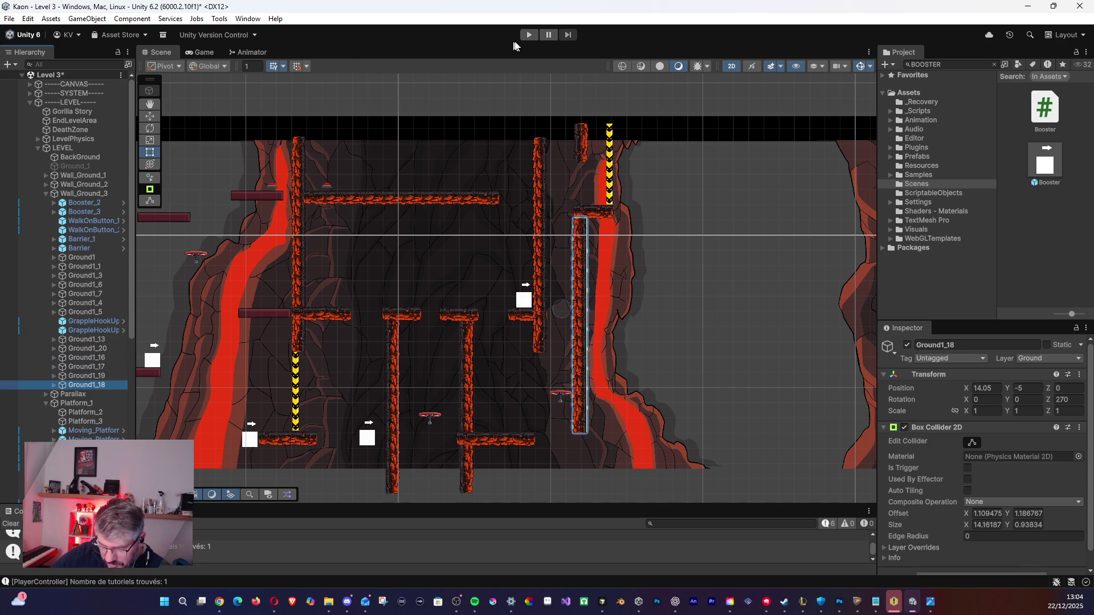
Save the Level 3 scene and start a playtest.
click(9, 18)
click(22, 76)
click(529, 35)
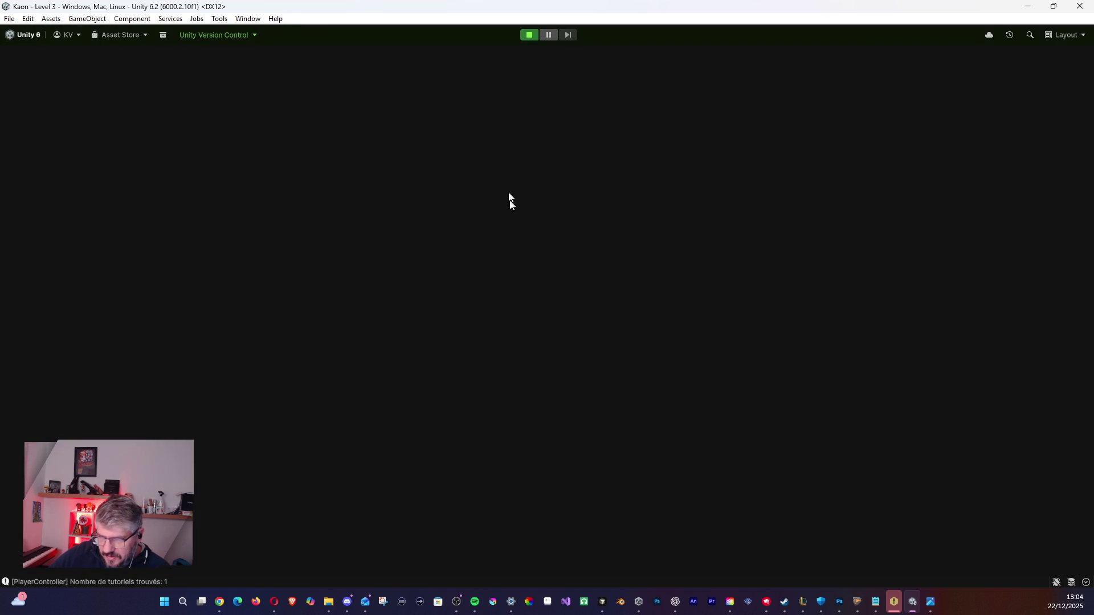
Dash out of the elevator, fire energy orbs and climb the red platforms to the ledge under the spider.
key(Right)
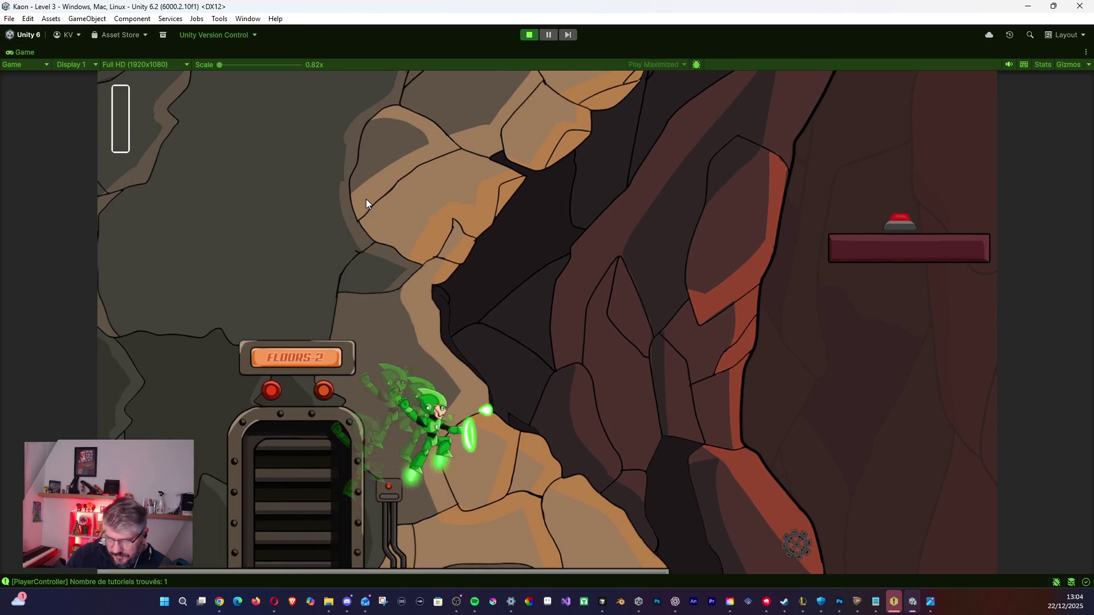
key(space)
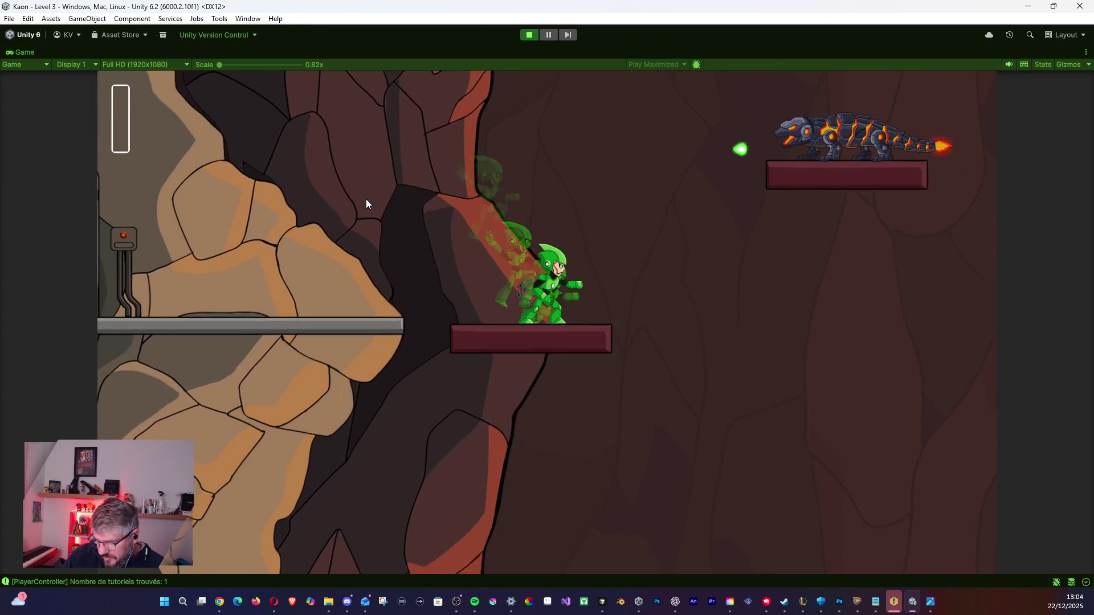
key(space)
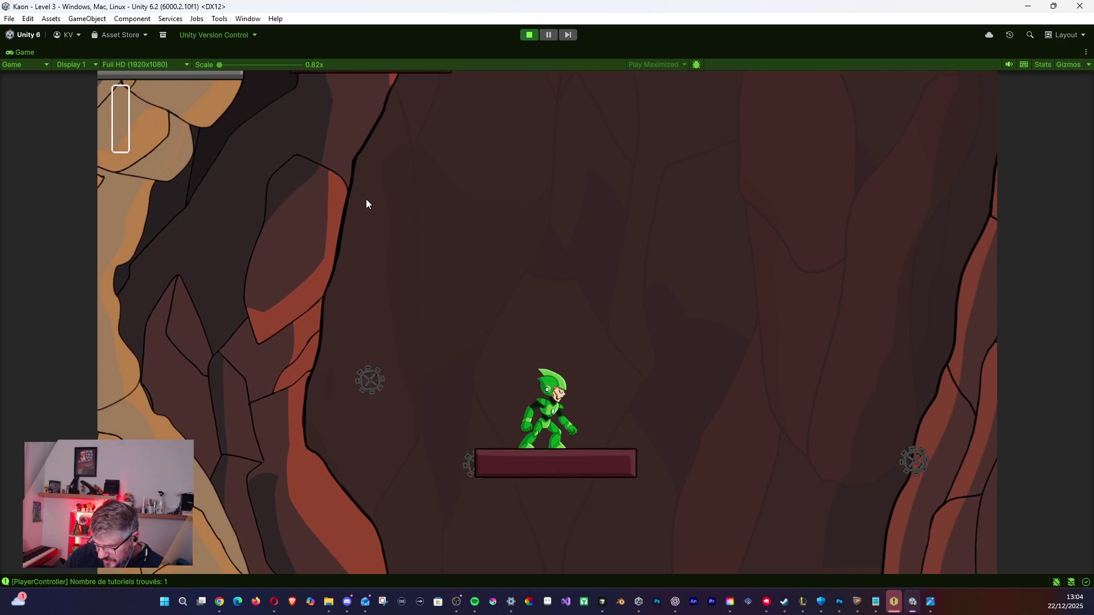
key(shift)
key(e)
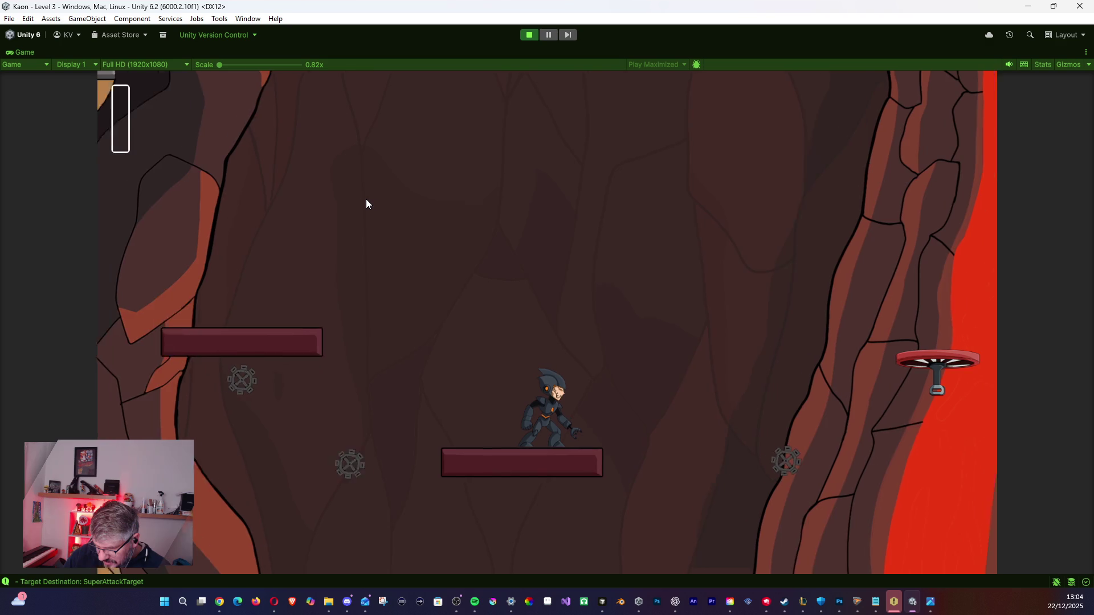
key(space)
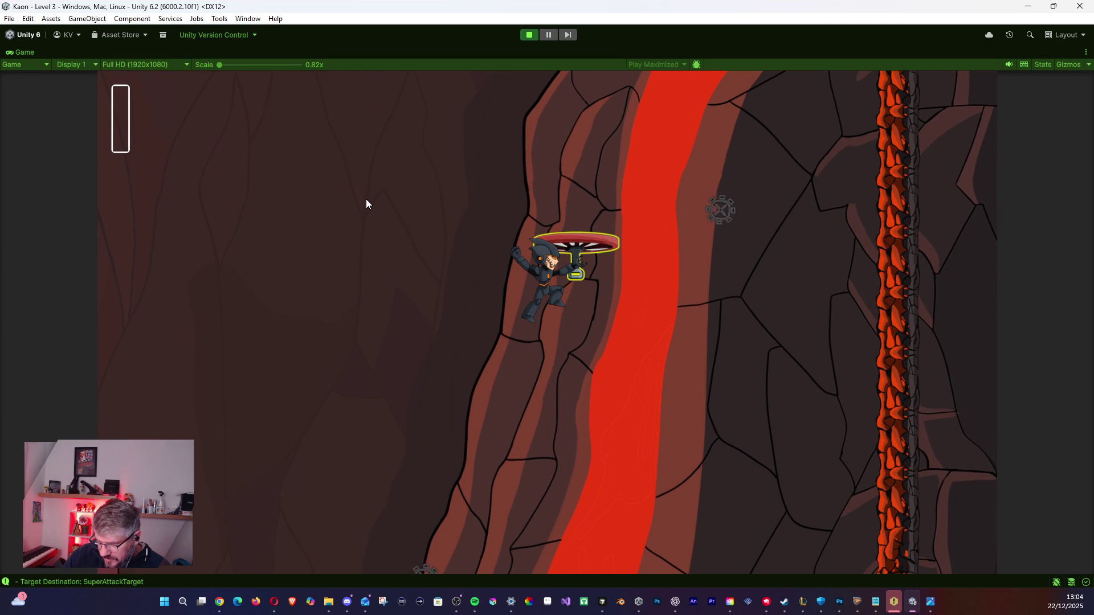
key(space)
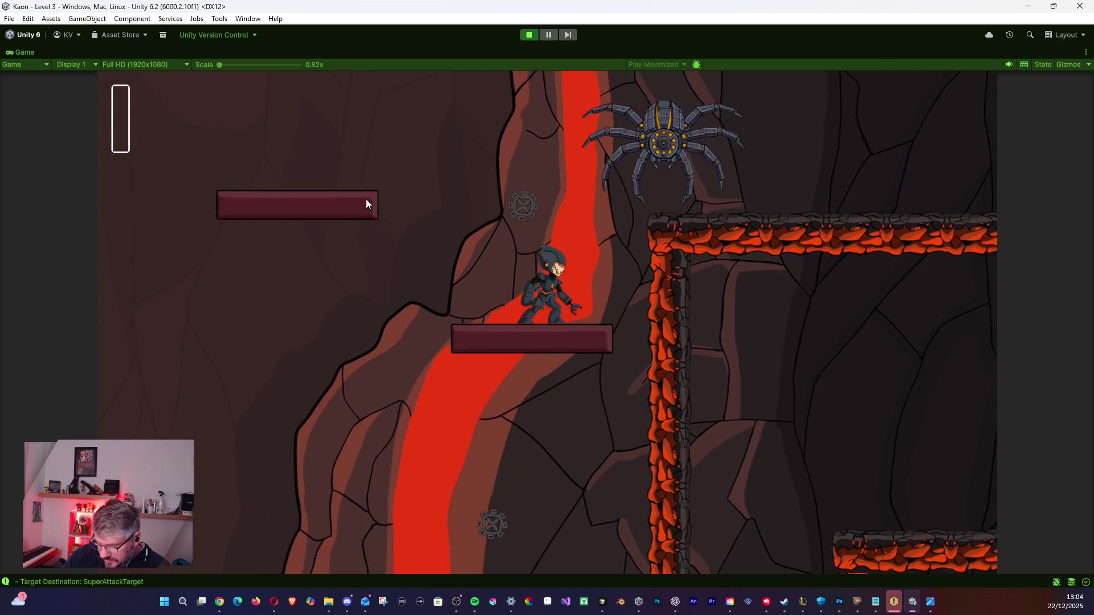
key(space)
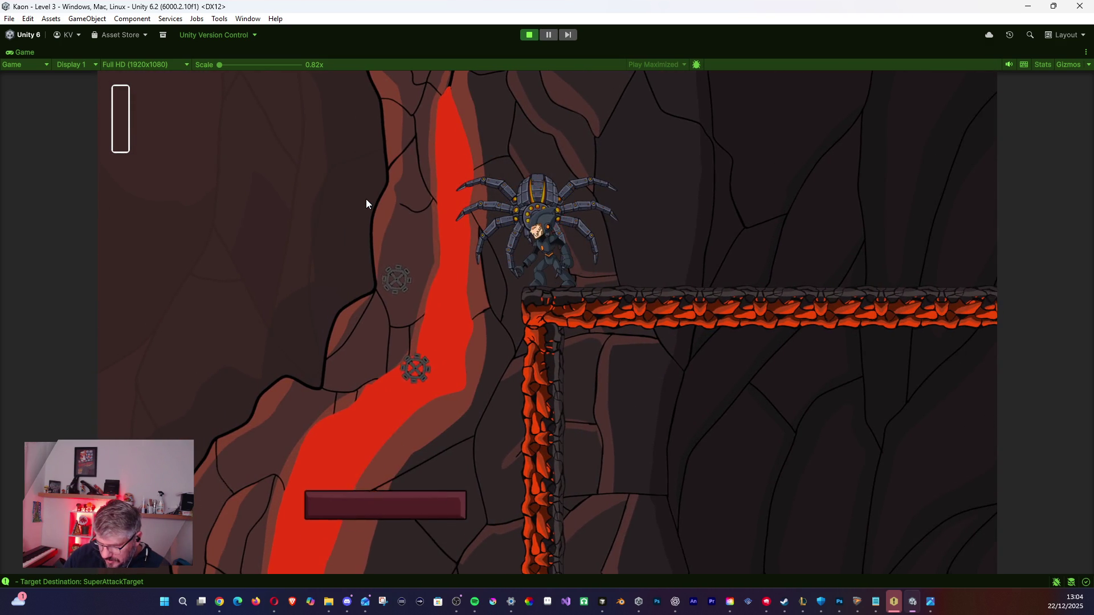
Head left to press the red button, then jetpack off the lizard's platform toward the spider.
key(space)
key(a)
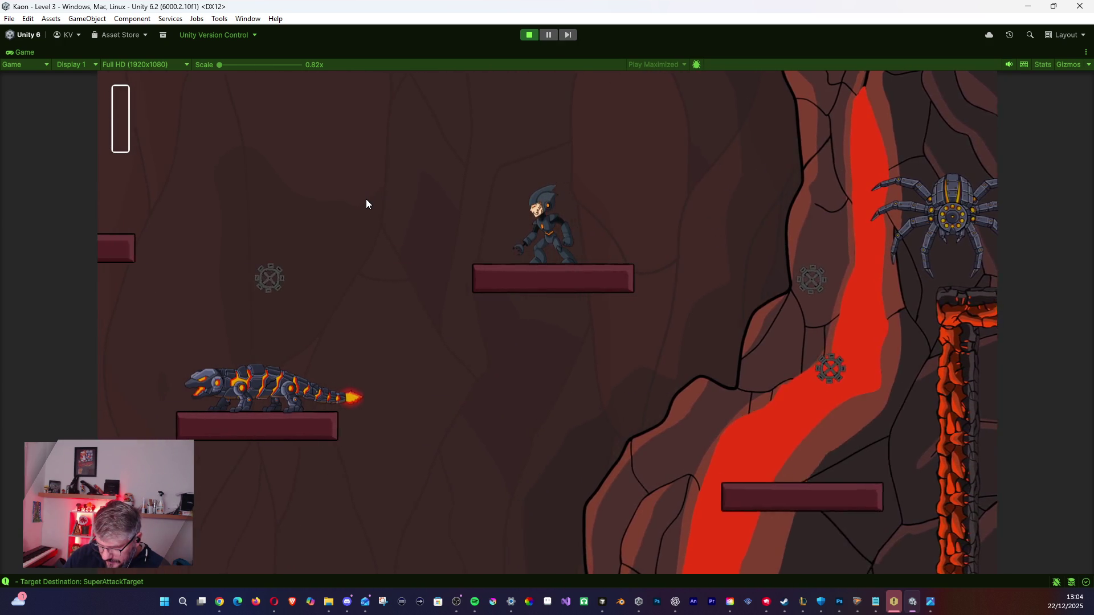
key(space)
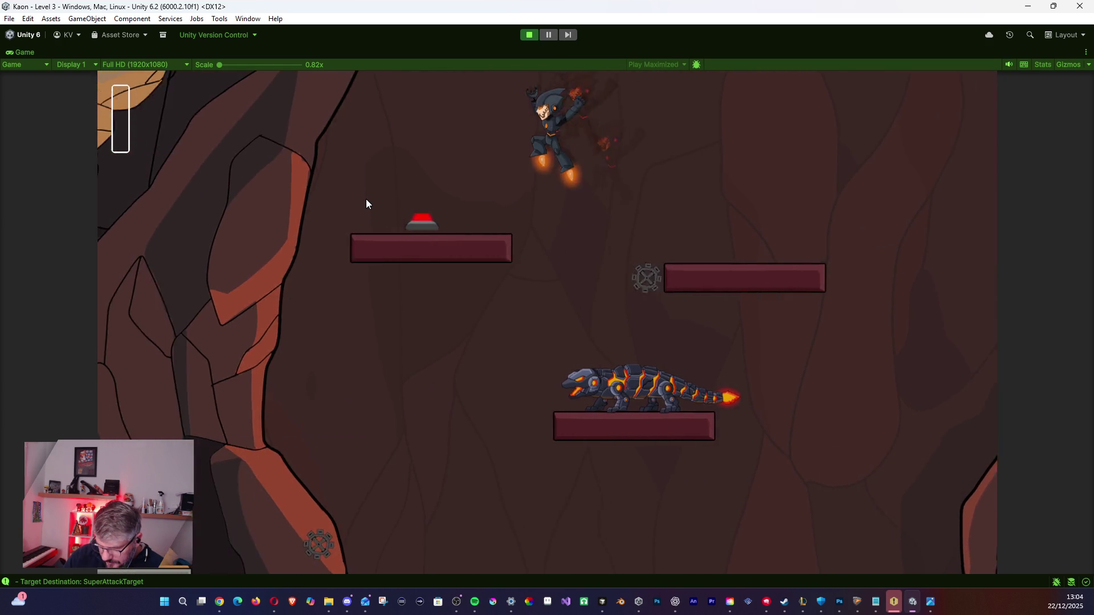
key(a)
key(d)
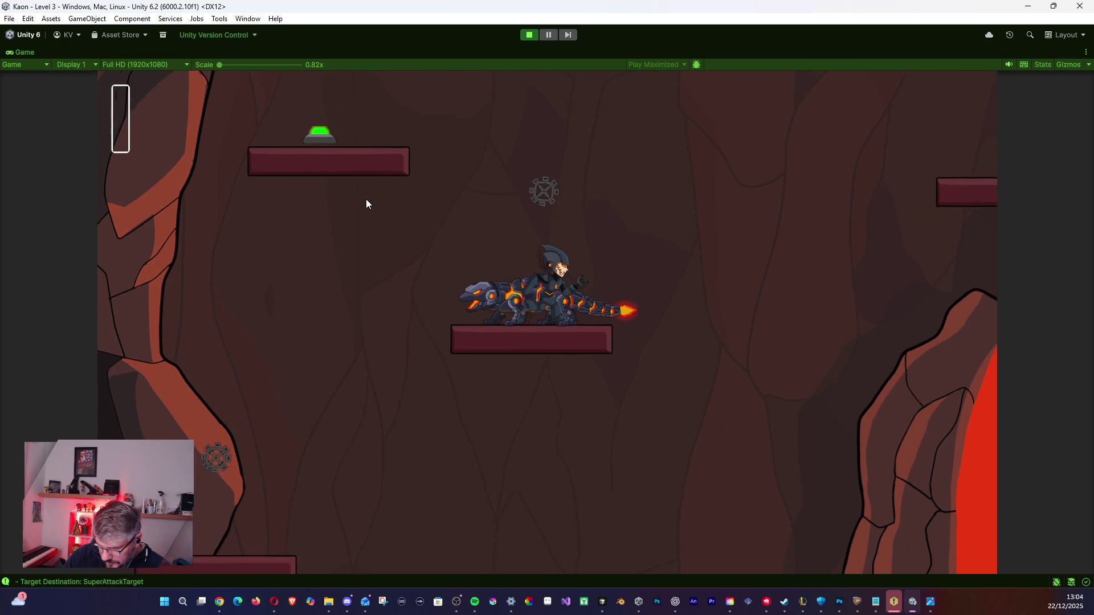
key(space)
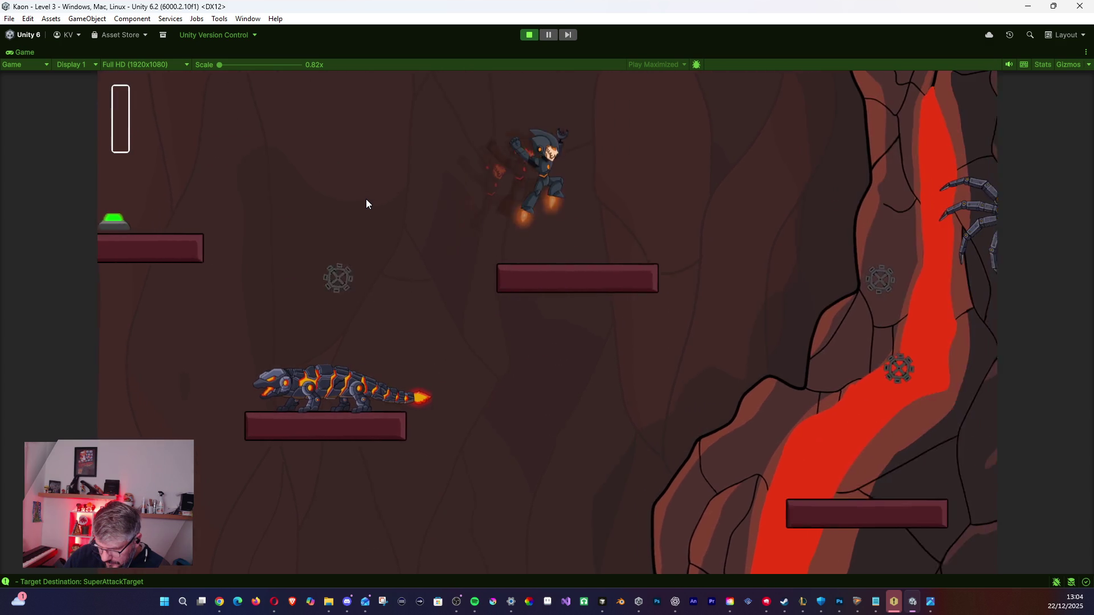
key(space)
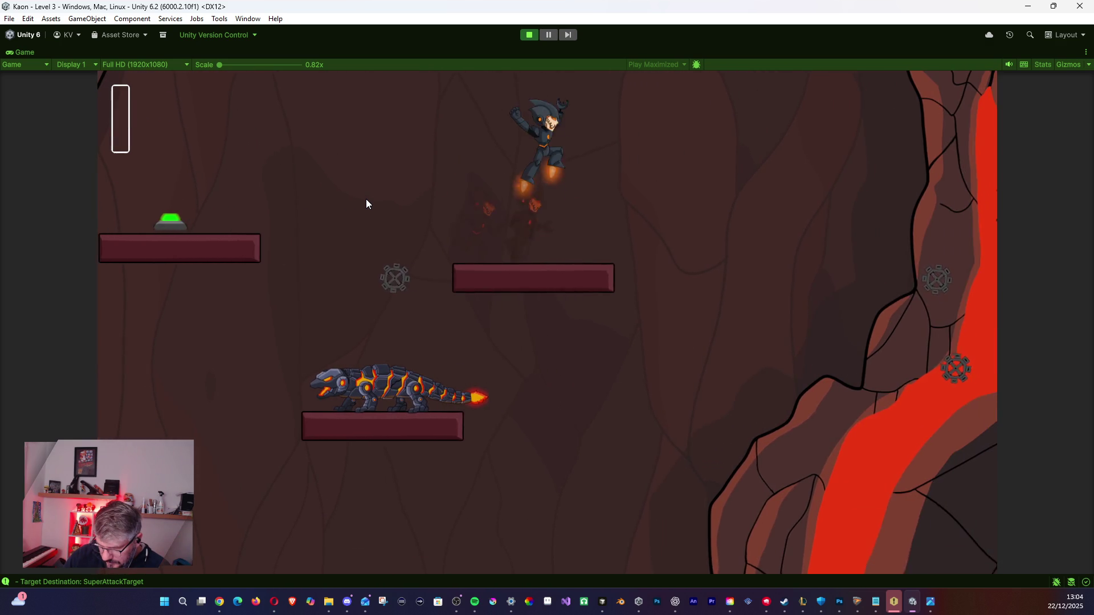
key(d)
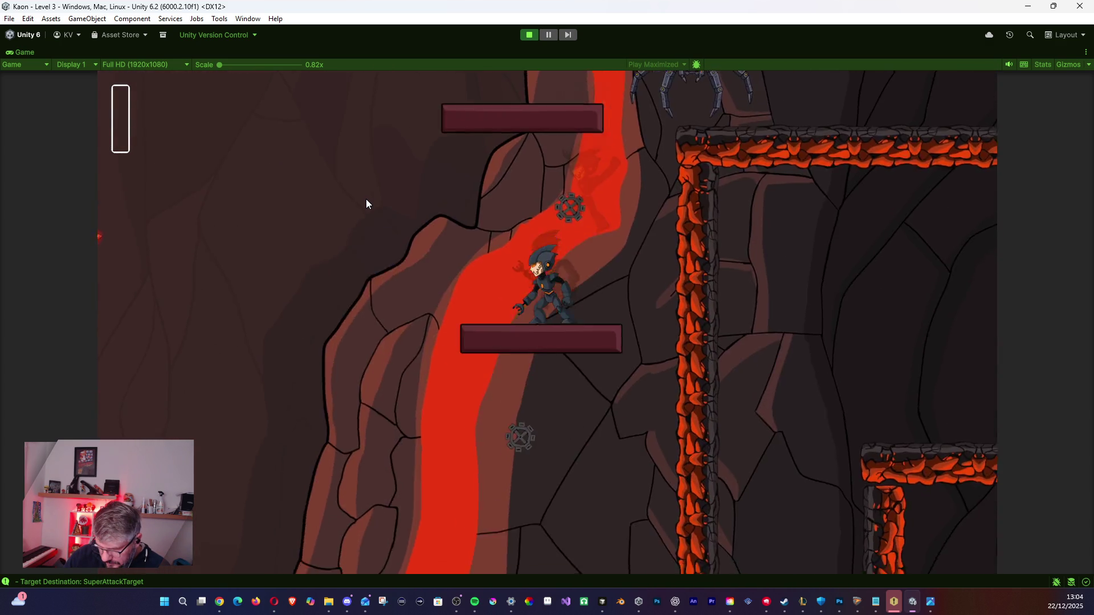
key(space)
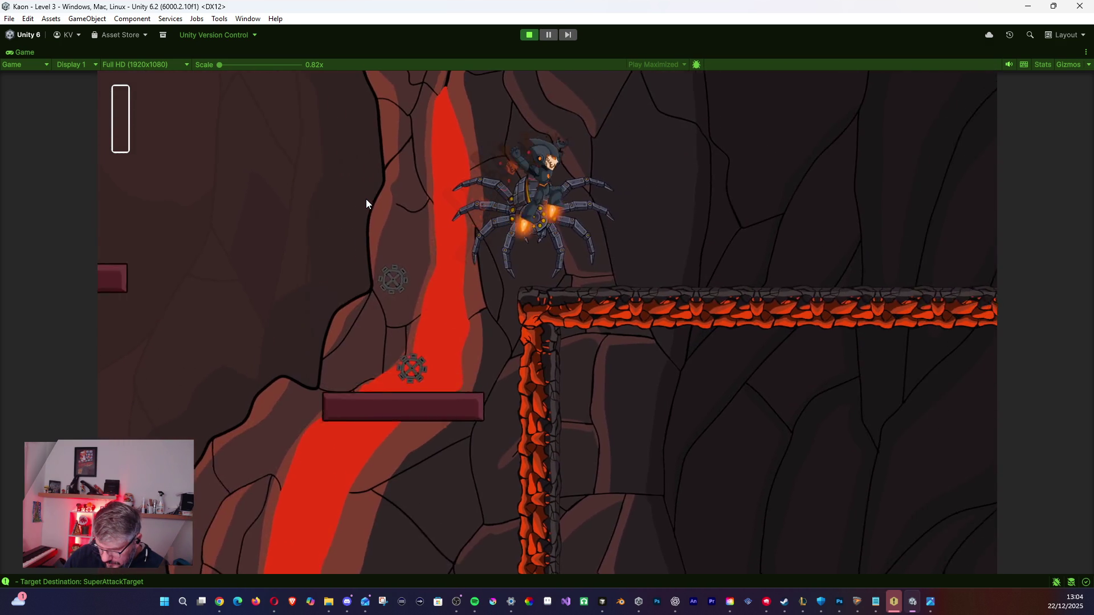
Fly past the spider, swing from the hanging ring and ride the red disc drone.
key(d)
key(a)
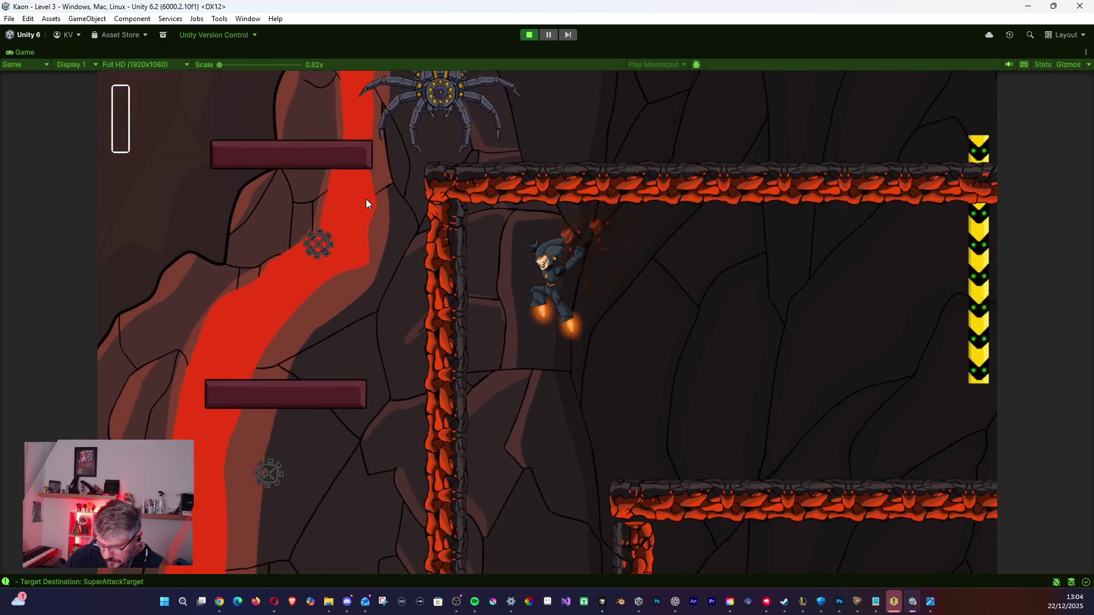
key(d)
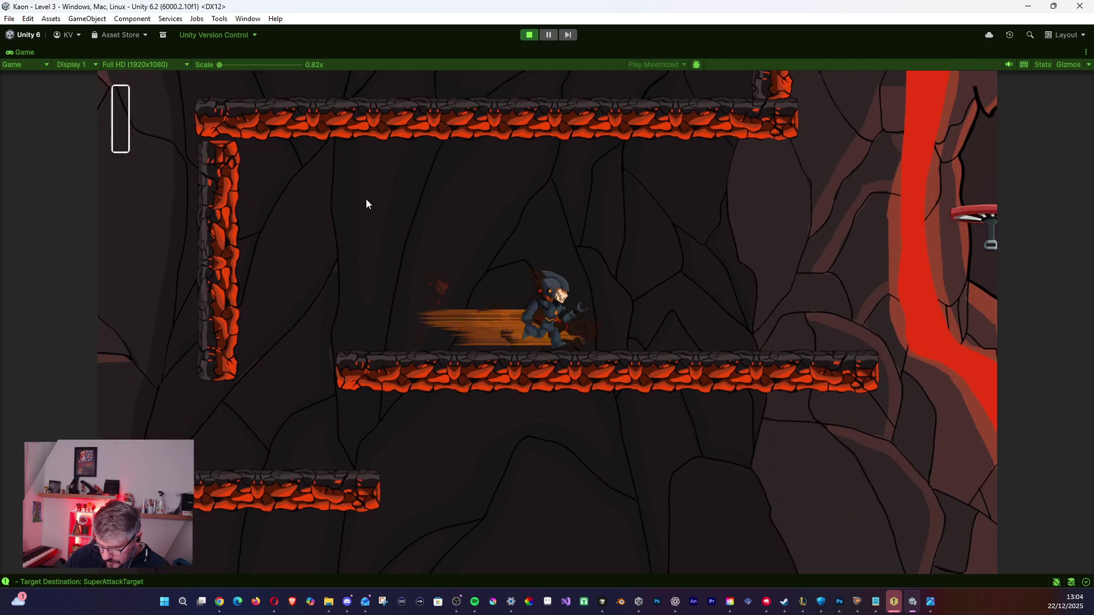
key(d)
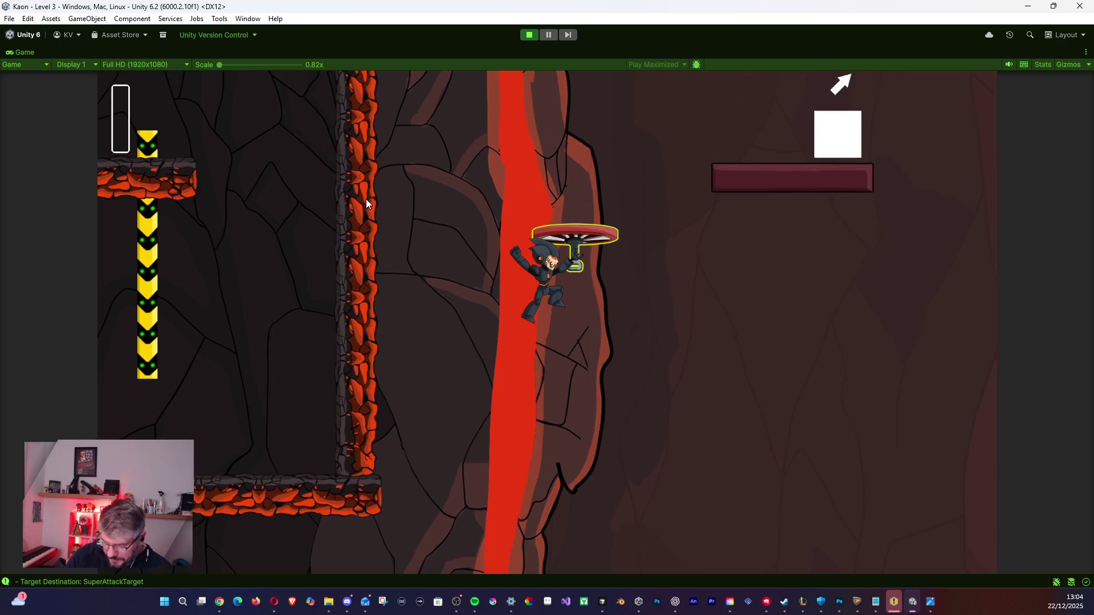
key(space)
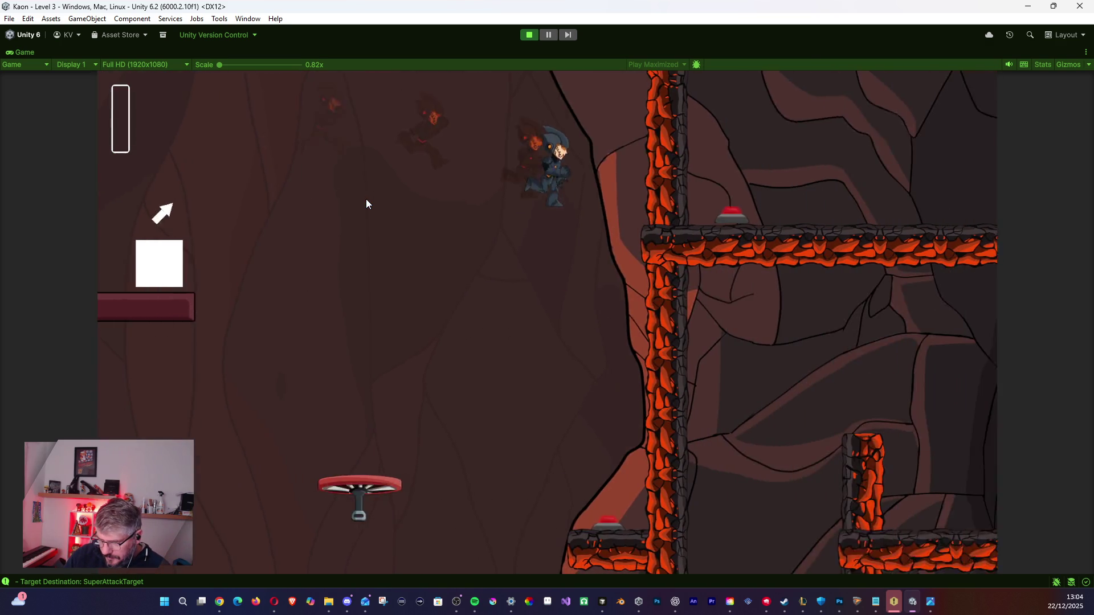
key(a)
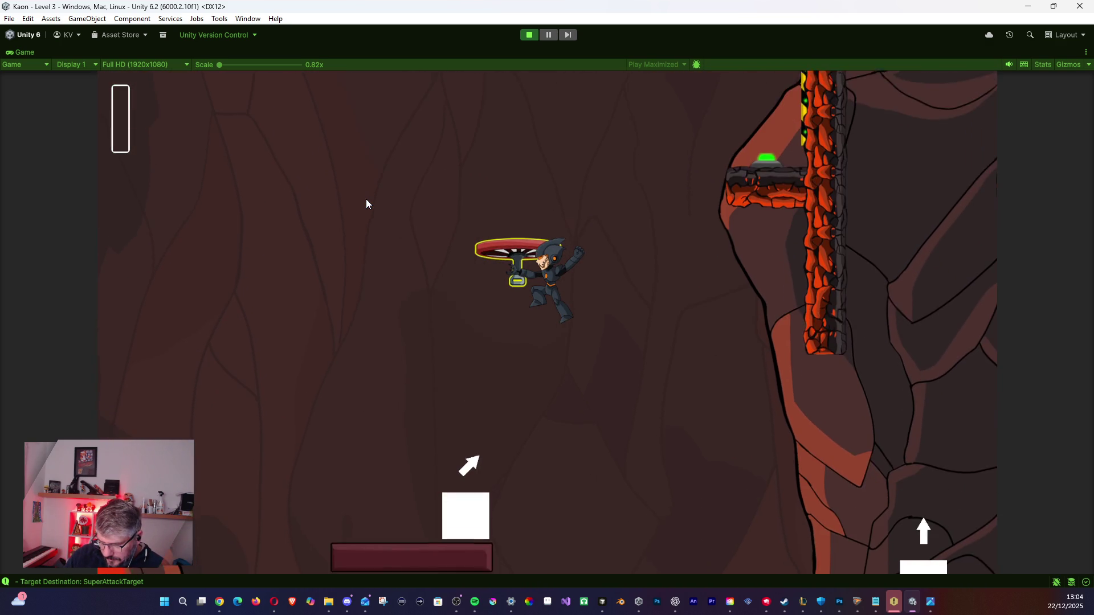
key(d)
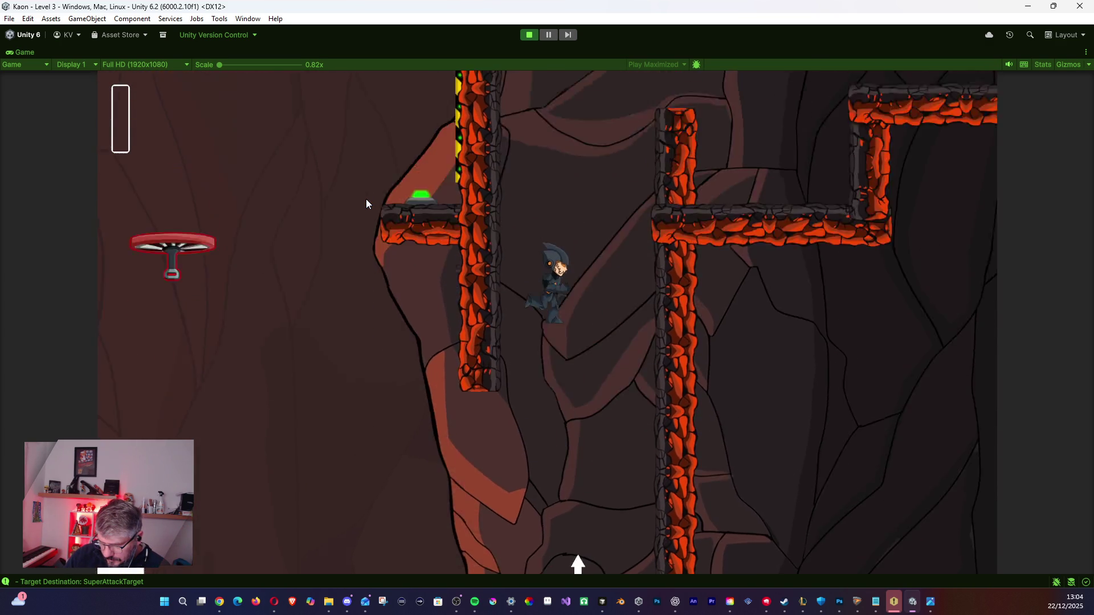
Jet up the lava walls, turn the switch green and use a hovering fan to reach its ledge.
key(space)
key(d)
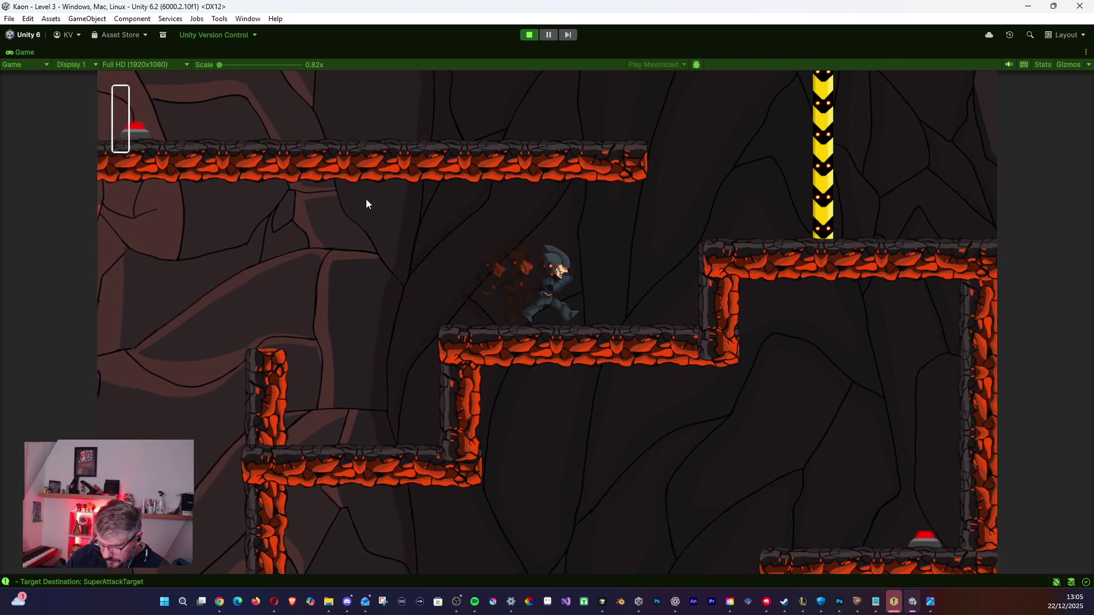
key(space)
key(a)
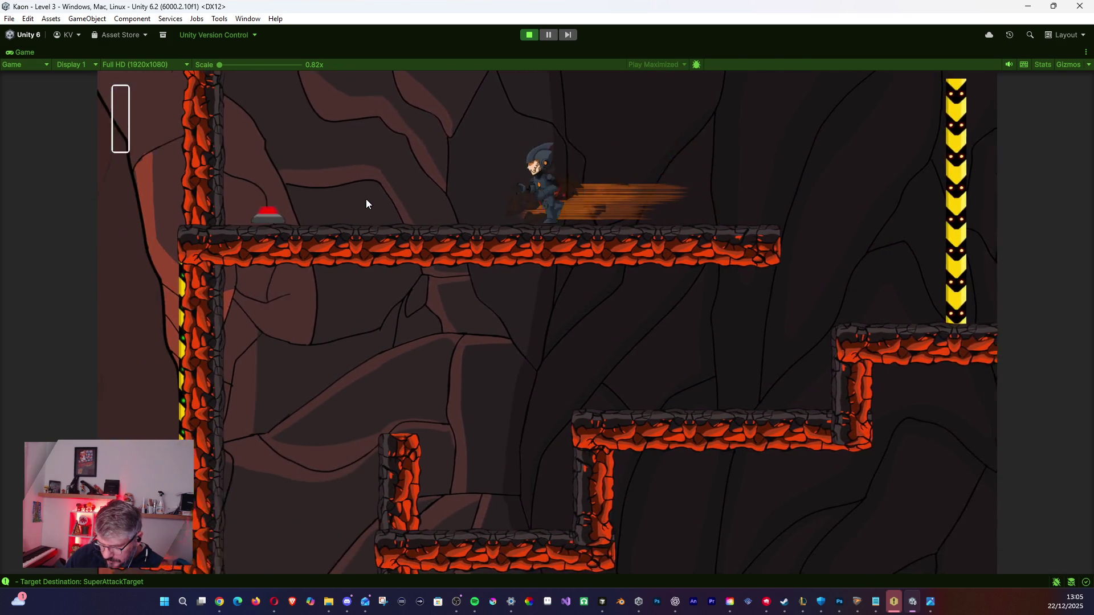
key(d)
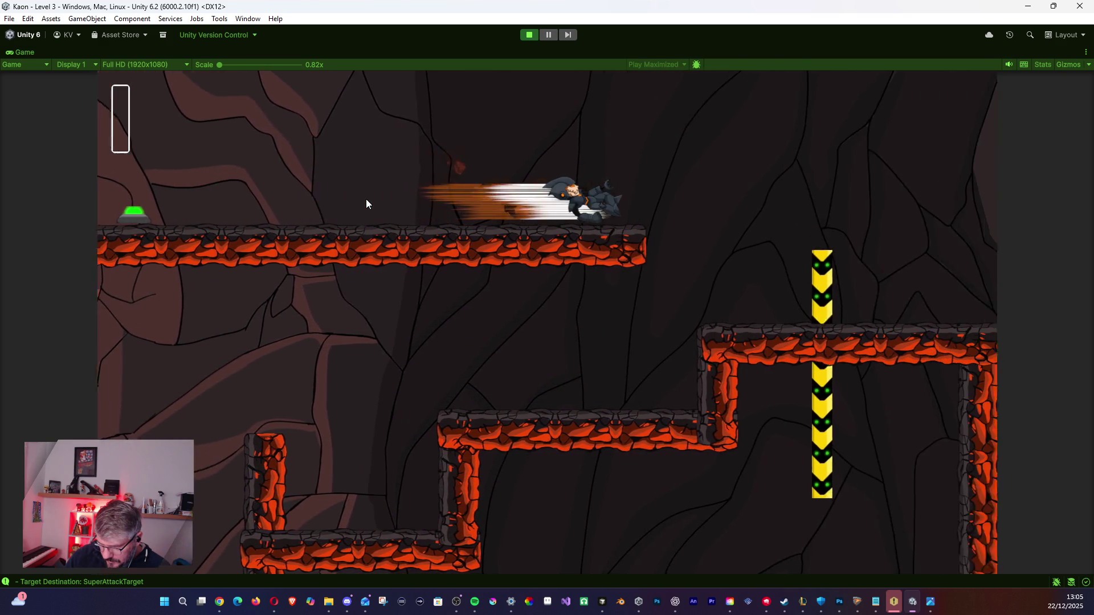
key(space)
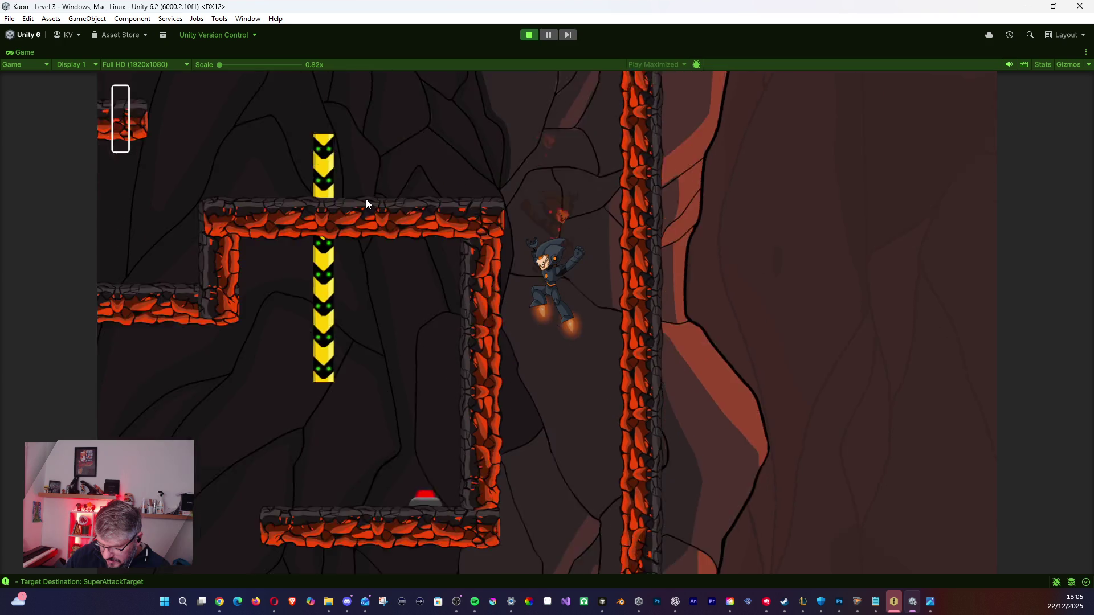
key(a)
key(space)
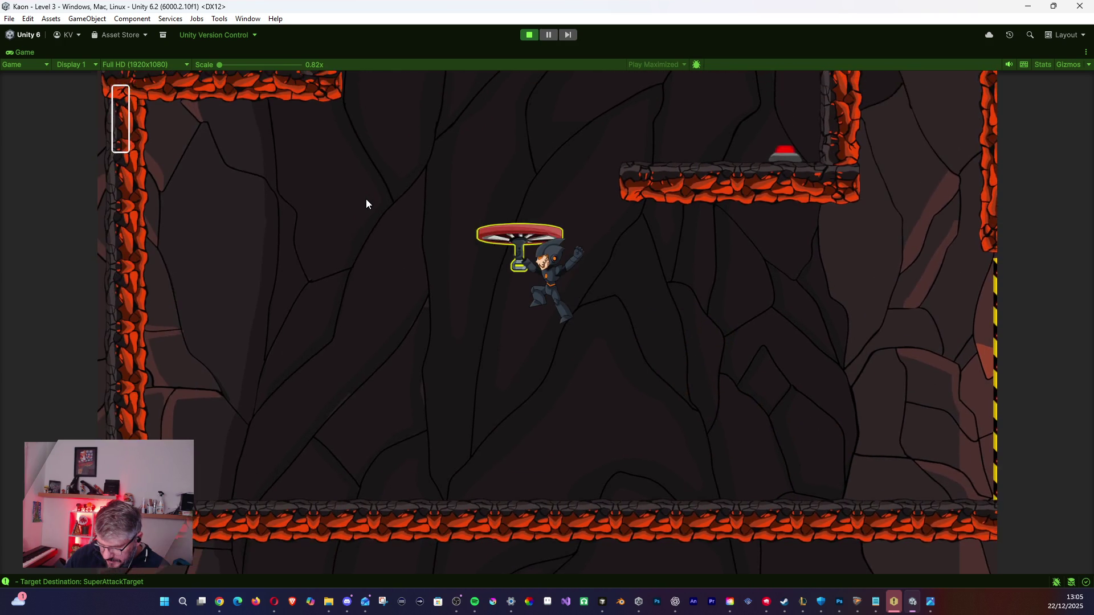
key(space)
key(d)
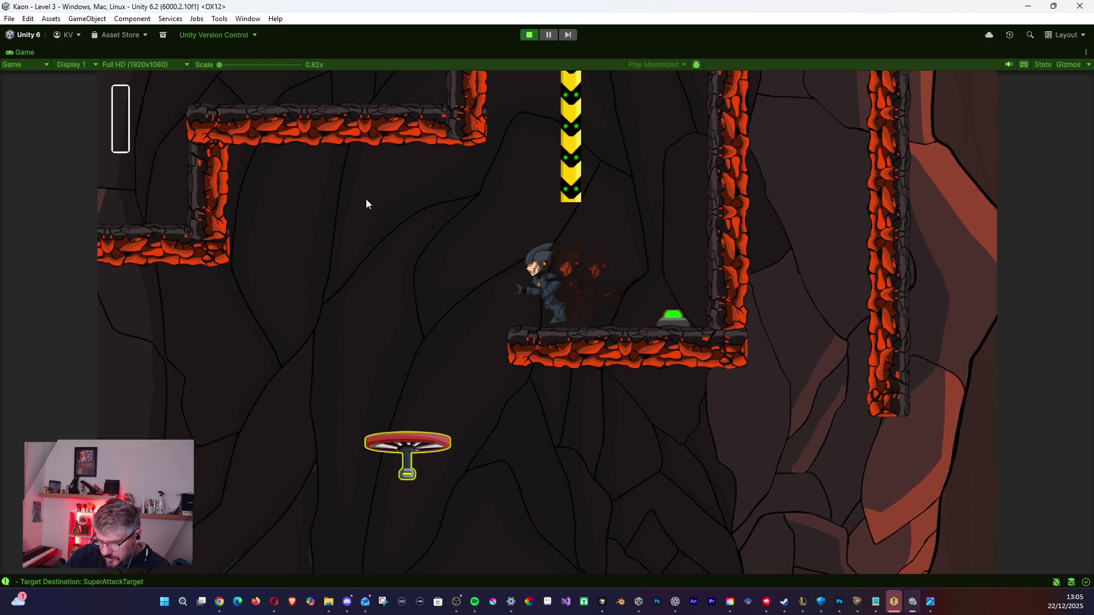
Drop to the lower floor, then jet up the shaft via a hovering fan past the lava column.
key(a)
key(d)
key(space)
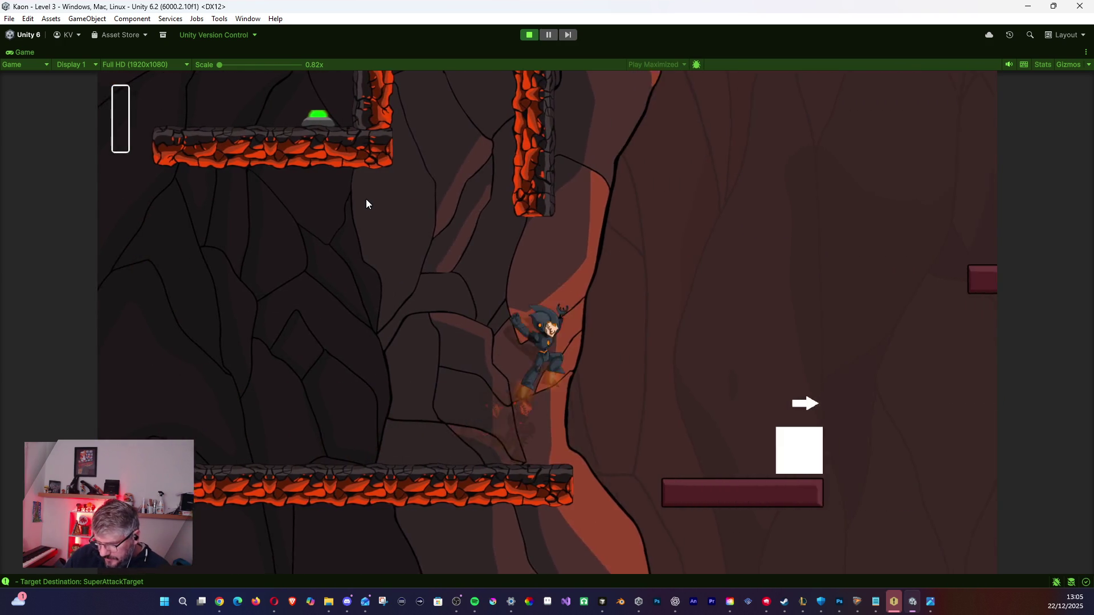
key(space)
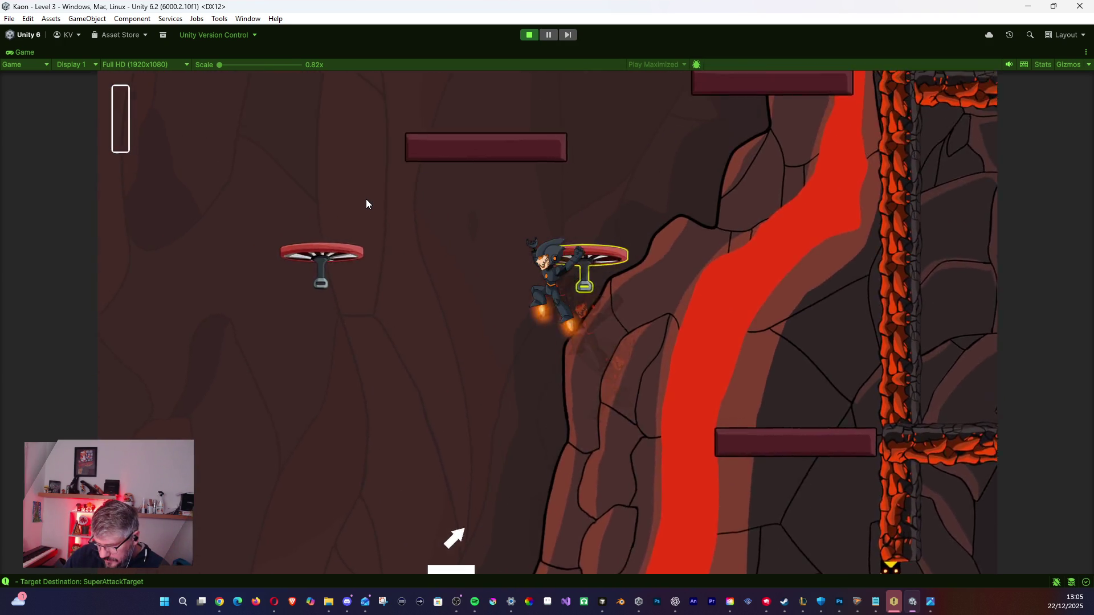
key(space)
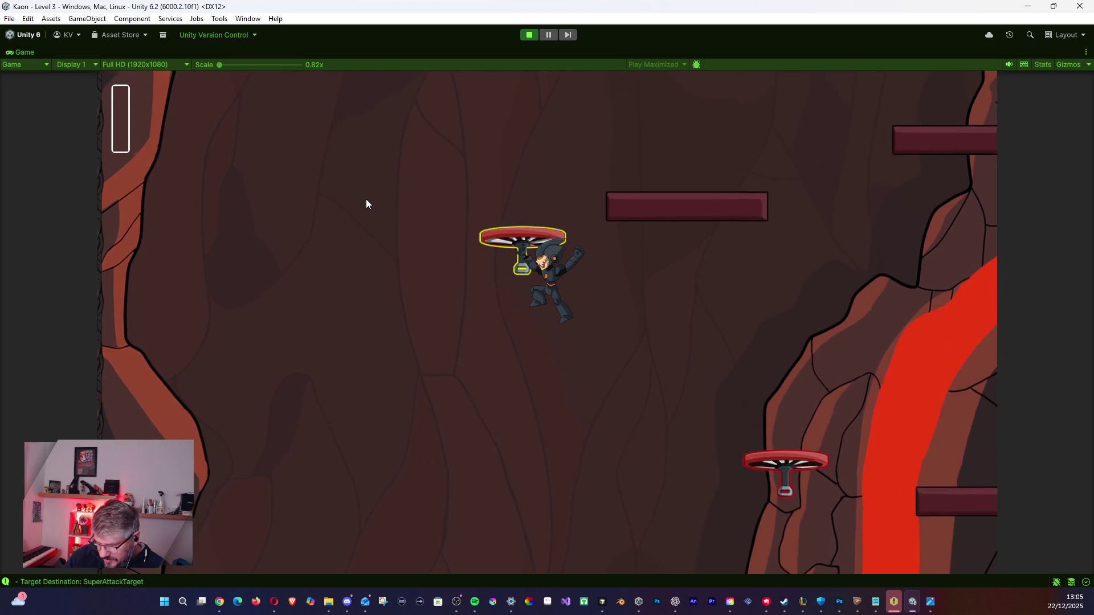
key(d)
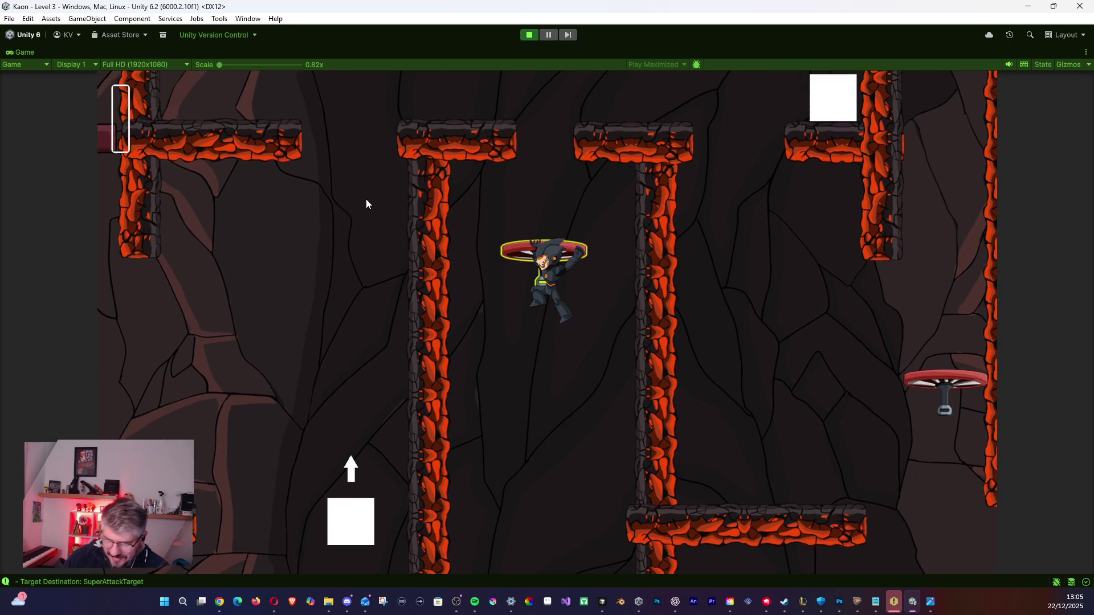
Stop the playtest and set GrappleHookUp_3's Up Hook Amplitude to 6.
click(528, 37)
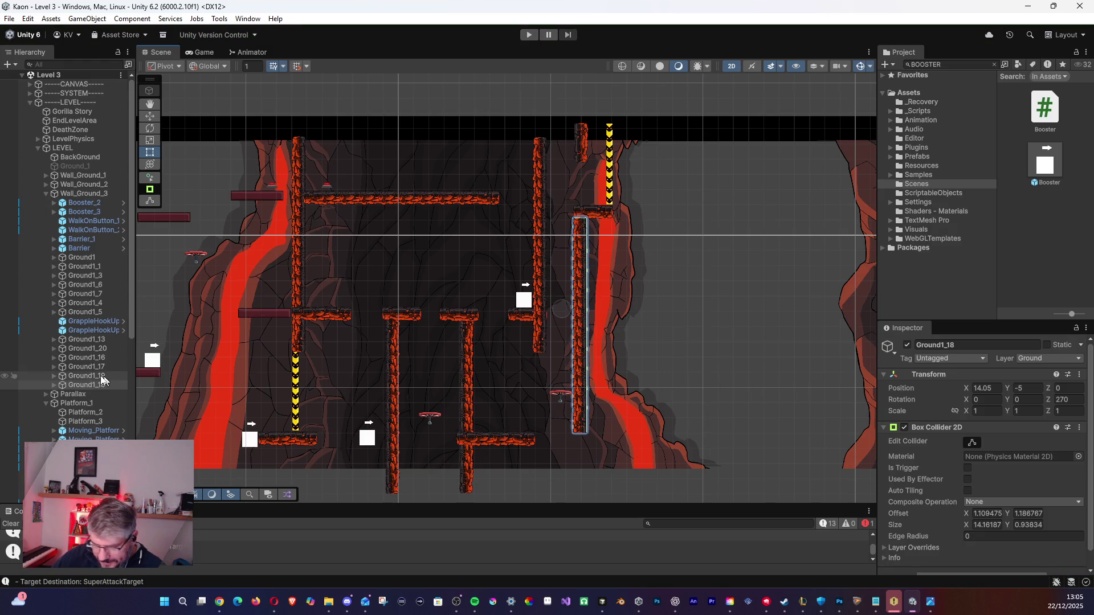
click(432, 417)
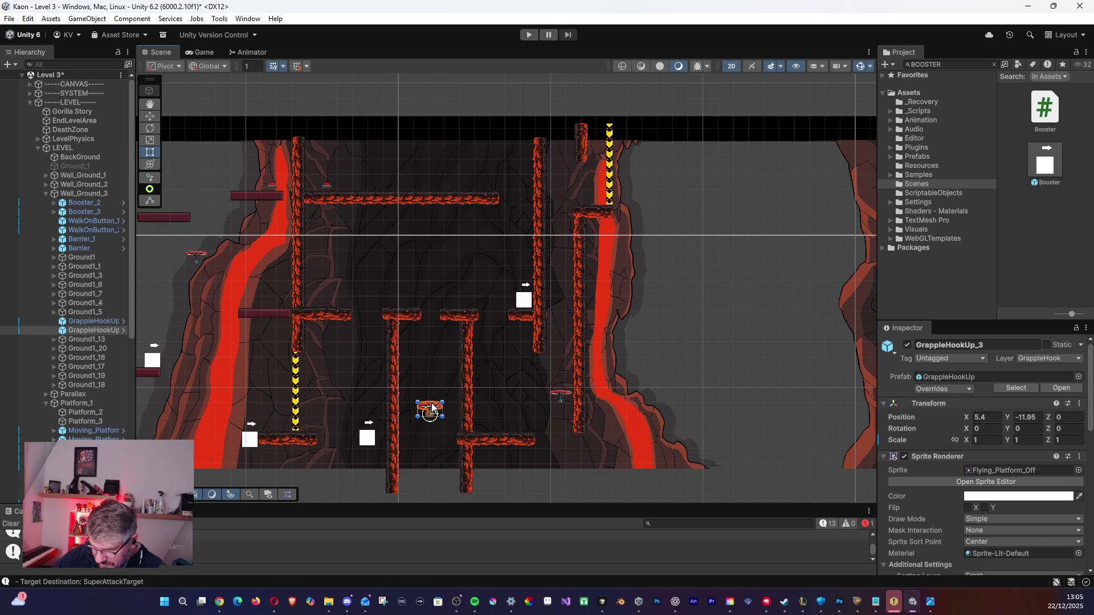
scroll(915, 483, down, 10)
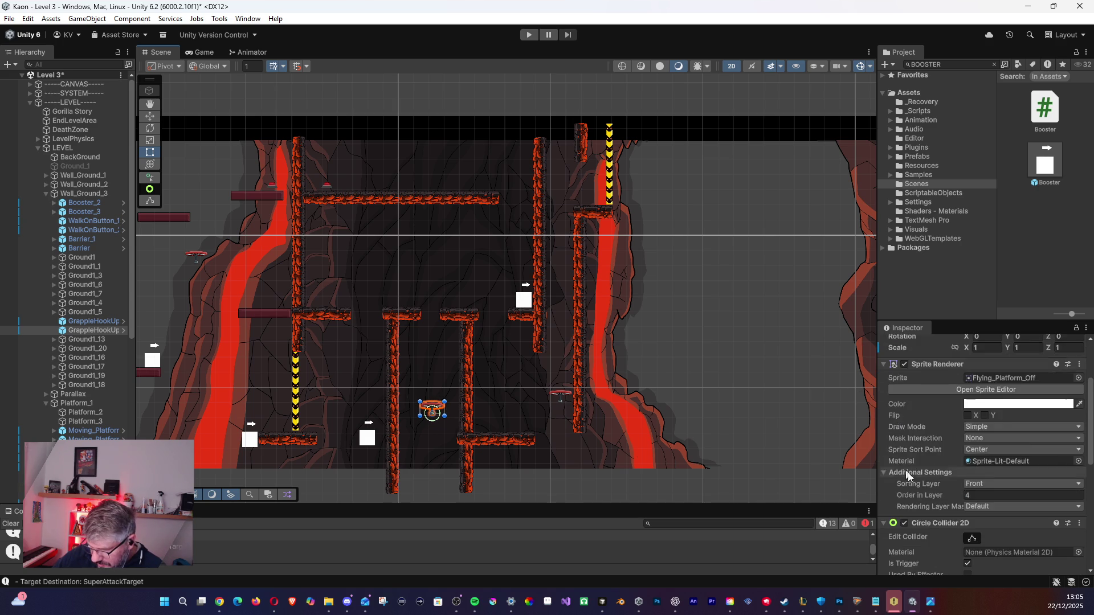
click(936, 532)
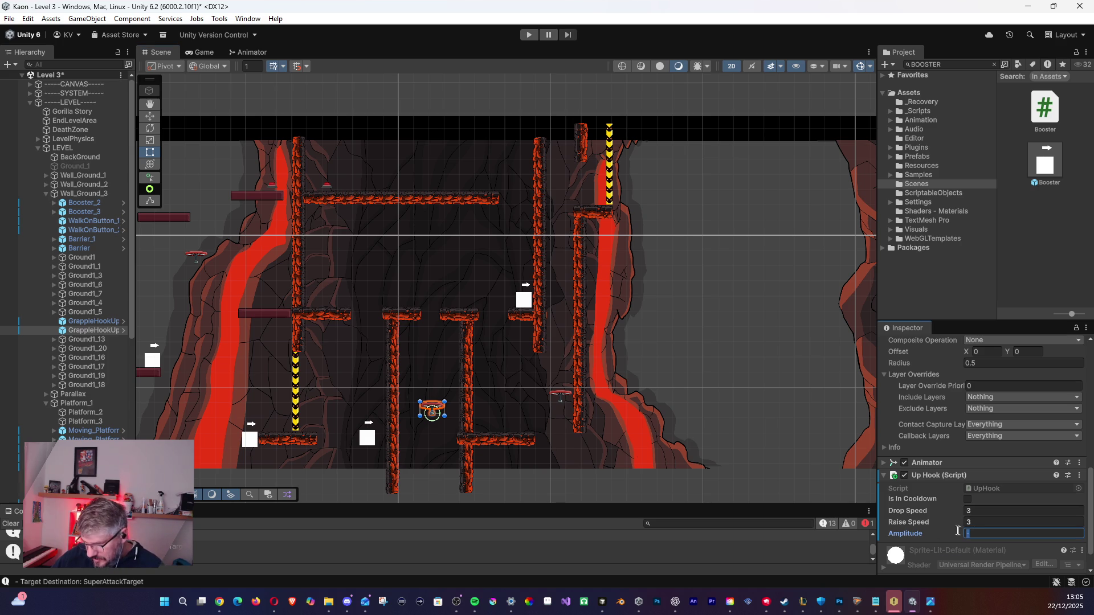
text(6)
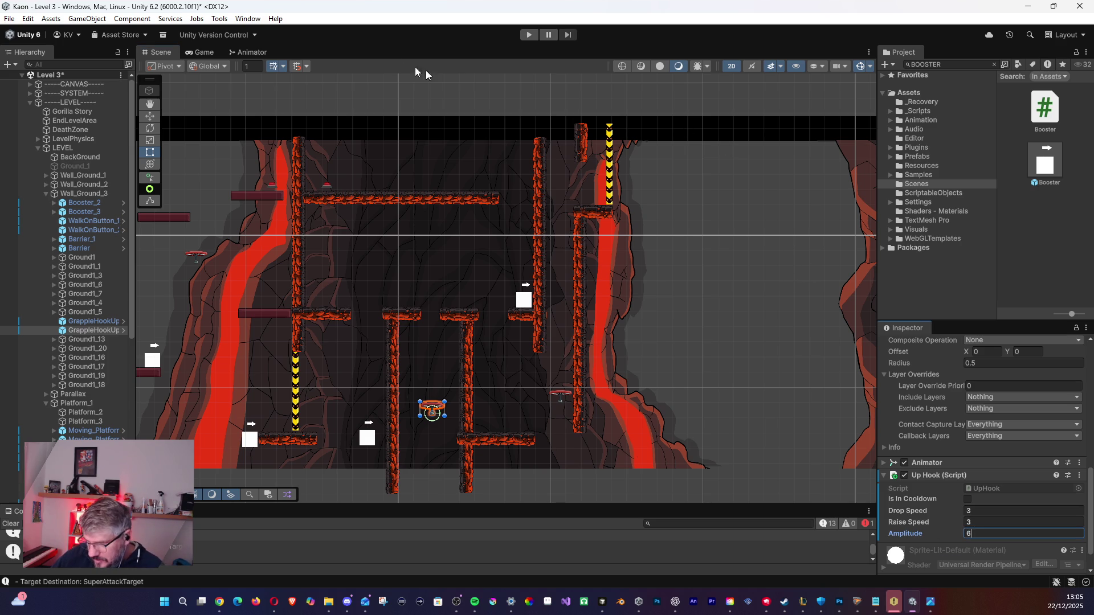
Save the Level 3 scene and launch a fresh playtest.
click(10, 20)
click(18, 71)
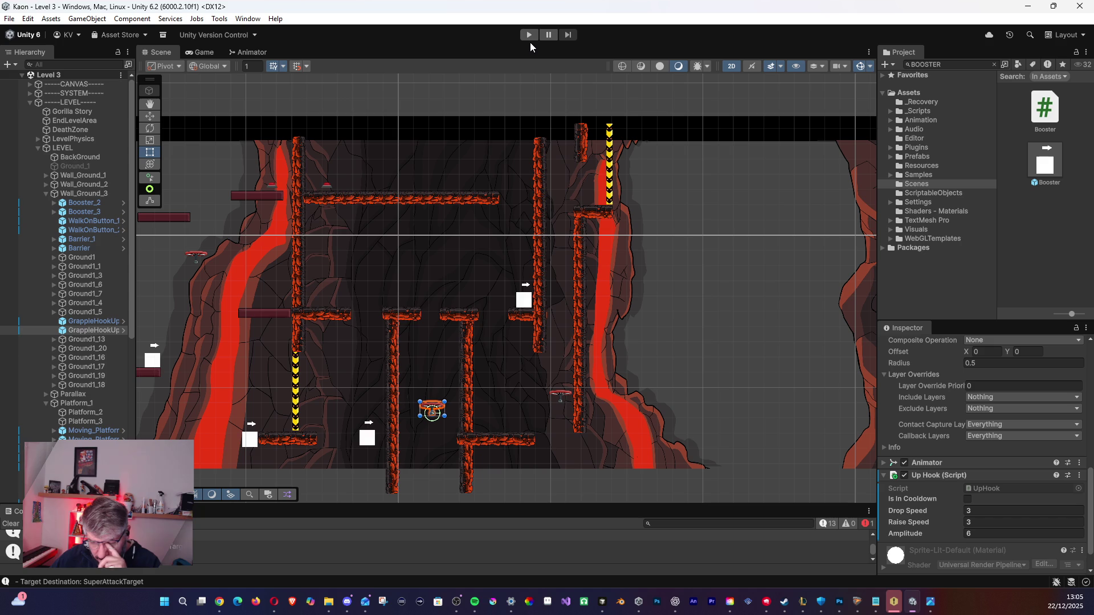
click(527, 35)
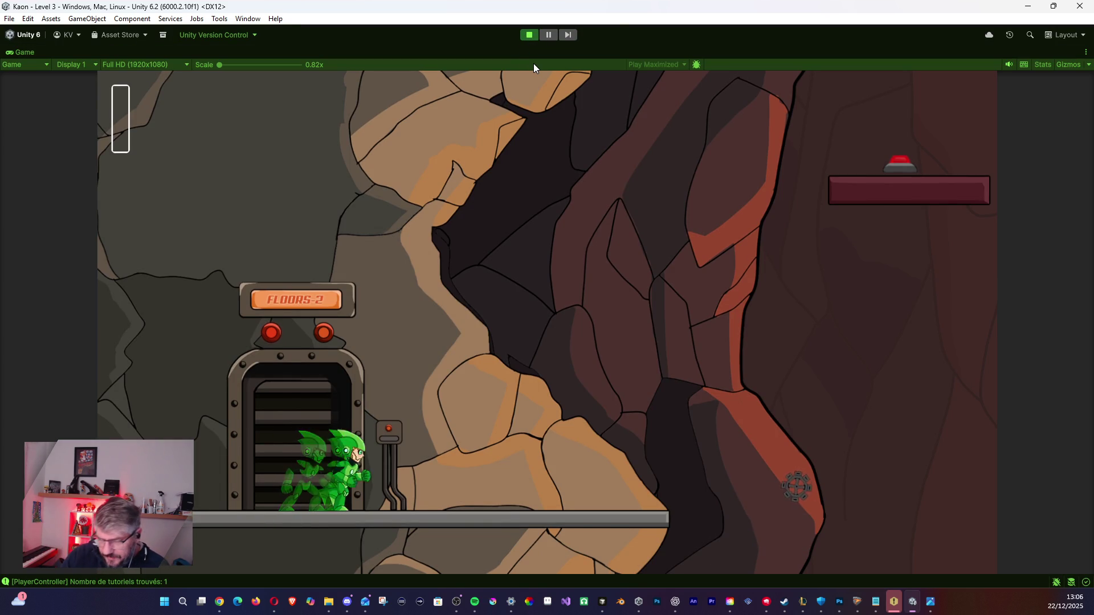
Run right and jetpack up the platforms to grab the rising propeller, then jet upward.
key(Right)
key(space)
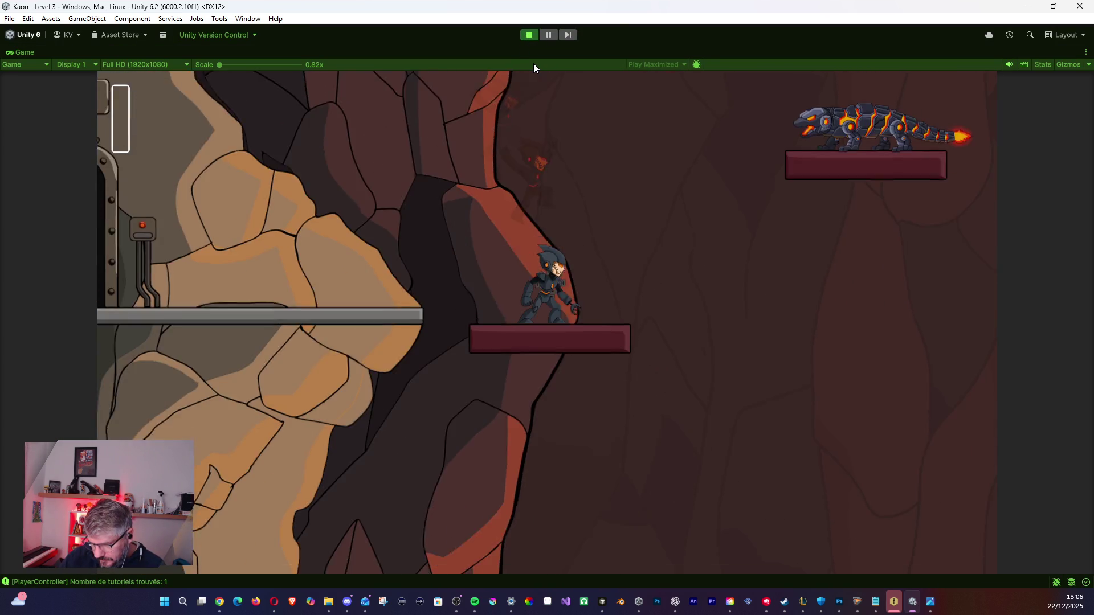
key(space)
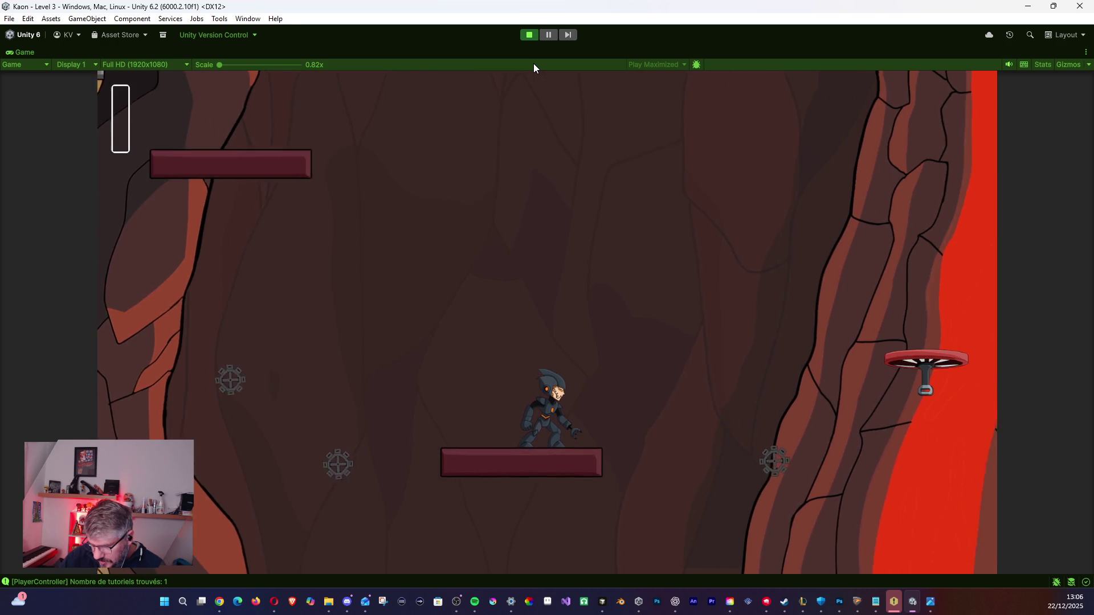
key(space)
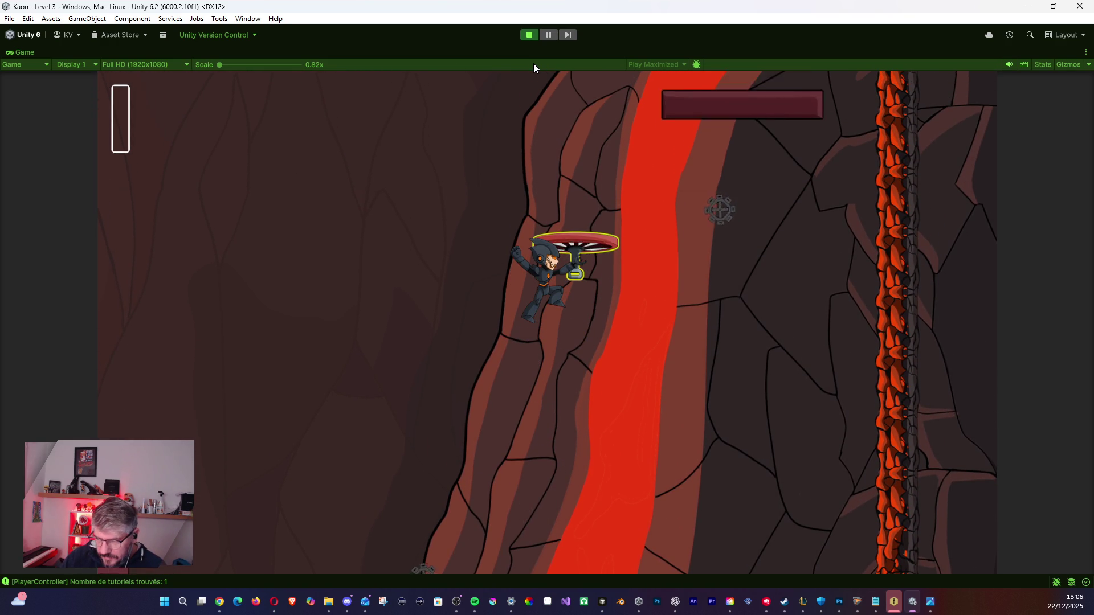
key(space)
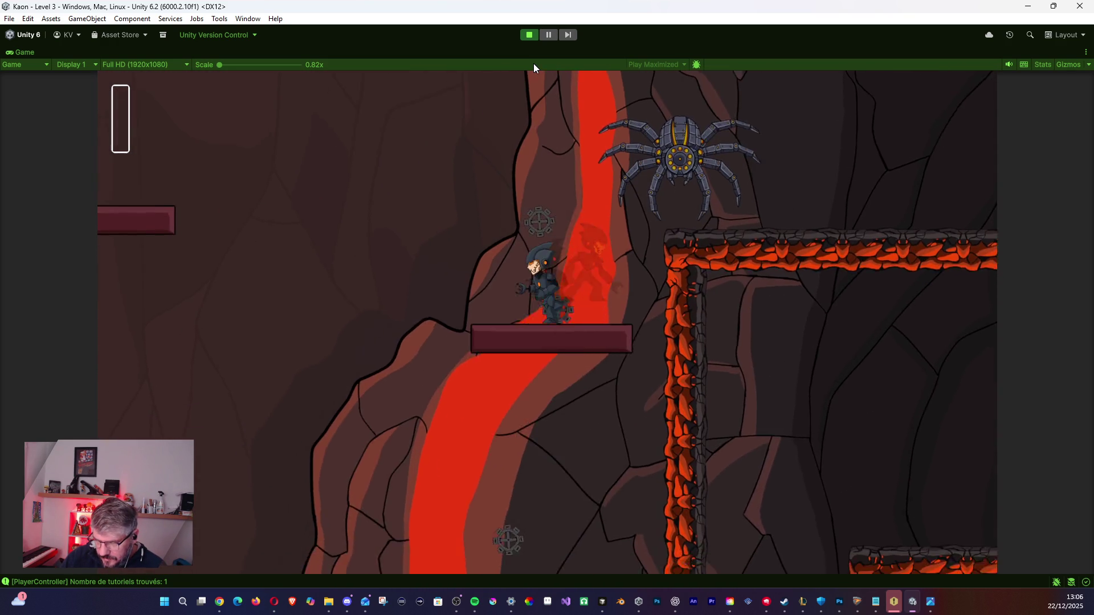
Double back along the lava platform, climb left and jet-jump off the lava lizard's platform.
key(Right)
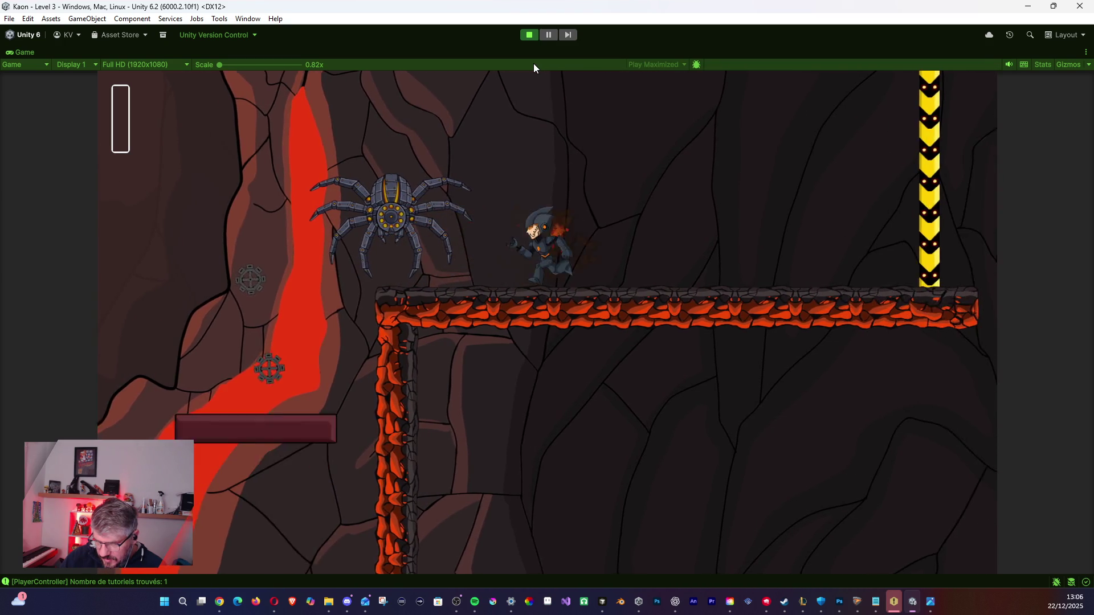
key(Left)
key(space)
key(Left)
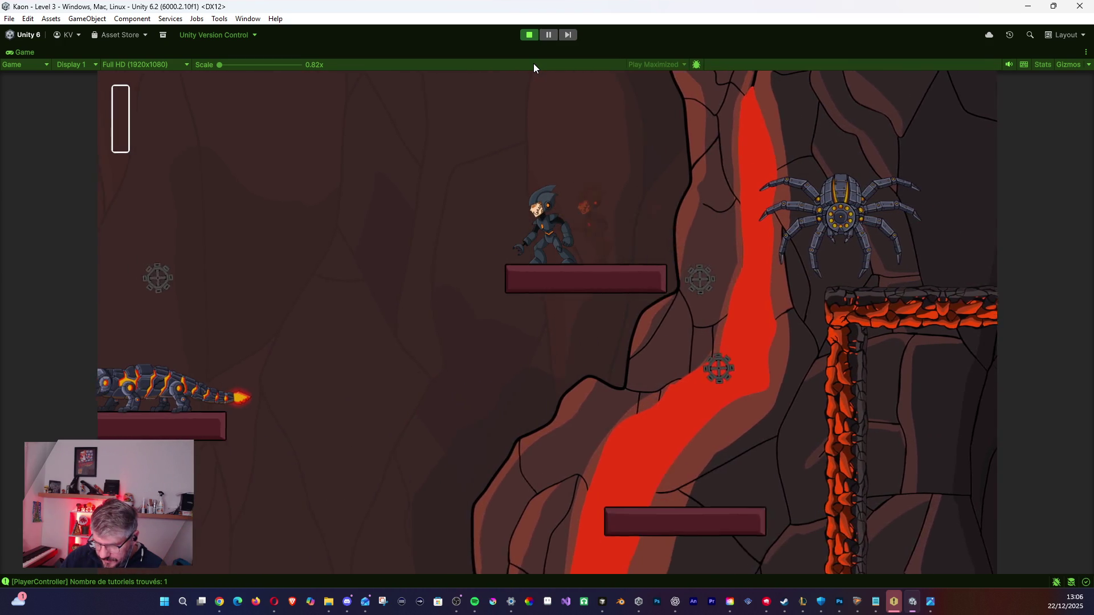
key(Left)
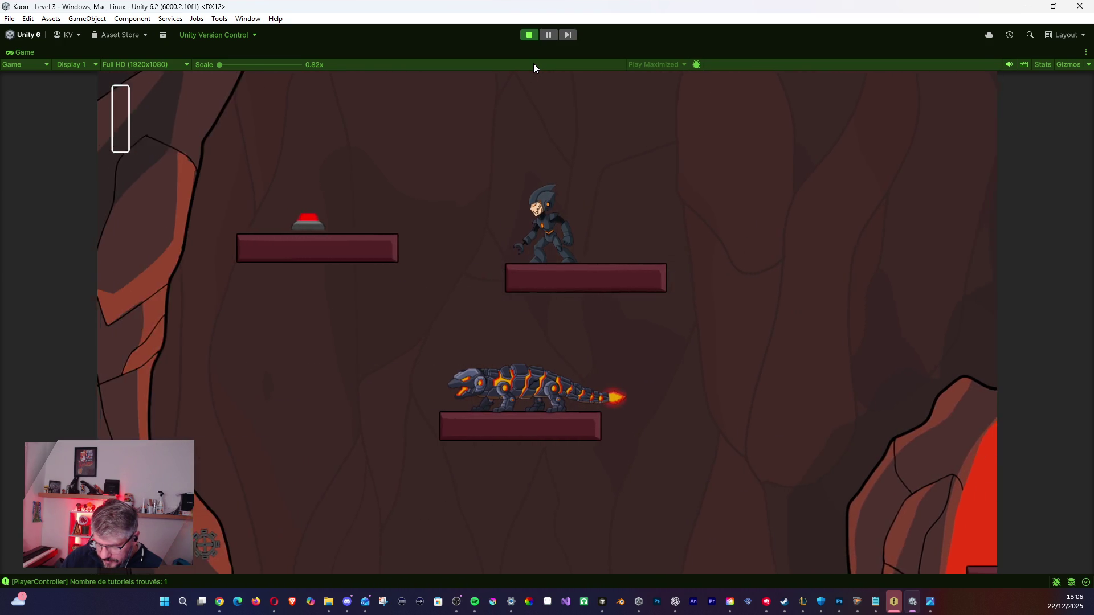
key(space)
key(Right)
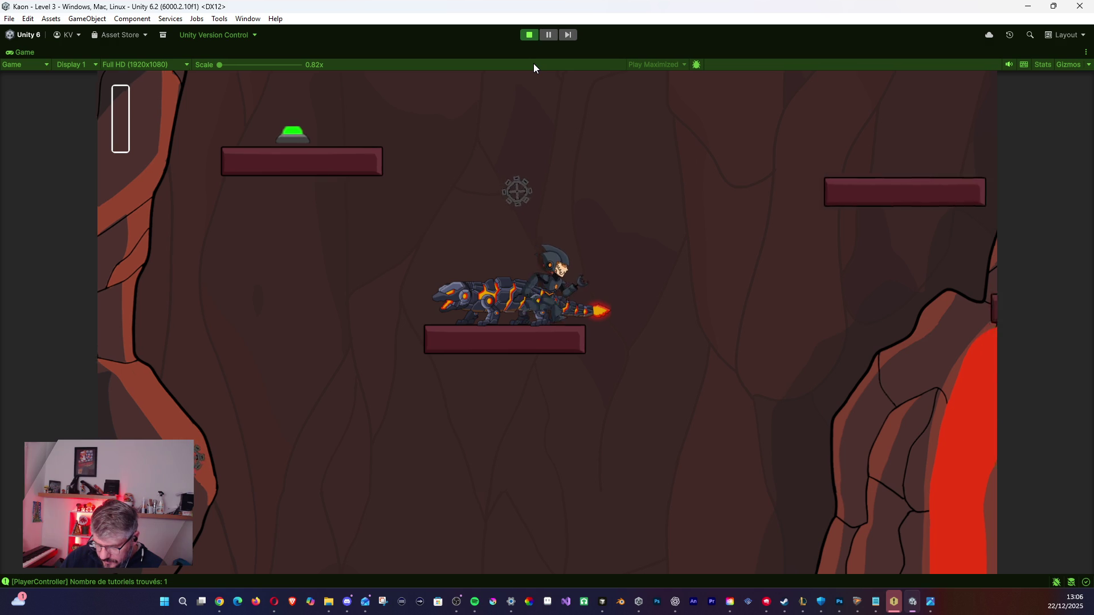
key(space)
key(Right)
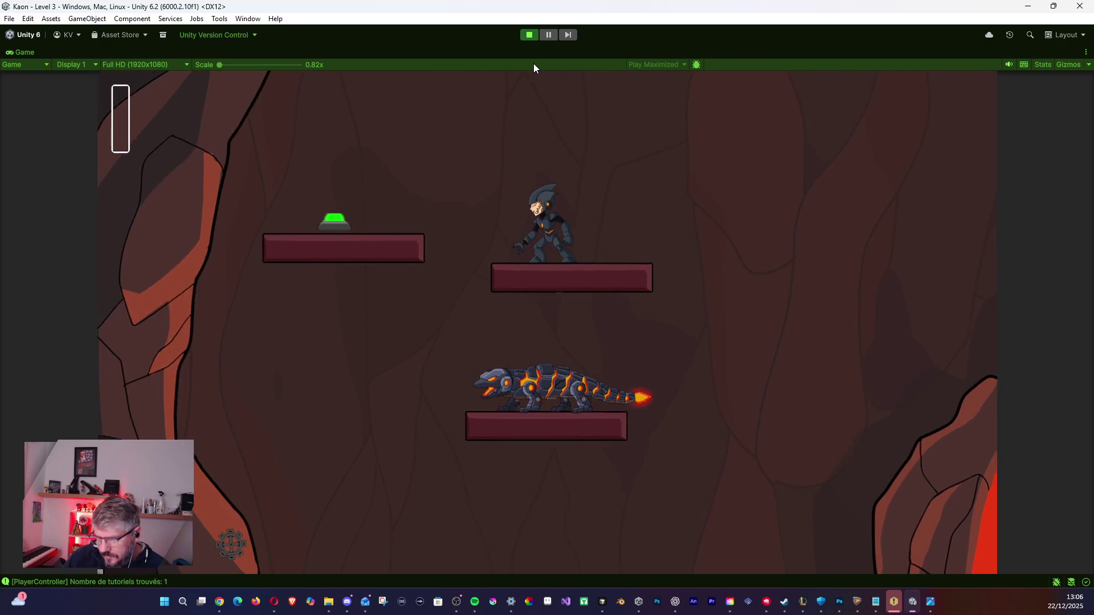
Run, jump and dash right then left across the platforms, dropping and jetting back up.
key(Right)
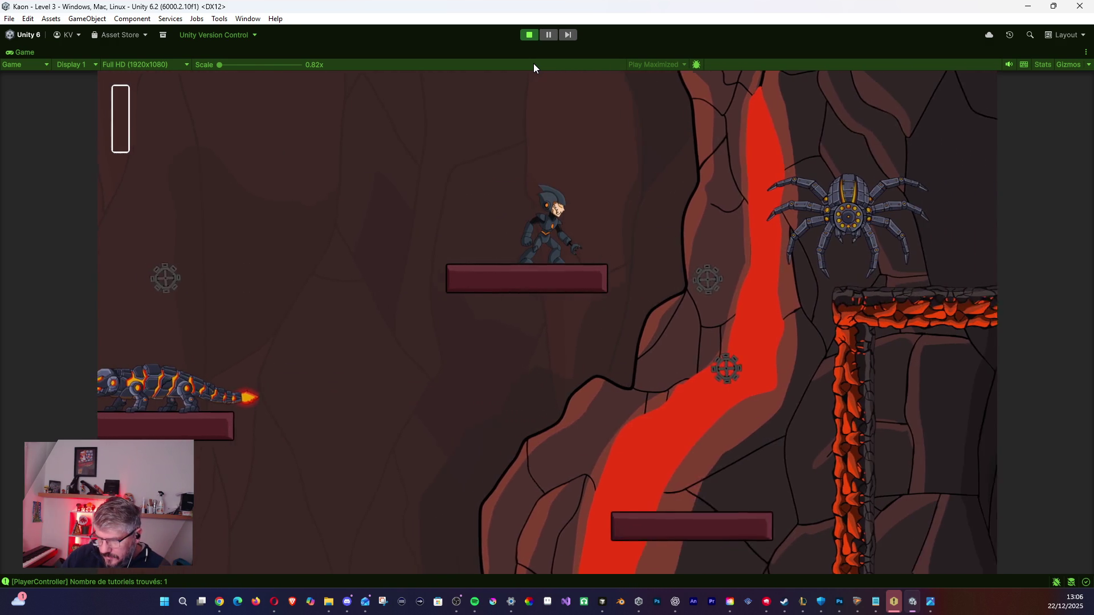
key(space)
key(shift)
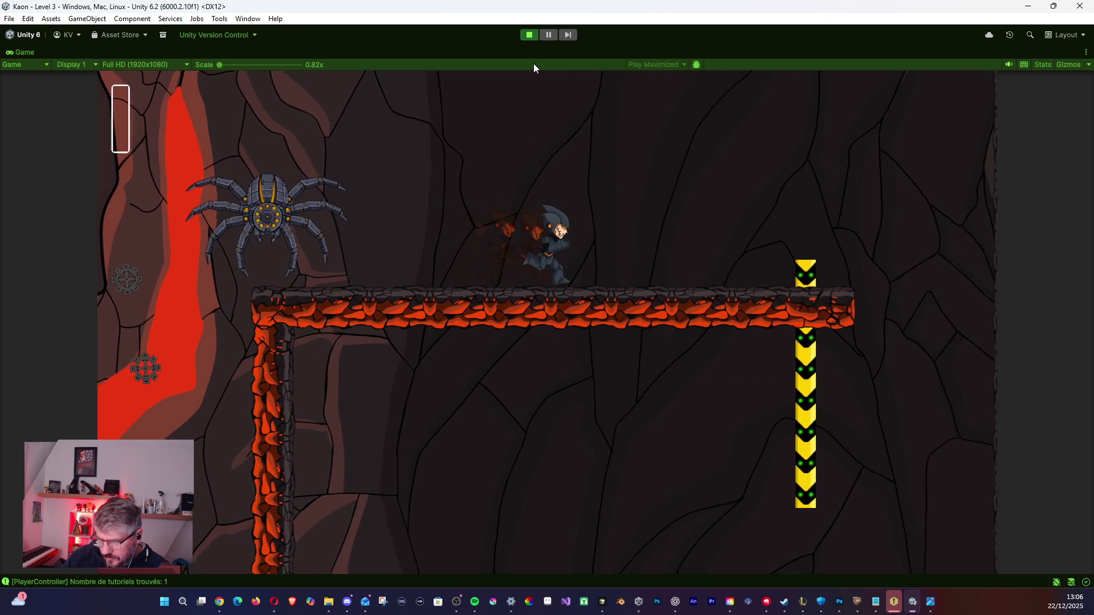
key(space)
key(Left)
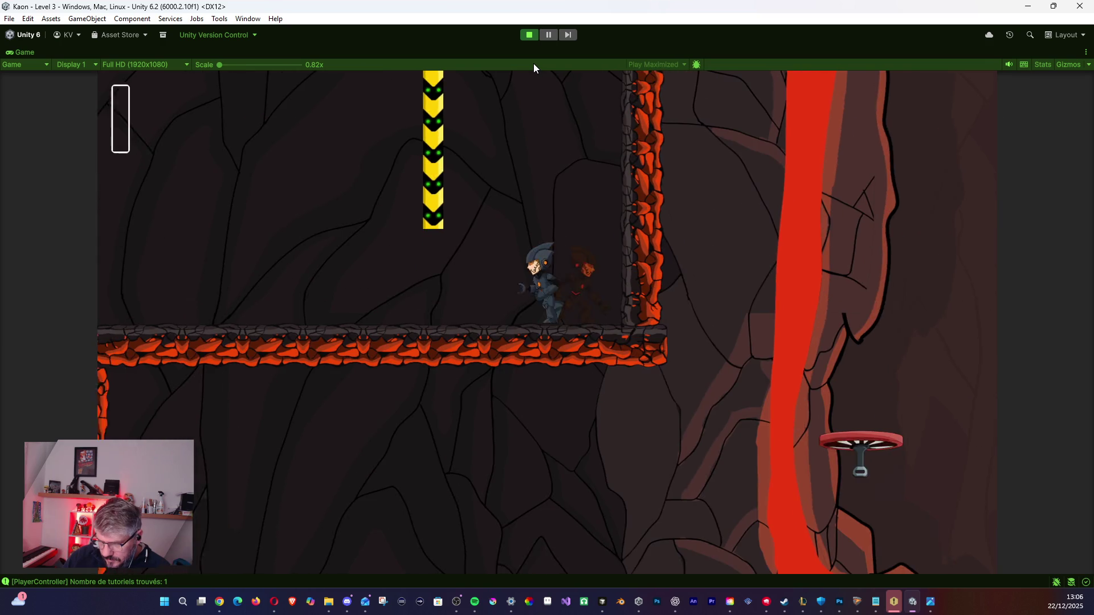
key(shift)
key(space)
key(Left)
key(shift)
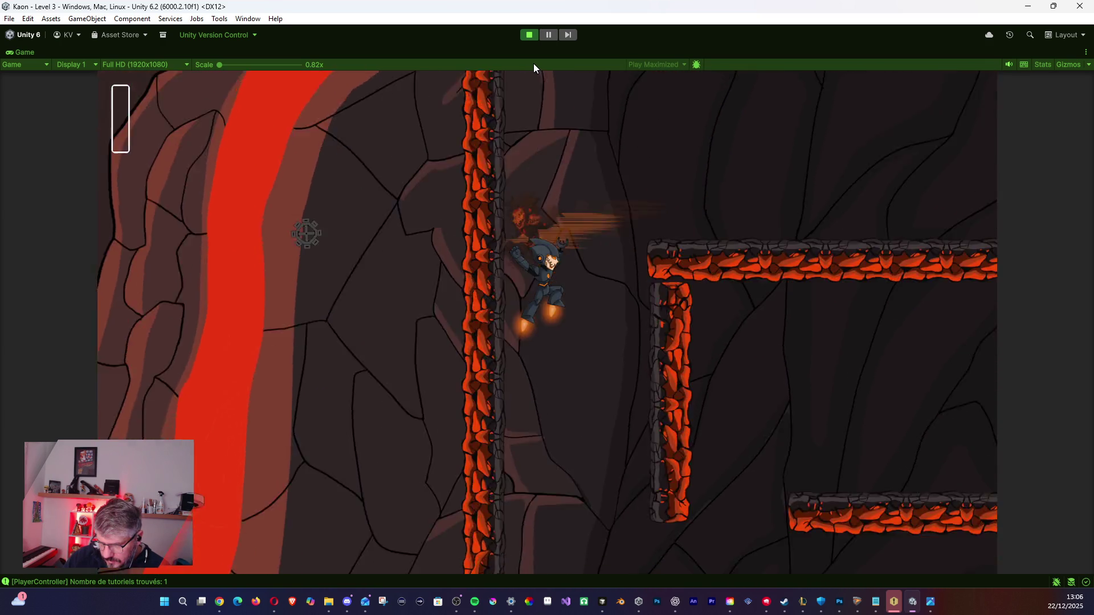
key(space)
key(Right)
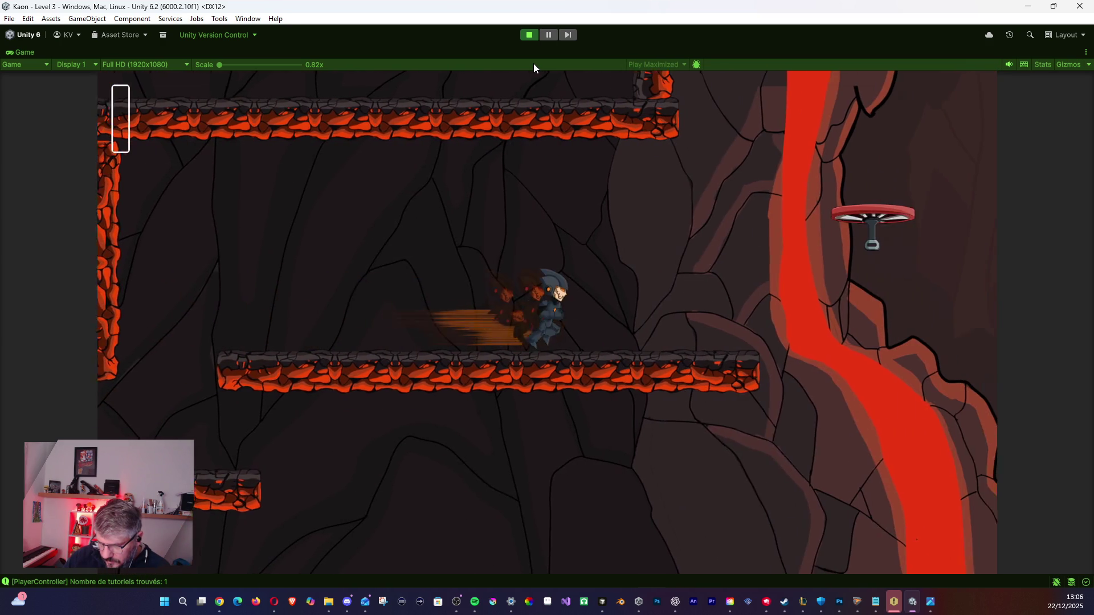
Ride the propellers down the lava fall until Game Over, then restart the playtest.
key(space)
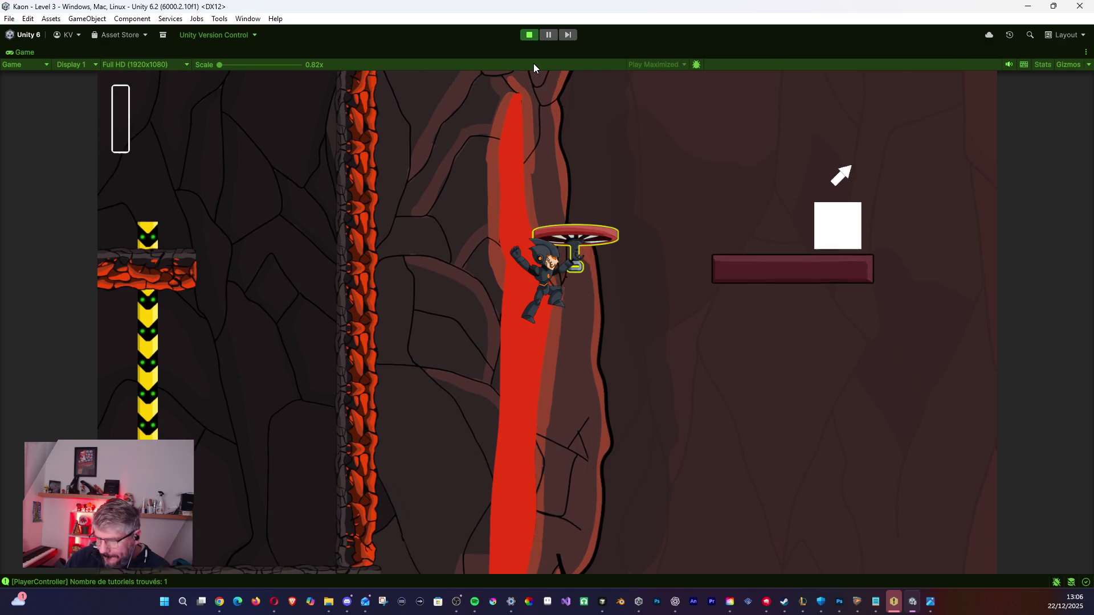
key(space)
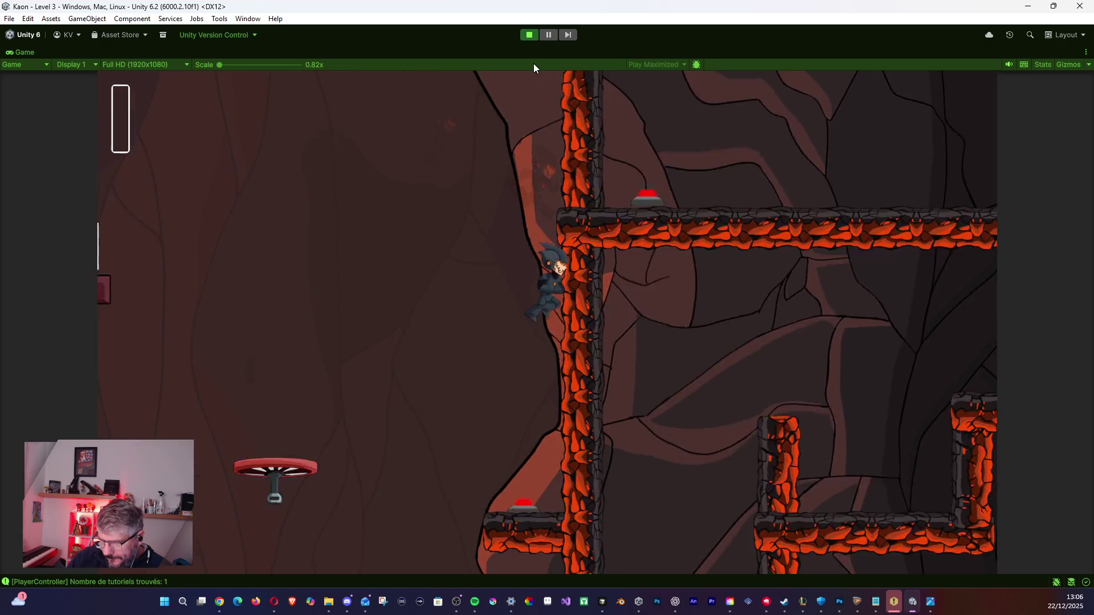
key(space)
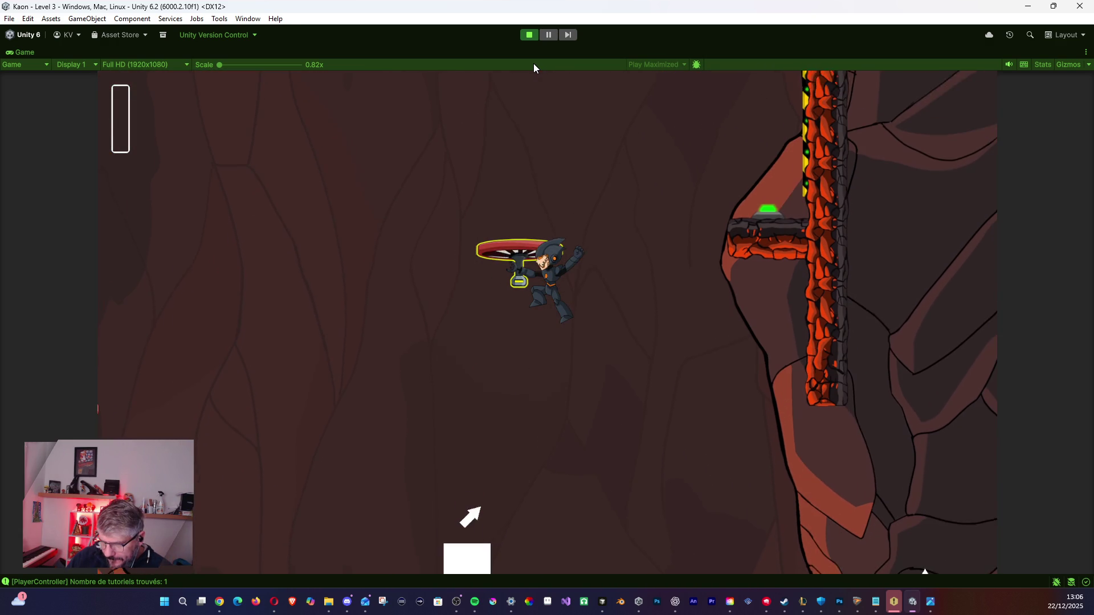
key(space)
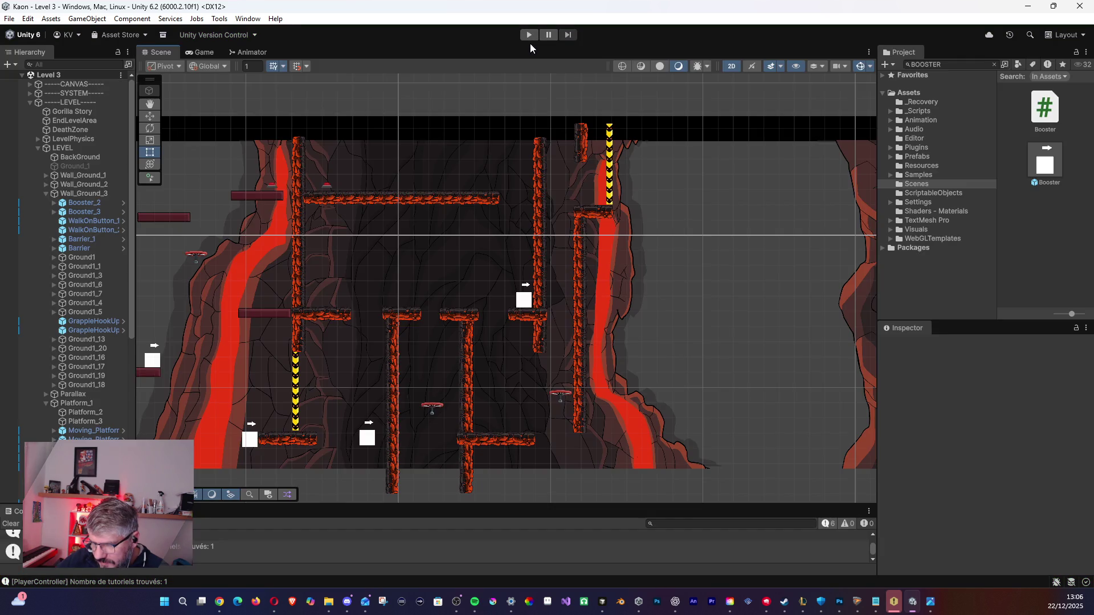
click(529, 34)
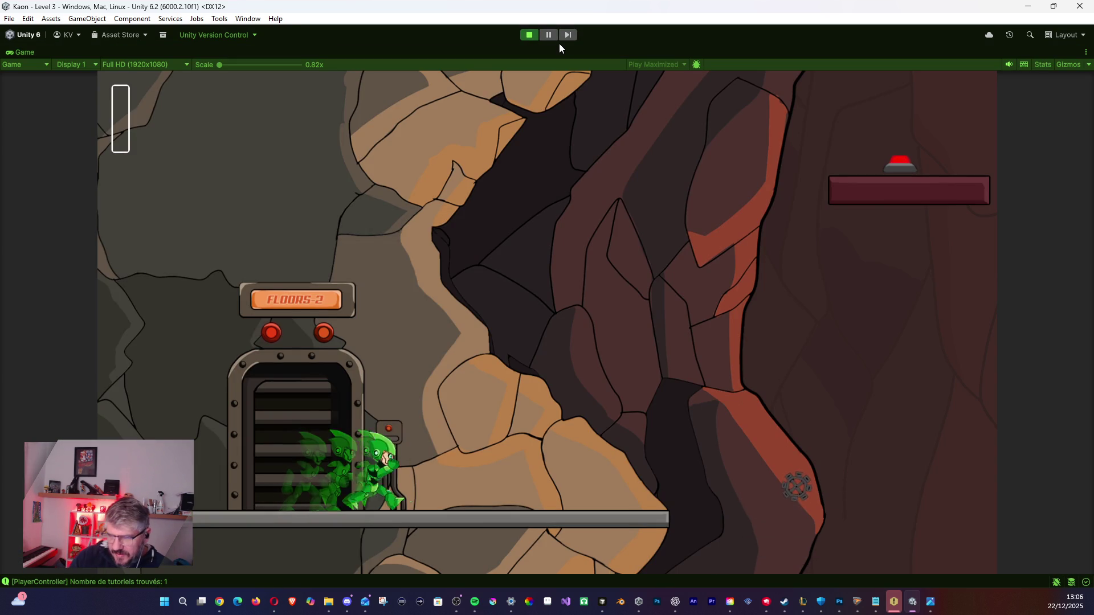
Jetpack from the spawn elevator up the platforms, then stop and restart the playtest after Game Over.
key(d)
key(space)
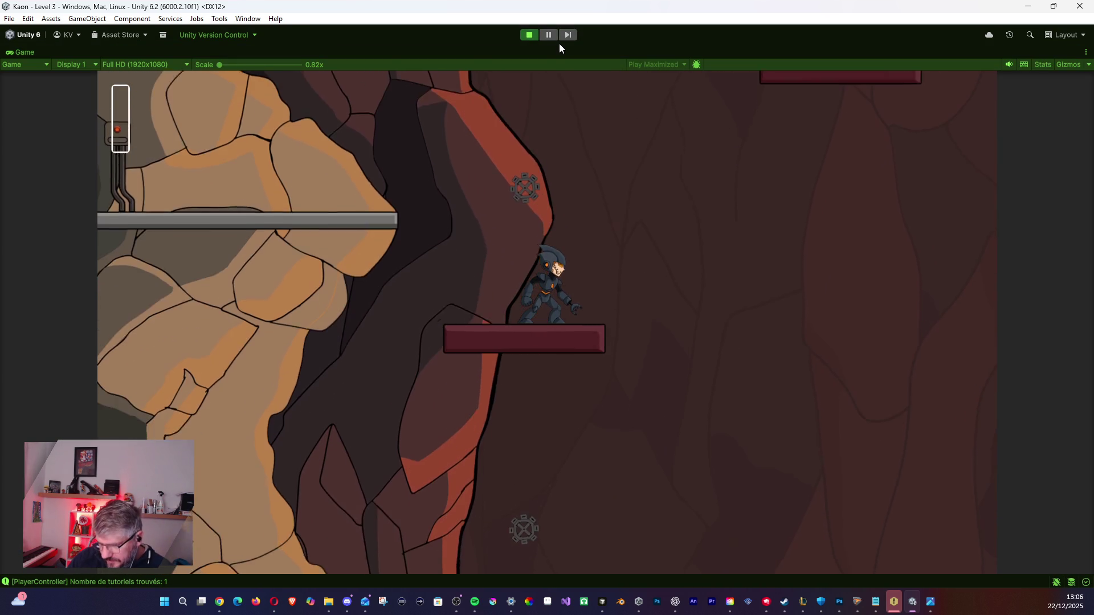
key(space)
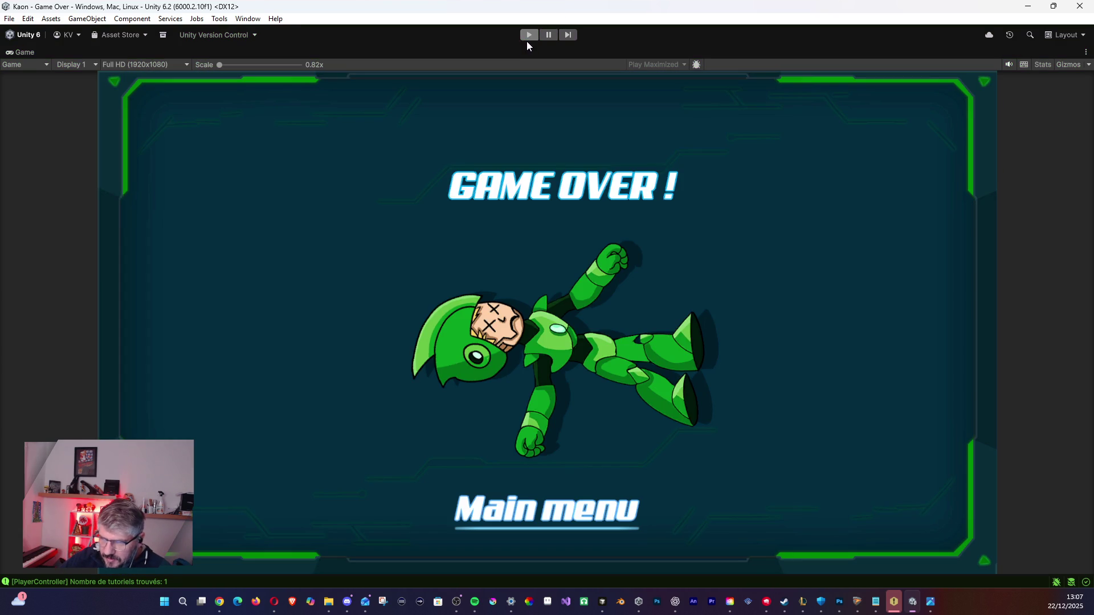
click(528, 36)
click(527, 38)
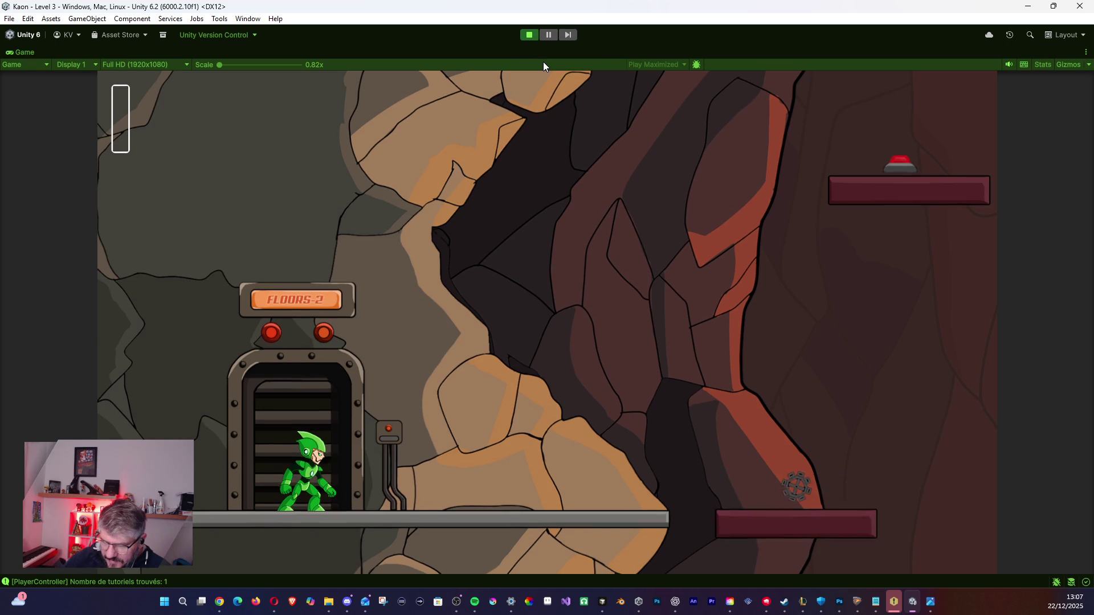
Climb the rising platforms from the spawn door to grab the hovering propeller, then jetpack up.
key(Right)
key(space)
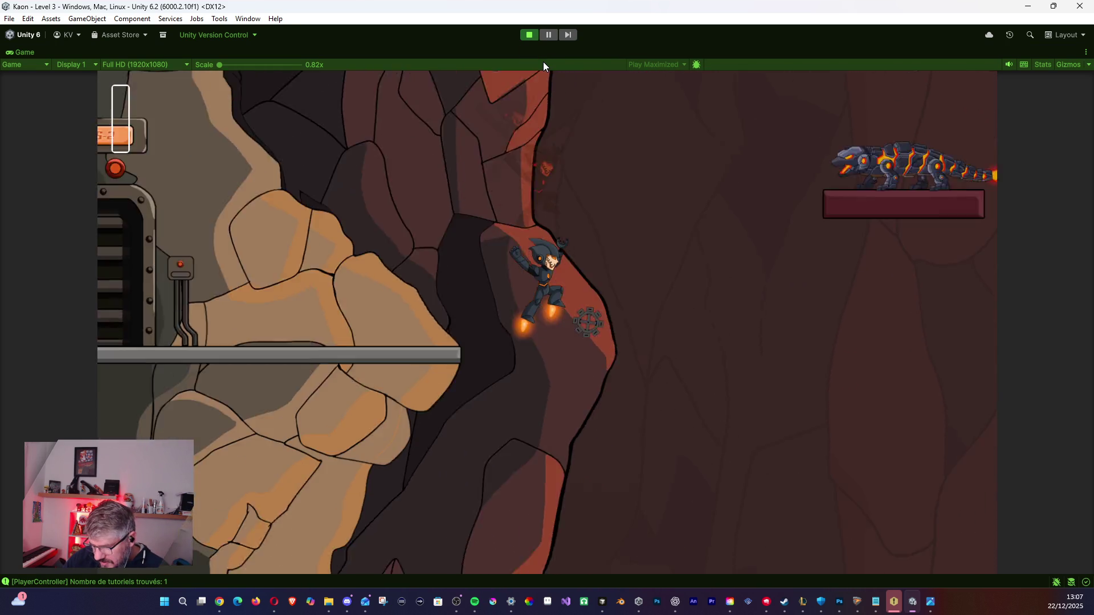
key(Right)
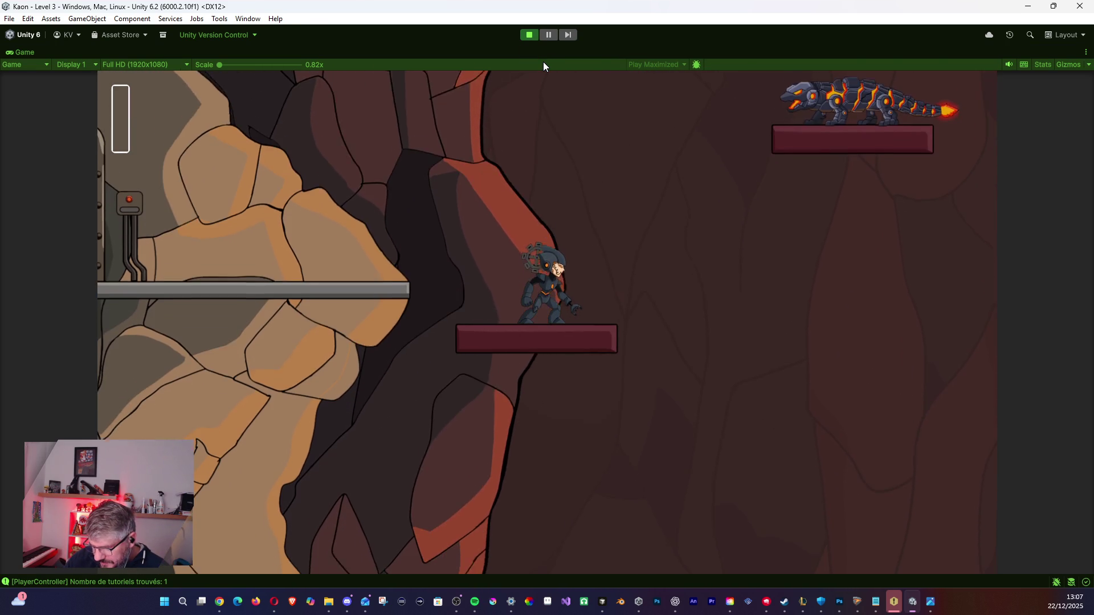
key(space)
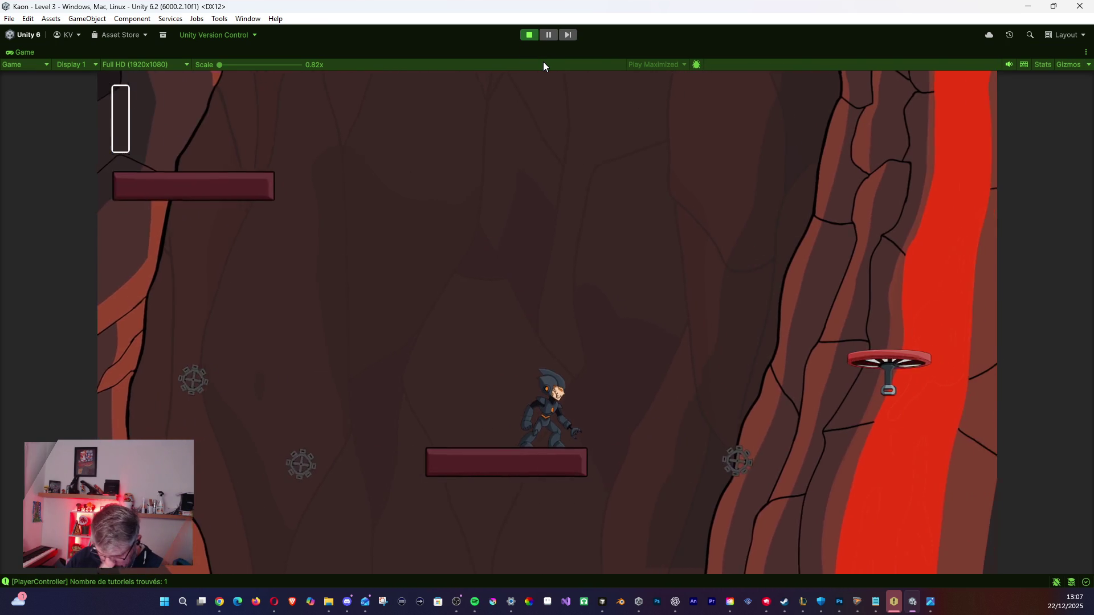
key(Right)
key(space)
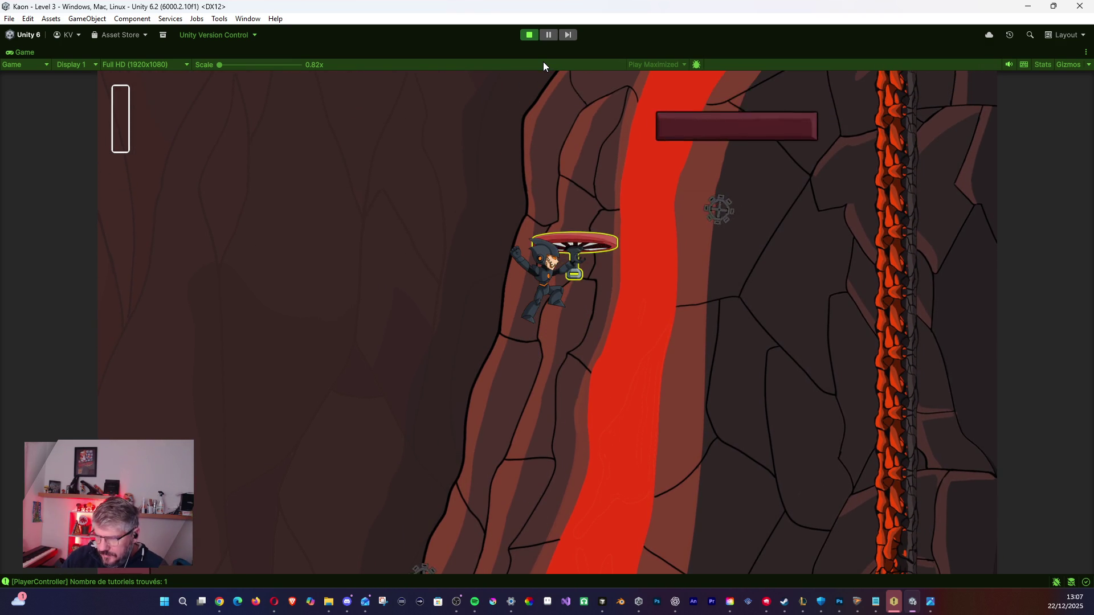
key(space)
key(space)
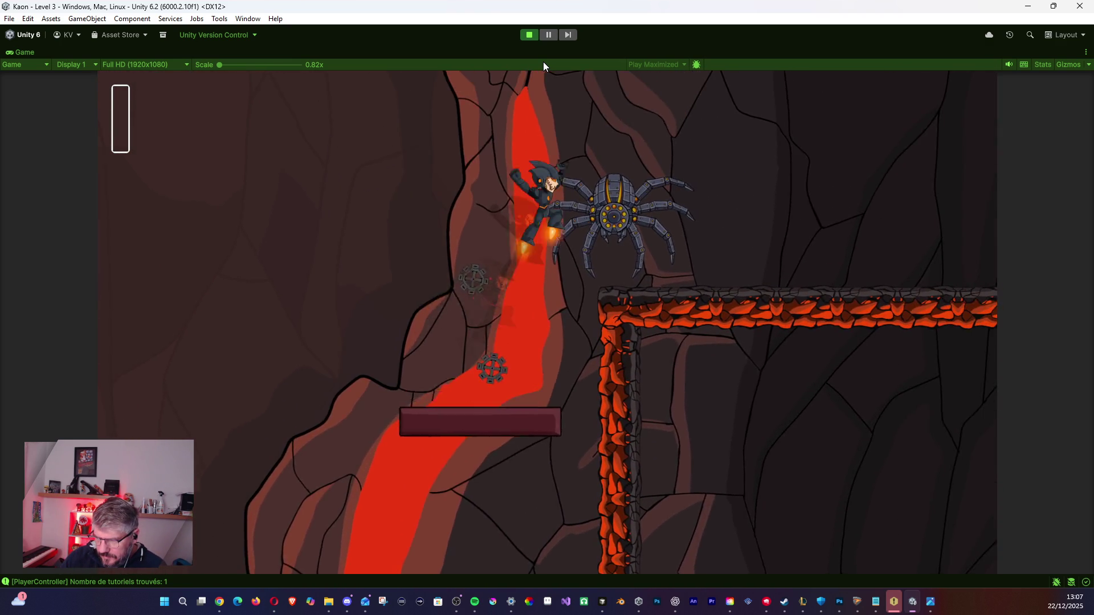
Fight the spider, cross the lava to press the higher button and jetpack off the lizard's platform.
key(Left)
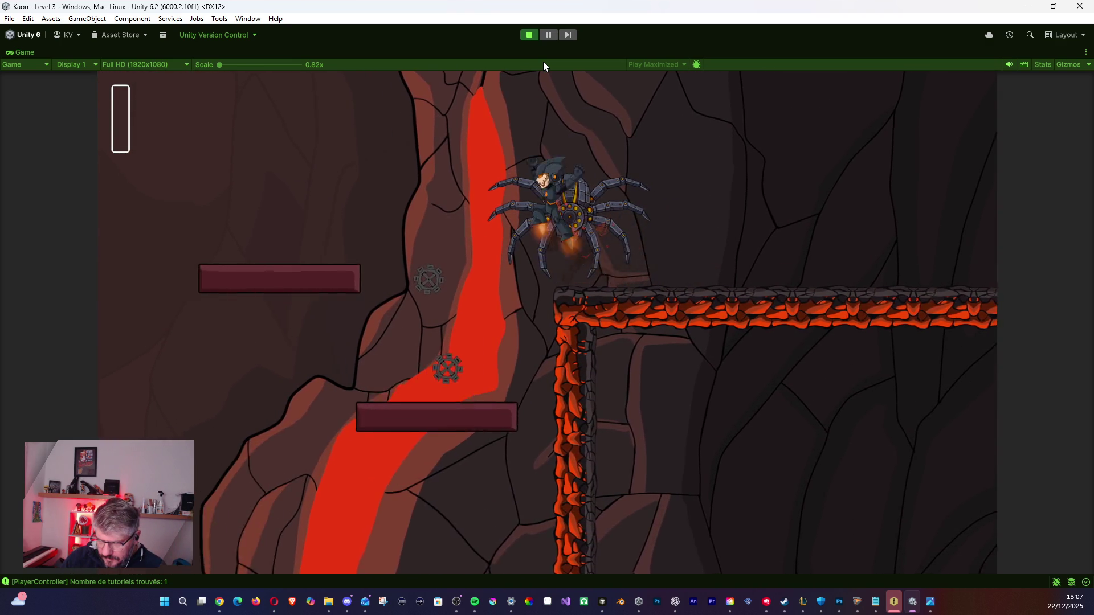
key(Left)
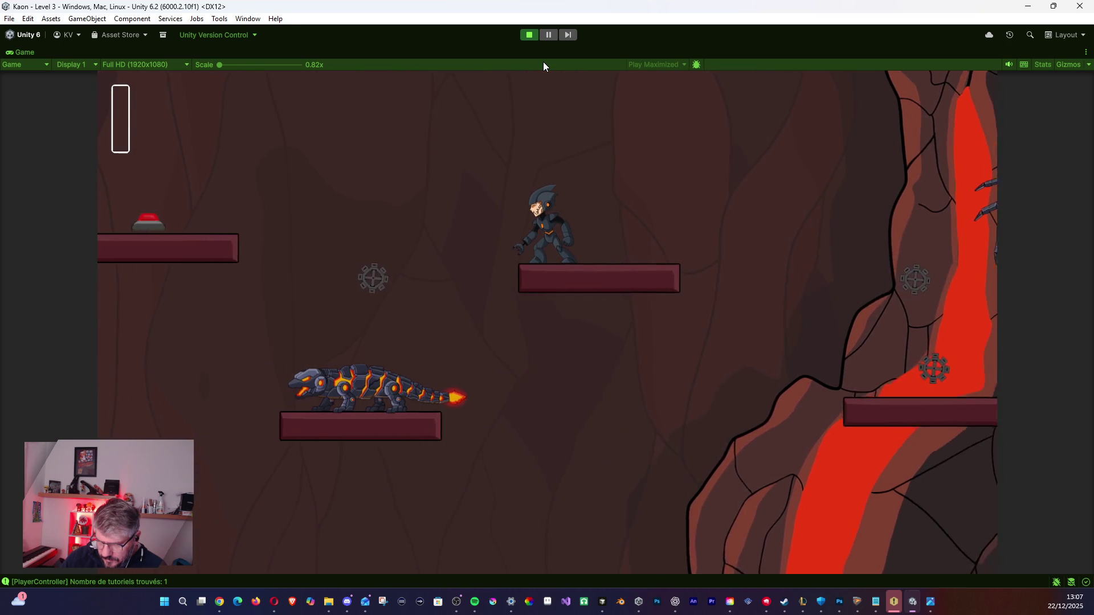
key(Left)
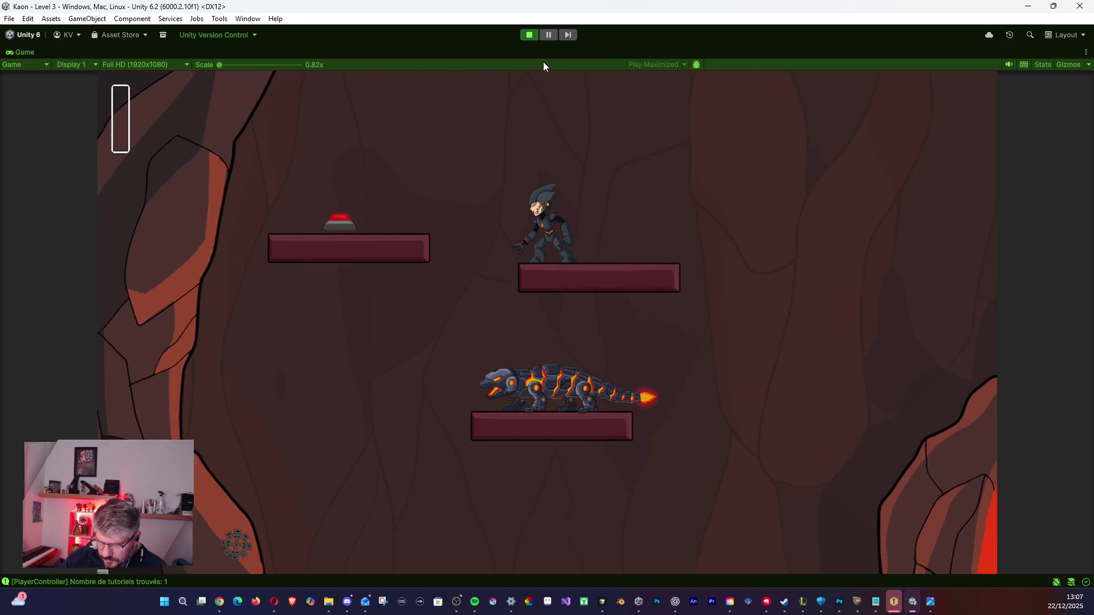
key(space)
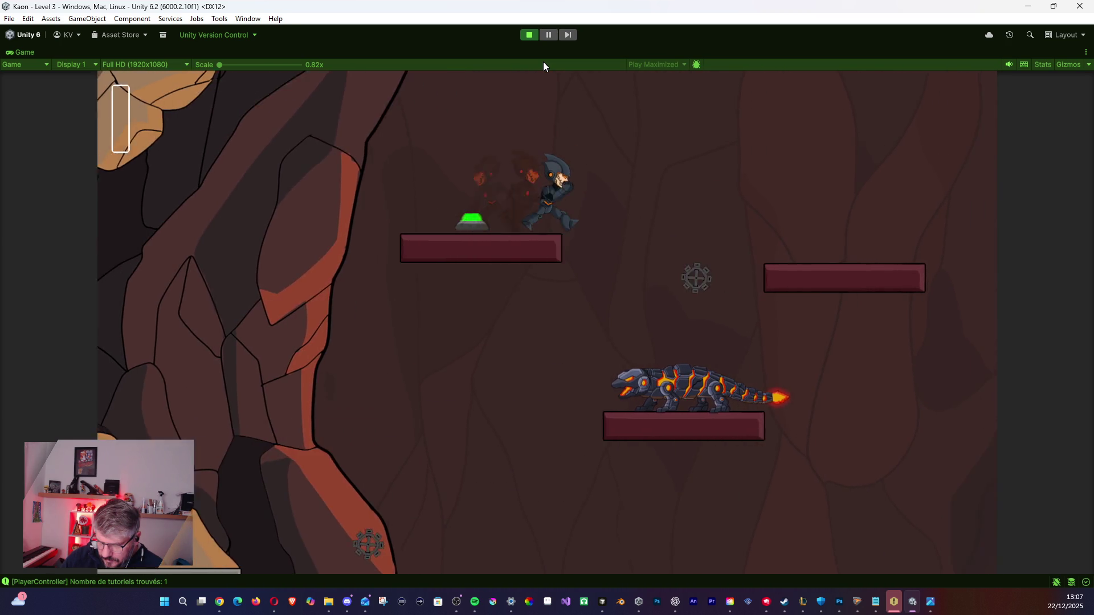
key(Right)
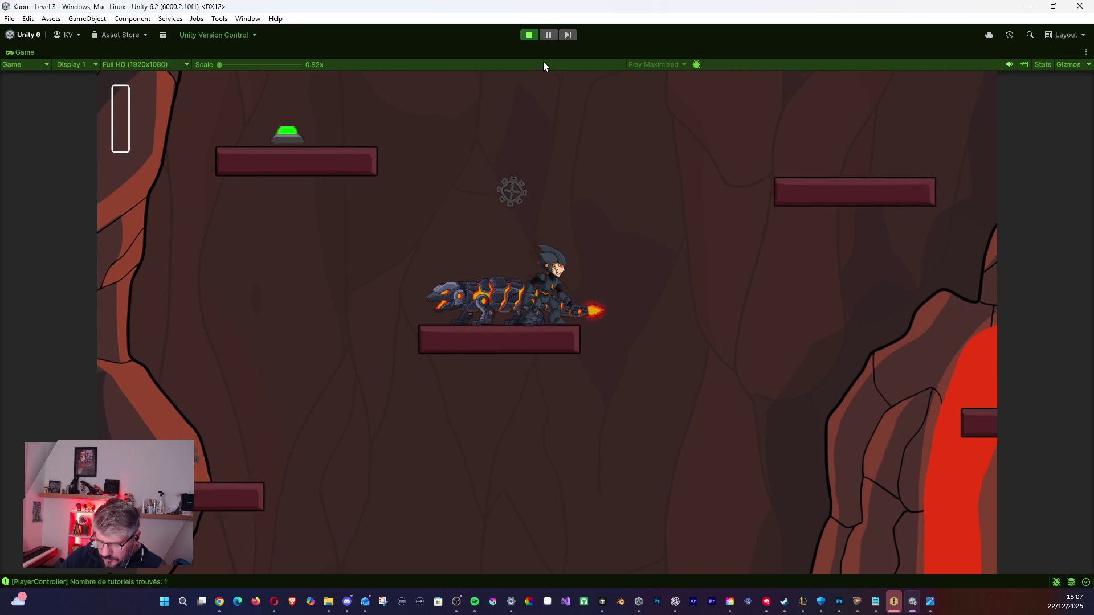
key(Right)
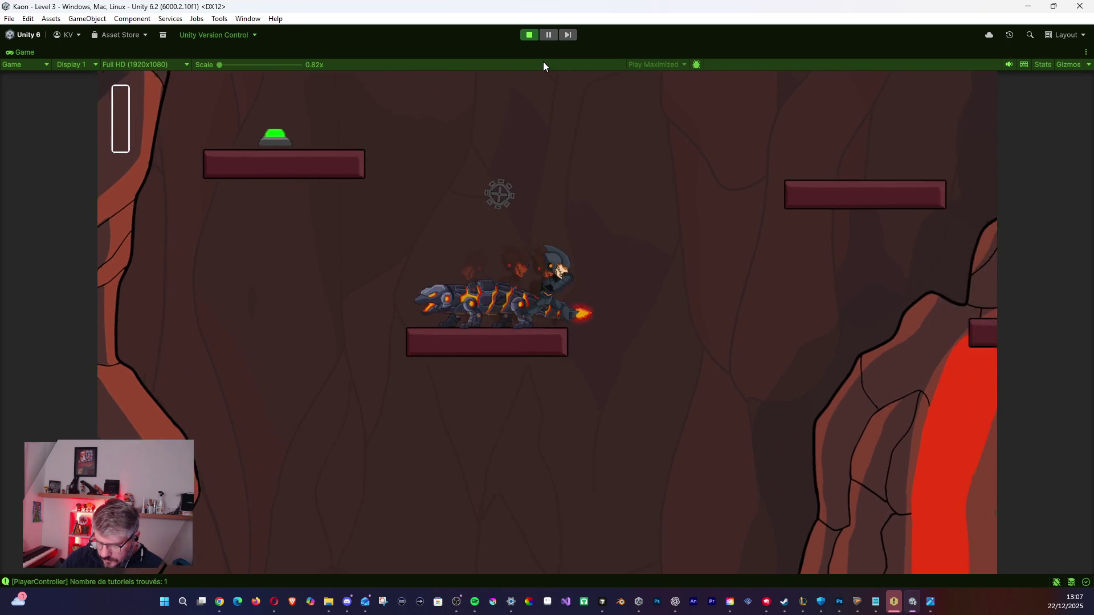
key(space)
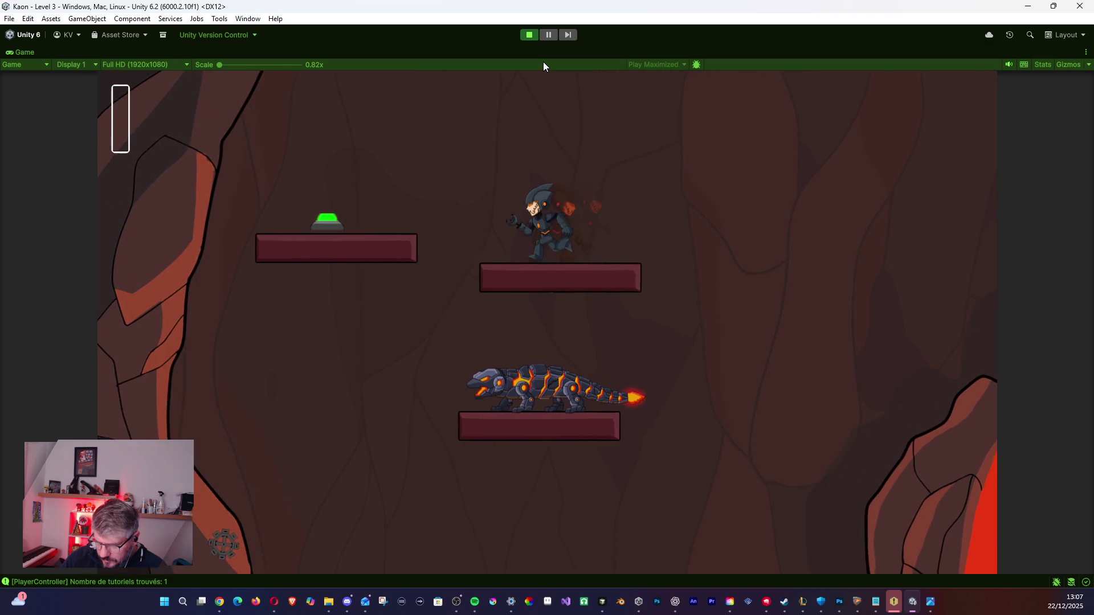
Run right along the lava-rock ledge past the spider, jetpacking and dashing.
key(Right)
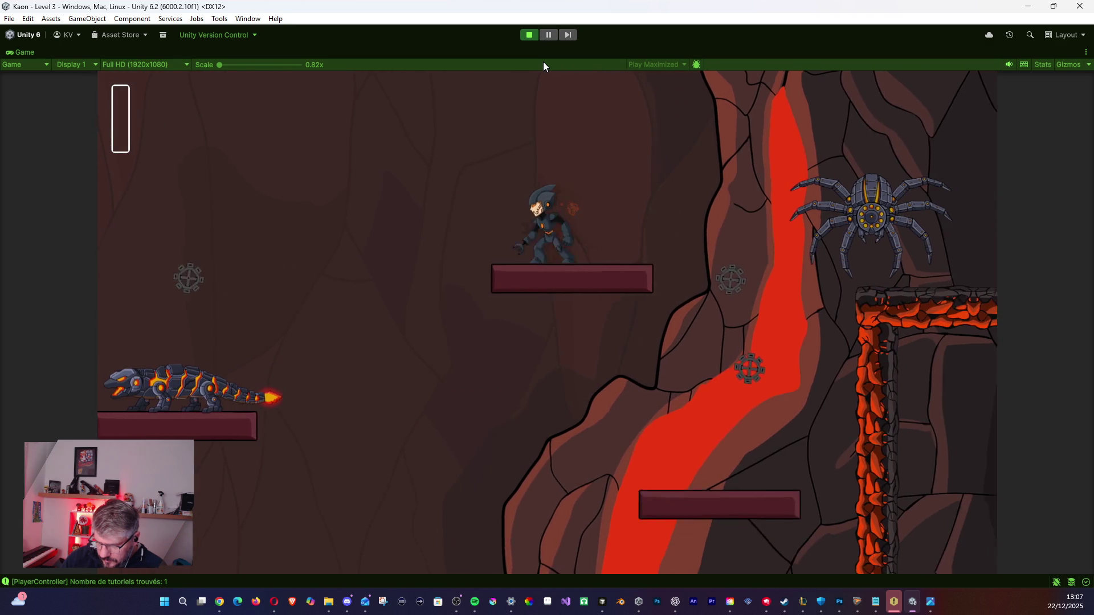
key(space)
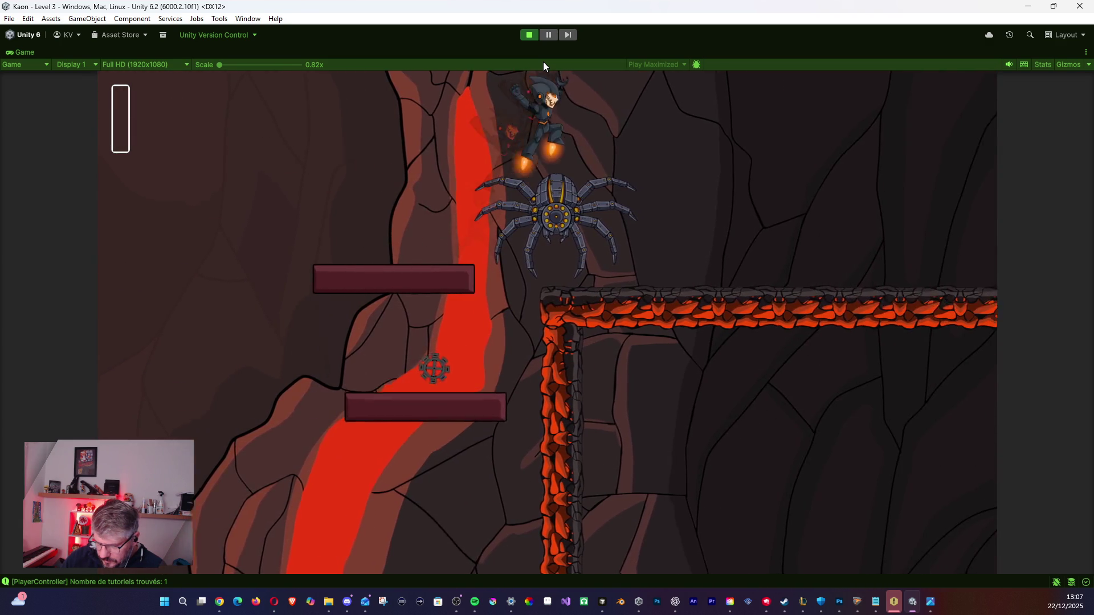
key(Right)
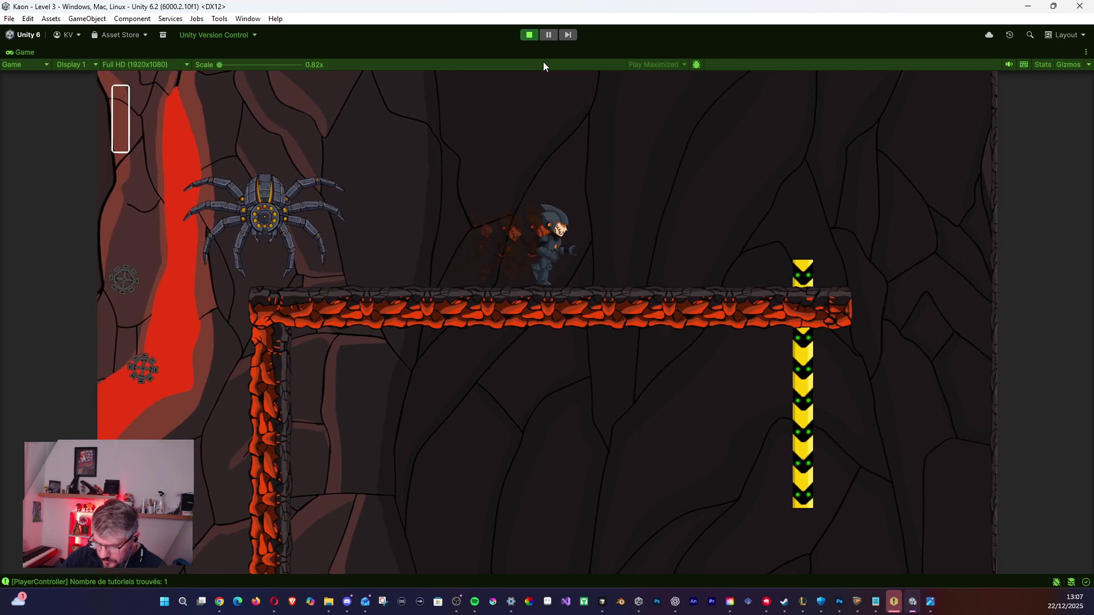
key(space)
key(Right)
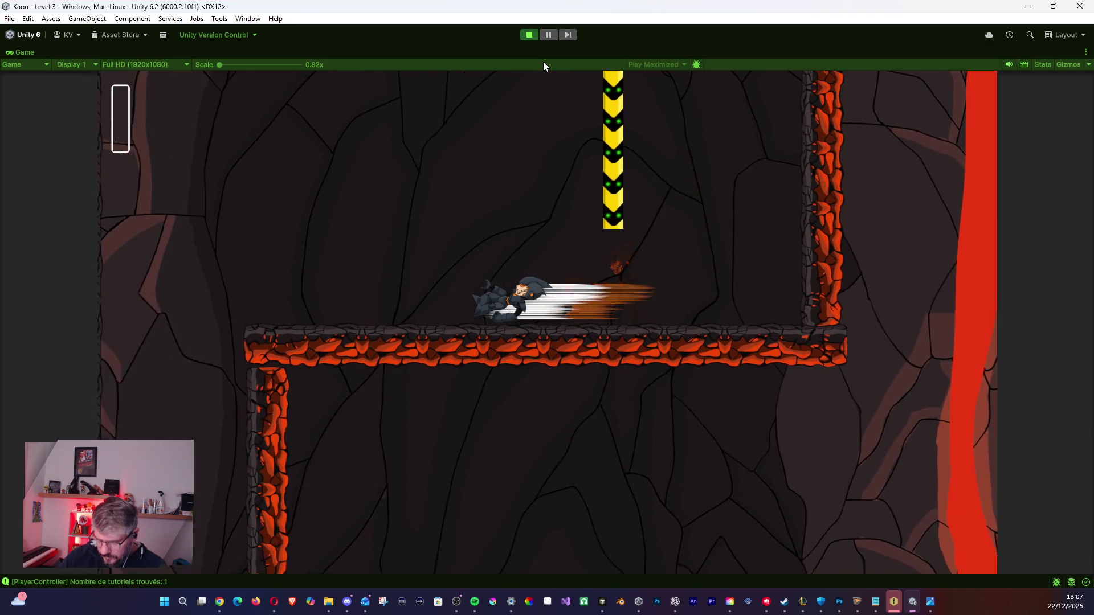
key(space)
key(Right)
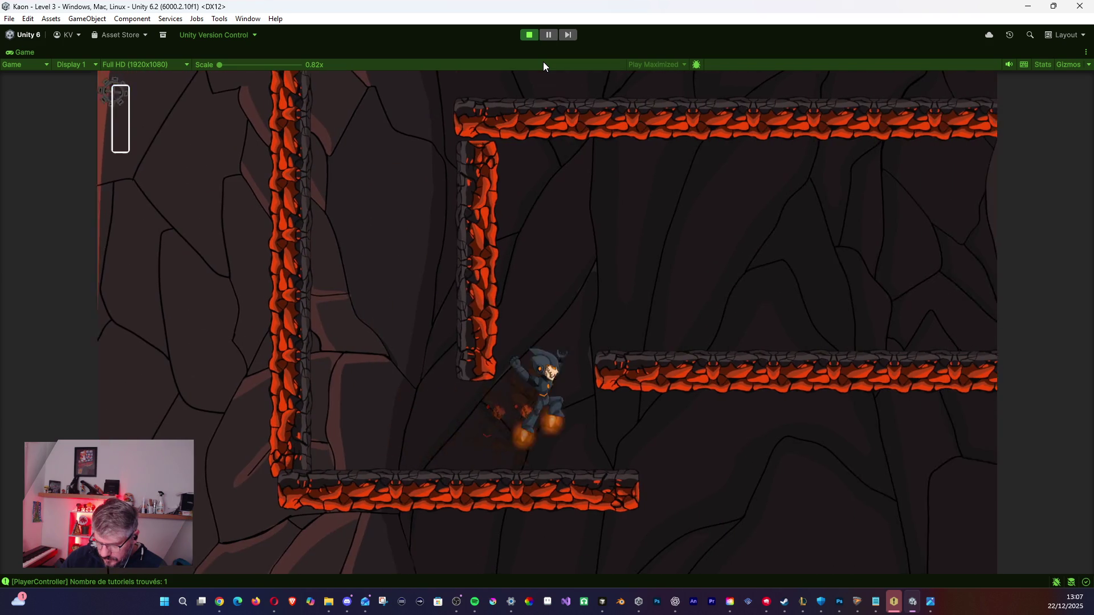
key(space)
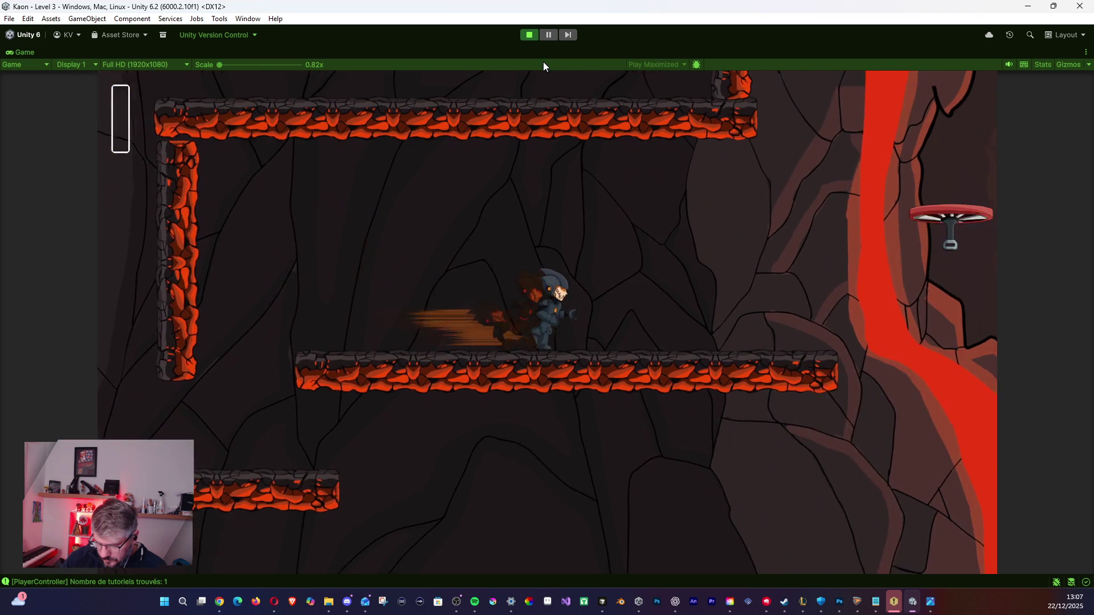
Hang from the propeller ring, cling to the wall, wall-jump back and fly right.
key(Right)
key(space)
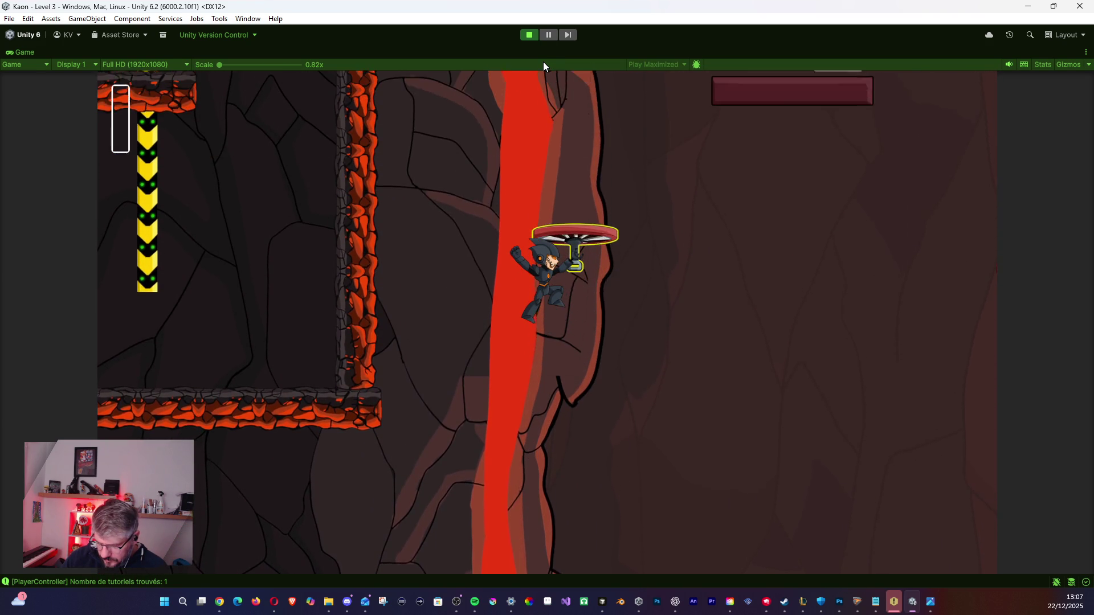
key(space)
key(Right)
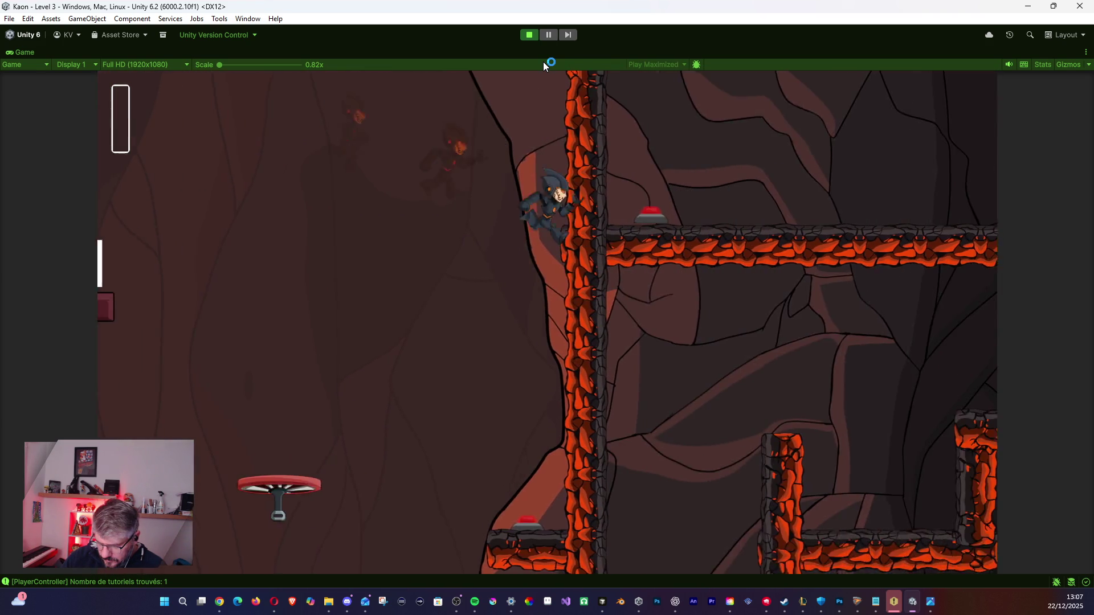
key(Left)
key(space)
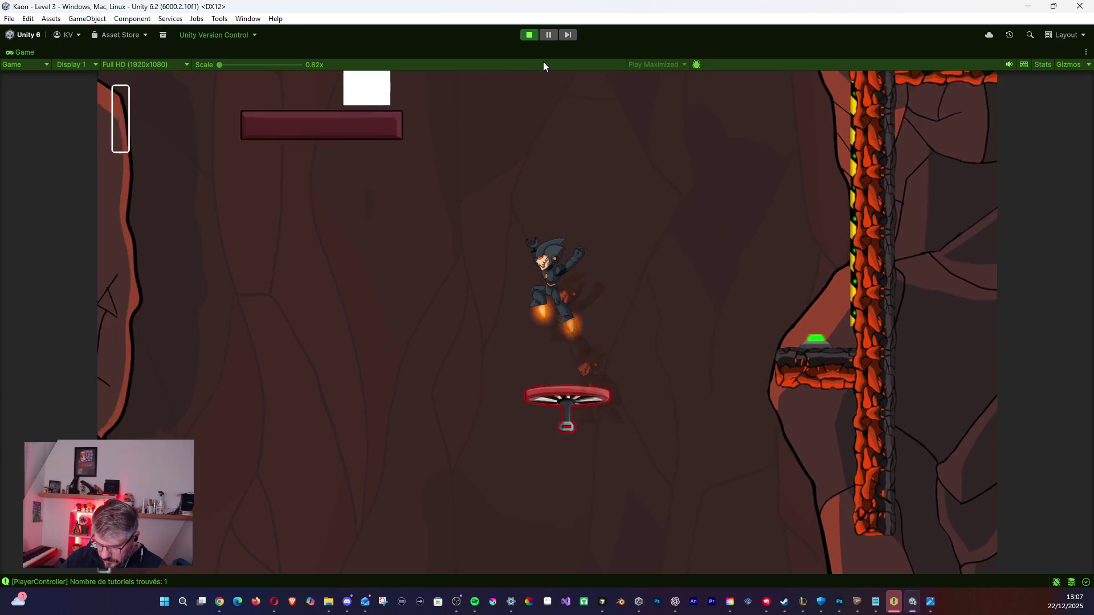
key(Right)
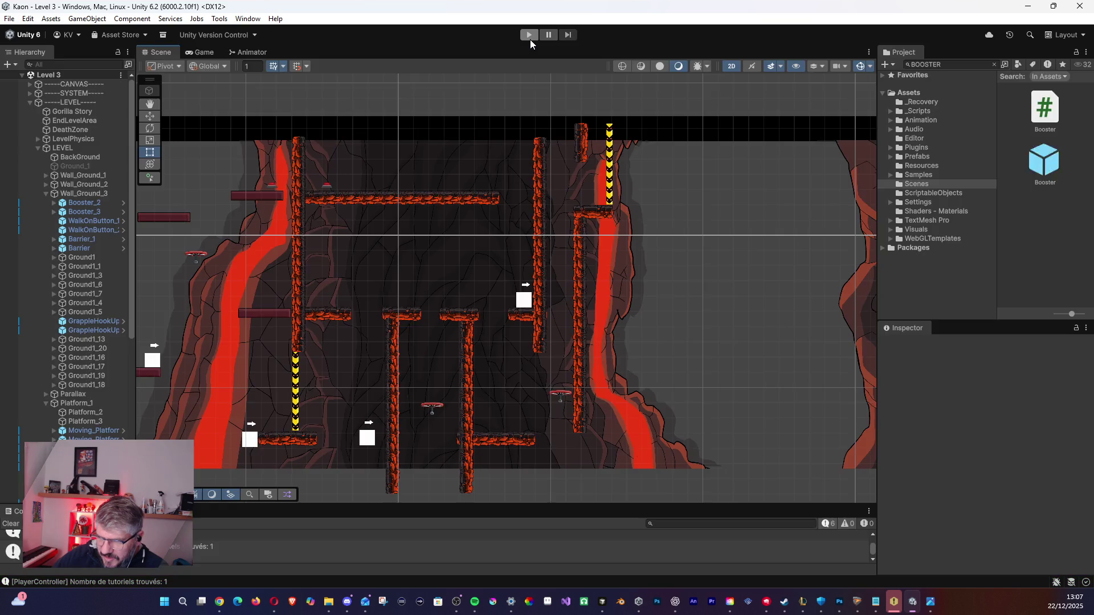
Restart the playtest, jetpack up the first platforms and grapple across the hook over the lava.
click(529, 39)
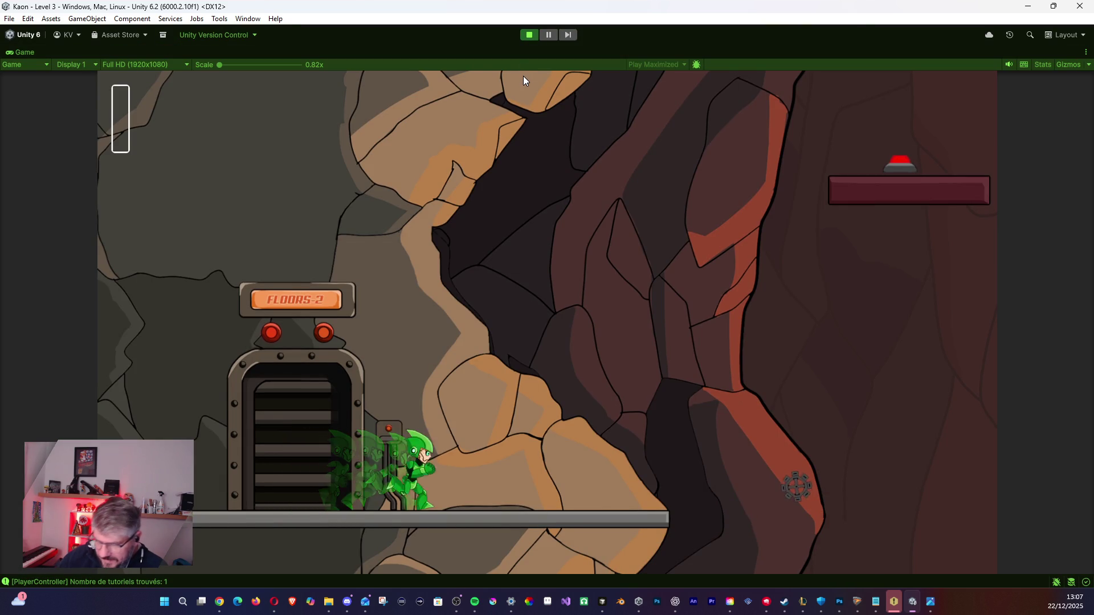
key(Right)
key(space)
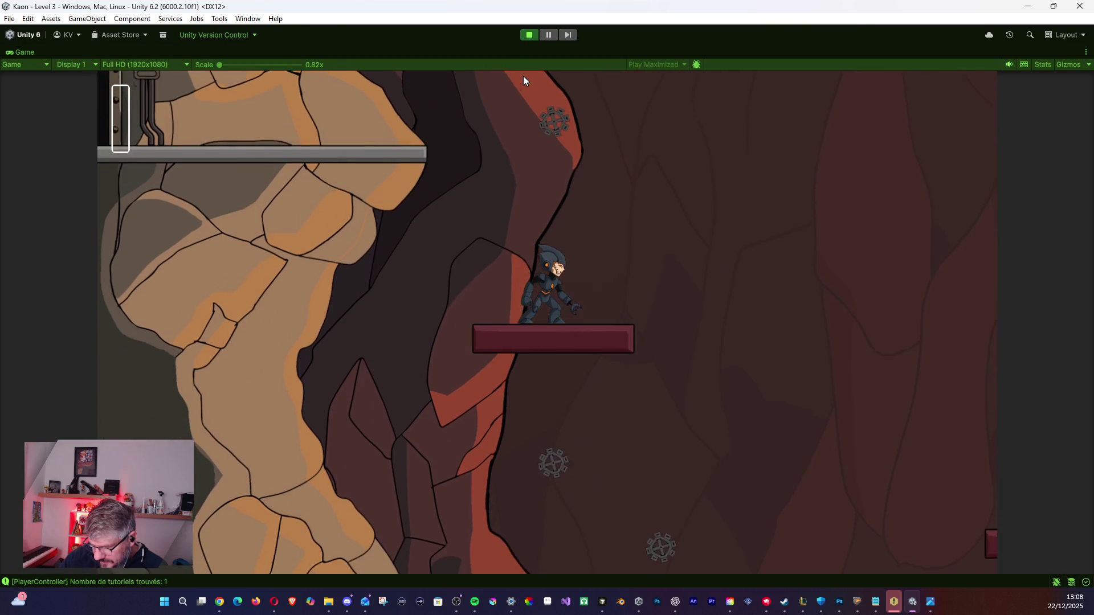
key(space)
key(Right)
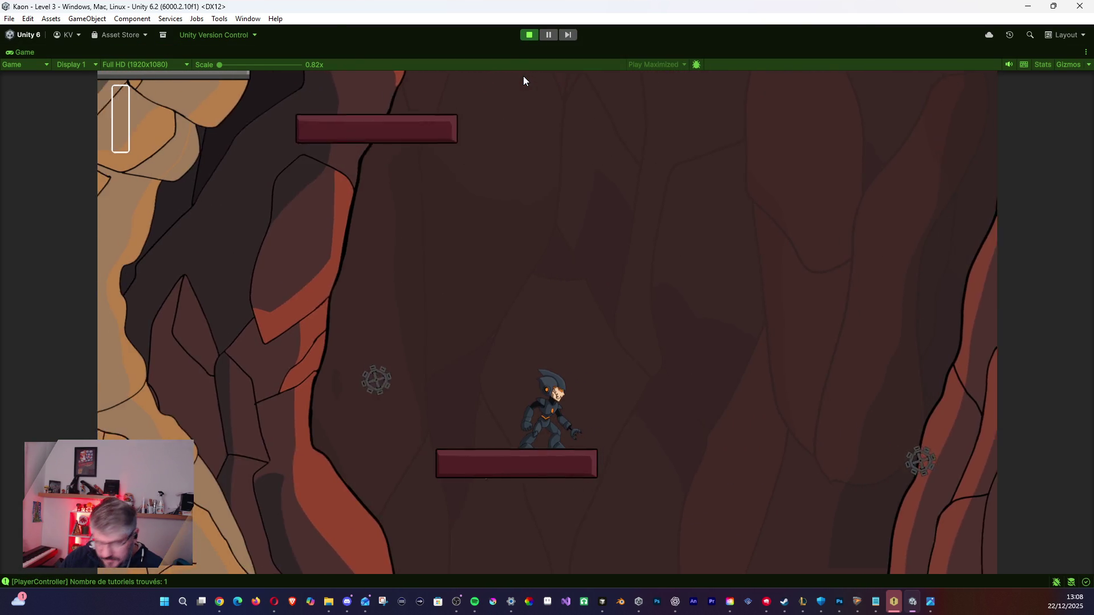
key(e)
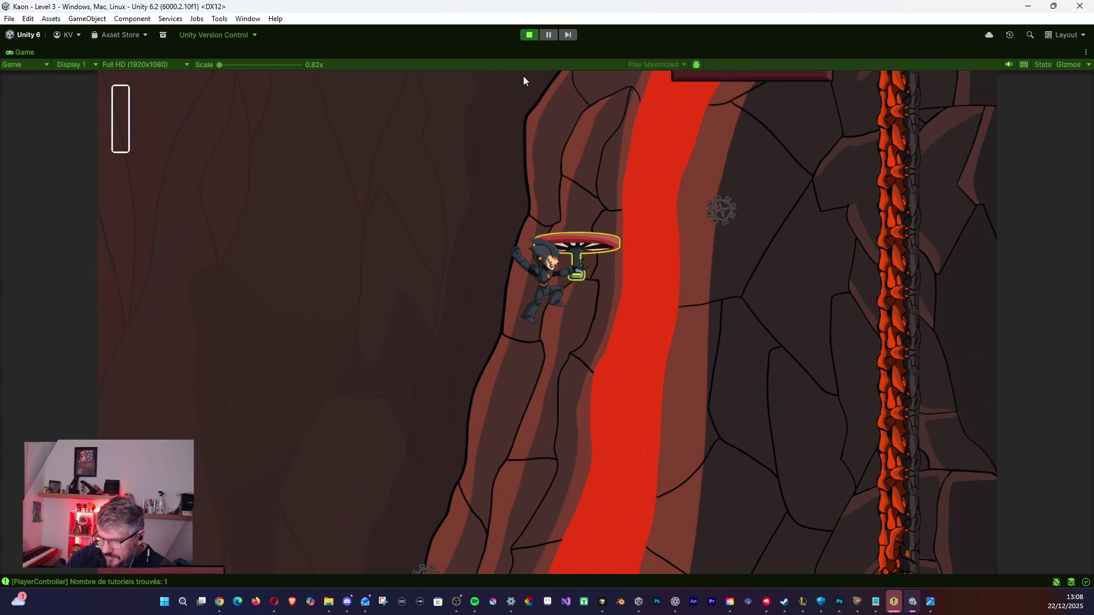
key(space)
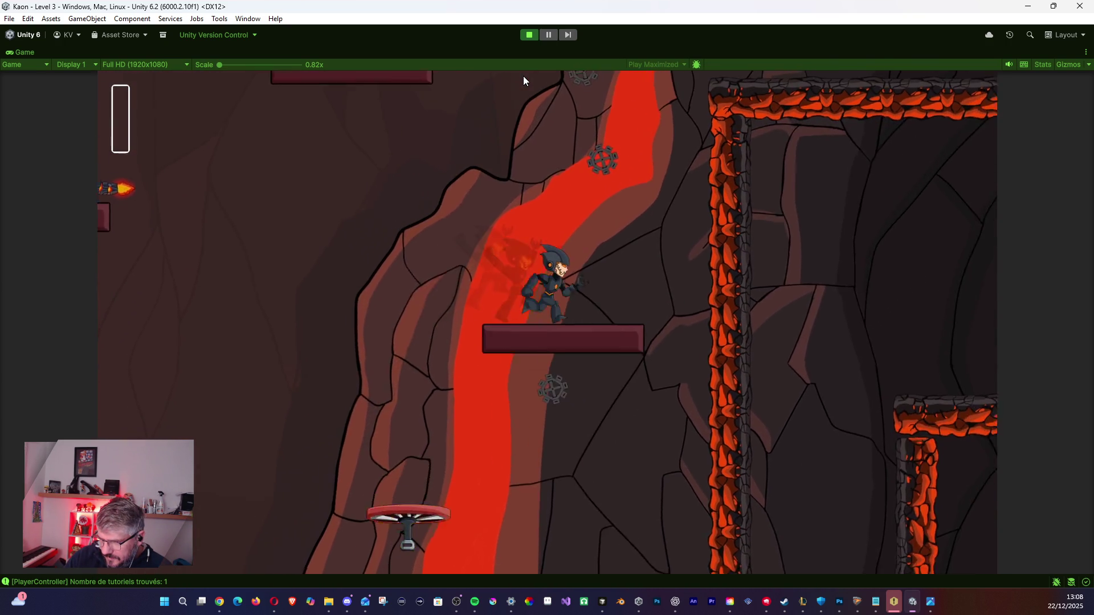
Jump onto the higher lava-rock ledge, turn left and hop, then dash back right.
key(space)
key(d)
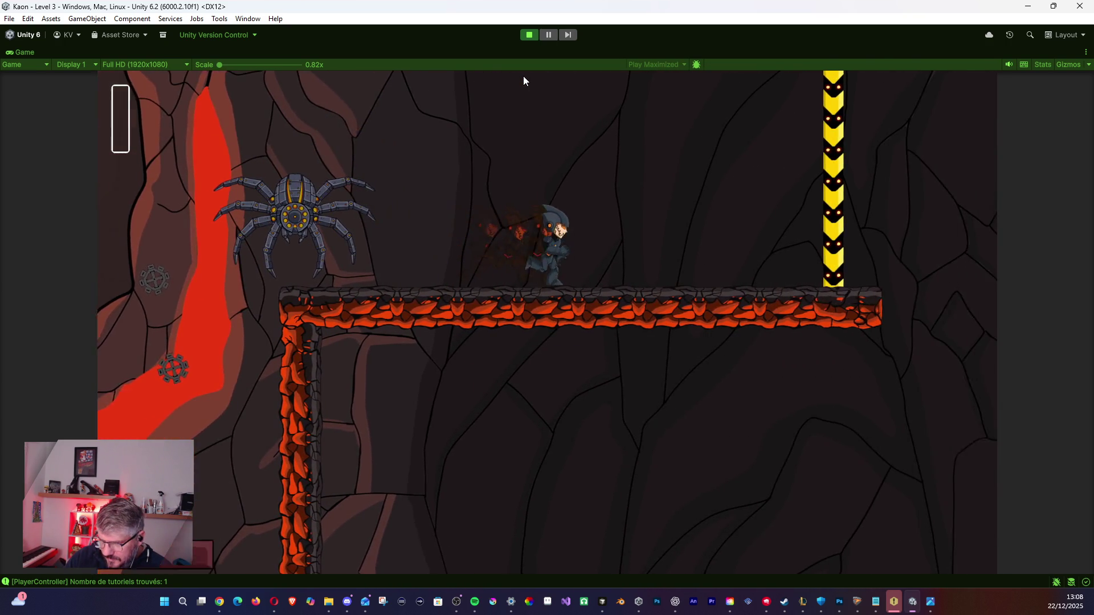
key(a)
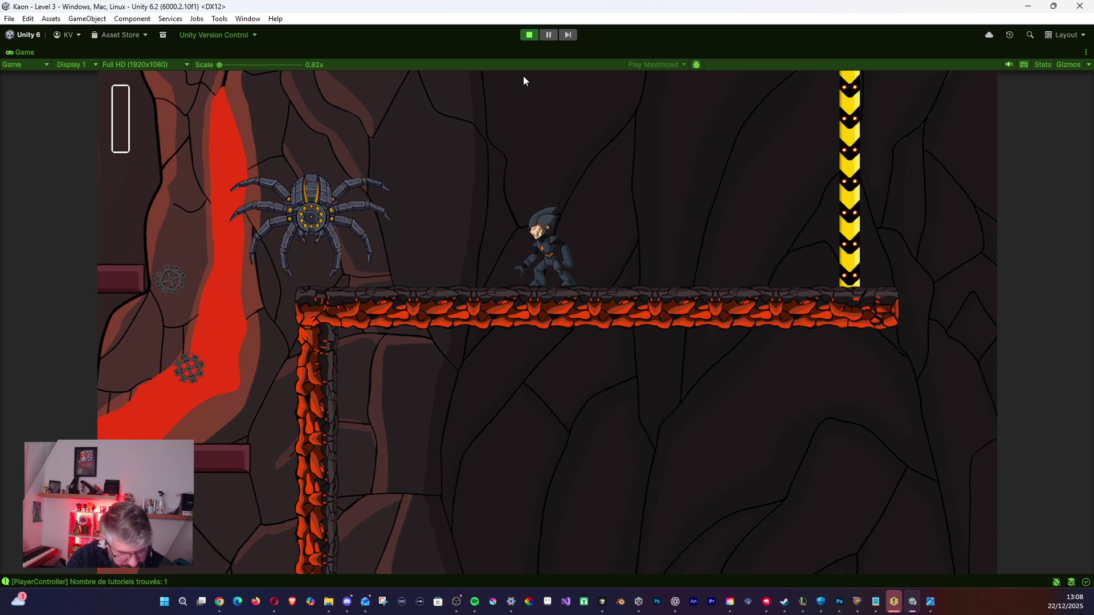
key(space)
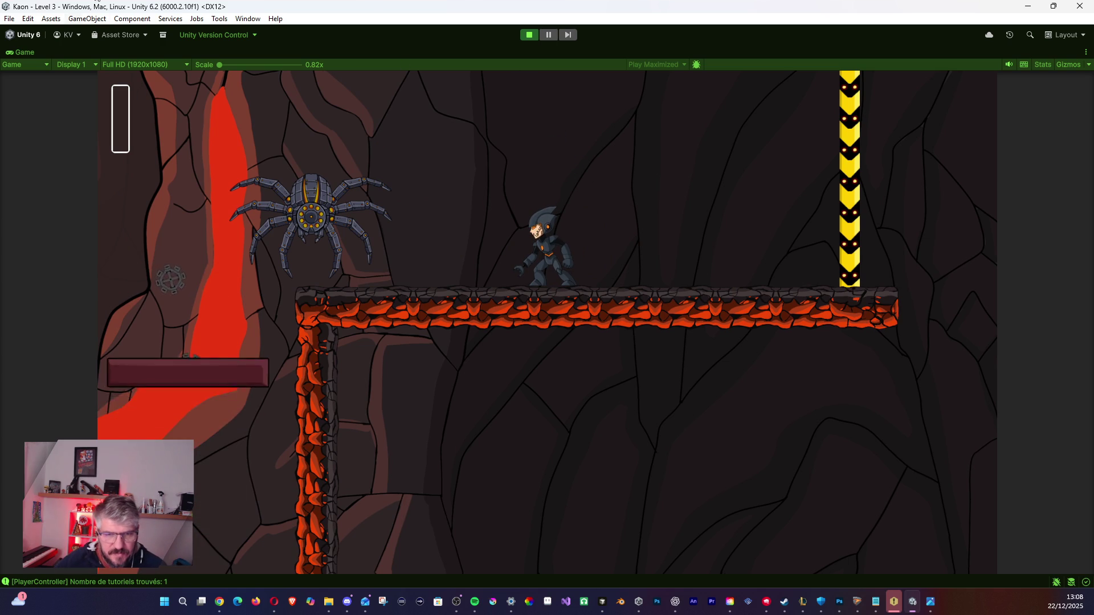
key(a)
key(d)
key(space)
Dash along the platforms to the propeller hook, then jetpack right to press the ledge's button.
key(d)
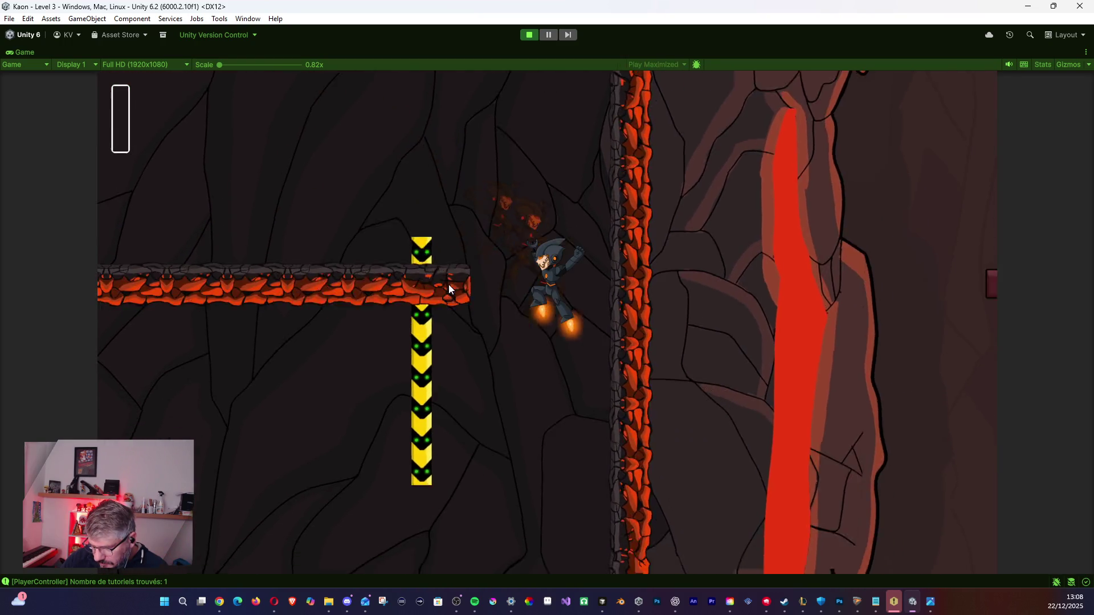
key(space)
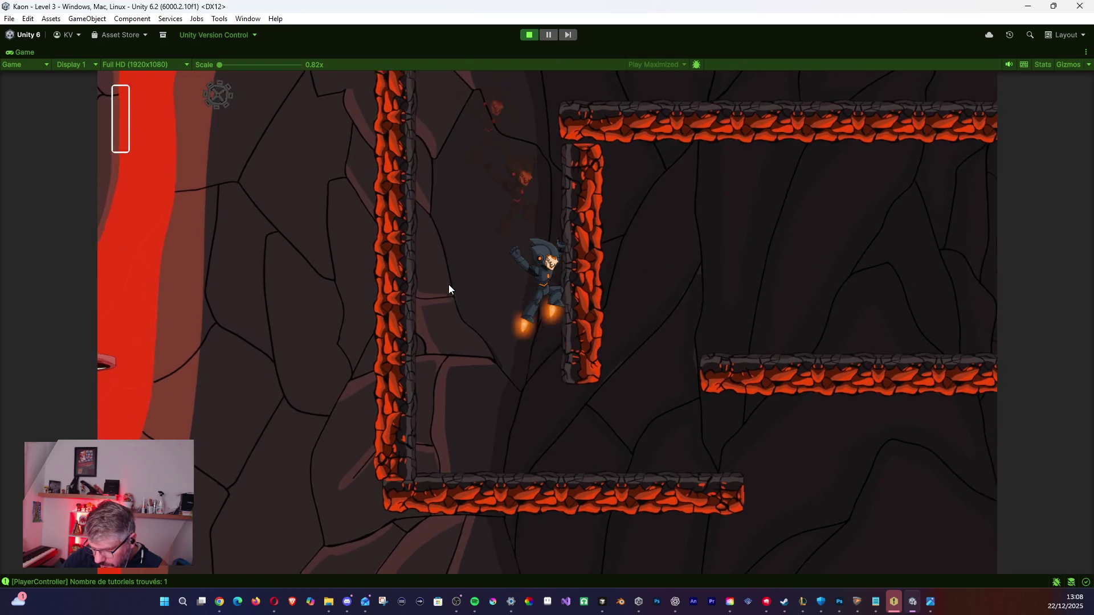
key(d)
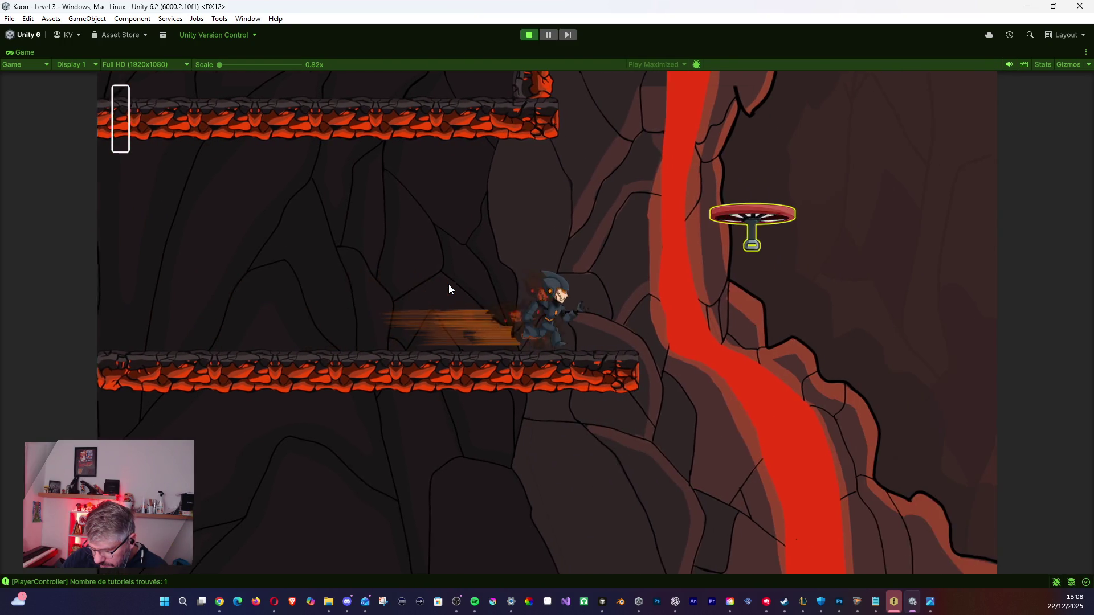
key(space)
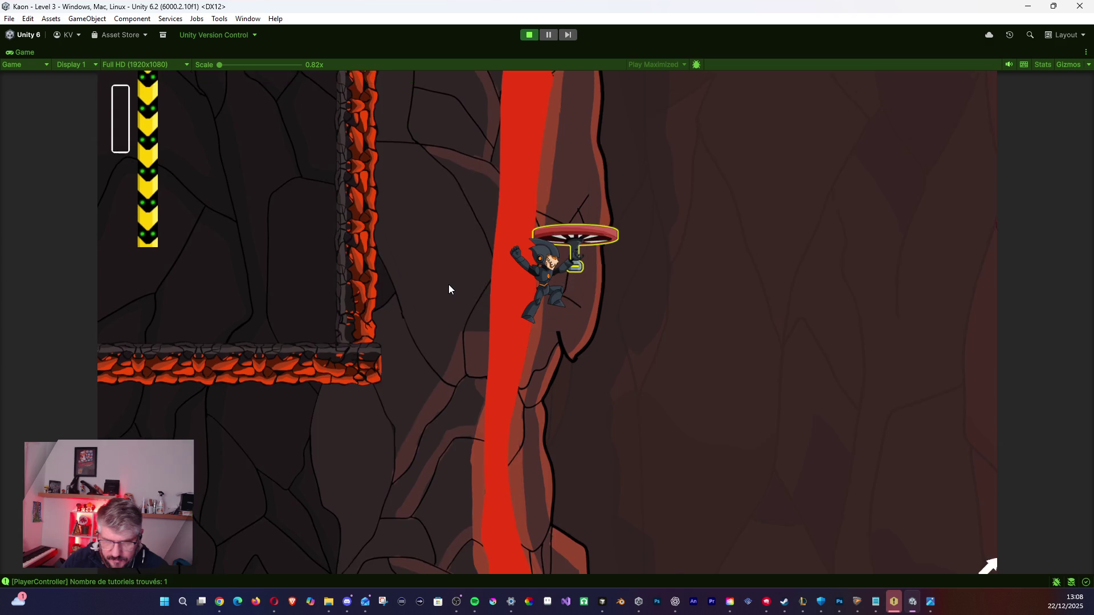
key(space)
key(d)
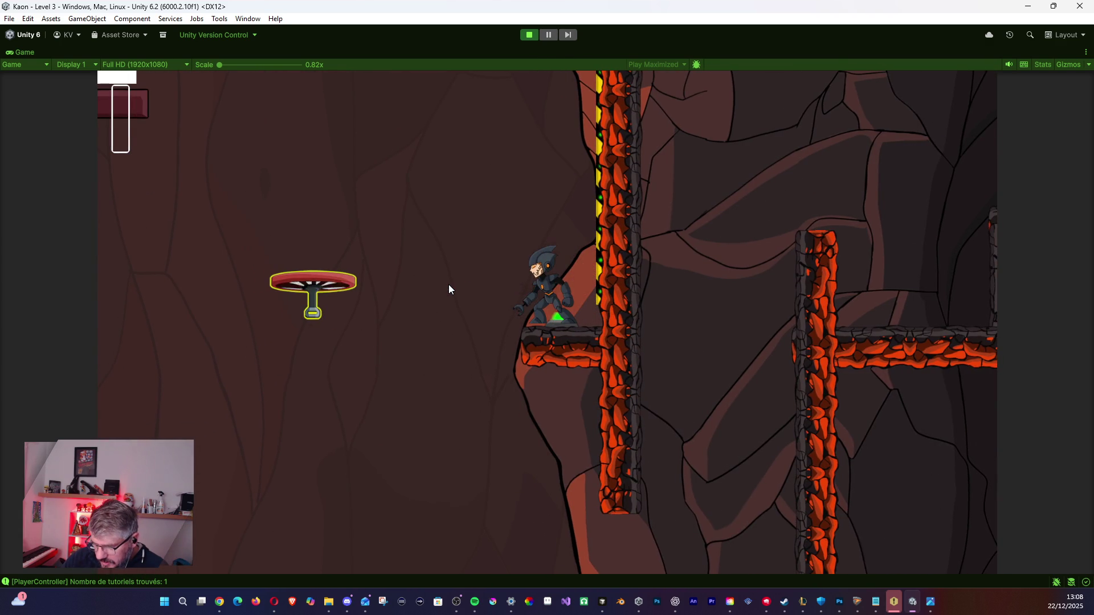
key(space)
key(space)
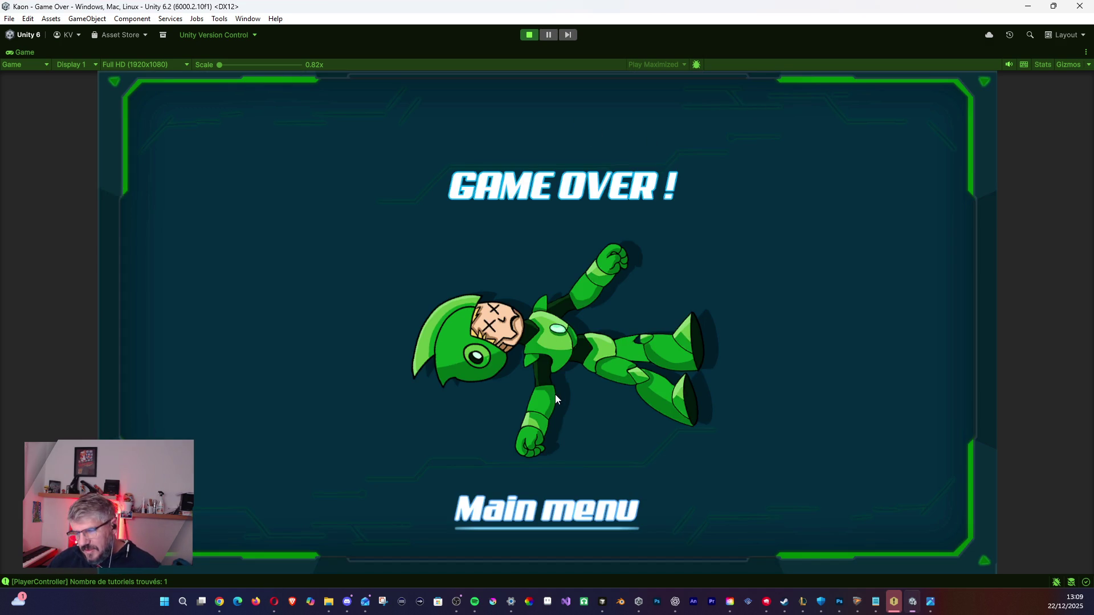
Restart the playtest and climb via the rock and propeller platform up onto the lava-rock ledge.
click(530, 35)
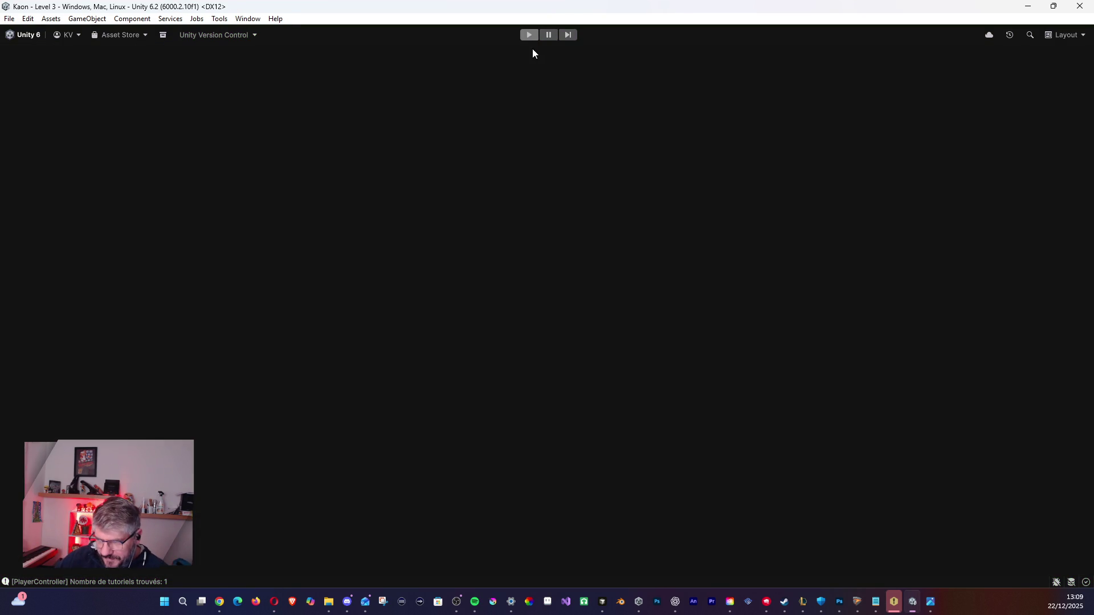
click(529, 36)
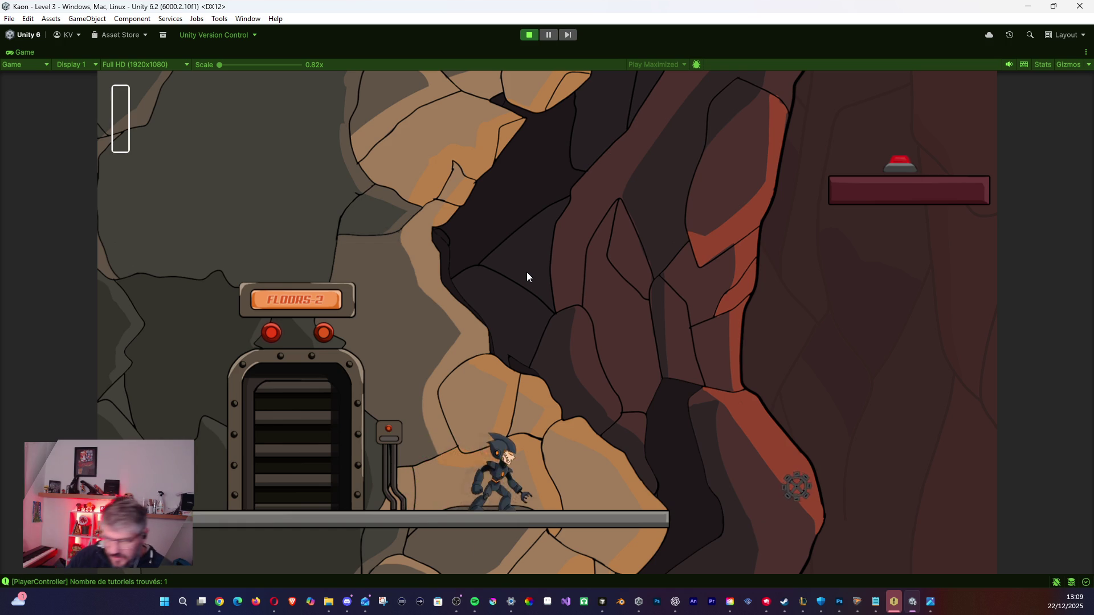
key(d)
key(space)
key(space)
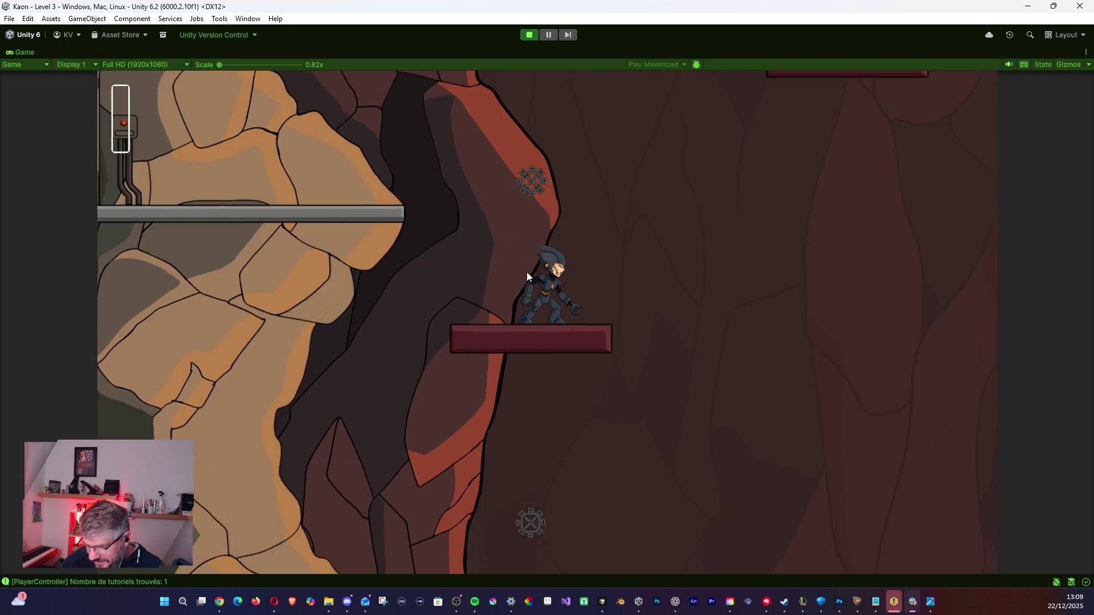
key(space)
key(a)
key(d)
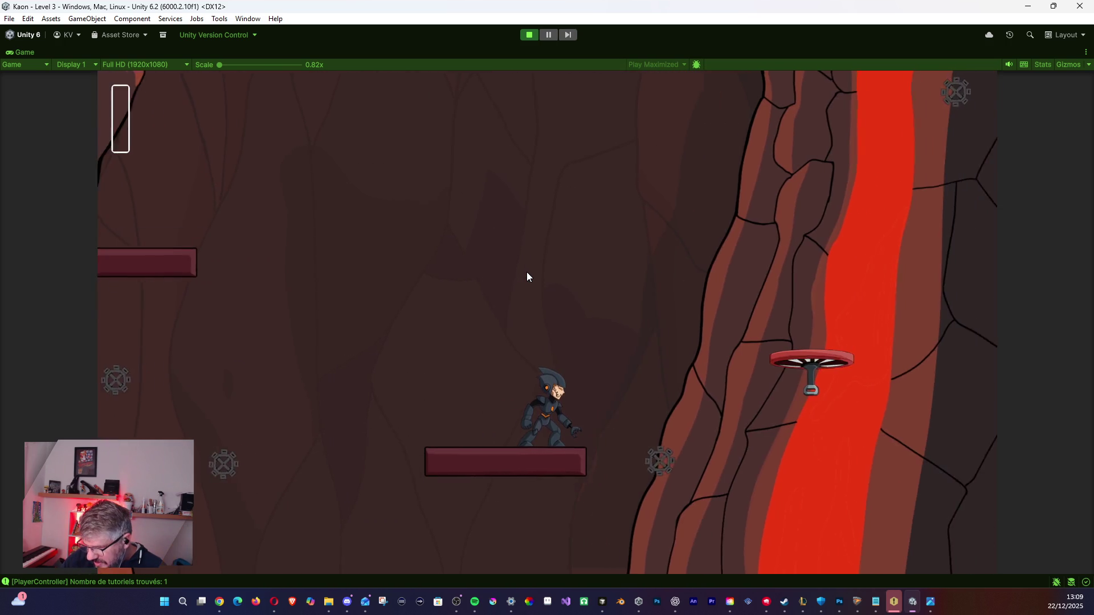
key(space)
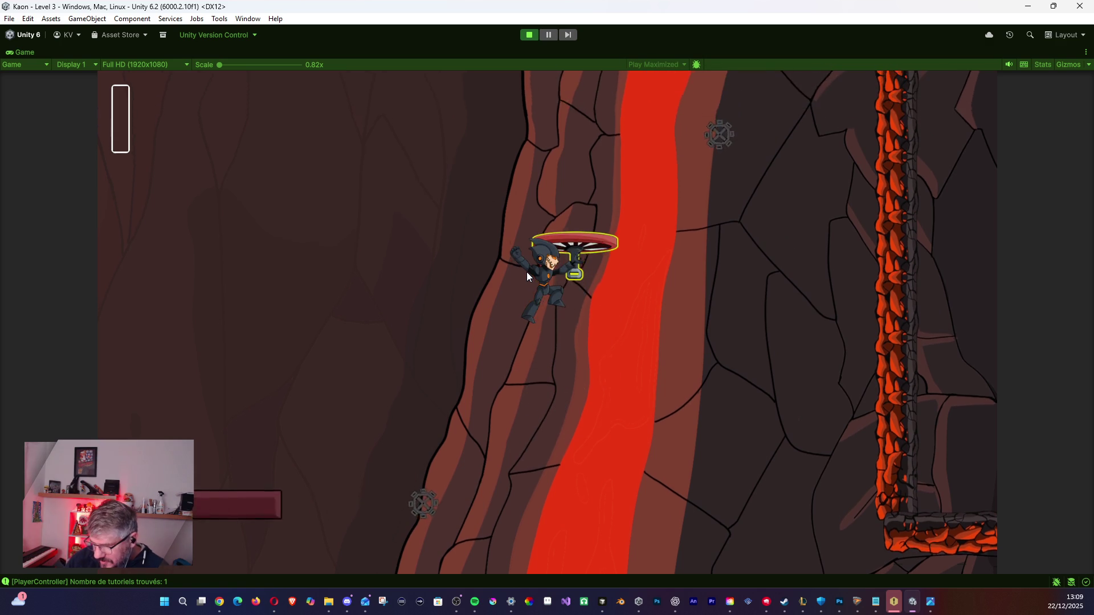
key(space)
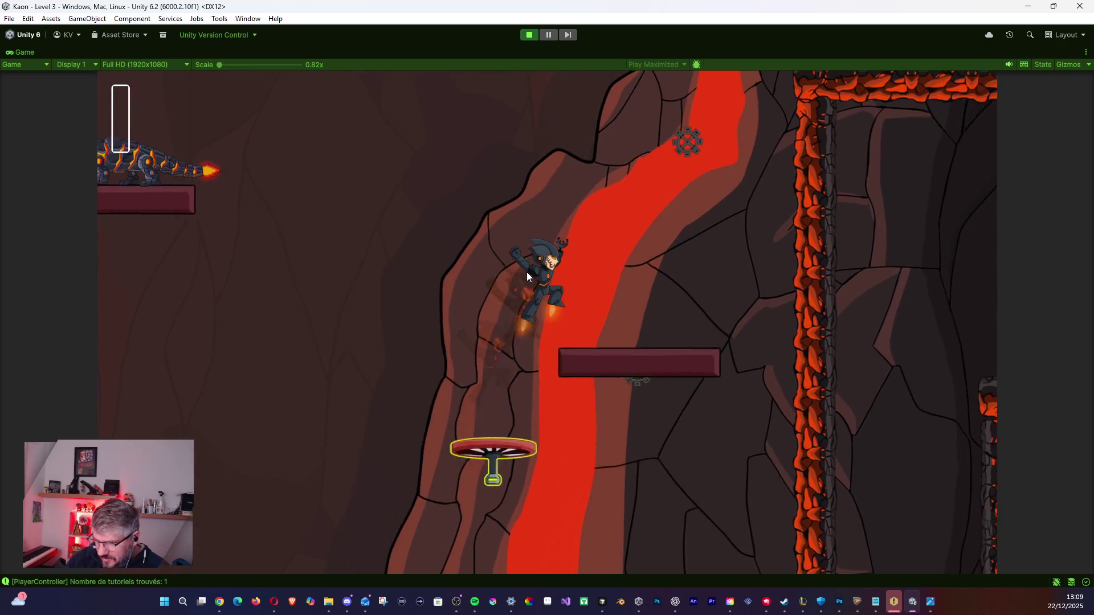
key(space)
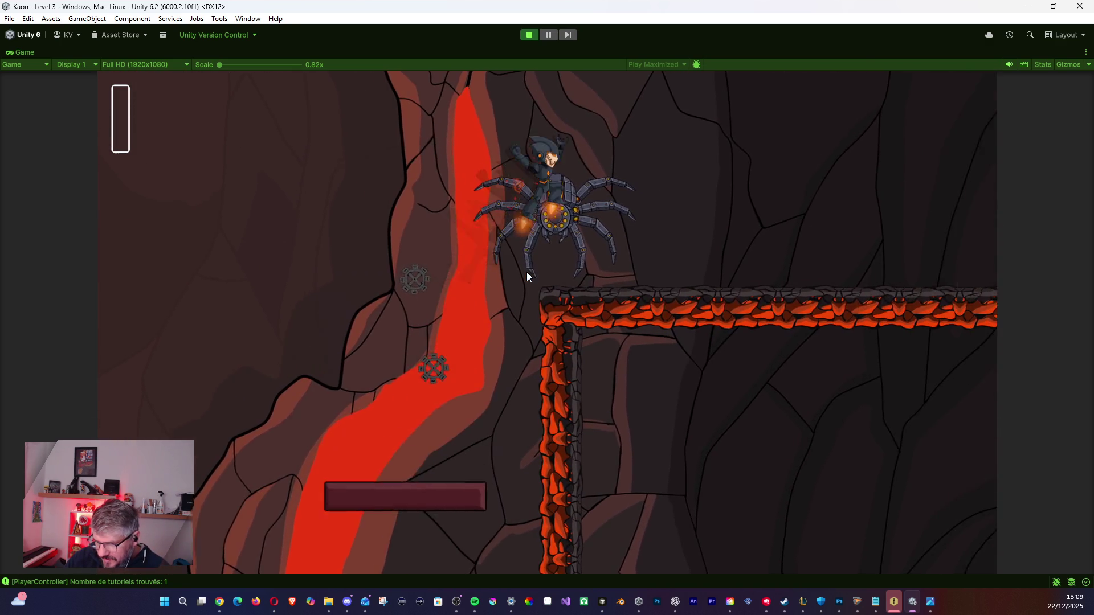
Dodge the spider along the ledge, cross the lava and jetpack down onto the salamander's platform.
key(Right)
key(Left)
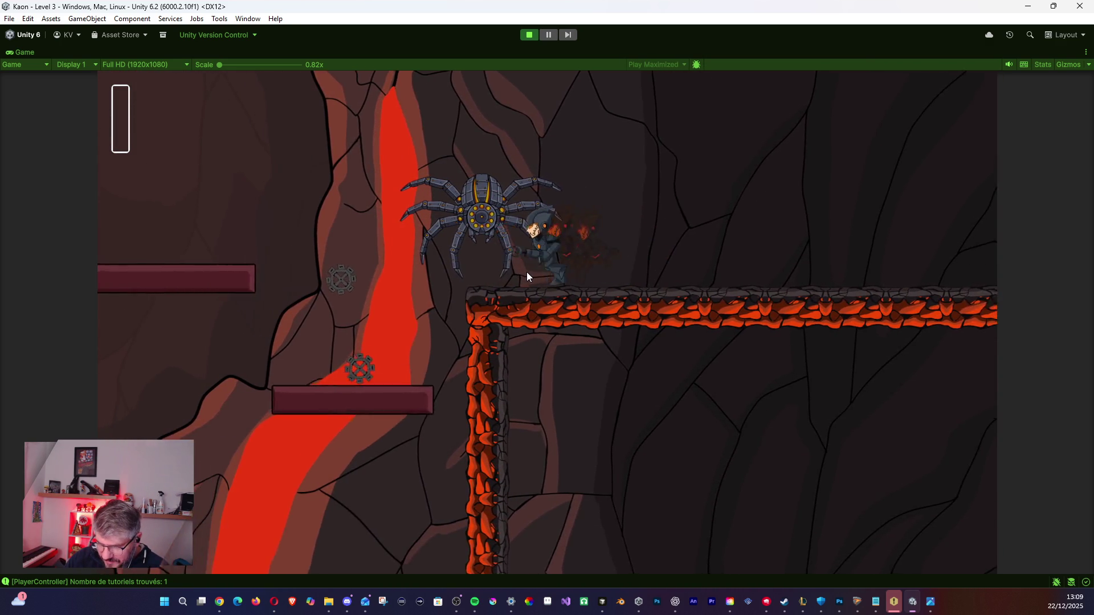
key(Left)
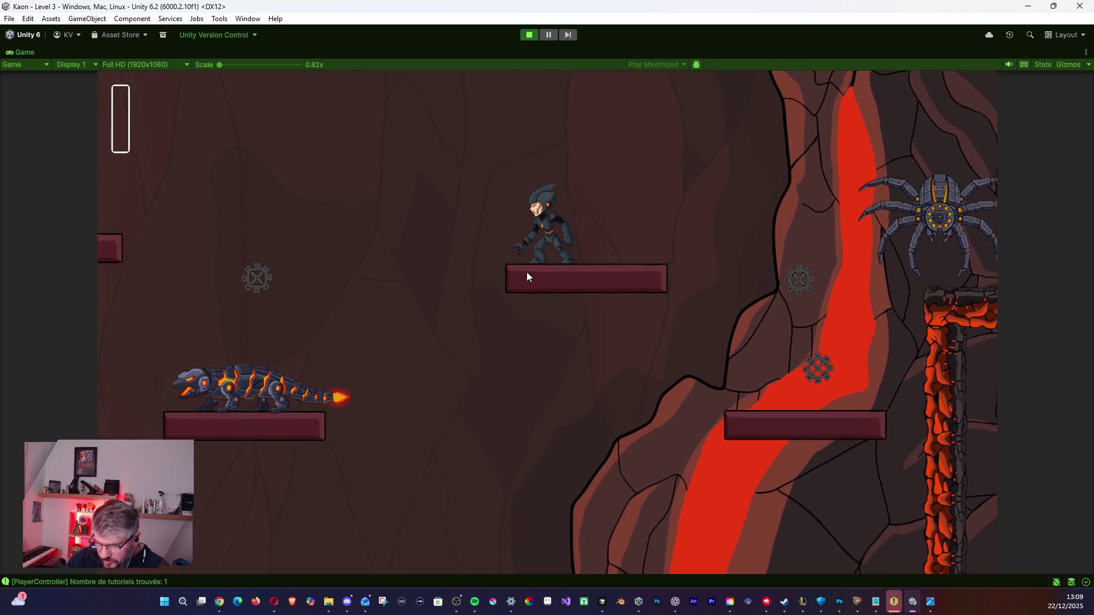
key(Left)
key(space)
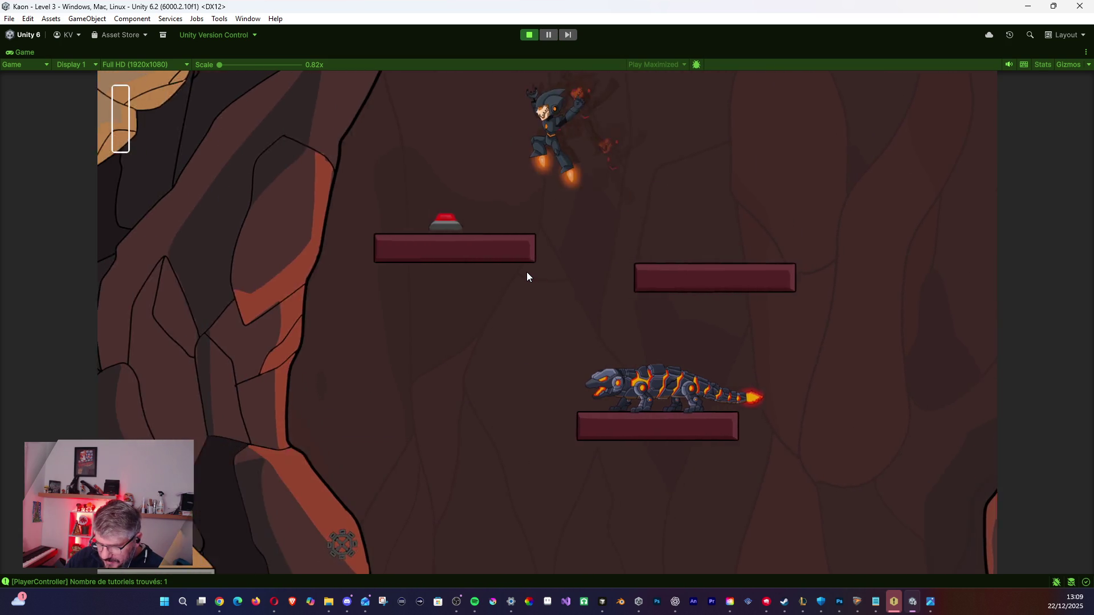
key(Right)
key(Right)
key(space)
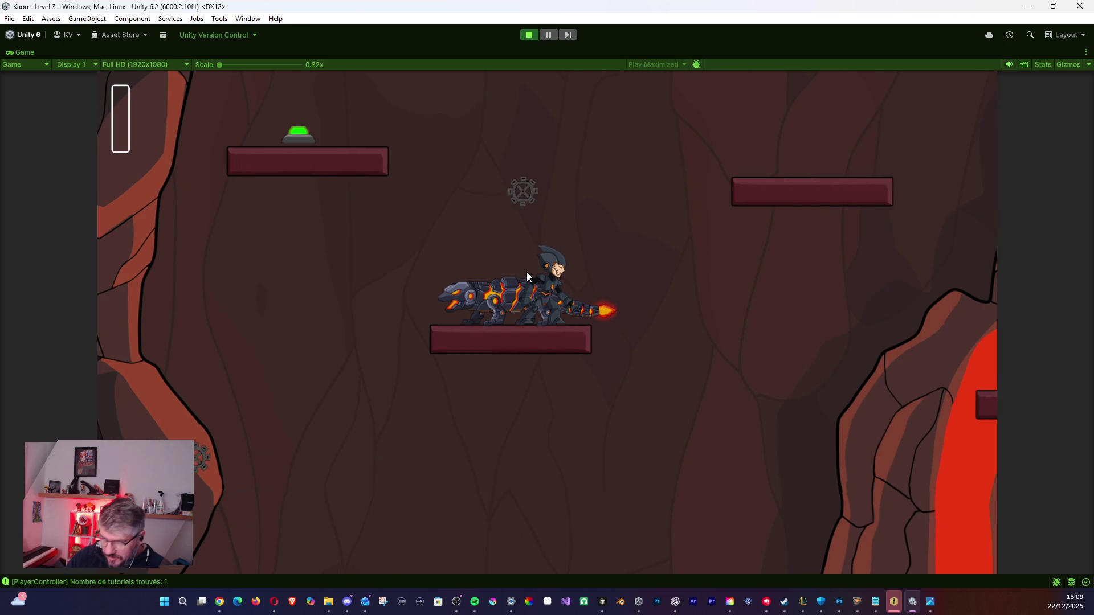
Jetpack right past the spider, dash through the shaft and drop onto the hovering platform.
key(space)
key(Right)
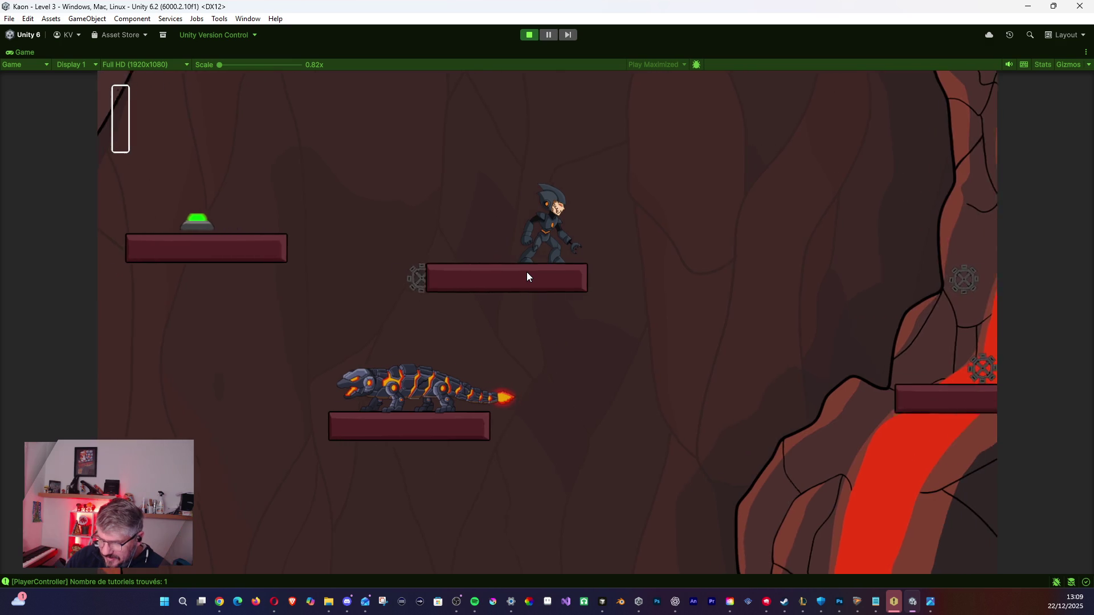
key(Right)
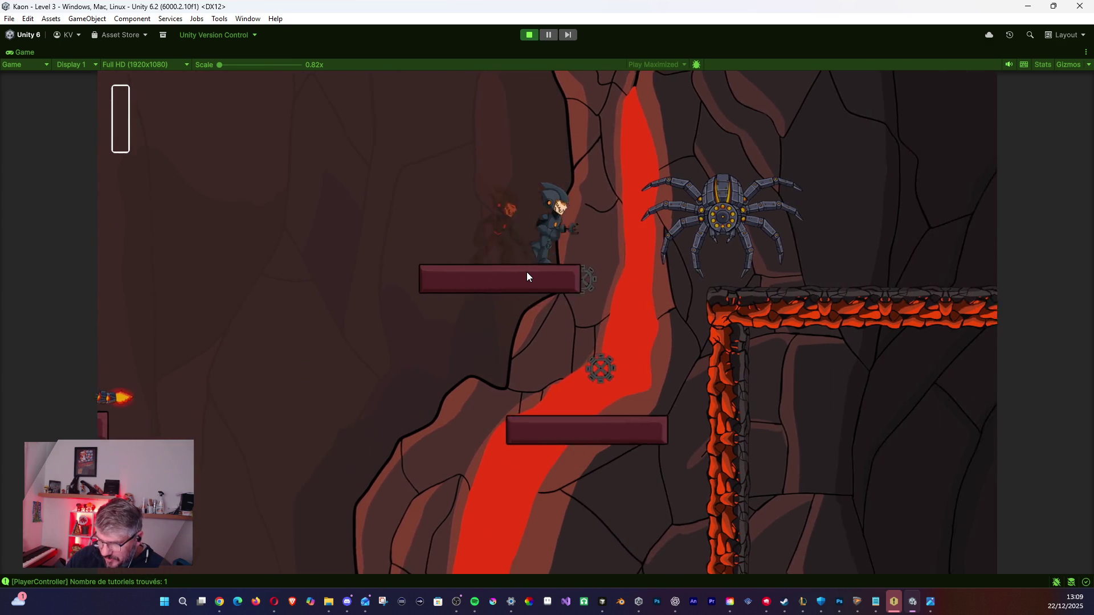
key(space)
key(Right)
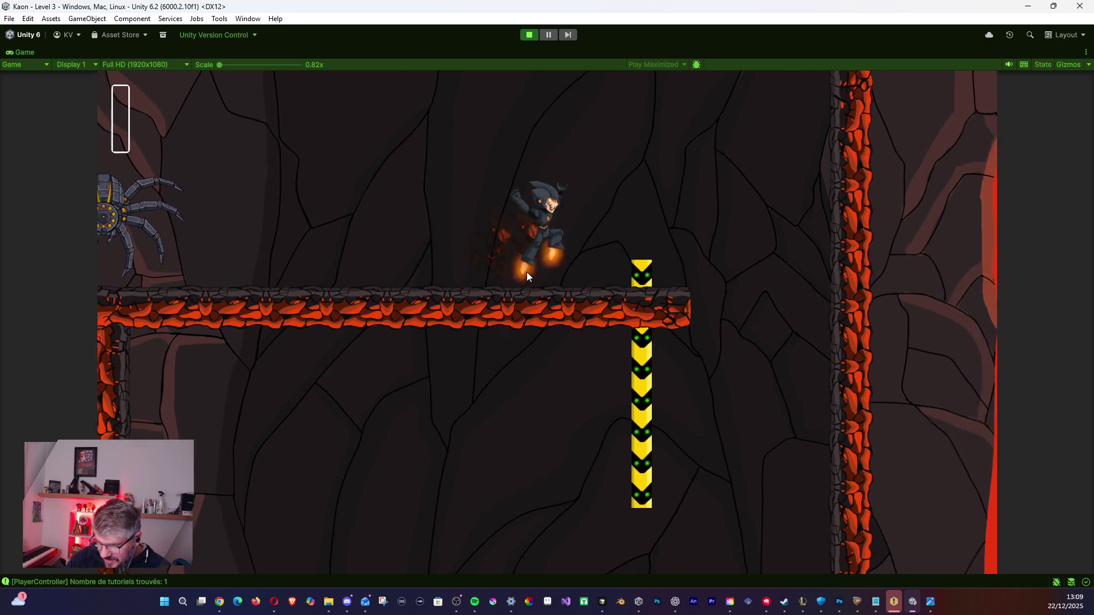
key(space)
key(Left)
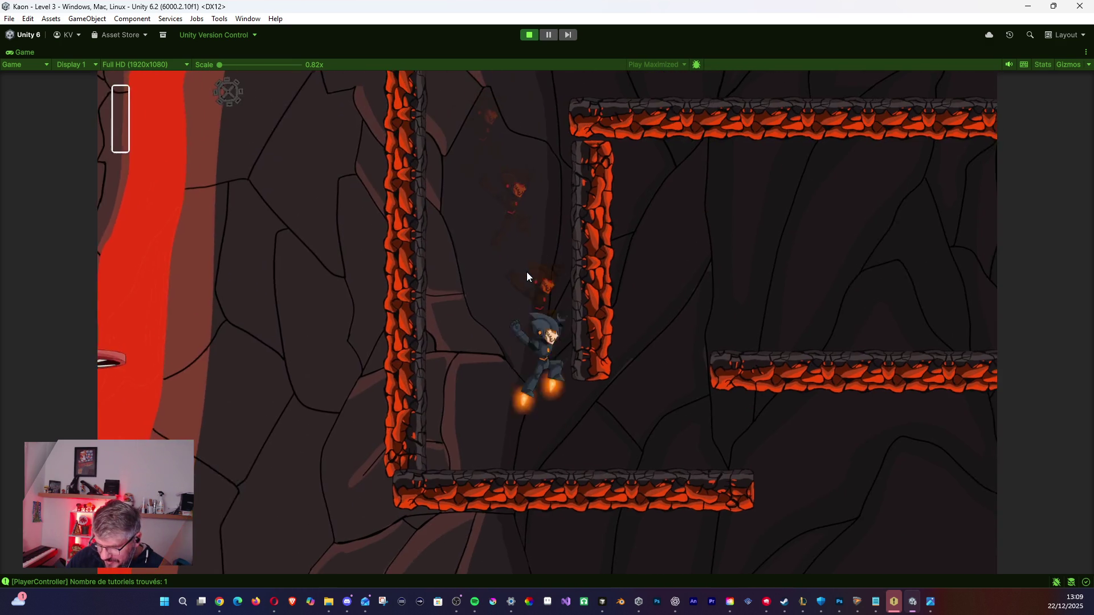
key(Right)
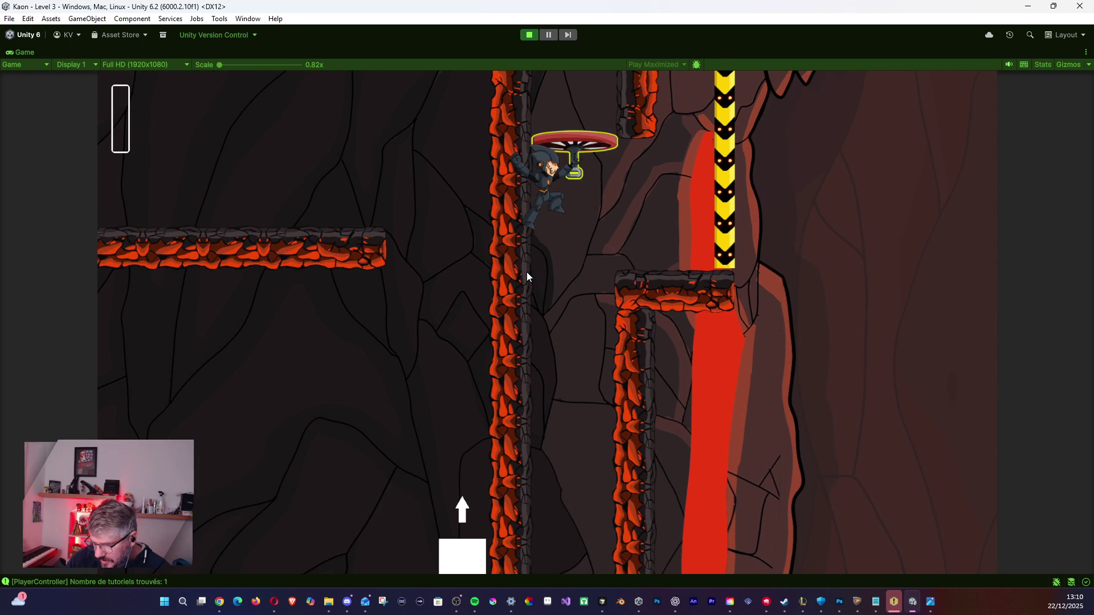
key(Right)
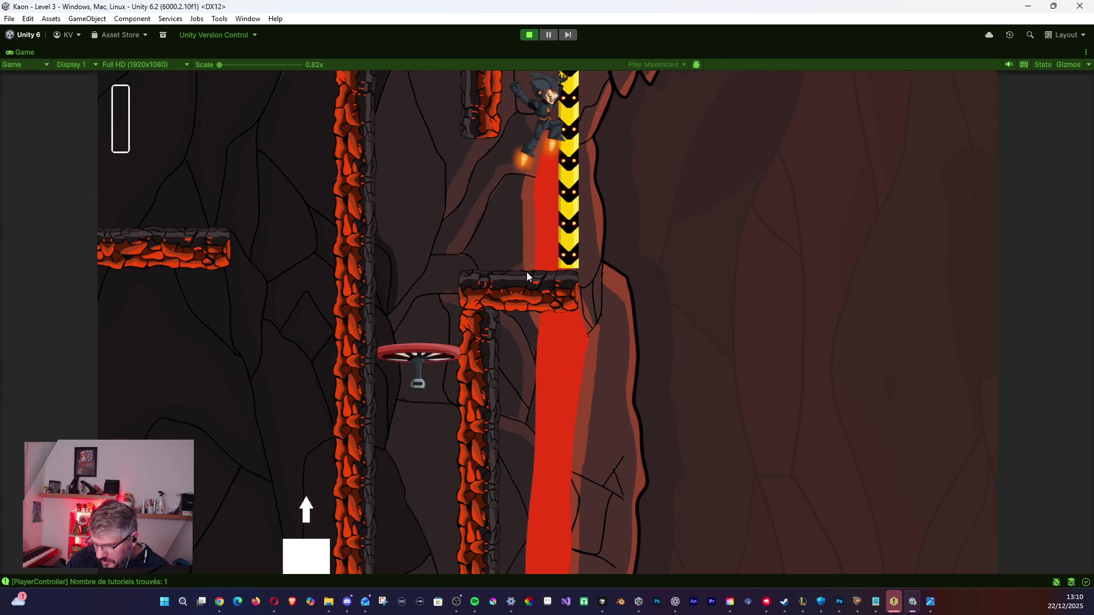
key(Left)
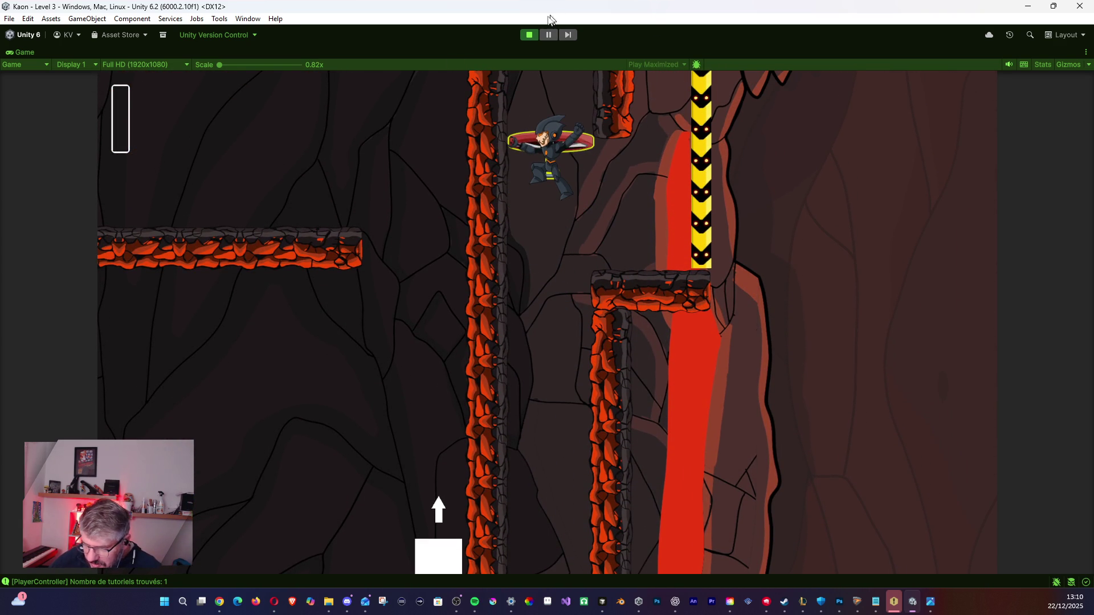
Exit Play mode, change Booster_2's Stop Inputs Duration from 0.7 to 0.4, and save Level 3.
click(530, 34)
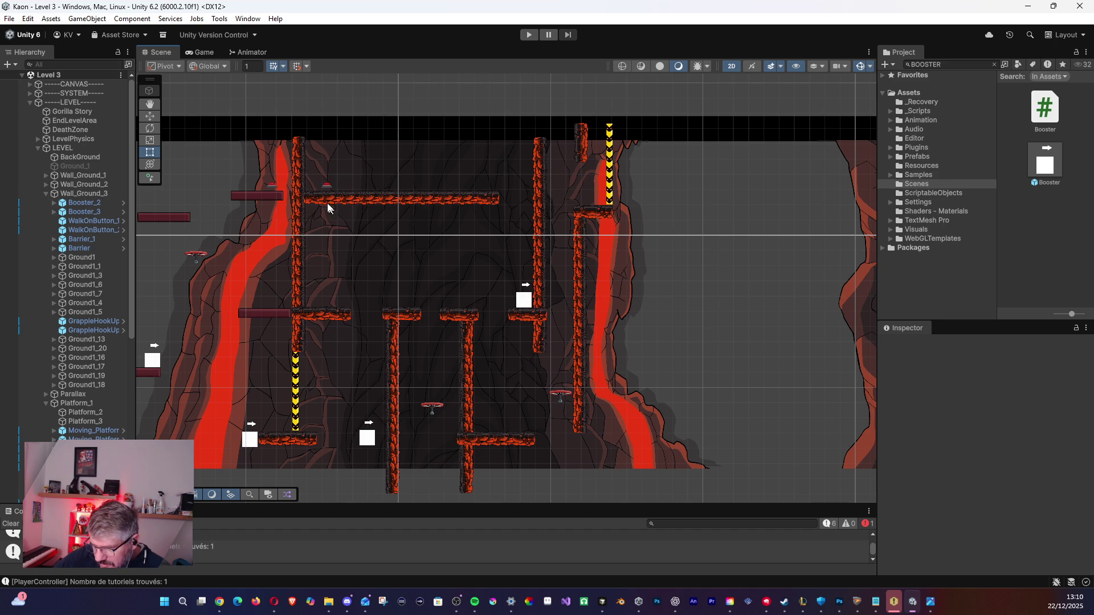
click(525, 301)
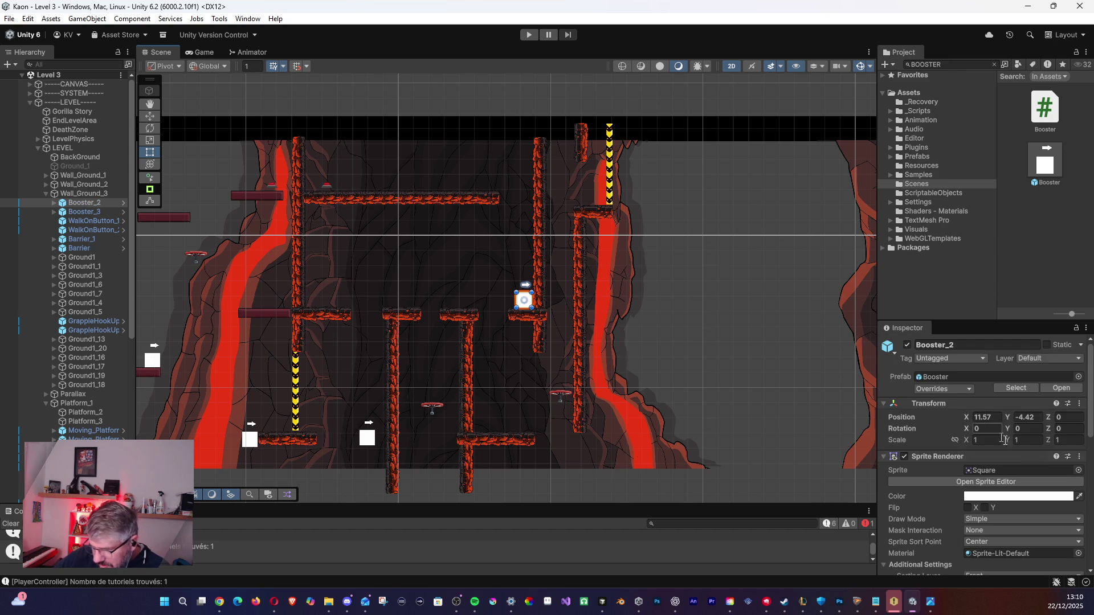
scroll(1004, 462, down, 5)
click(977, 504)
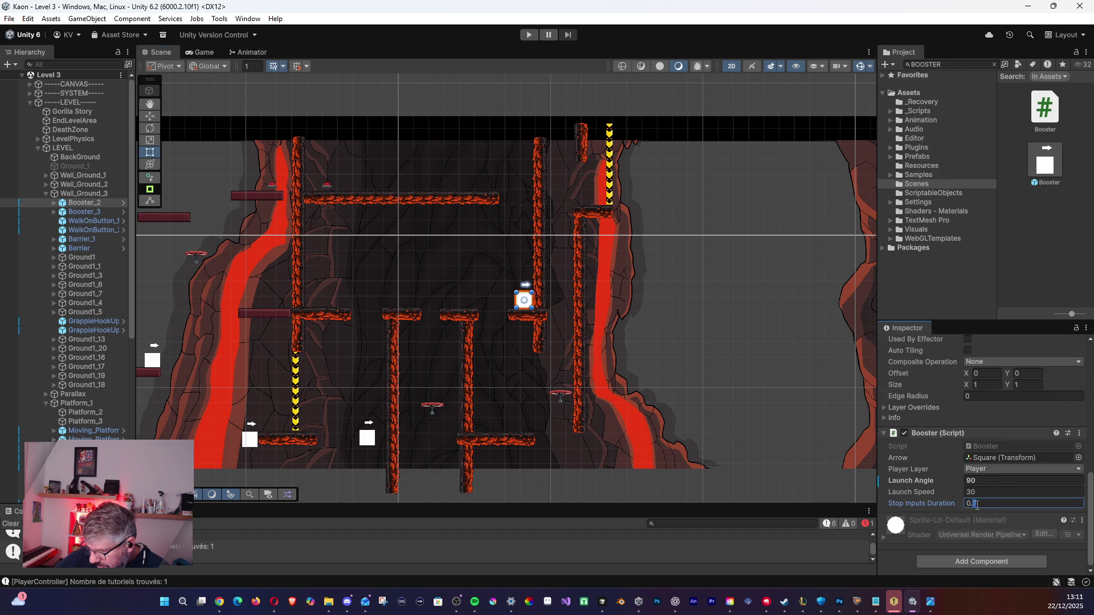
text(0.4)
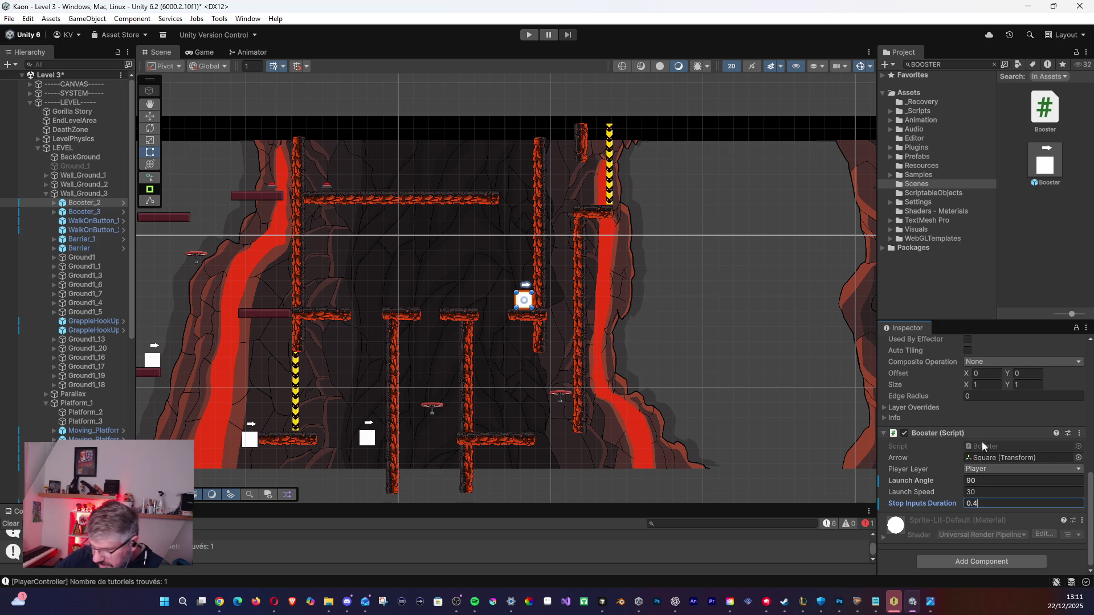
key(Return)
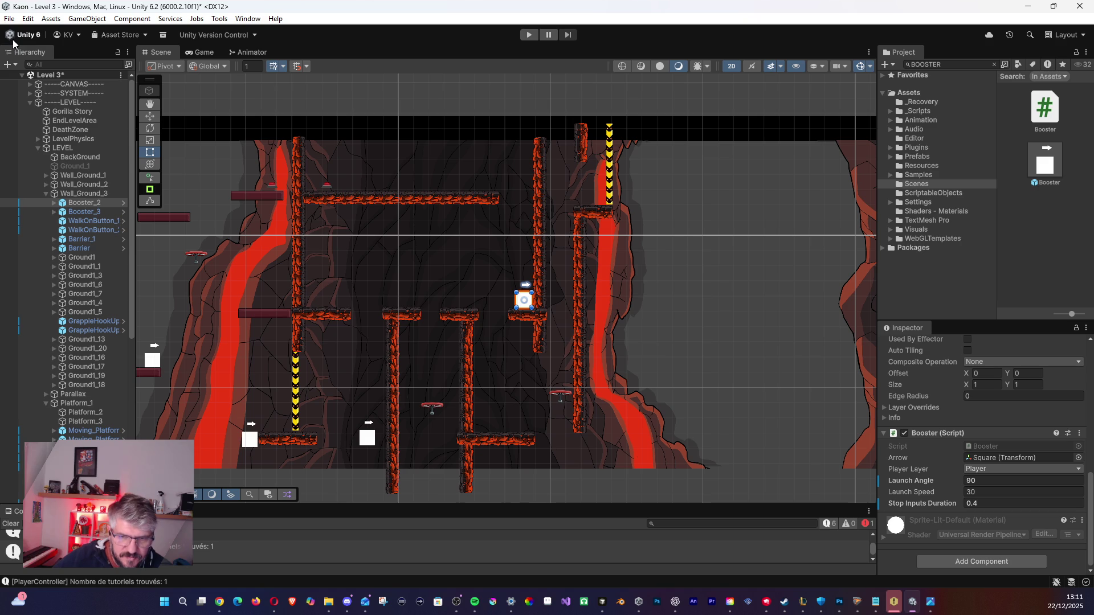
click(12, 20)
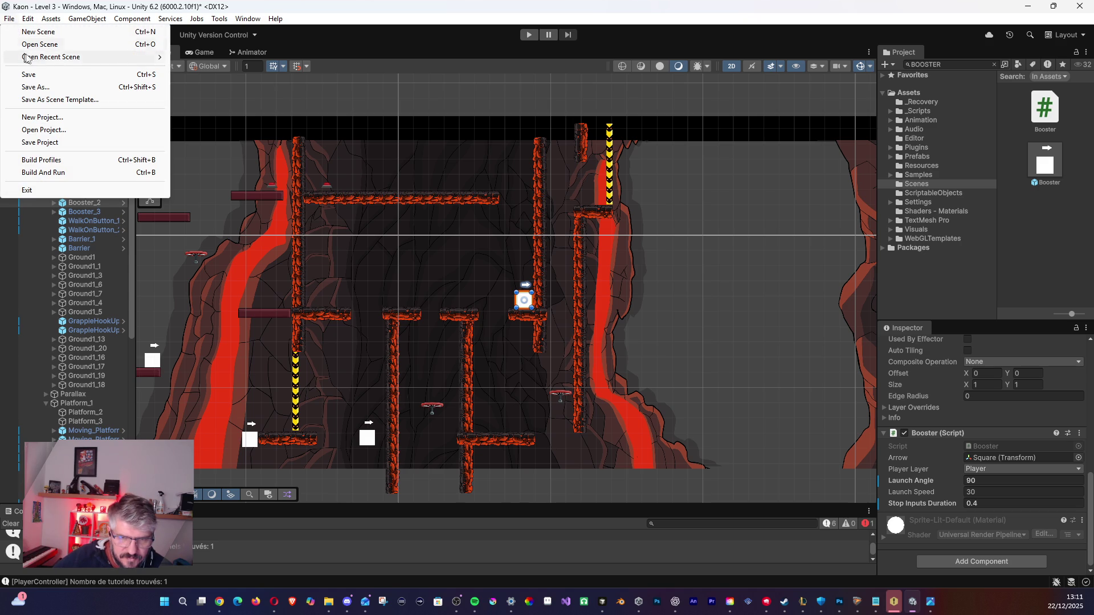
click(26, 75)
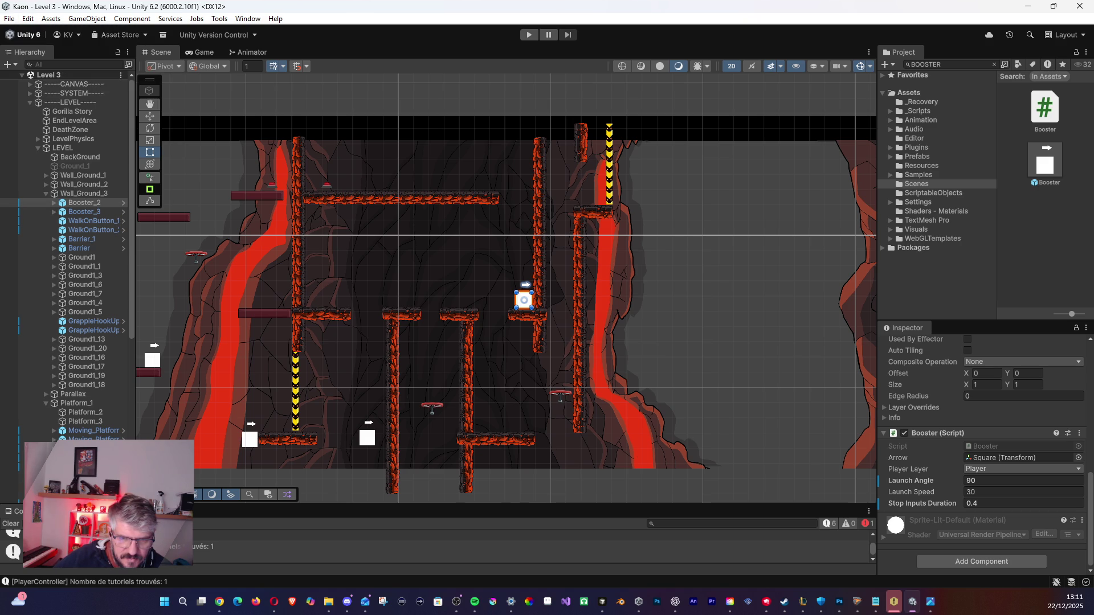
key(alt+Tab)
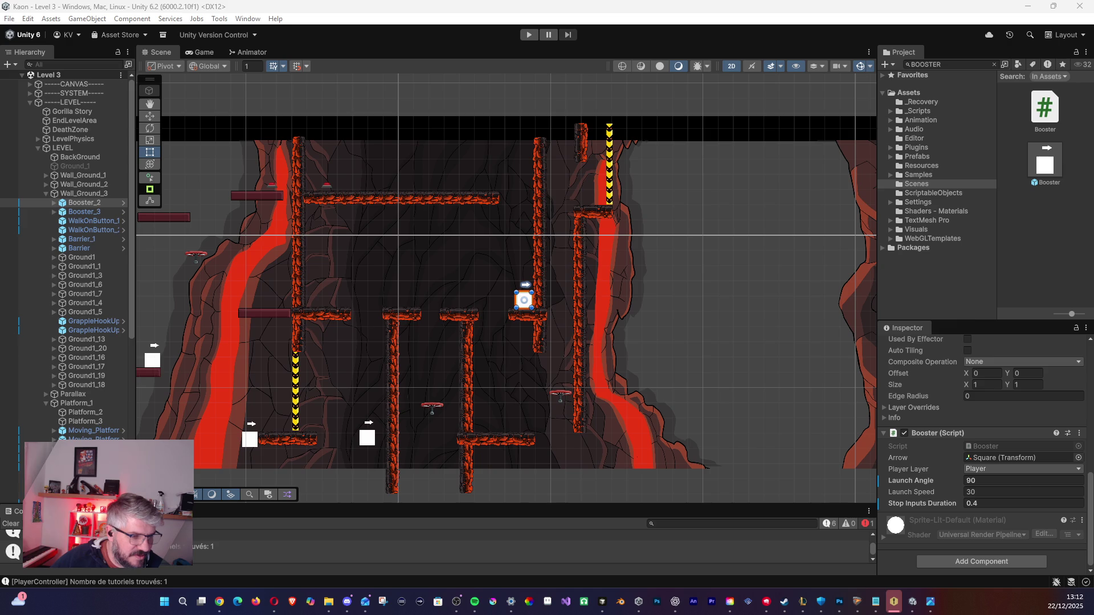
key(super+d)
key(super+d)
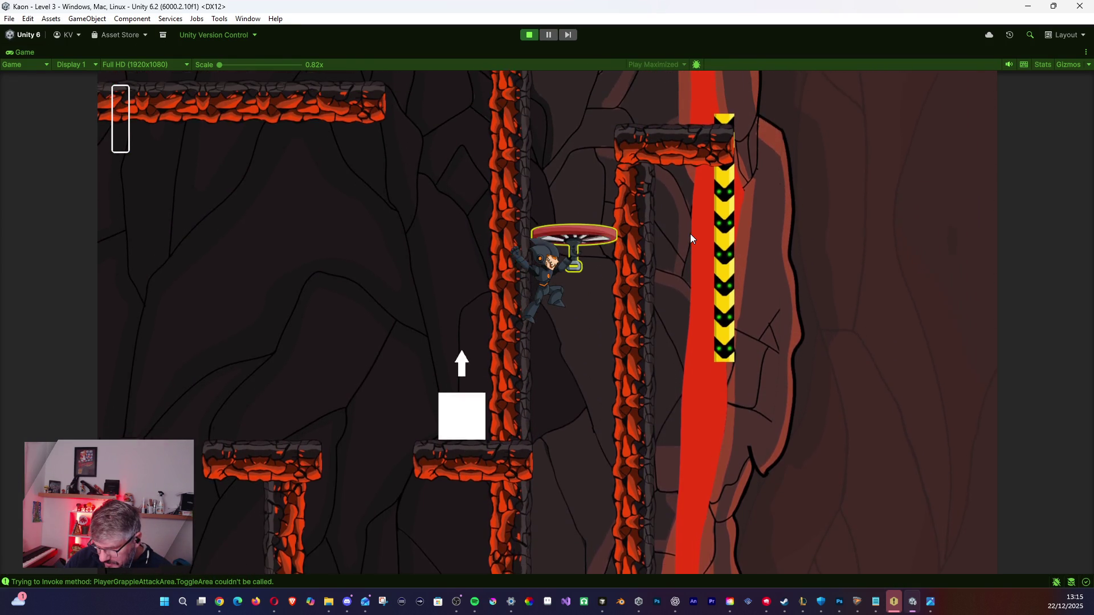
Release the propeller grapple, jump right off the platform, then attempt File > Save during play.
key(d)
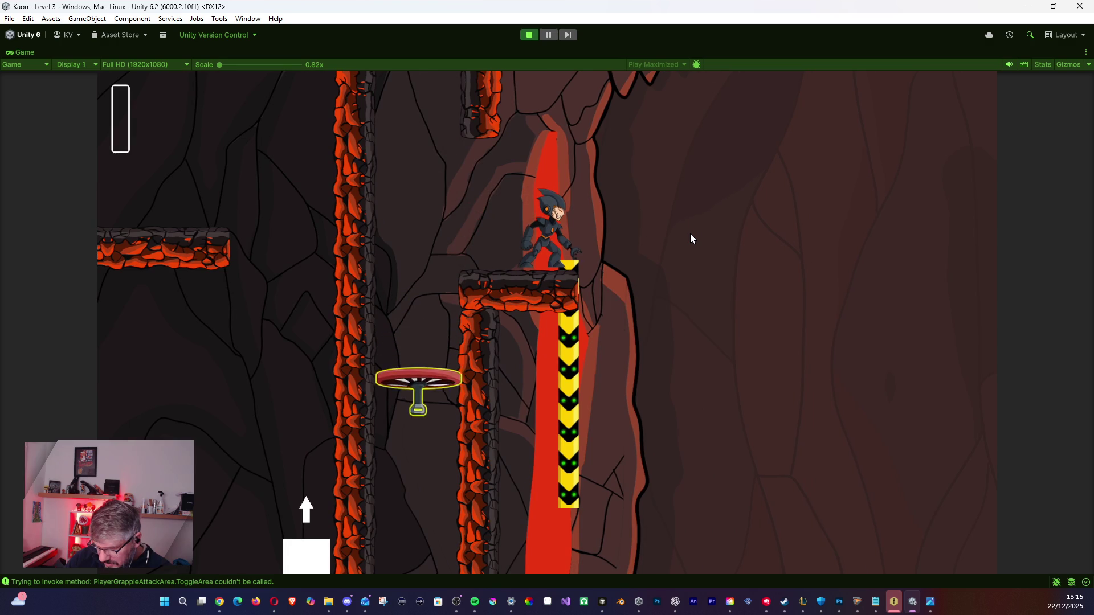
key(space)
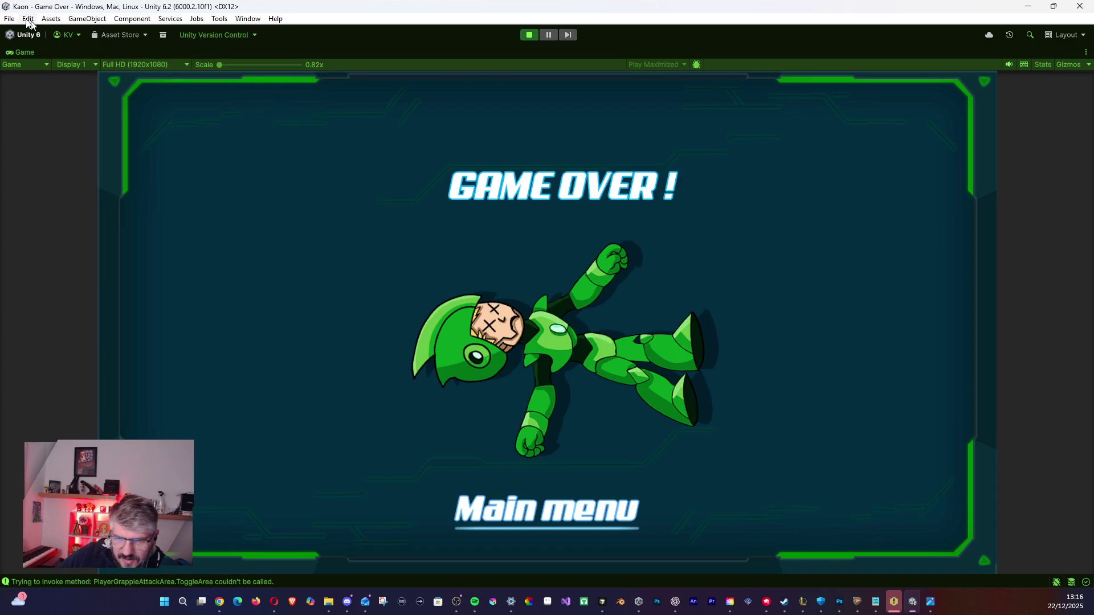
click(9, 18)
click(32, 75)
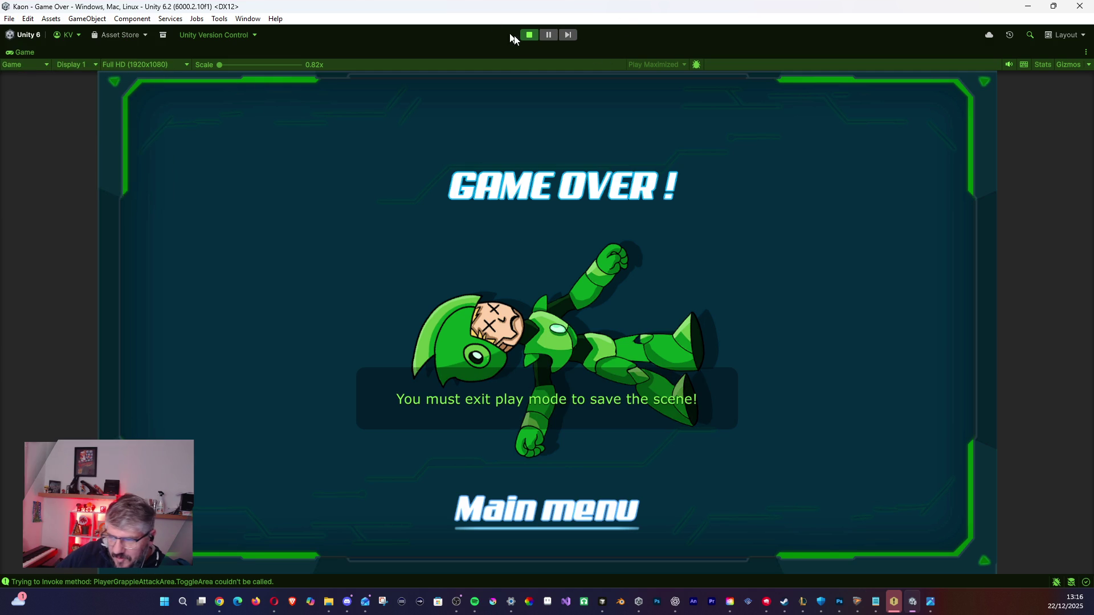
click(528, 35)
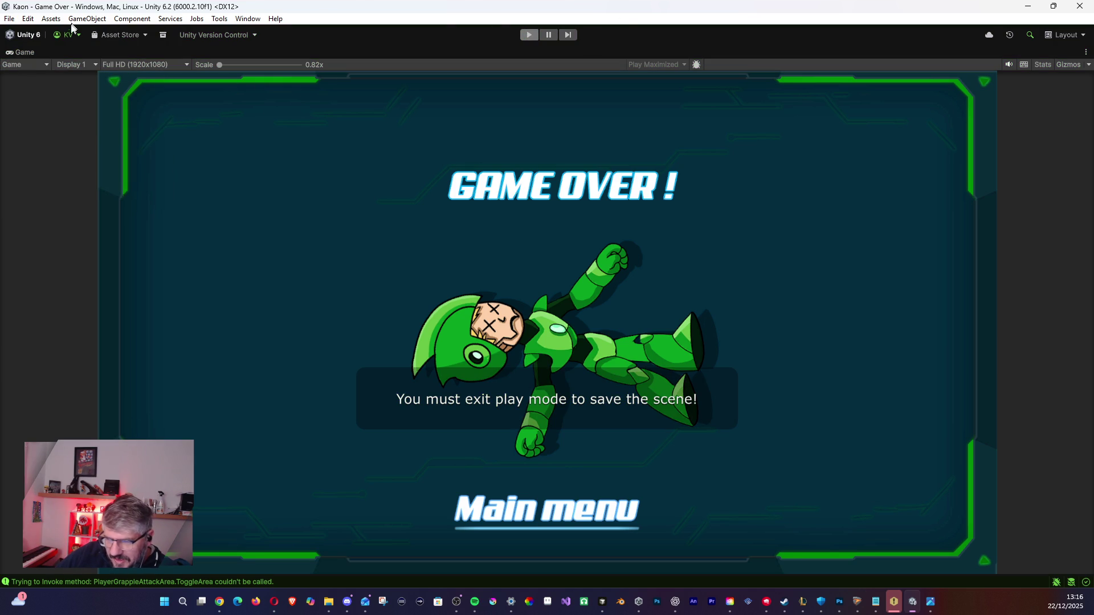
click(9, 18)
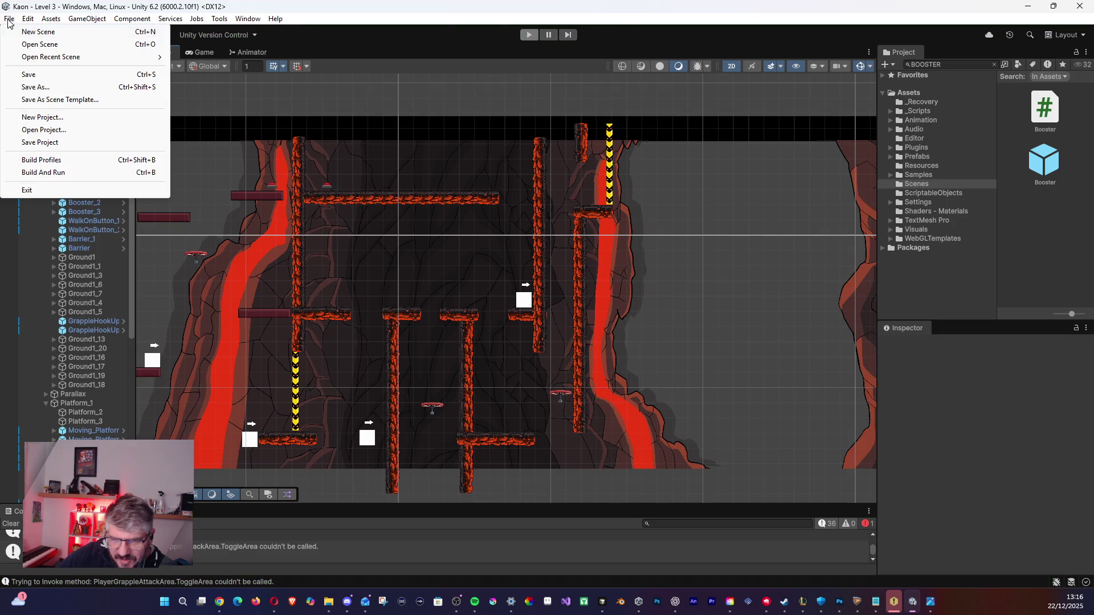
click(26, 74)
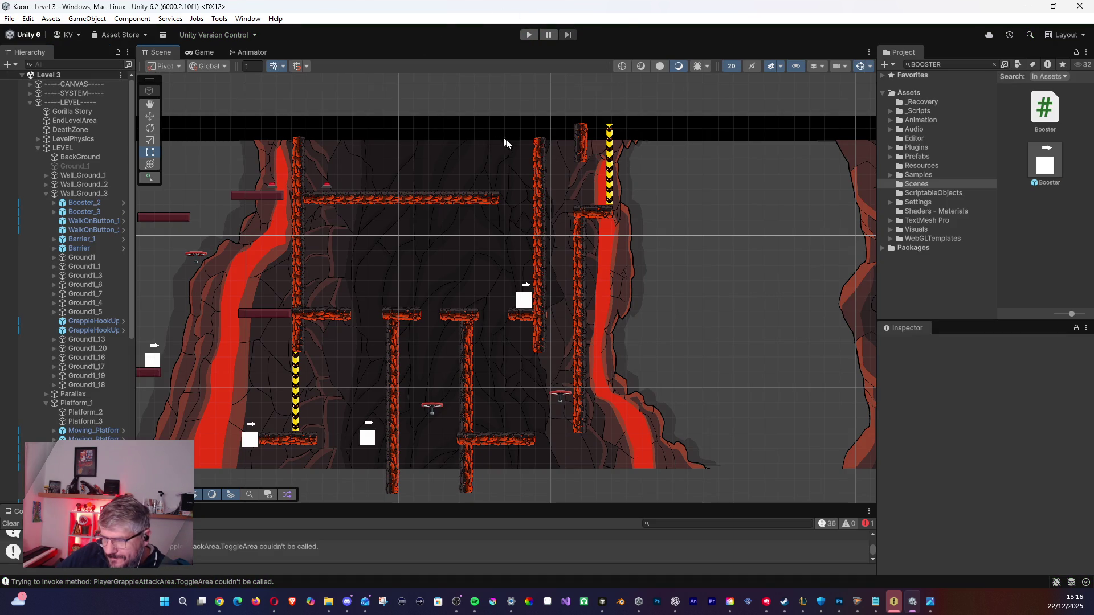
mouse_move(445, 294)
mouse_down()
mouse_move(783, 319)
mouse_move(463, 341)
mouse_move(487, 341)
mouse_up()
drag(374, 339, 714, 319)
drag(313, 305, 565, 268)
mouse_move(400, 318)
mouse_down()
mouse_move(321, 329)
mouse_move(664, 319)
mouse_move(543, 343)
mouse_move(208, 339)
mouse_up()
mouse_move(590, 322)
mouse_down()
mouse_move(342, 337)
mouse_move(570, 342)
mouse_move(442, 348)
mouse_move(578, 342)
mouse_move(209, 327)
mouse_move(506, 313)
mouse_move(506, 363)
mouse_move(618, 351)
mouse_move(626, 325)
mouse_up()
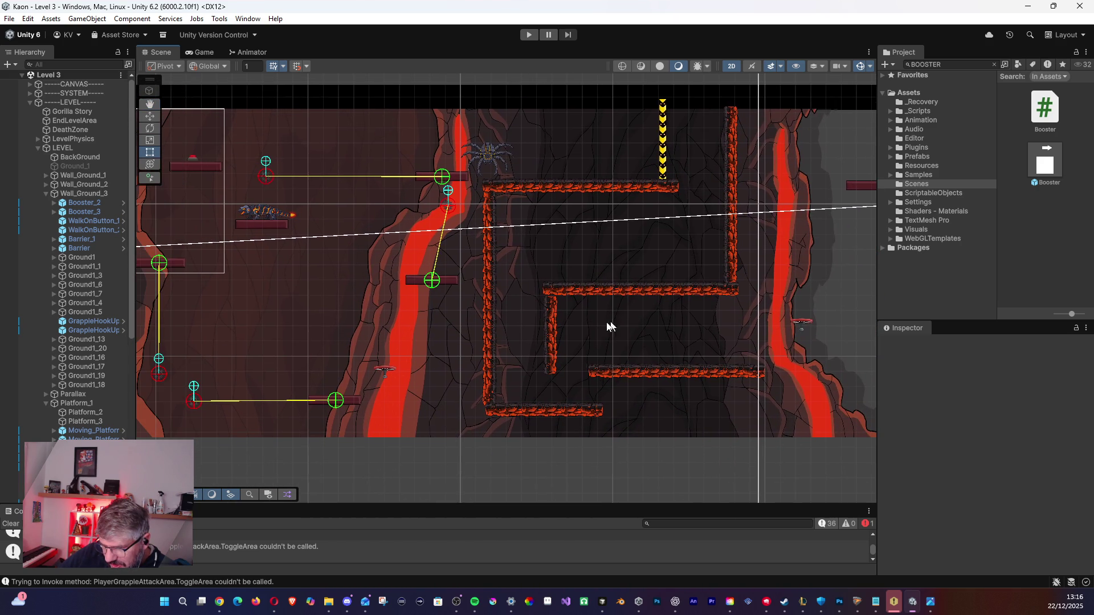
mouse_move(398, 345)
mouse_down()
mouse_move(775, 290)
mouse_move(593, 383)
mouse_move(632, 314)
mouse_move(602, 327)
mouse_up()
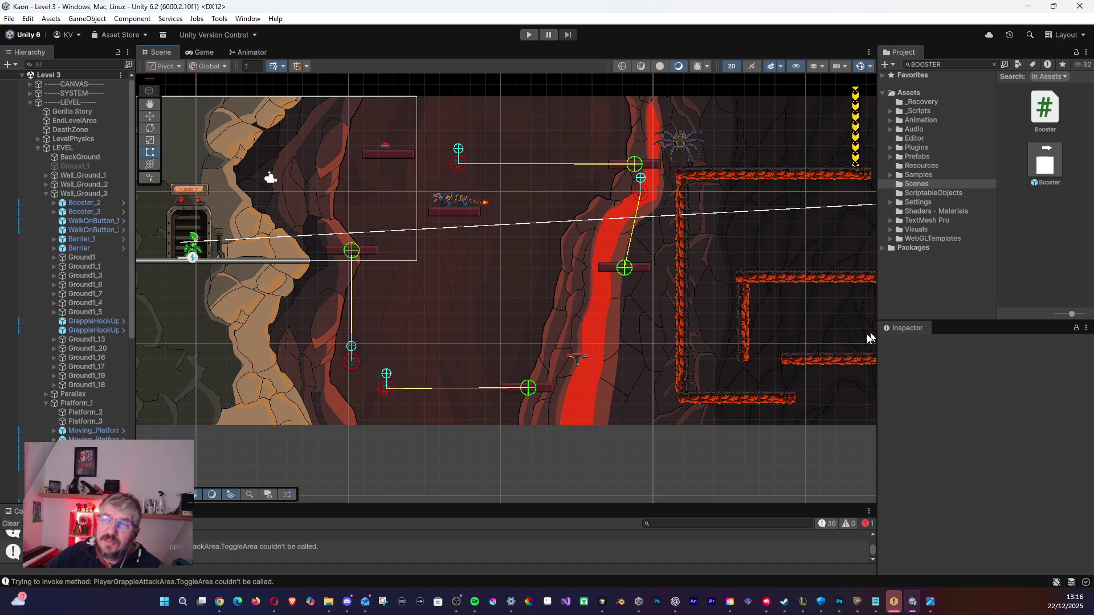
drag(643, 297, 518, 305)
scroll(623, 323, right, 10)
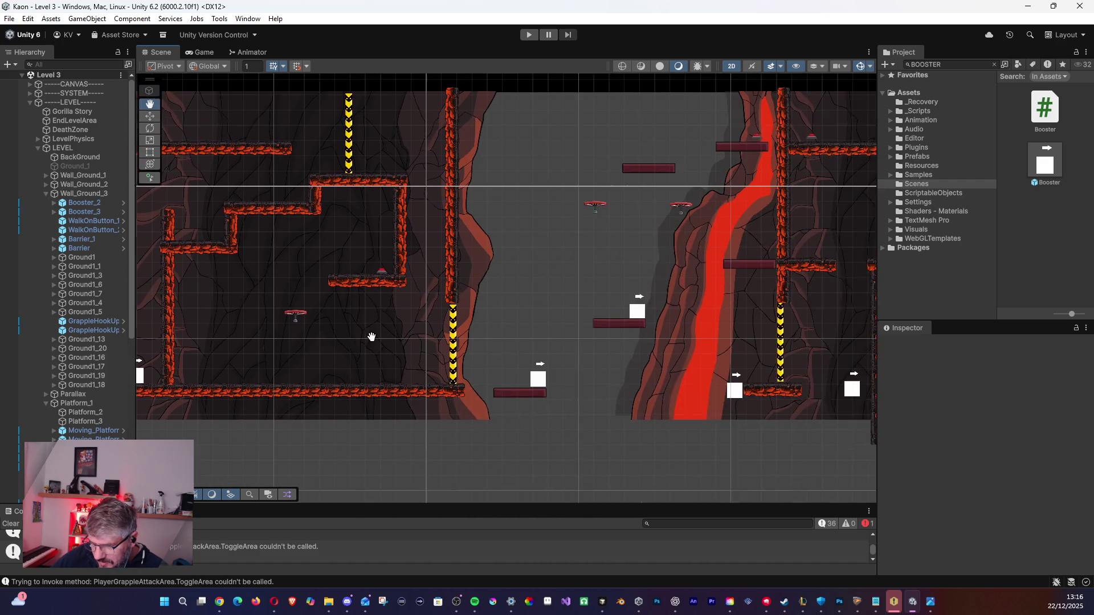
scroll(582, 384, right, 5)
scroll(581, 385, down, 4)
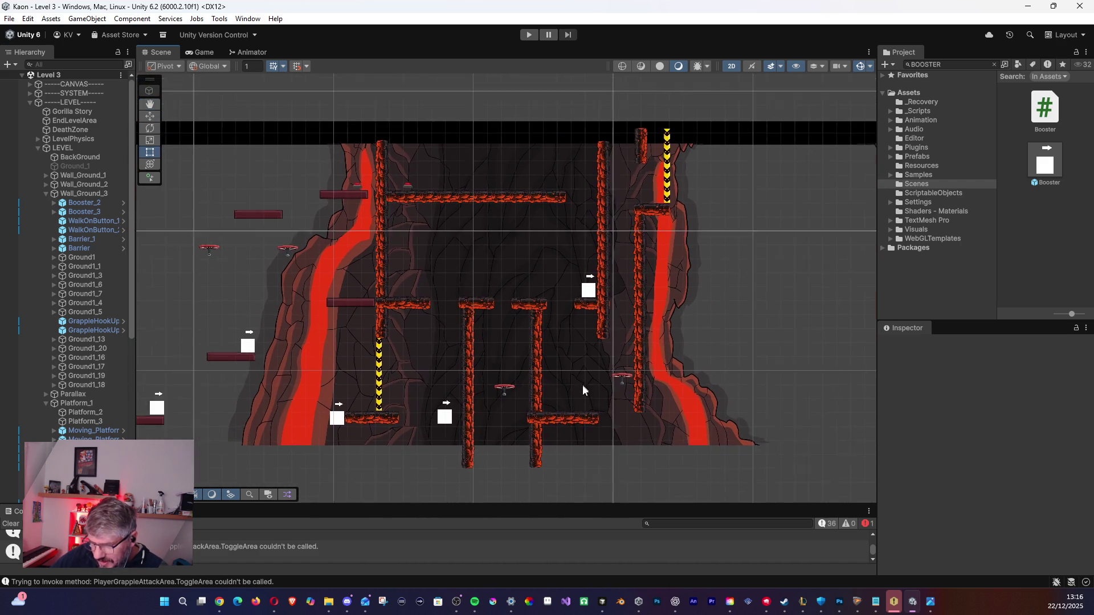
scroll(569, 391, down, 2)
mouse_move(343, 384)
mouse_down()
mouse_move(776, 391)
mouse_move(955, 376)
mouse_up()
drag(641, 327, 455, 312)
scroll(455, 312, up, 2)
scroll(395, 296, up, 5)
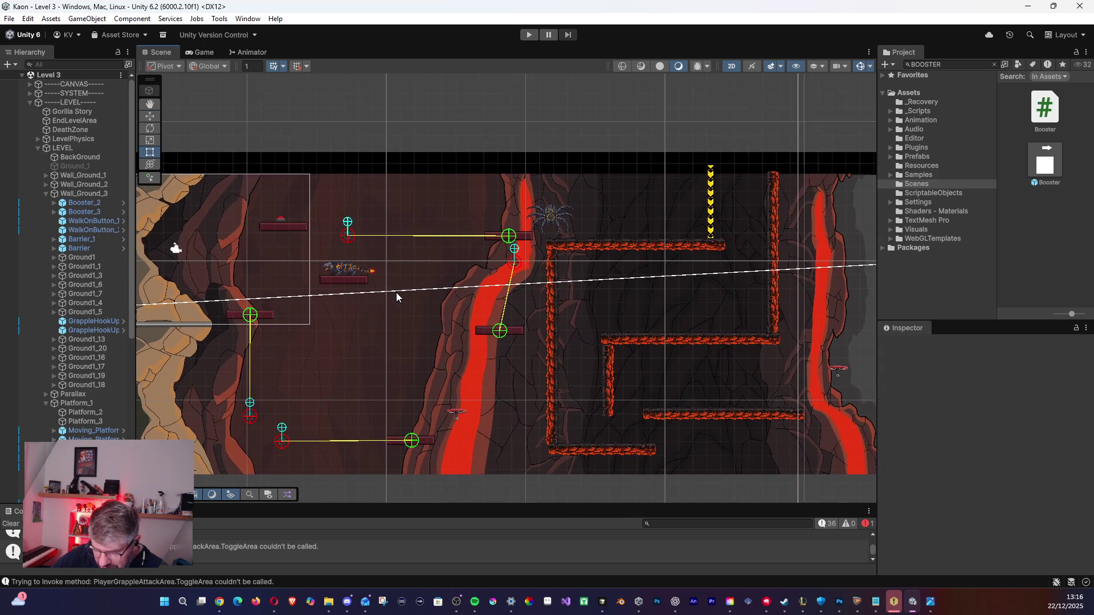
click(568, 215)
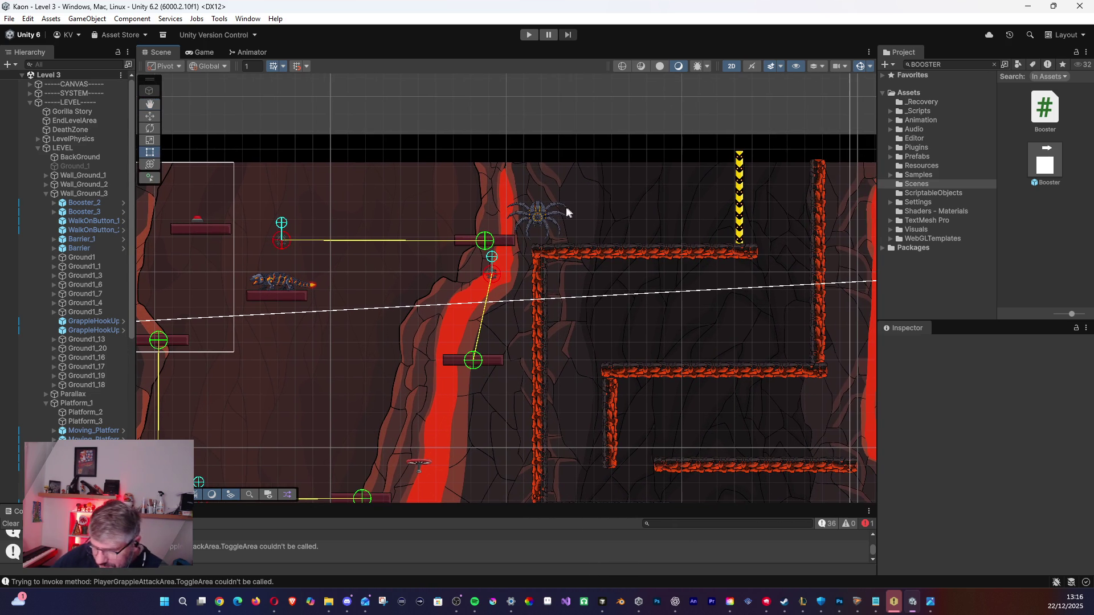
Collapse the Wall_Ground_3, Platform_1 and Platform_3 groups in the Hierarchy.
click(207, 213)
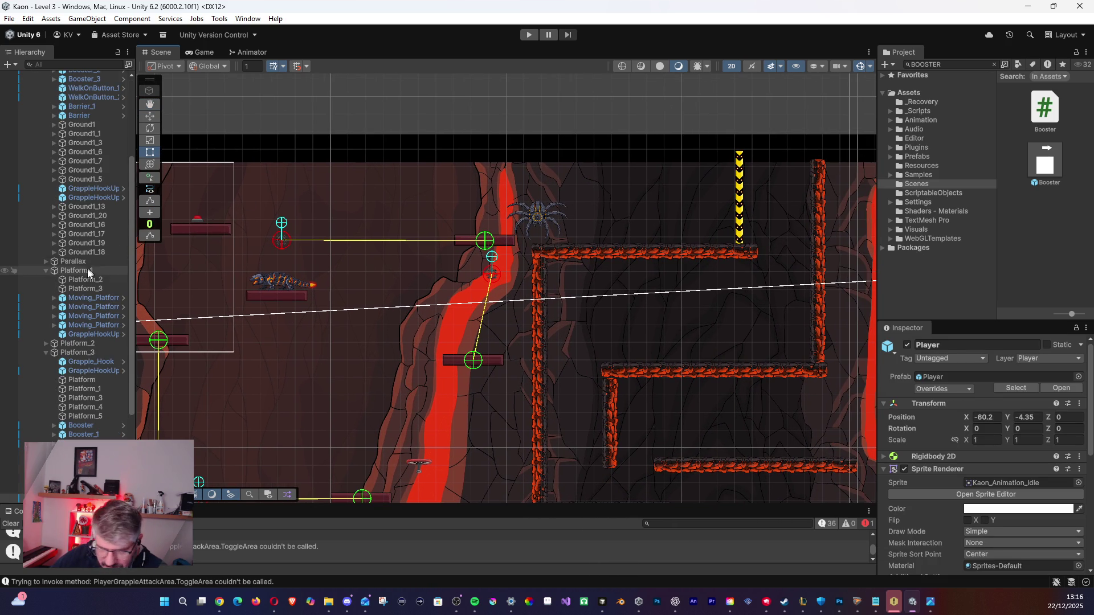
scroll(94, 261, up, 5)
click(46, 193)
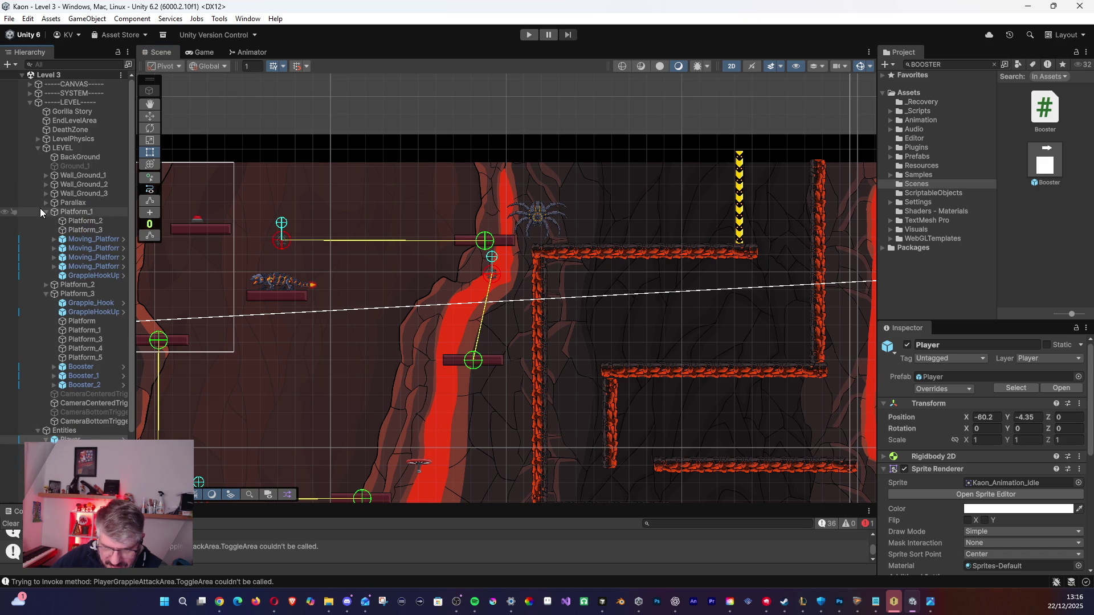
click(41, 210)
click(43, 213)
click(44, 229)
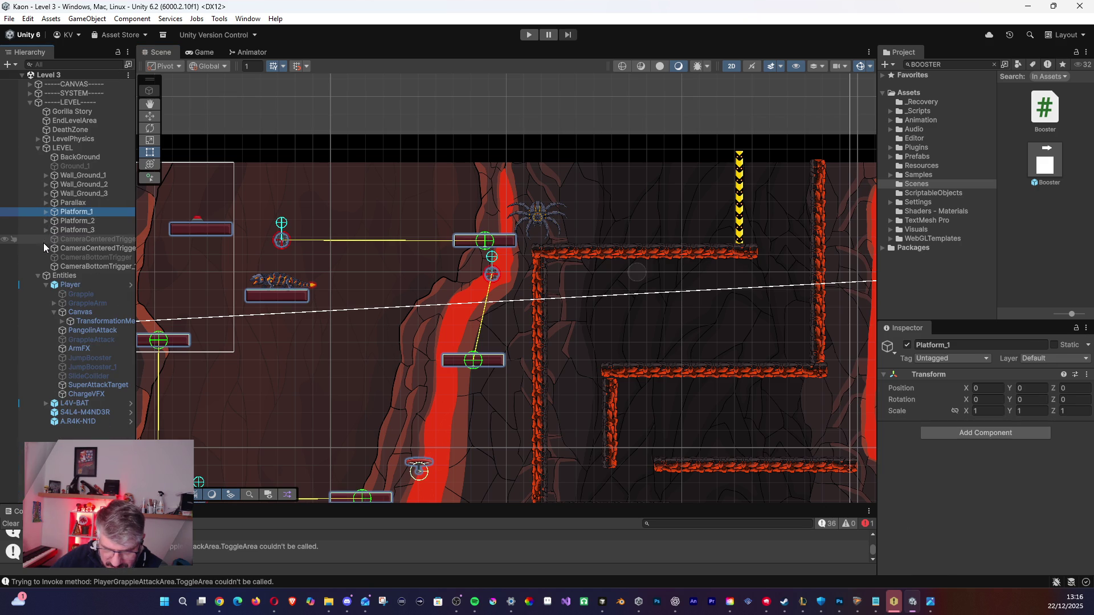
Browse the Entities list, frame the S4L4-M4ND3R salamander, and select the A.R4K-N1D spider.
click(72, 278)
click(70, 289)
click(79, 312)
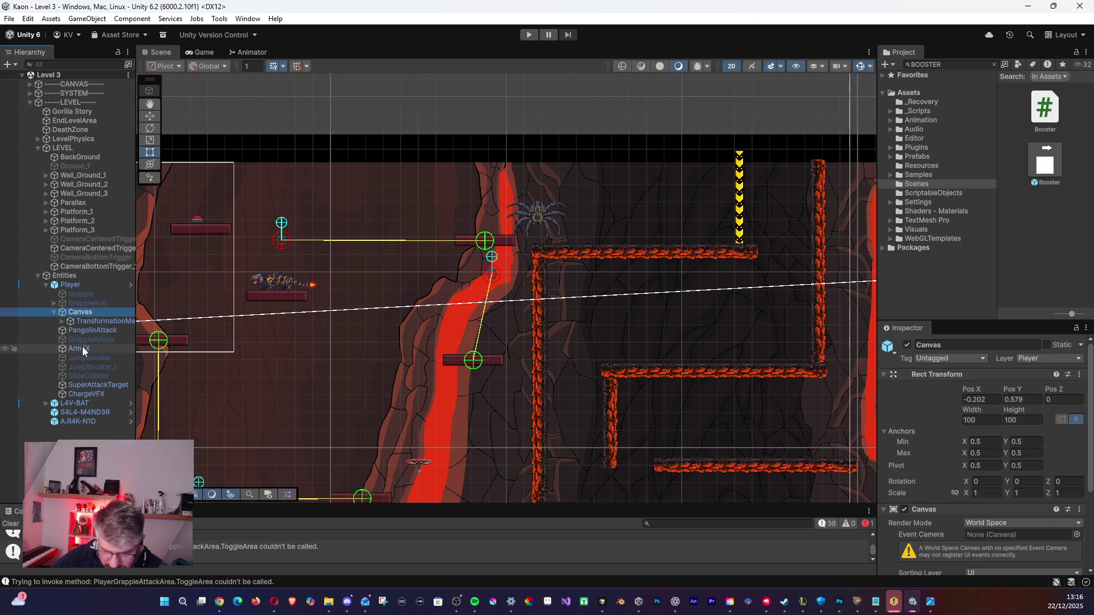
click(76, 403)
click(98, 410)
scroll(267, 331, up, 5)
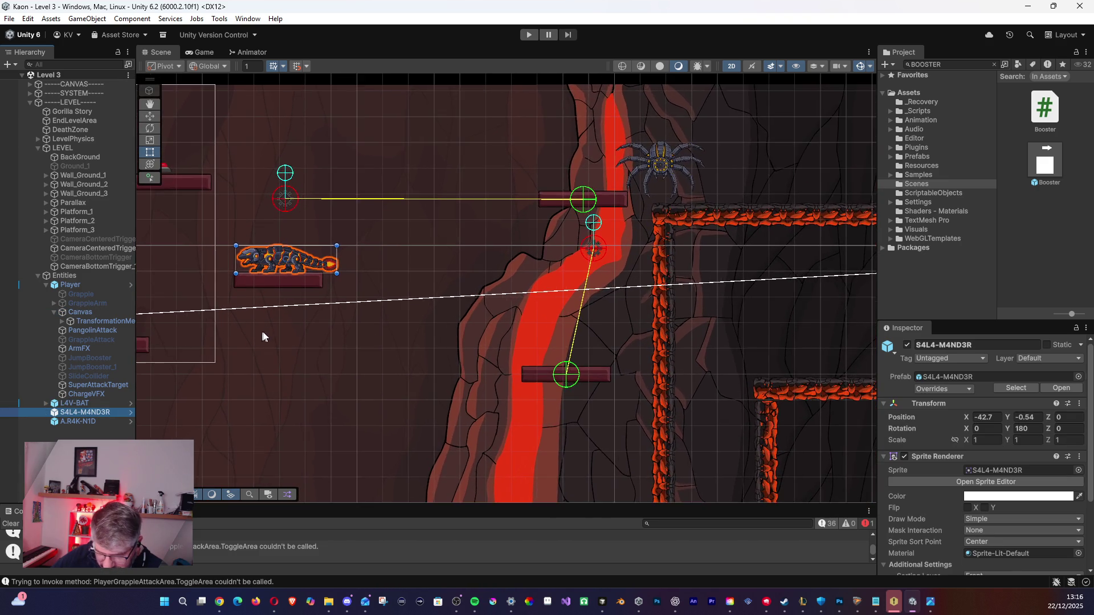
mouse_move(252, 328)
mouse_down()
mouse_move(330, 378)
mouse_move(415, 279)
mouse_move(581, 288)
mouse_move(734, 266)
mouse_move(291, 371)
mouse_move(354, 306)
mouse_move(205, 364)
mouse_up()
scroll(321, 378, up, 5)
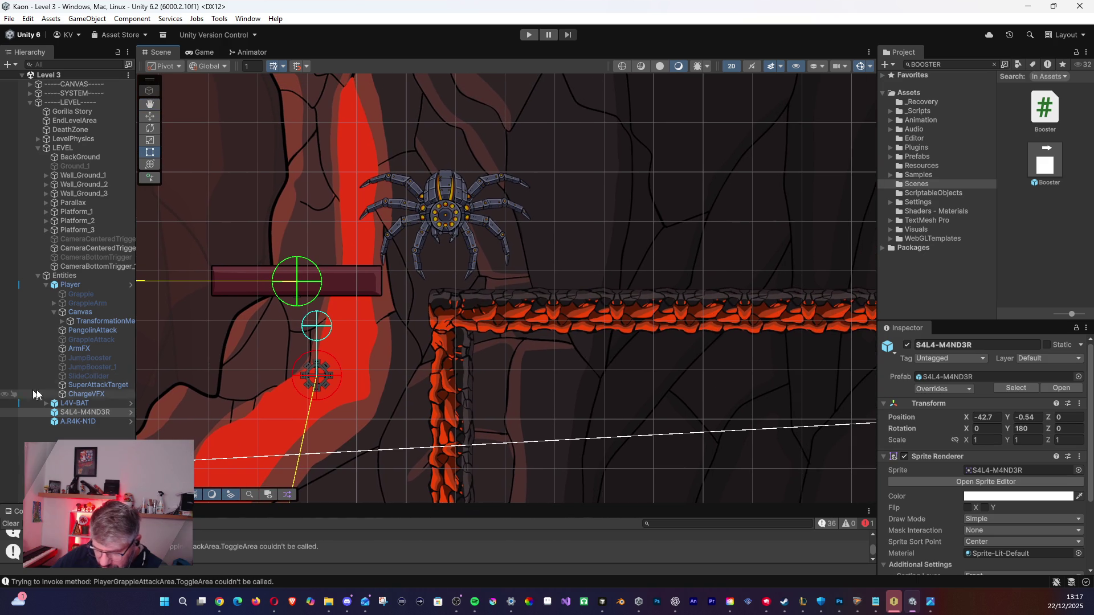
click(80, 421)
Move the A.R4K-N1D spider up and left above the left platform.
mouse_move(443, 209)
mouse_down()
mouse_move(517, 165)
mouse_move(312, 159)
mouse_up()
scroll(305, 250, down, 1)
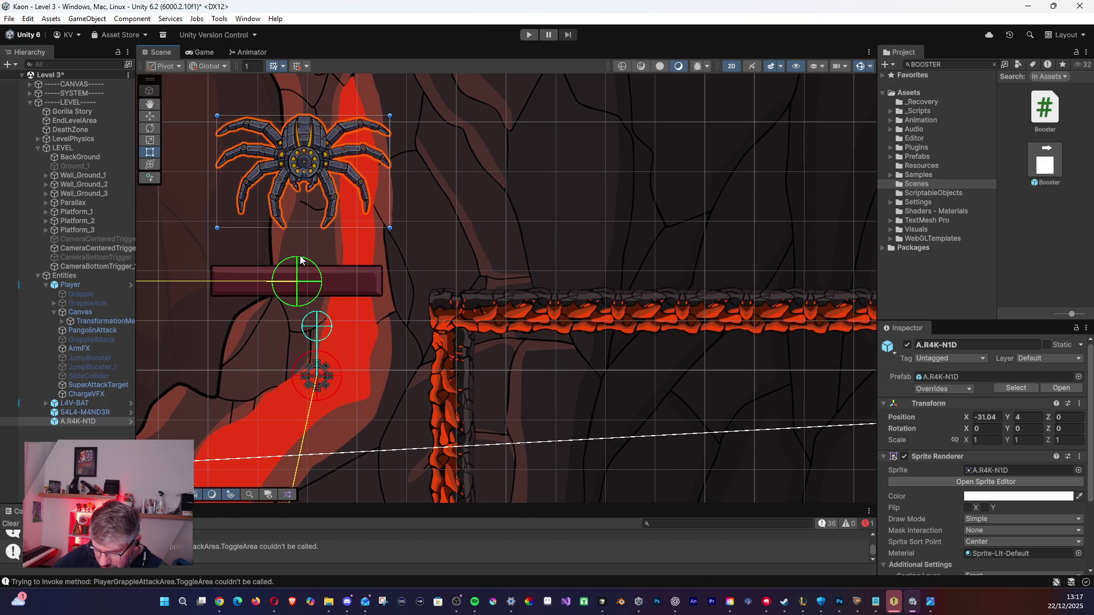
scroll(297, 248, down, 6)
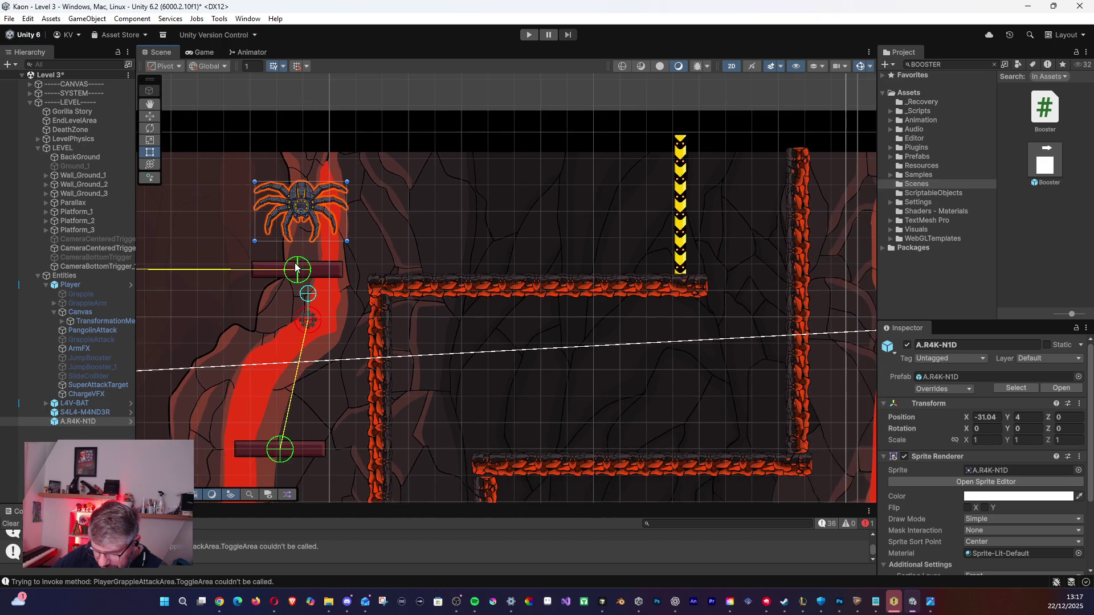
scroll(291, 272, down, 3)
drag(244, 293, 452, 330)
scroll(503, 280, up, 2)
mouse_move(503, 279)
mouse_down()
mouse_move(426, 271)
mouse_move(400, 254)
mouse_move(423, 268)
mouse_up()
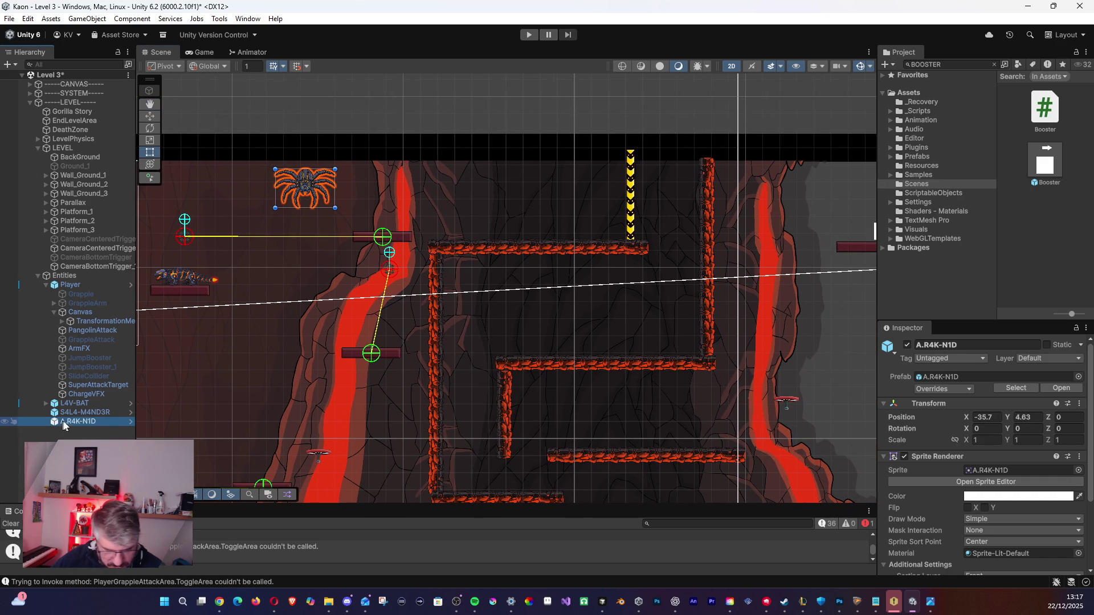
Place a spider copy on the right lava wall and a salamander copy on the middle platform.
key(ctrl+d)
mouse_move(315, 187)
mouse_down()
mouse_move(485, 294)
mouse_move(493, 279)
mouse_move(566, 392)
mouse_move(799, 204)
mouse_move(760, 195)
mouse_move(766, 344)
mouse_up()
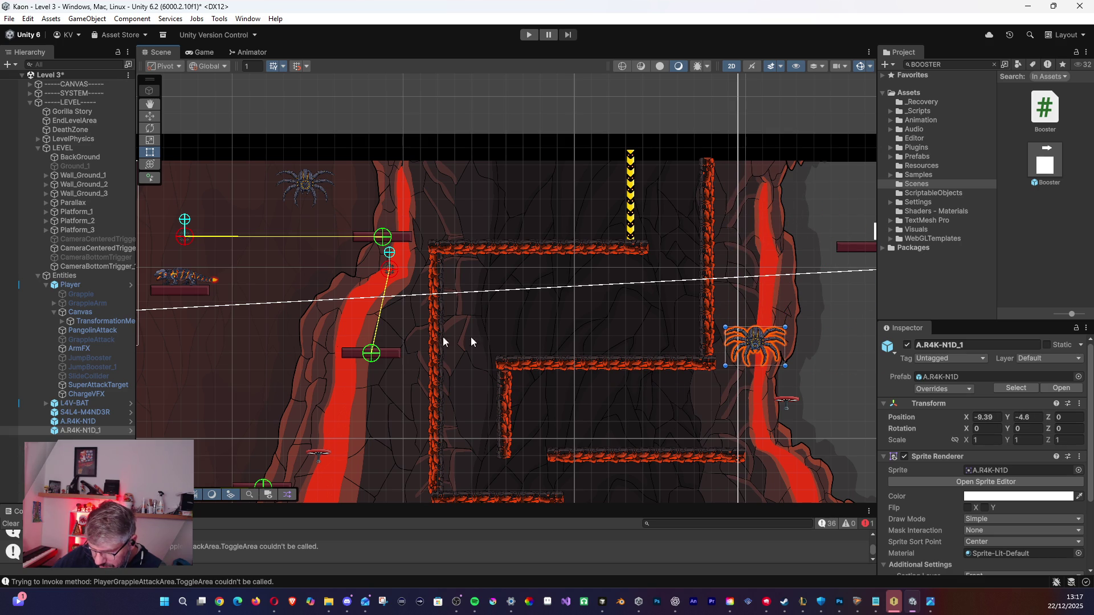
click(115, 413)
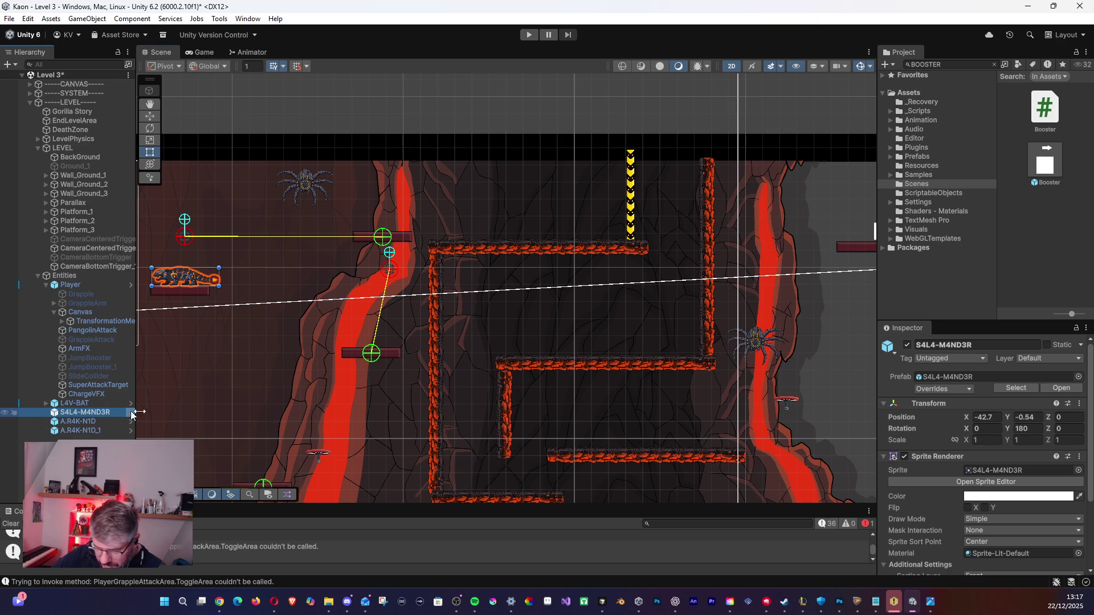
key(ctrl+d)
mouse_move(175, 277)
mouse_down()
mouse_move(581, 314)
mouse_move(562, 346)
mouse_up()
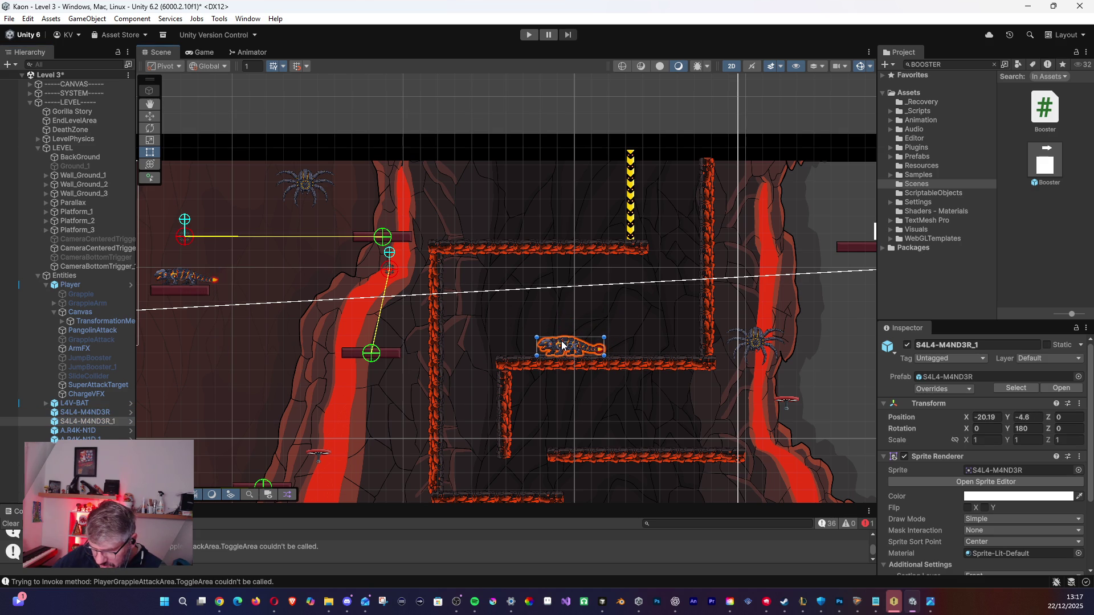
Add another salamander copy on the upper step ledge of the next chamber.
mouse_move(795, 327)
mouse_down()
mouse_move(500, 298)
mouse_move(251, 256)
mouse_up()
key(ctrl+d)
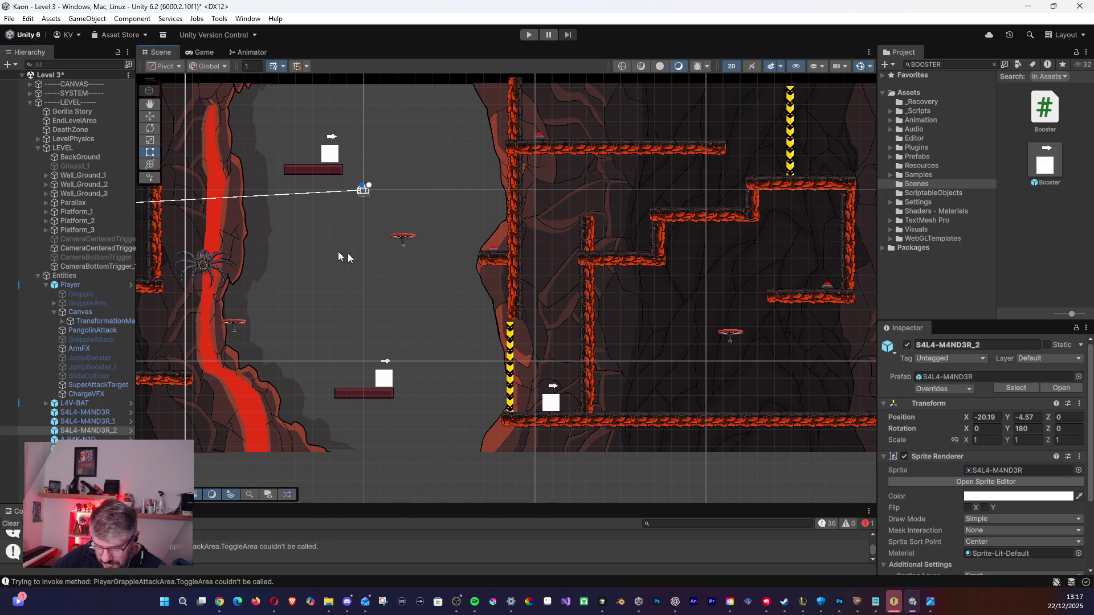
drag(137, 283, 381, 275)
mouse_move(275, 284)
mouse_down()
mouse_move(695, 296)
mouse_move(467, 339)
mouse_move(672, 228)
mouse_move(655, 175)
mouse_move(668, 242)
mouse_up()
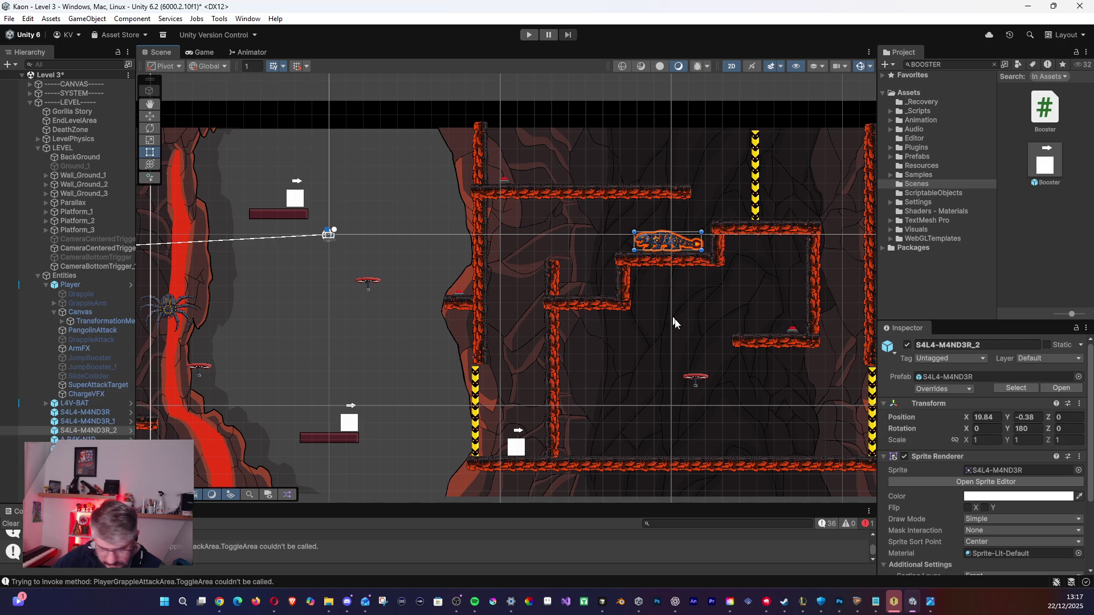
Move the A.R4K-N1D_1 spider copy into the central chamber.
mouse_move(759, 344)
mouse_down()
mouse_move(617, 326)
mouse_move(533, 295)
mouse_up()
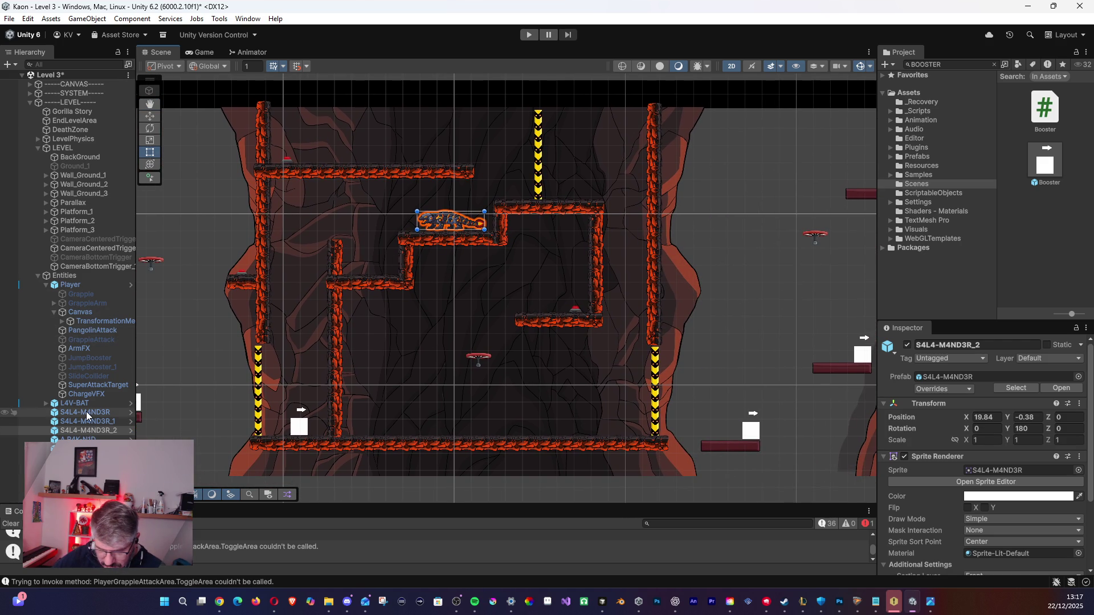
double_click(85, 439)
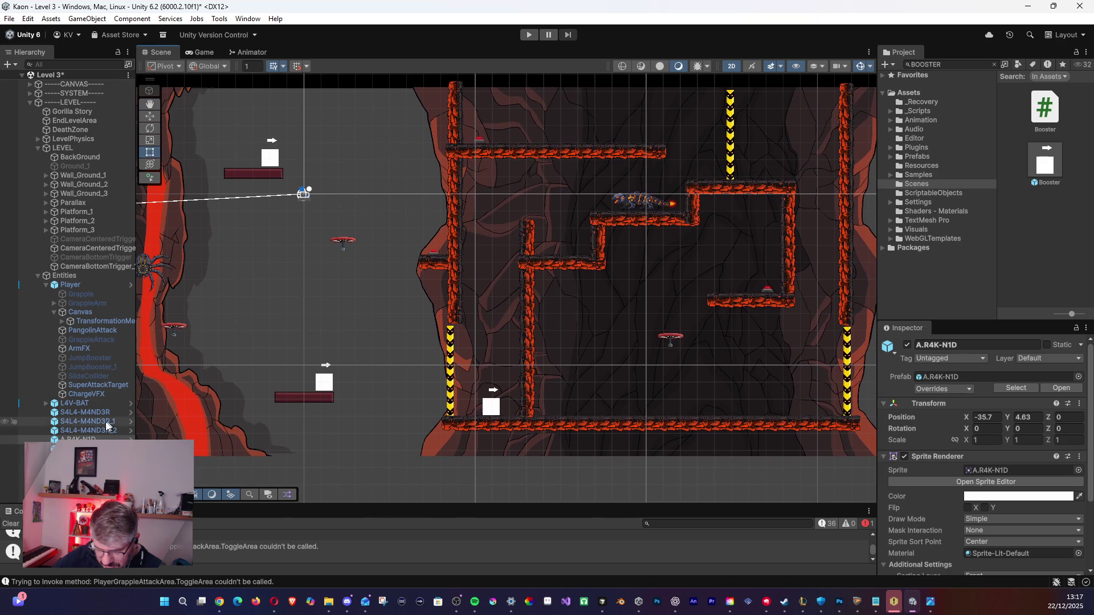
click(86, 448)
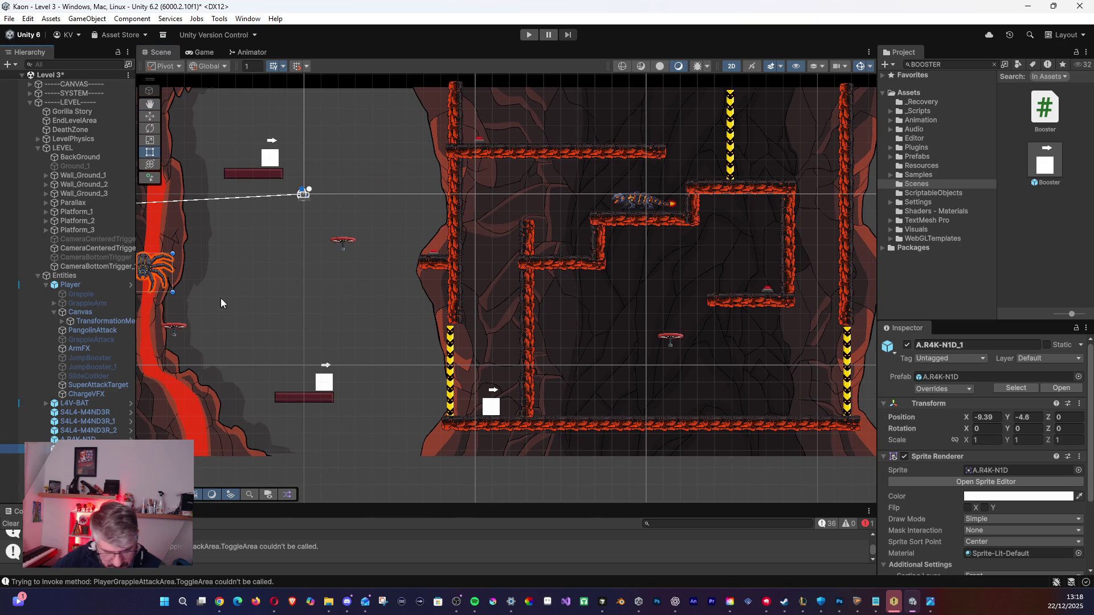
mouse_move(160, 277)
mouse_down()
mouse_move(578, 341)
mouse_move(669, 392)
mouse_move(675, 262)
mouse_up()
key(Left)
key(Left)
key(Left)
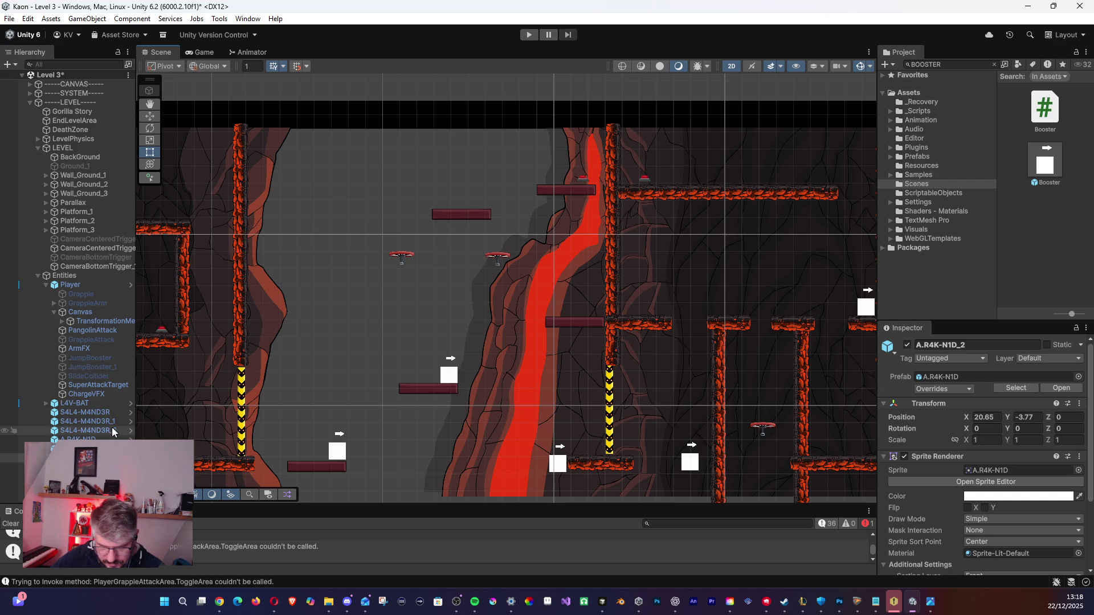
Add a salamander copy on the upper-right lava platform and move the left-chamber spider to the right shaft.
click(103, 430)
key(Left)
key(Left)
key(Left)
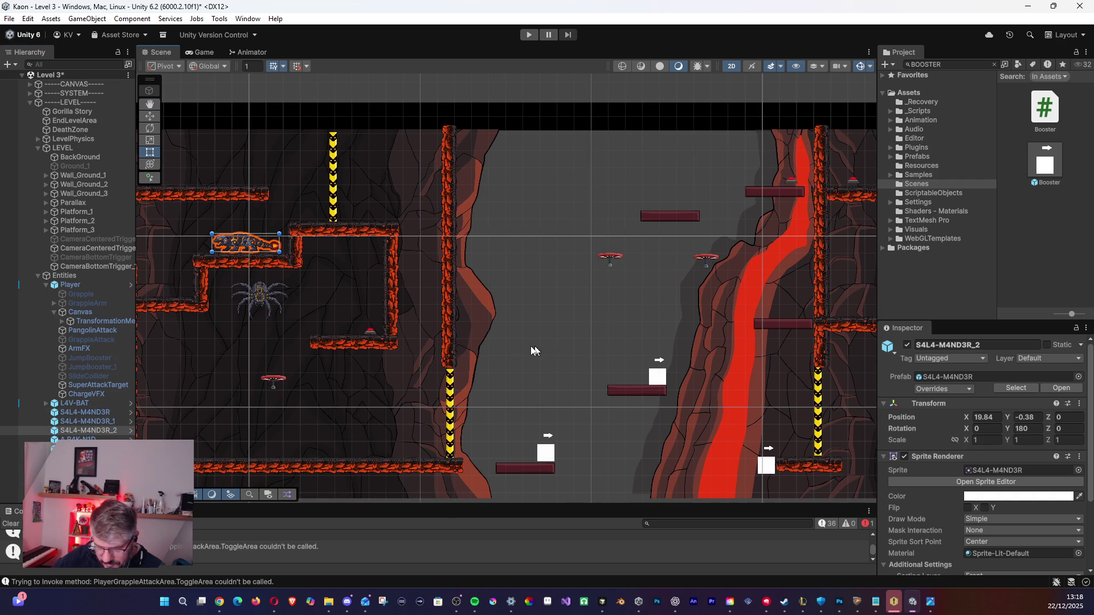
key(ctrl+d)
mouse_move(259, 245)
mouse_down()
mouse_move(683, 199)
mouse_move(677, 205)
mouse_move(778, 183)
mouse_up()
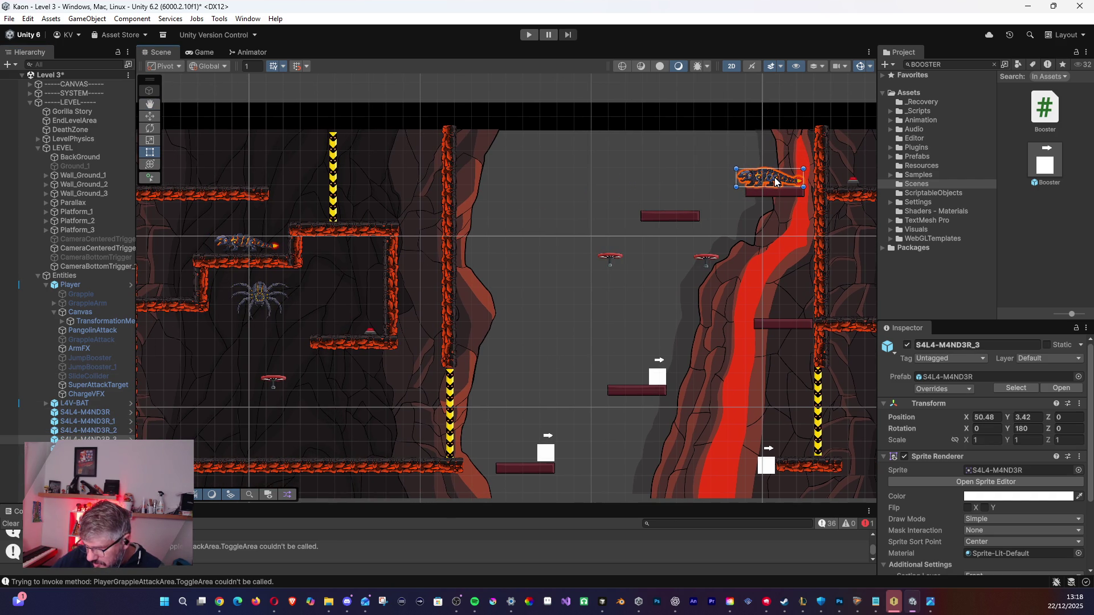
drag(720, 308, 717, 258)
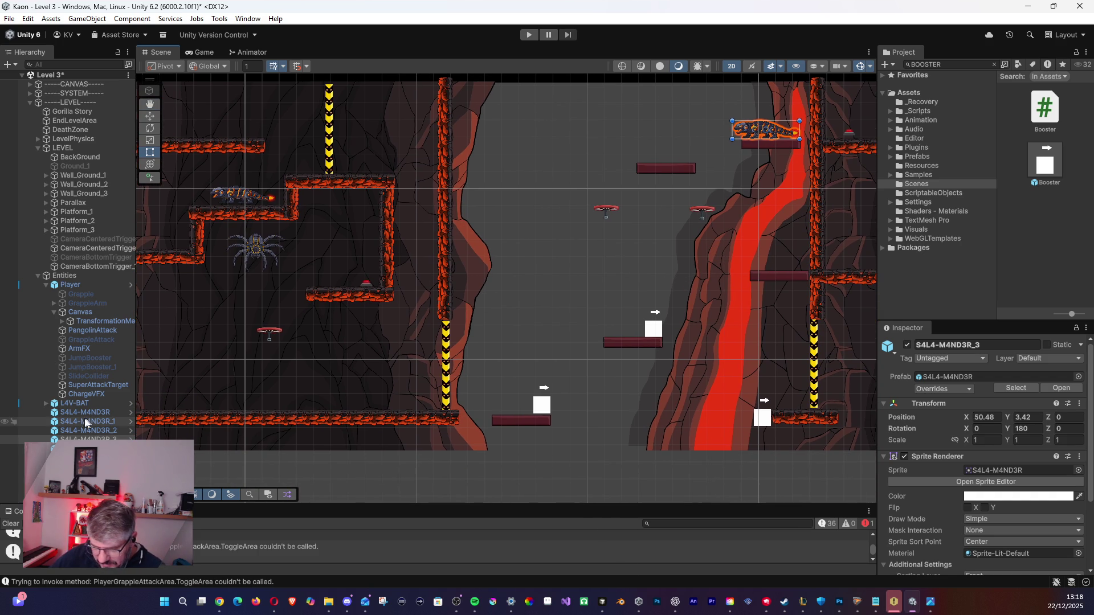
click(256, 251)
mouse_move(256, 250)
mouse_down()
mouse_move(565, 253)
mouse_move(622, 272)
mouse_move(540, 262)
mouse_move(656, 197)
mouse_move(778, 171)
mouse_move(642, 196)
mouse_move(650, 195)
mouse_up()
Shift the spider copy between two small ledges and move a lizard copy onto the top platform.
mouse_move(708, 236)
mouse_down()
mouse_move(590, 245)
mouse_move(349, 229)
mouse_move(326, 199)
mouse_up()
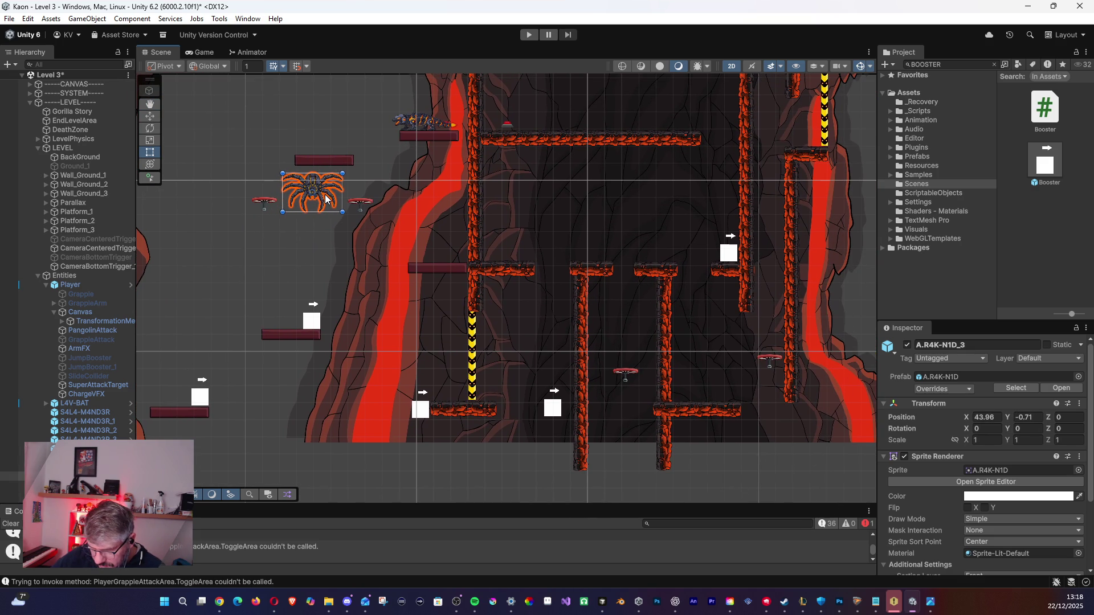
scroll(488, 222, right, 3)
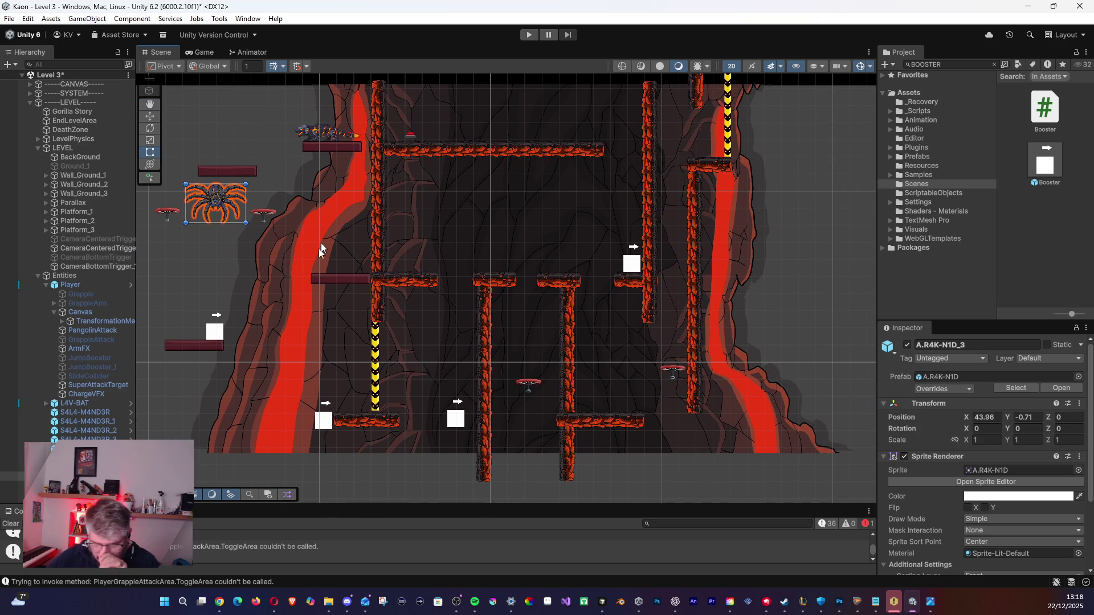
scroll(280, 285, right, 2)
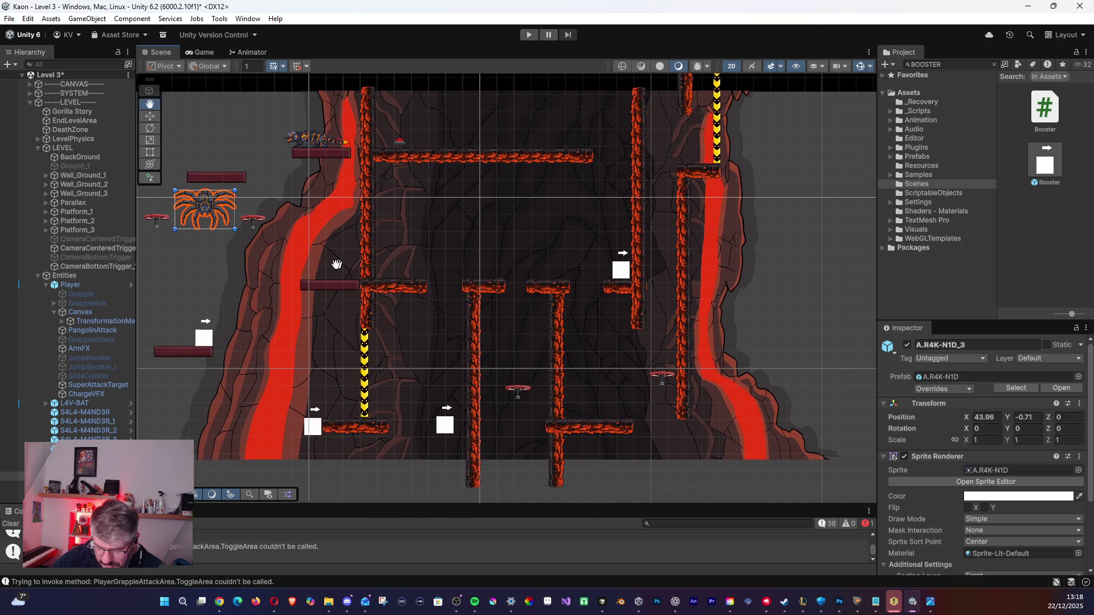
click(273, 154)
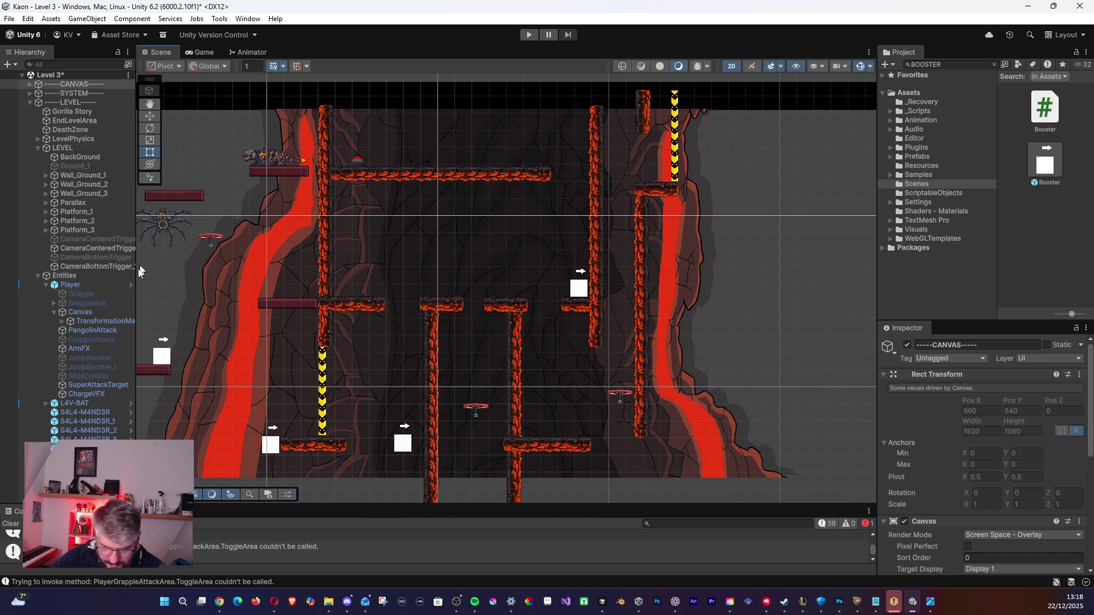
click(85, 411)
click(86, 430)
click(85, 439)
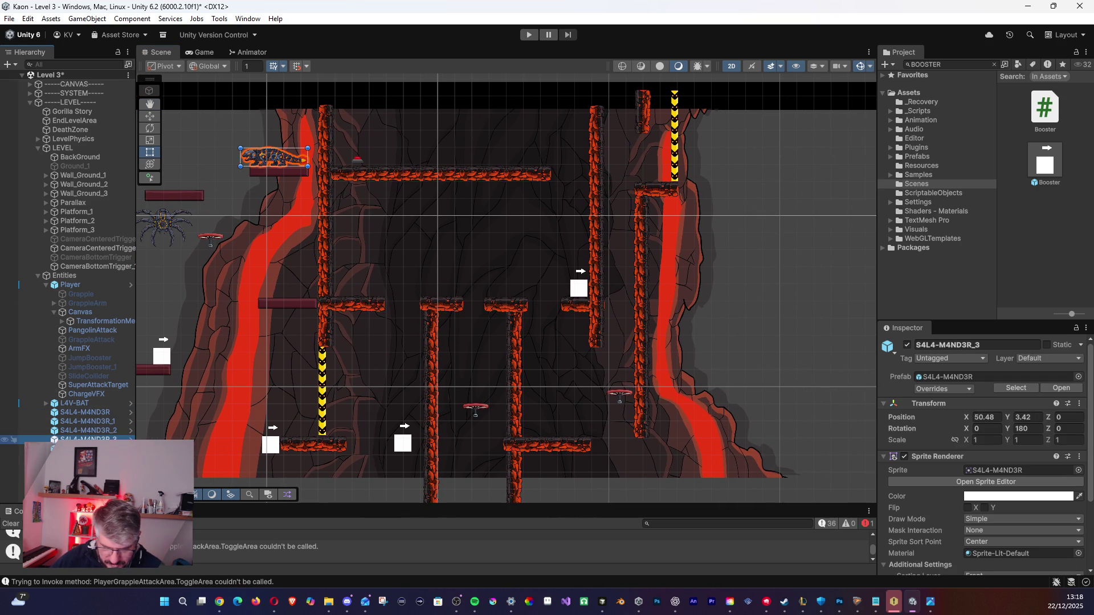
mouse_move(278, 157)
mouse_down()
mouse_move(462, 236)
mouse_move(462, 278)
mouse_move(493, 150)
mouse_move(423, 157)
mouse_up()
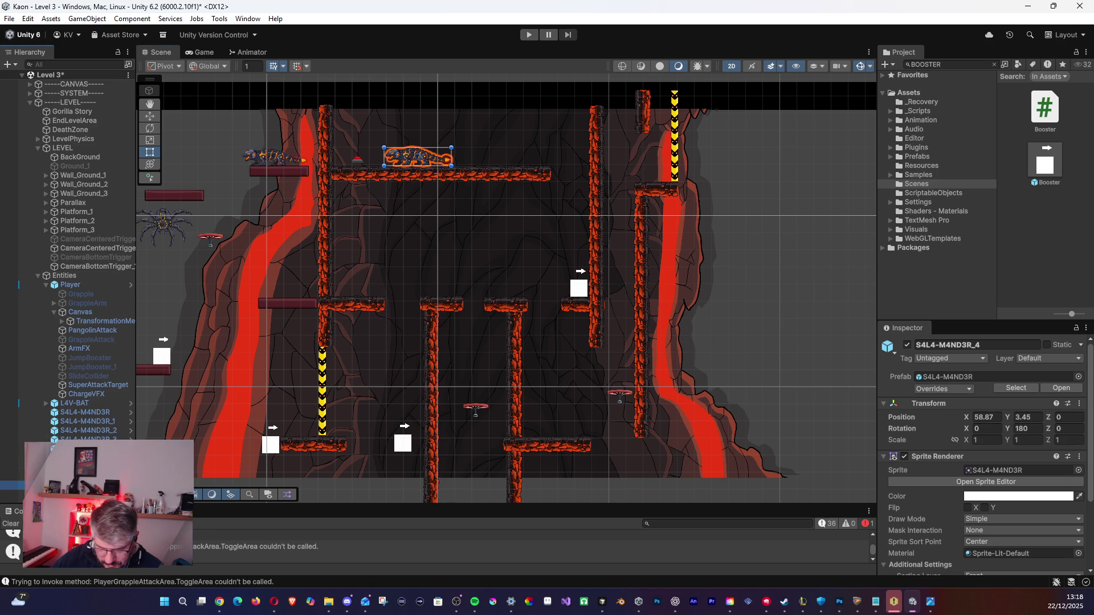
Place a spider copy just beneath the top platform and zoom in to check it.
click(165, 227)
mouse_move(177, 229)
mouse_down()
mouse_move(473, 257)
mouse_move(471, 216)
mouse_move(486, 209)
mouse_up()
mouse_move(550, 279)
mouse_down()
mouse_move(392, 282)
mouse_move(381, 303)
mouse_move(372, 260)
mouse_move(425, 227)
mouse_move(432, 238)
mouse_move(236, 326)
mouse_move(210, 274)
mouse_move(49, 309)
mouse_move(186, 295)
mouse_move(382, 323)
mouse_move(408, 340)
mouse_up()
scroll(408, 340, up, 5)
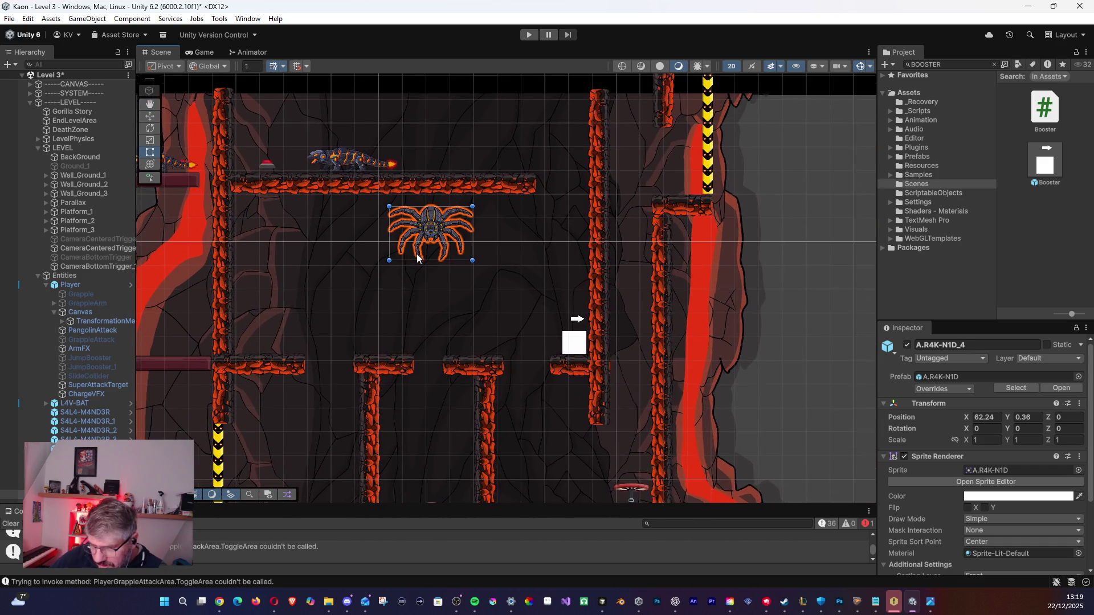
scroll(408, 340, up, 3)
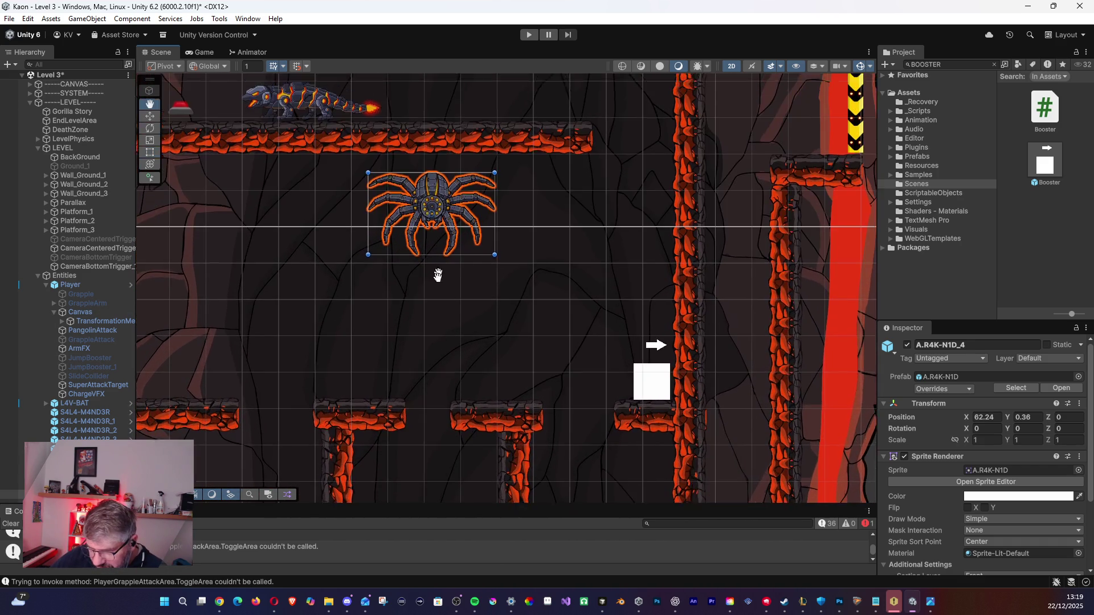
drag(439, 258, 424, 370)
scroll(418, 371, up, 2)
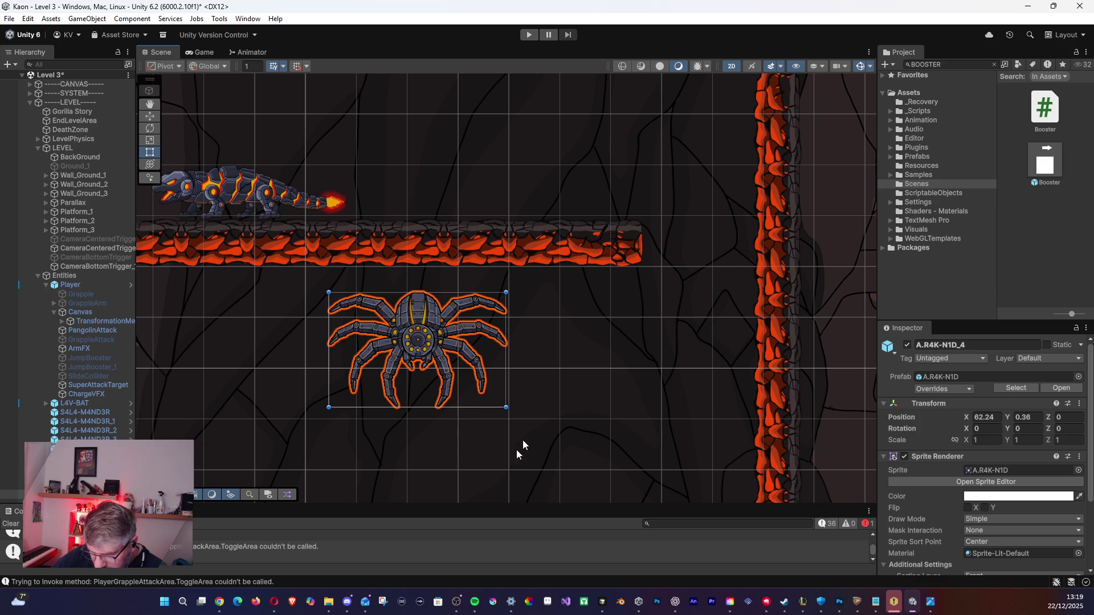
scroll(490, 446, down, 3)
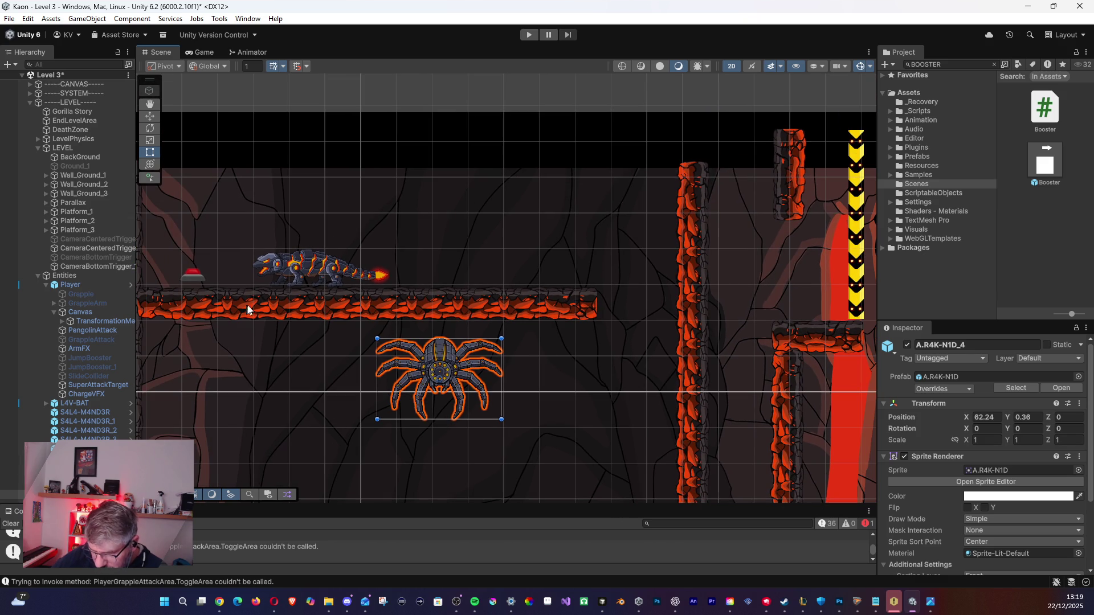
drag(638, 301, 273, 185)
scroll(428, 273, up, 5)
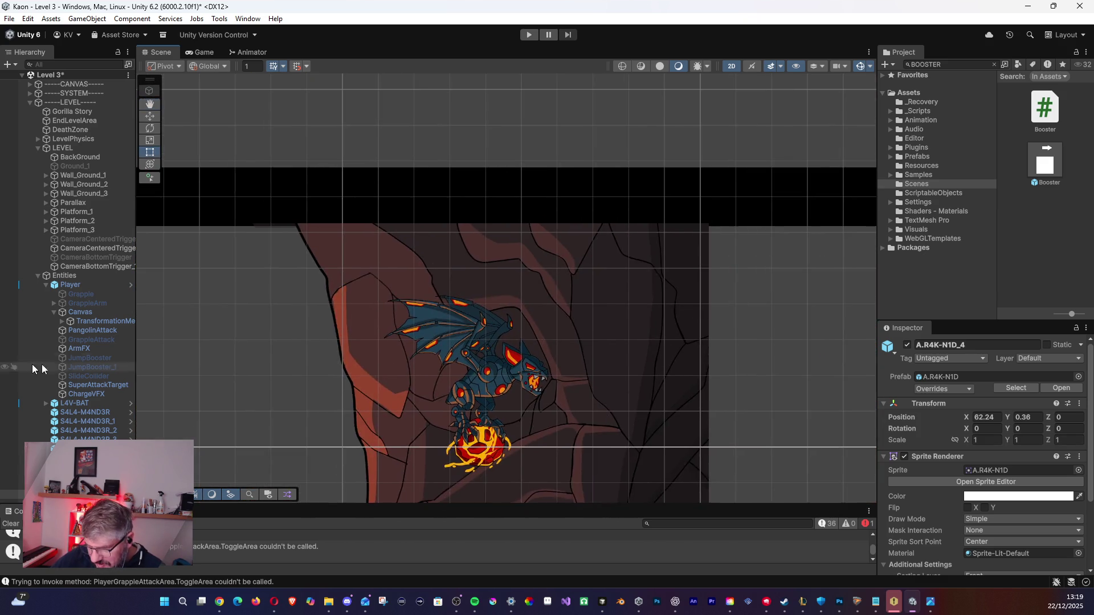
scroll(428, 279, up, 3)
mouse_move(425, 361)
mouse_down()
mouse_move(476, 415)
mouse_move(500, 398)
mouse_move(507, 370)
mouse_up()
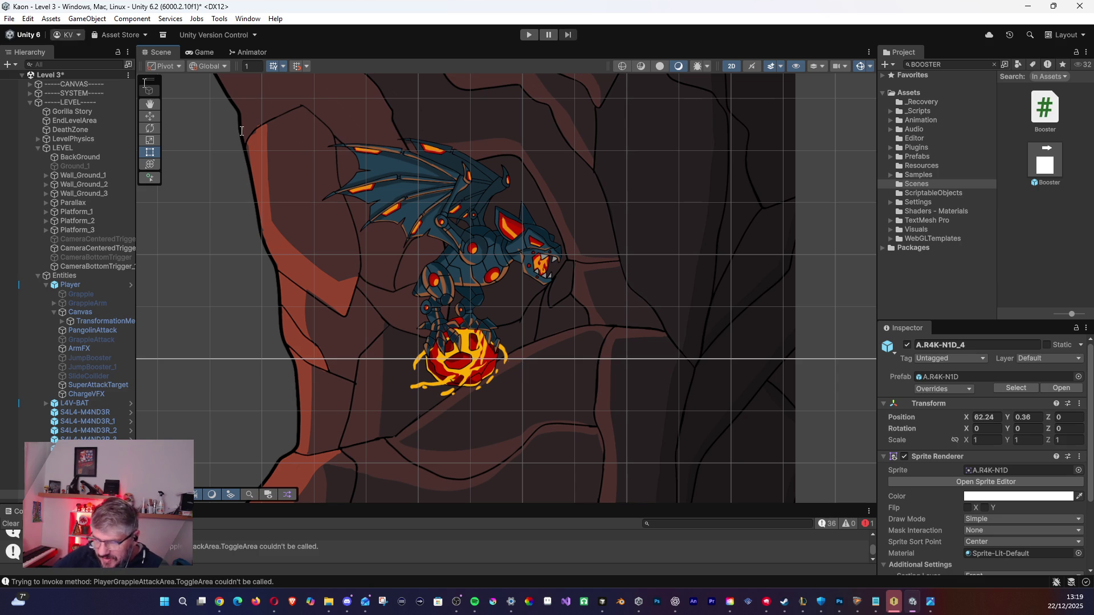
scroll(606, 239, down, 5)
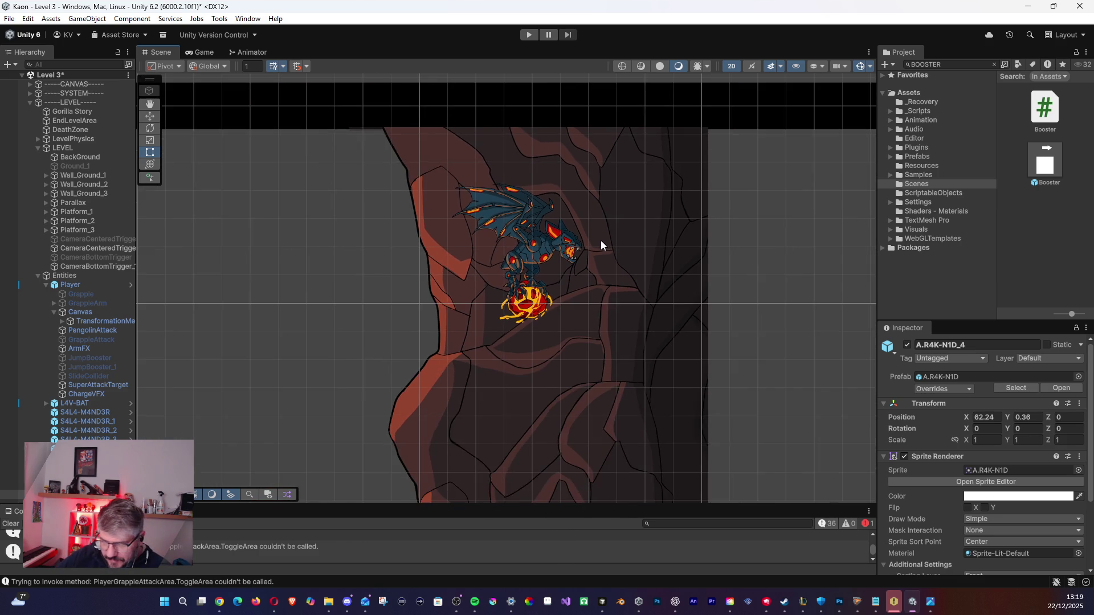
scroll(586, 264, down, 4)
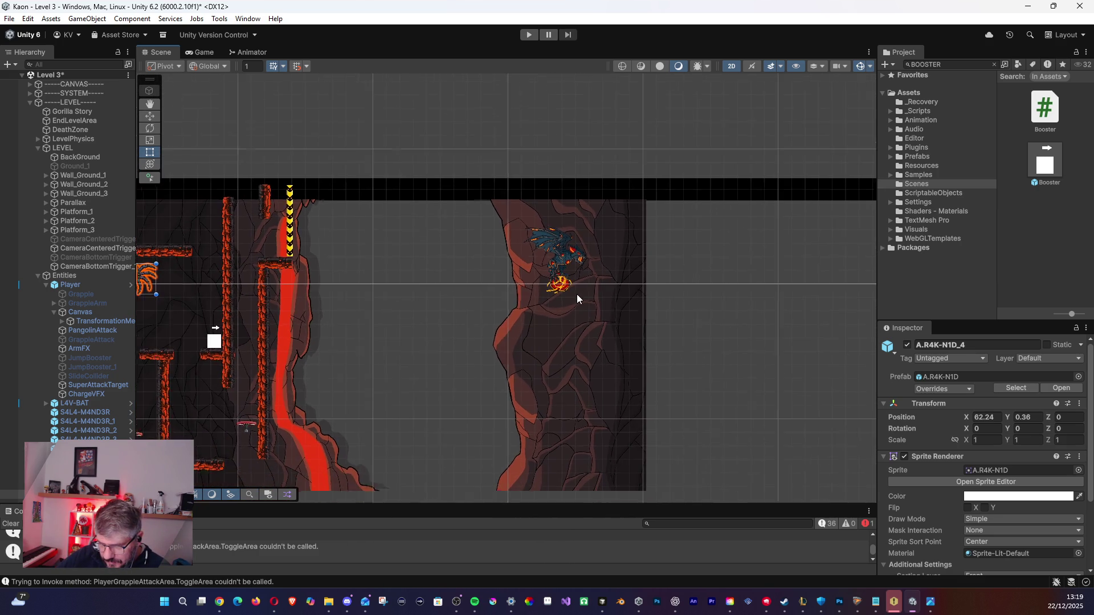
mouse_move(432, 357)
mouse_down()
mouse_move(522, 279)
mouse_move(600, 273)
mouse_up()
scroll(516, 288, down, 3)
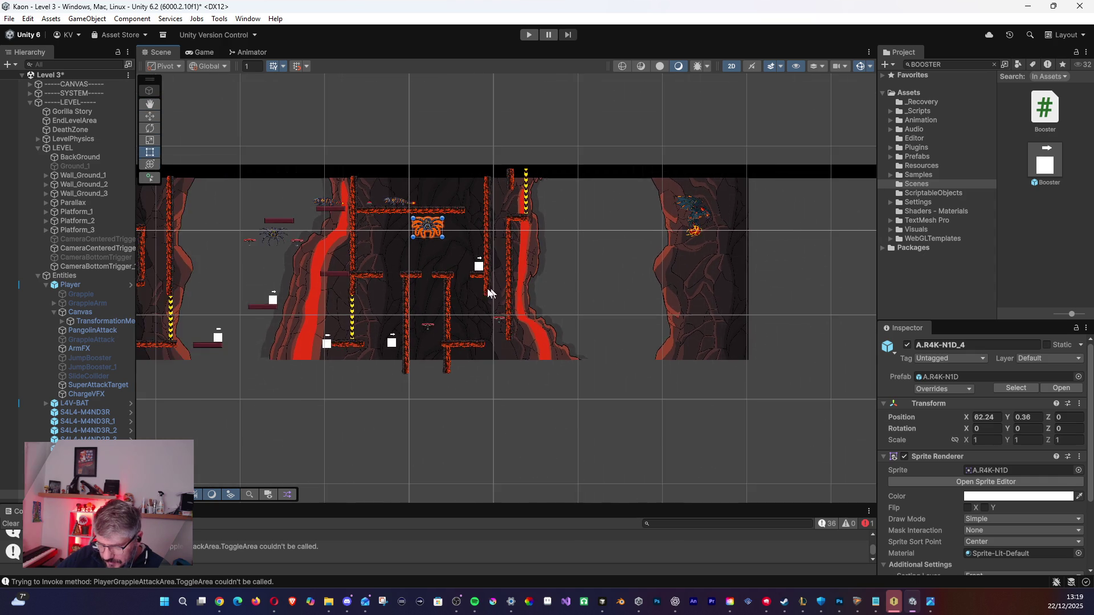
drag(516, 289, 769, 284)
scroll(582, 278, down, 2)
drag(273, 273, 500, 270)
scroll(472, 263, up, 5)
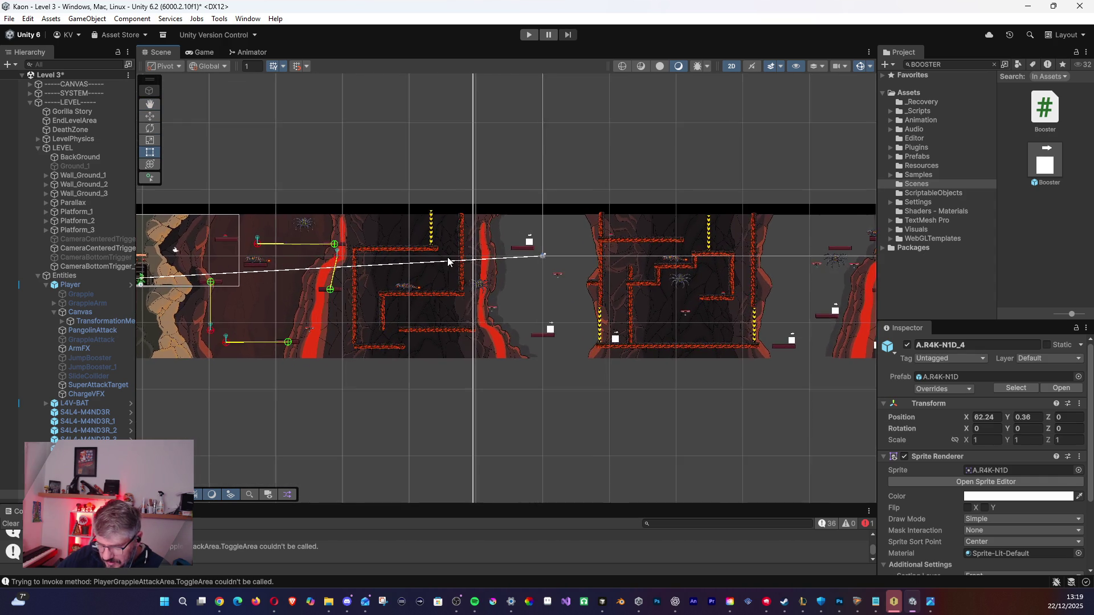
scroll(212, 272, up, 6)
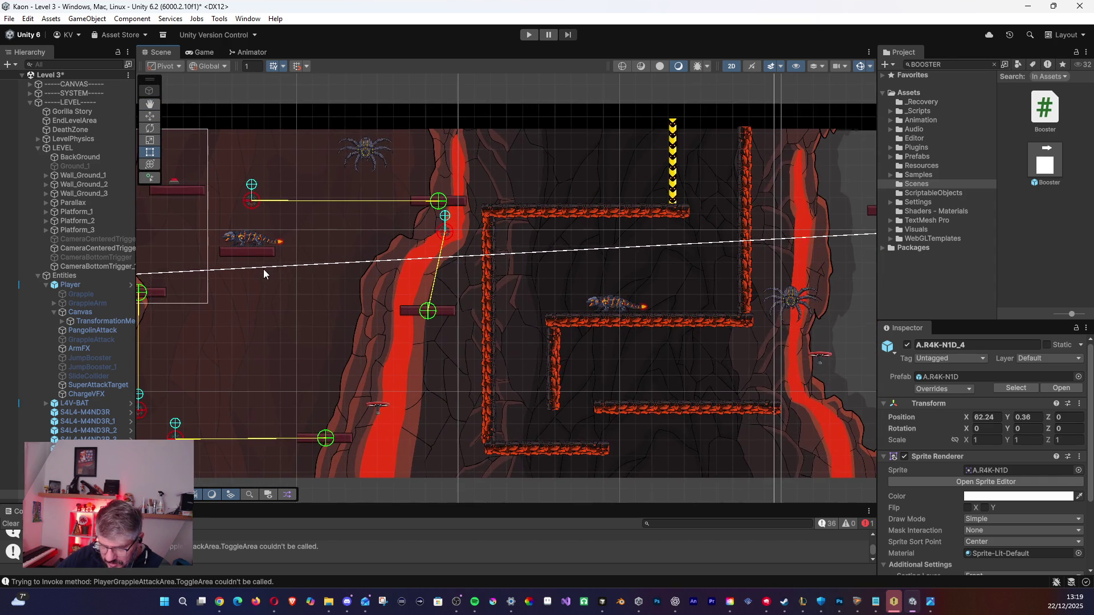
scroll(254, 244, up, 2)
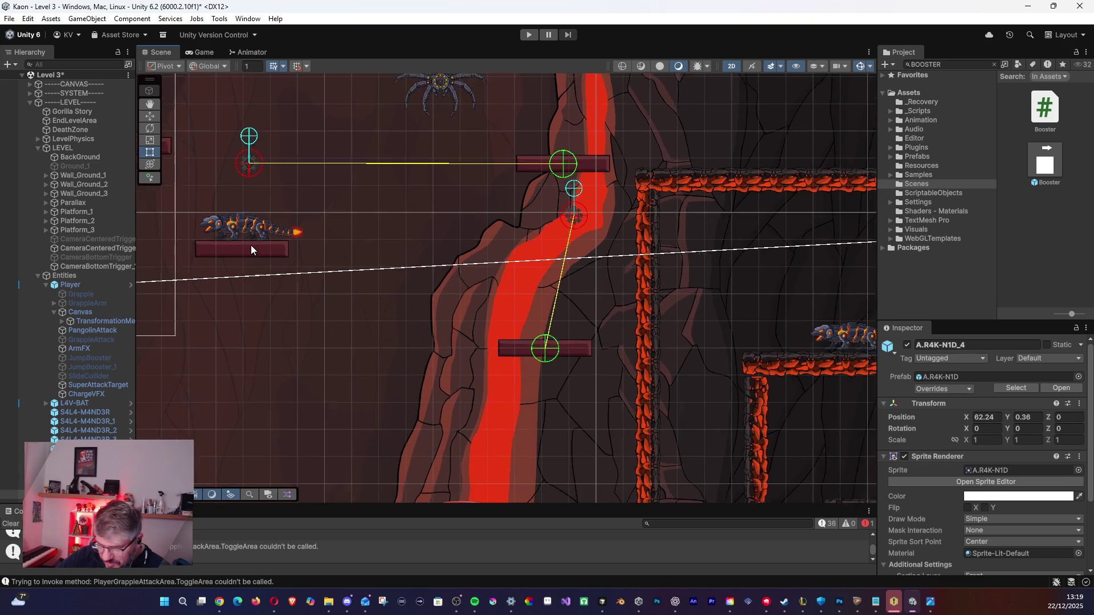
drag(629, 216, 385, 283)
scroll(394, 270, up, 3)
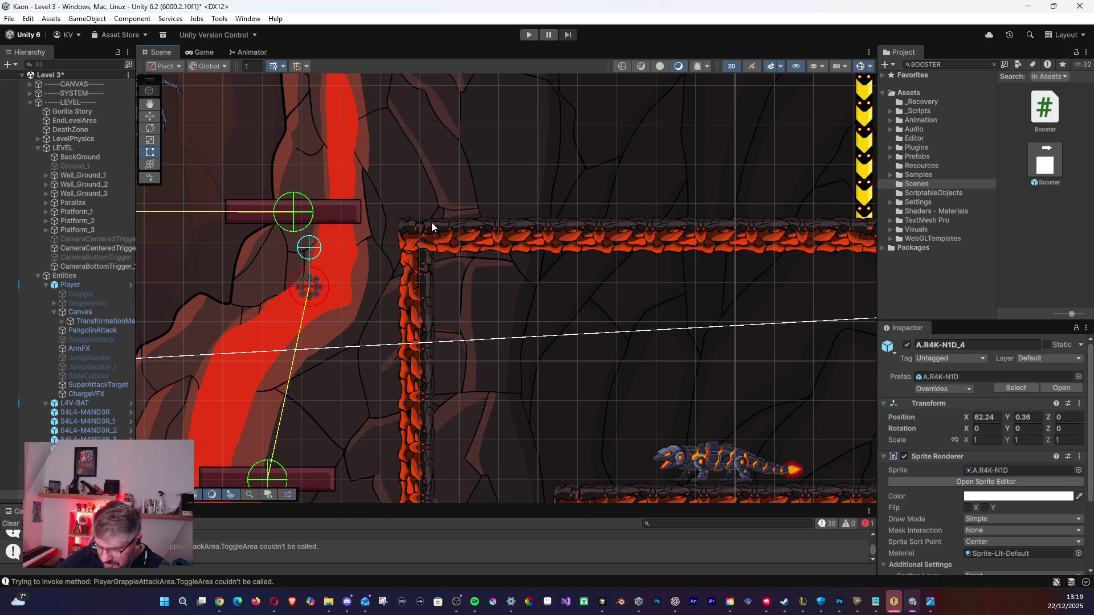
click(473, 292)
drag(505, 298, 513, 206)
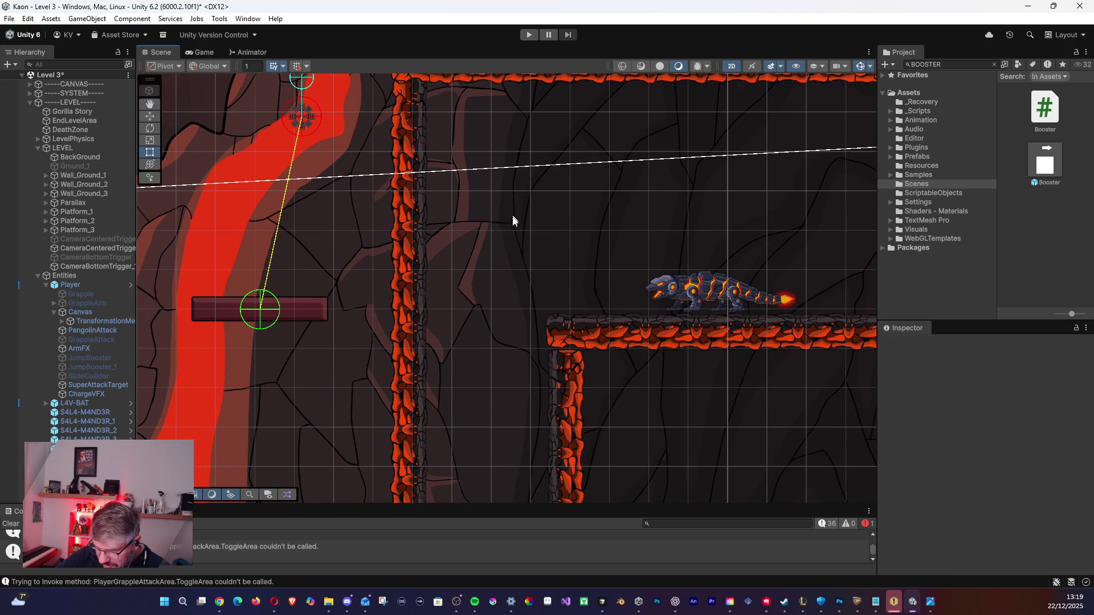
drag(586, 393, 557, 201)
mouse_move(746, 300)
mouse_down()
mouse_move(542, 342)
mouse_move(583, 290)
mouse_up()
drag(569, 327, 439, 403)
scroll(440, 399, down, 6)
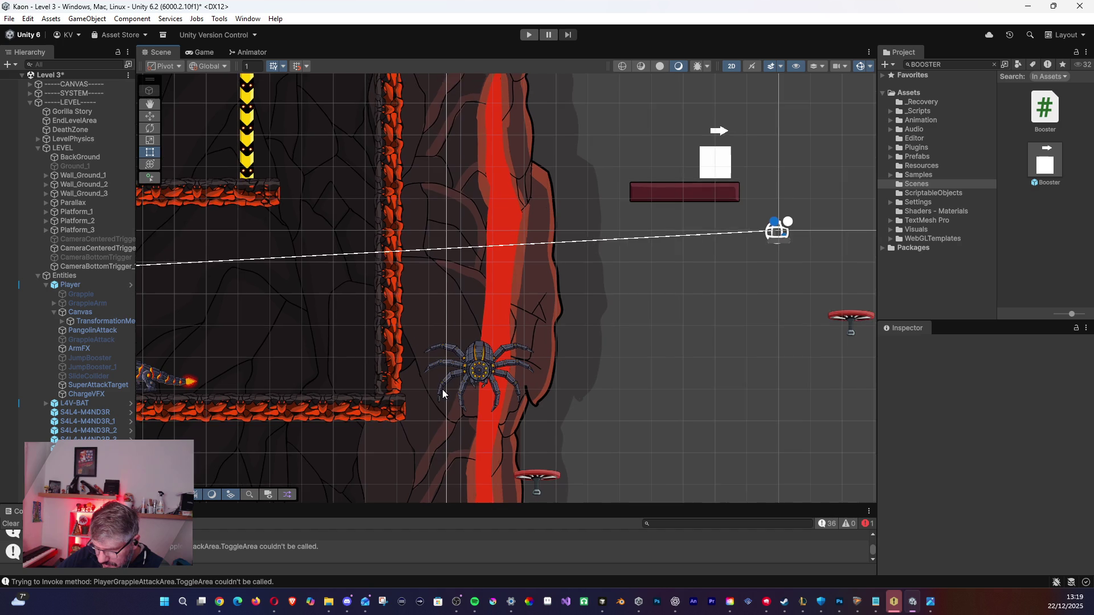
scroll(487, 376, down, 2)
drag(486, 377, 241, 318)
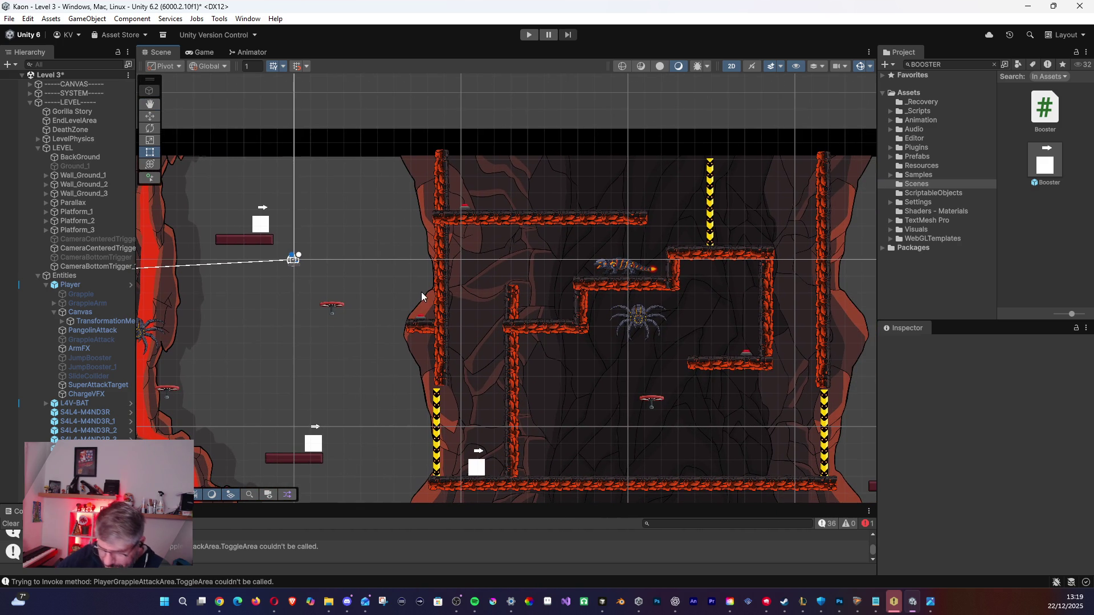
mouse_move(563, 261)
mouse_down()
mouse_move(425, 216)
mouse_move(188, 171)
mouse_move(423, 196)
mouse_up()
drag(786, 257, 527, 221)
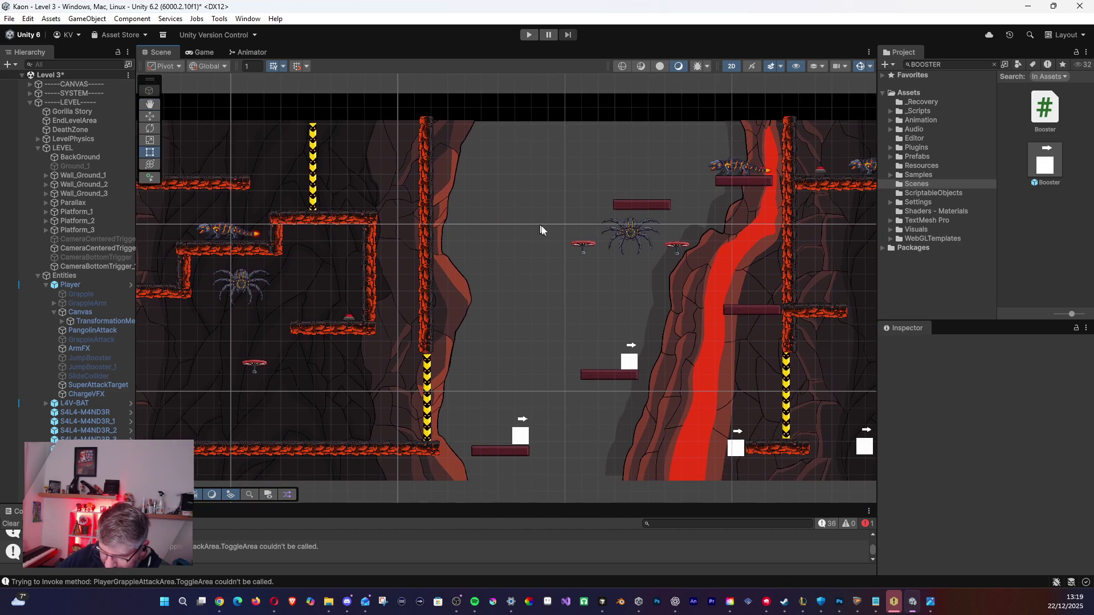
scroll(529, 222, down, 8)
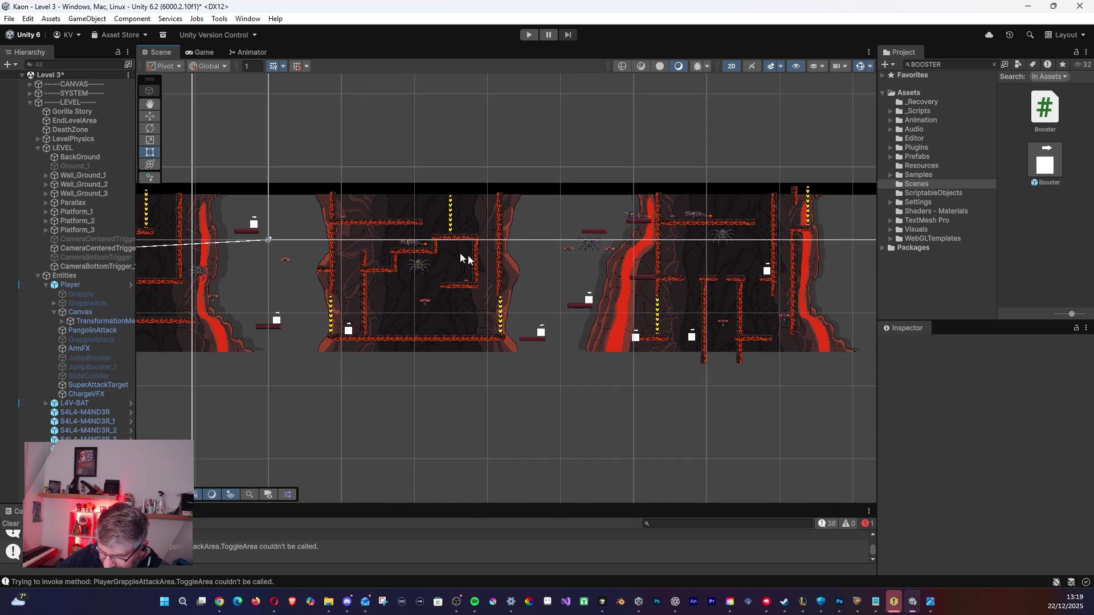
scroll(491, 264, down, 2)
drag(331, 267, 574, 277)
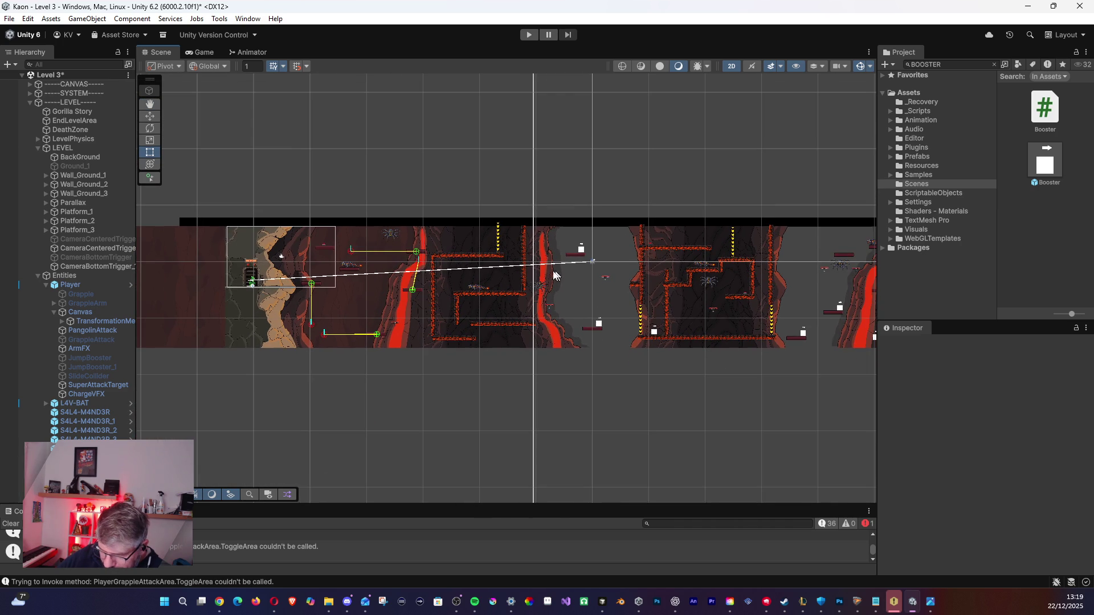
Save Level 3, review the three lava-cave chambers, then switch to the browser.
click(10, 19)
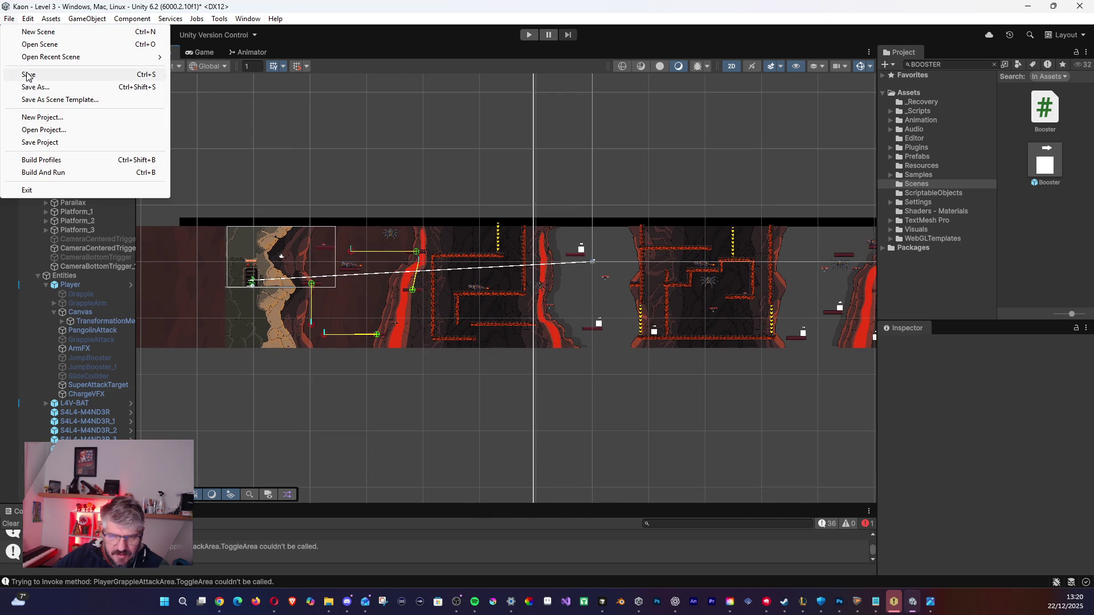
click(29, 74)
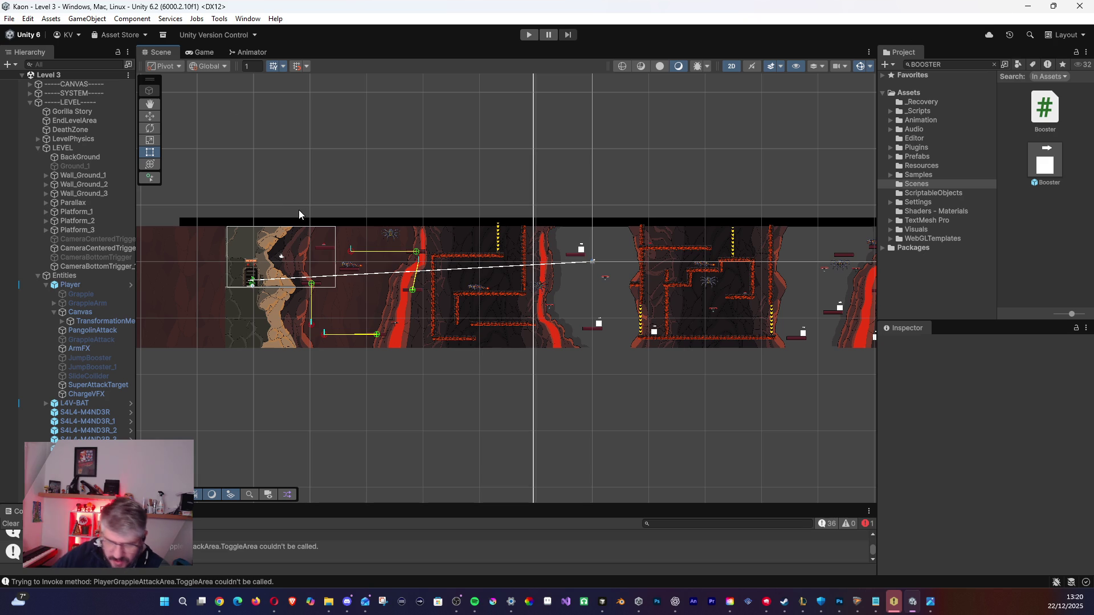
scroll(439, 257, up, 4)
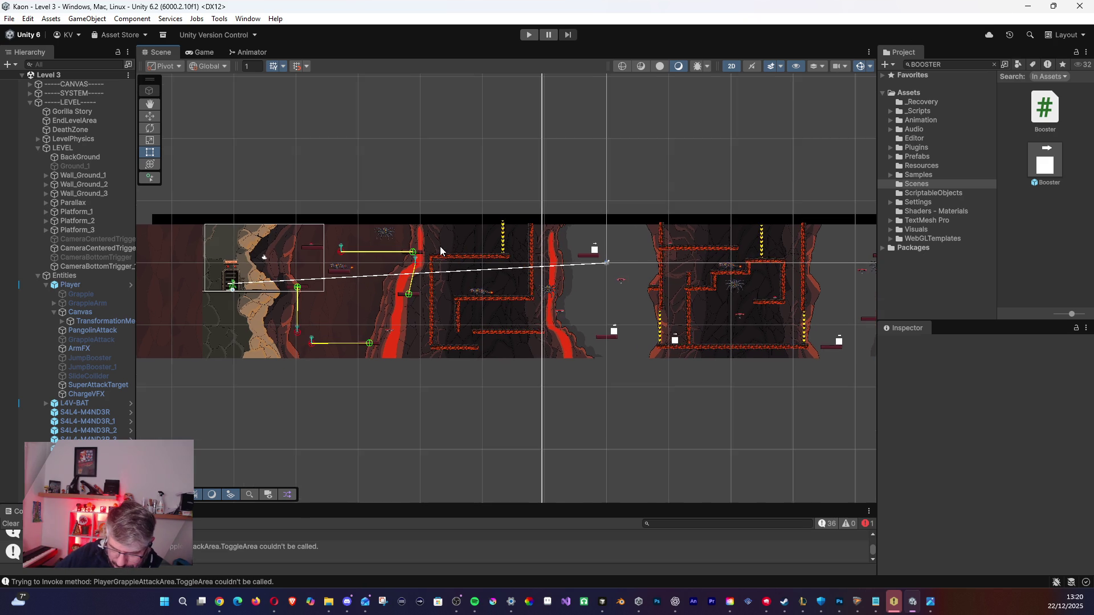
scroll(439, 258, up, 4)
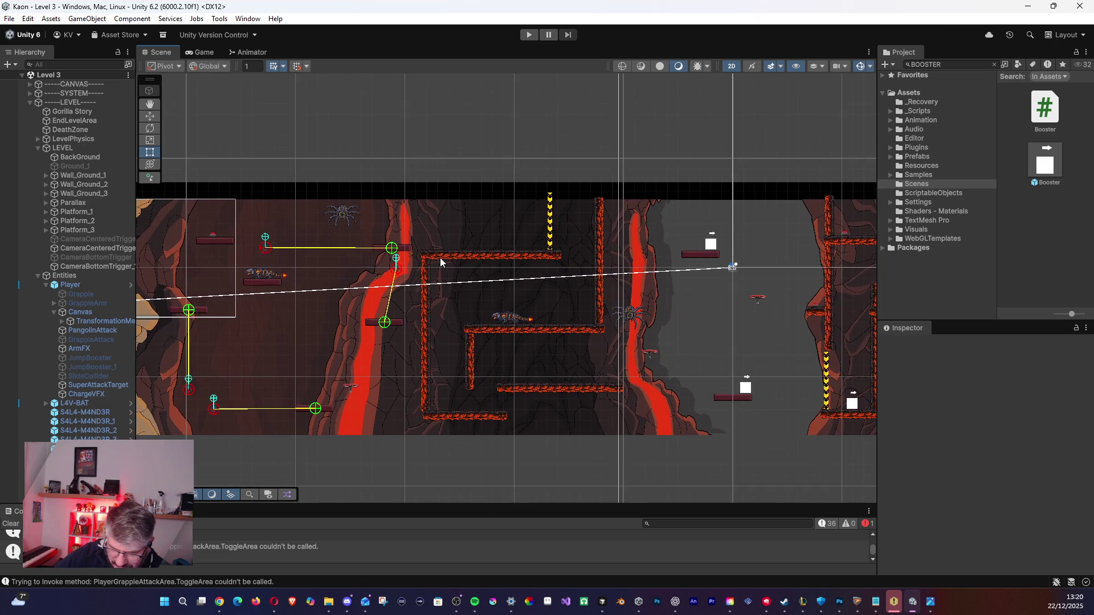
scroll(526, 314, right, 10)
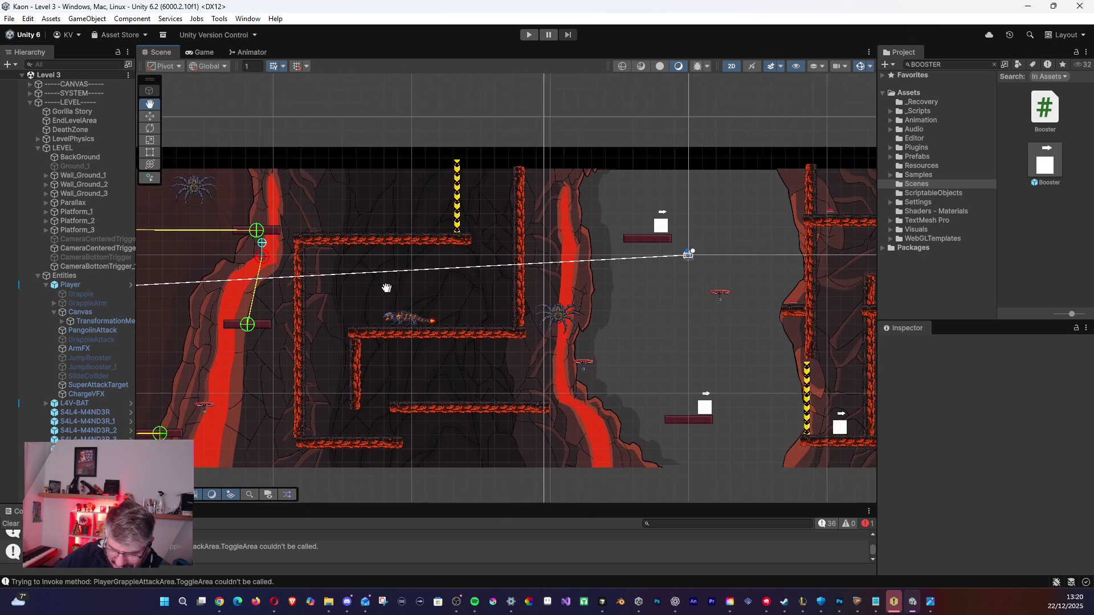
scroll(407, 281, right, 10)
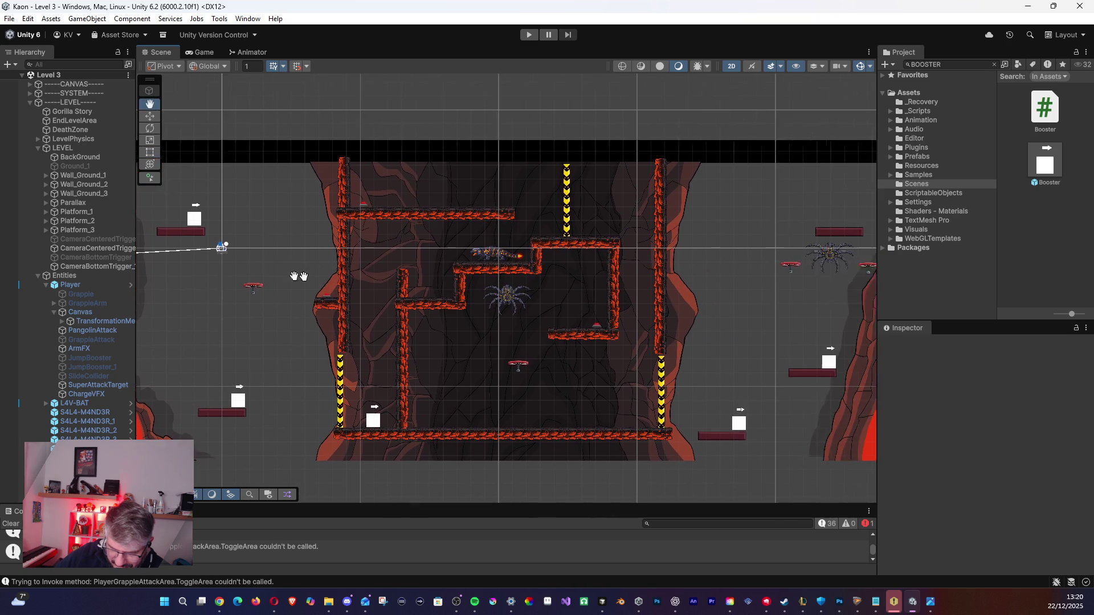
scroll(330, 267, down, 6)
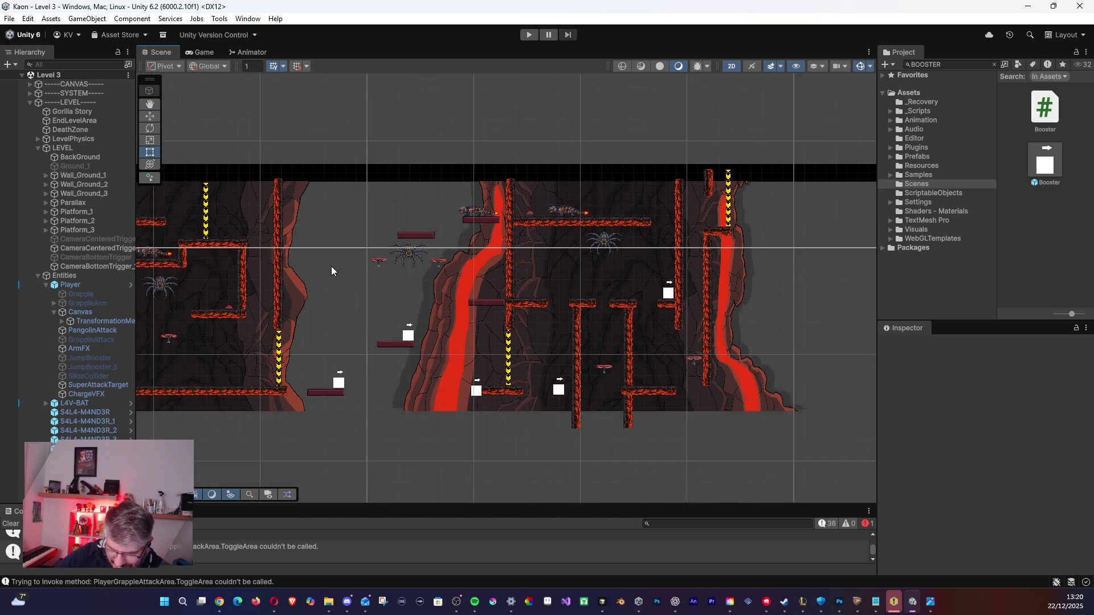
scroll(333, 268, up, 5)
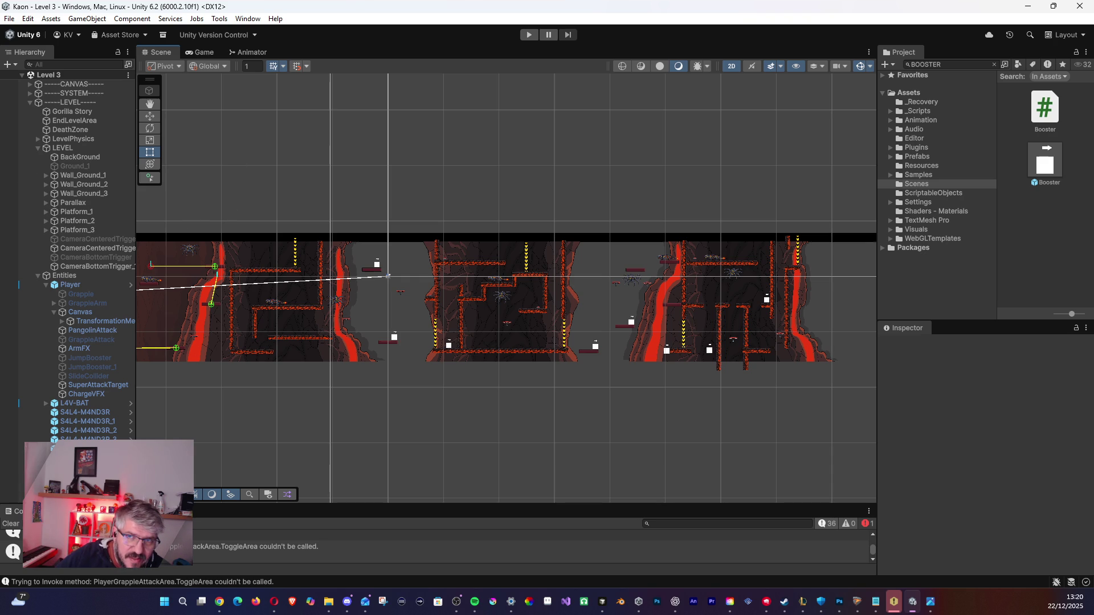
key(alt+Tab)
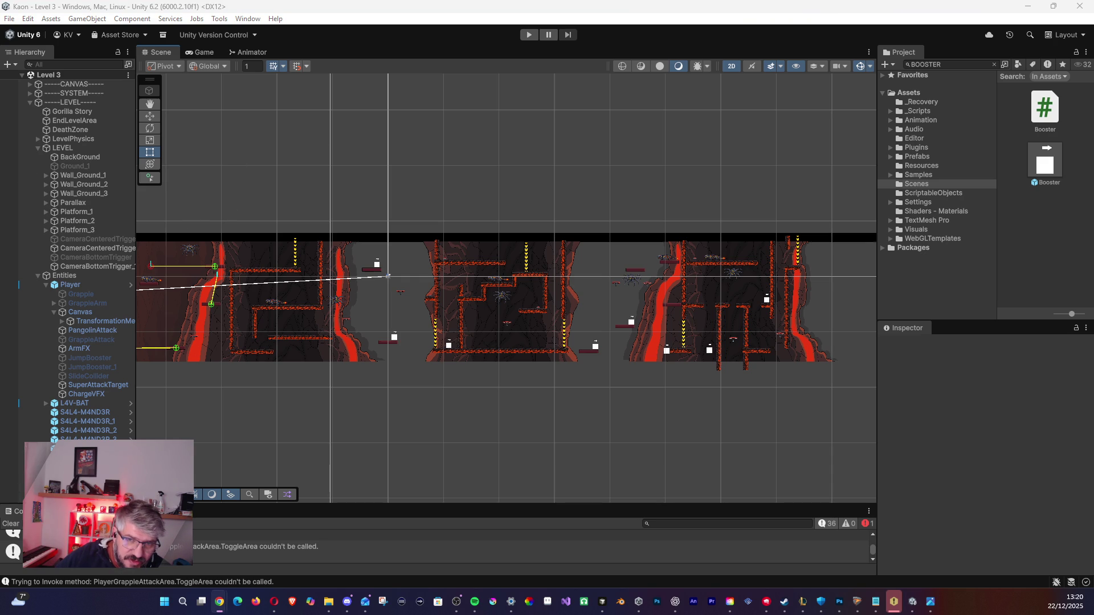
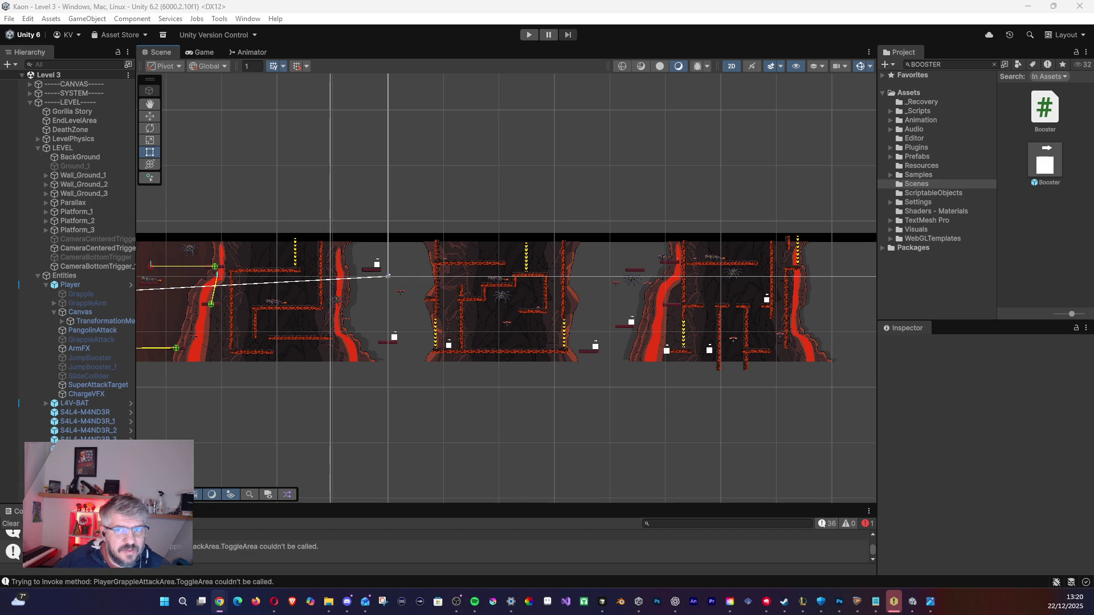
Maximize Chrome and open the Kulin Studio team's Miro admin console from the account menu.
key(alt+Tab)
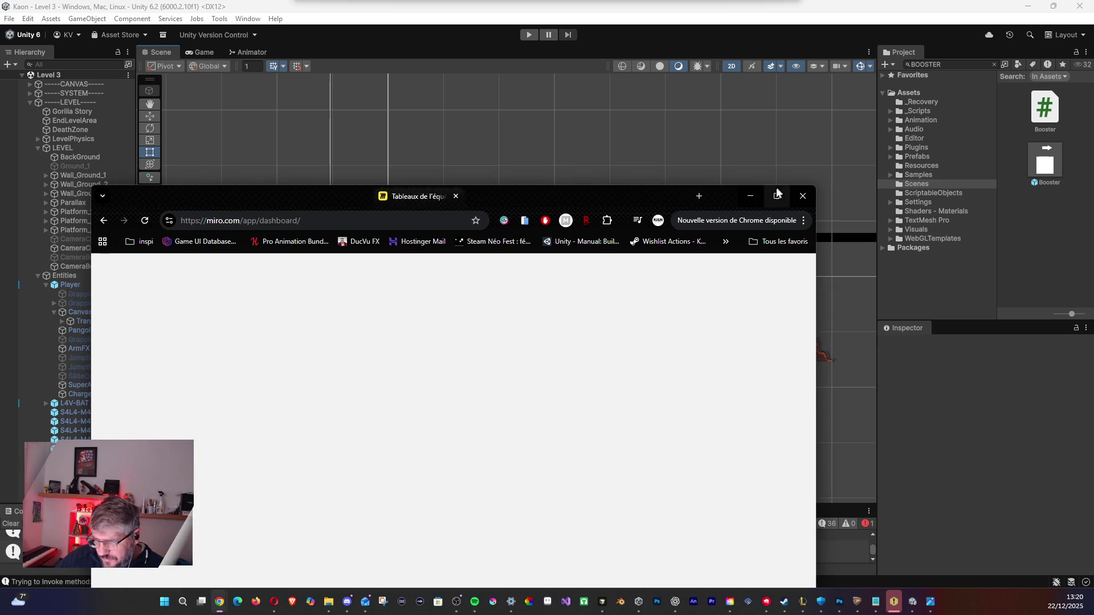
double_click(751, 189)
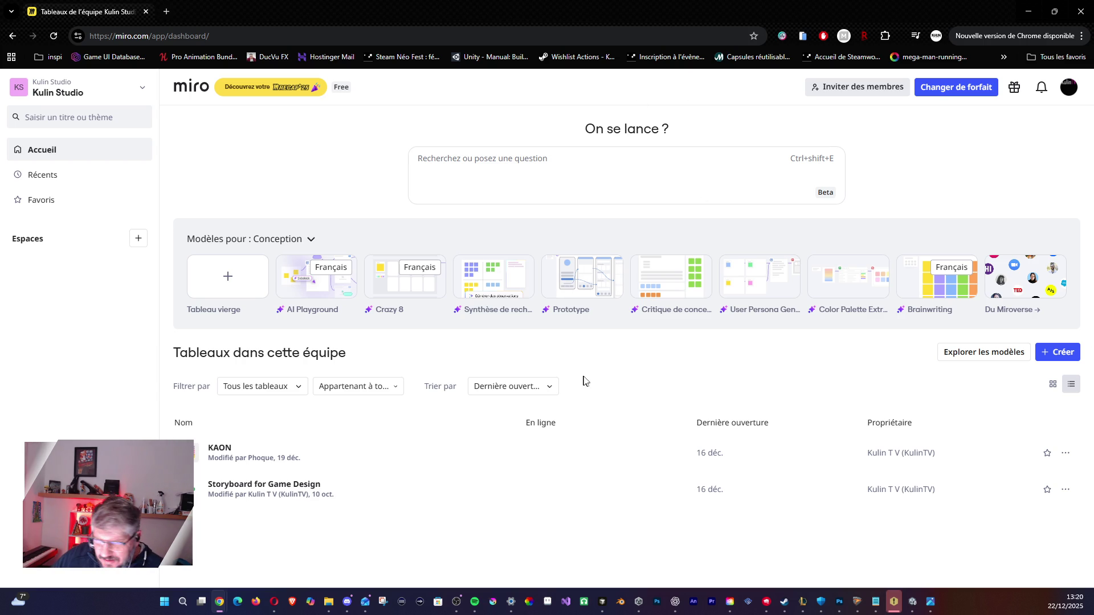
click(141, 100)
click(340, 187)
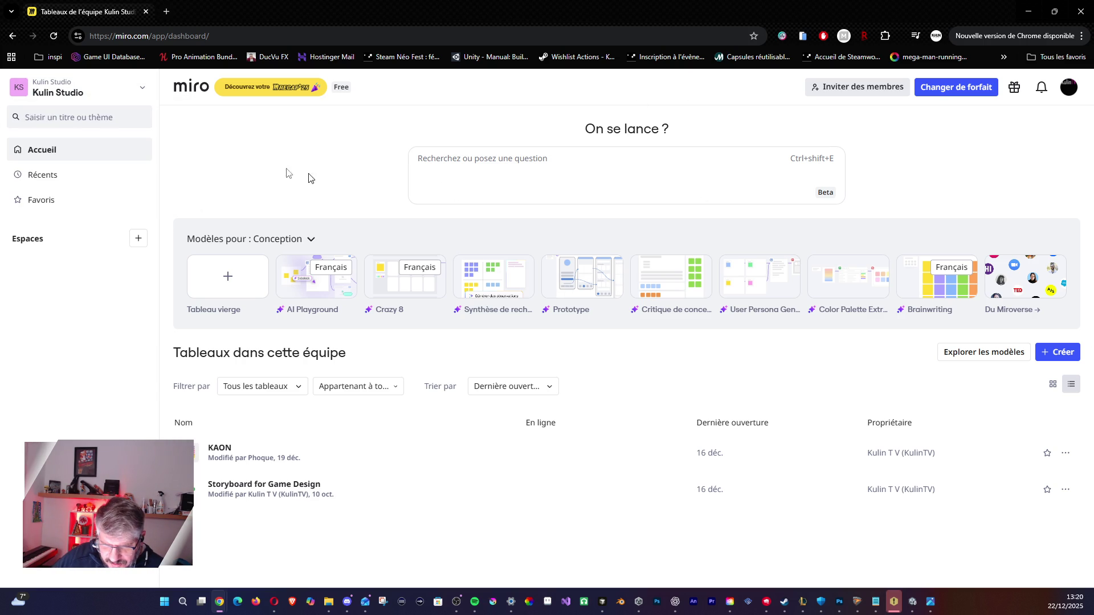
click(1064, 90)
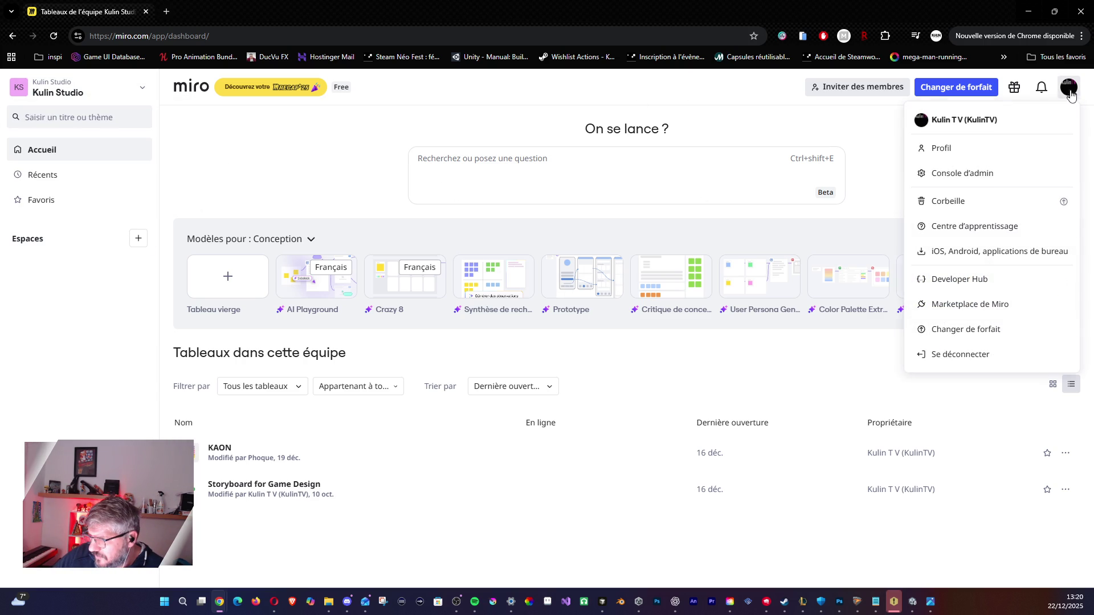
click(965, 180)
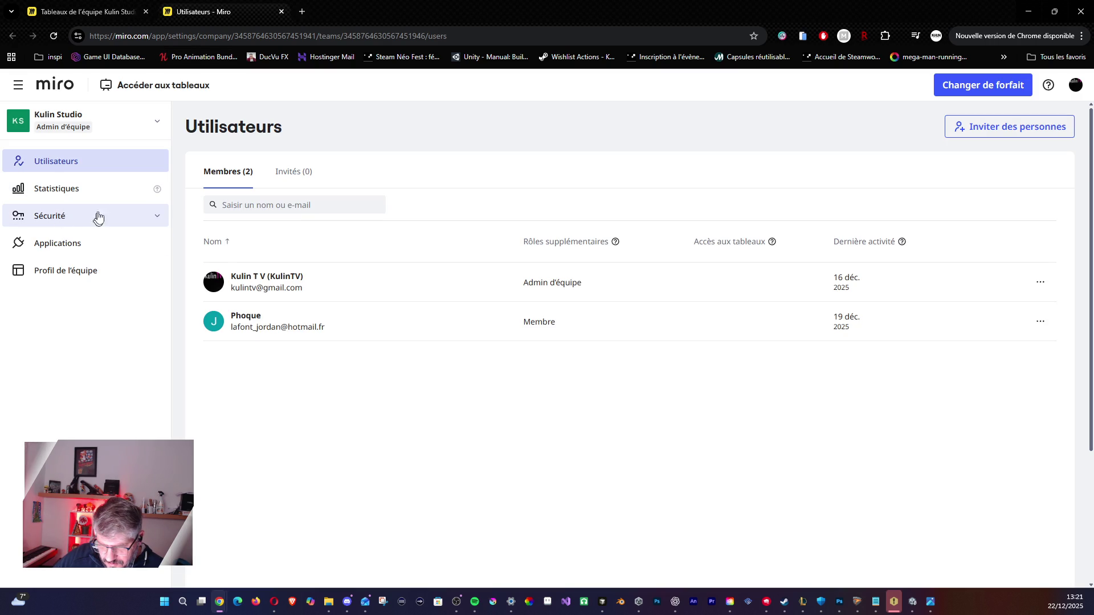
Browse the team admin pages: apps, statistics, members, security permissions and team profile.
click(80, 243)
click(69, 183)
click(63, 161)
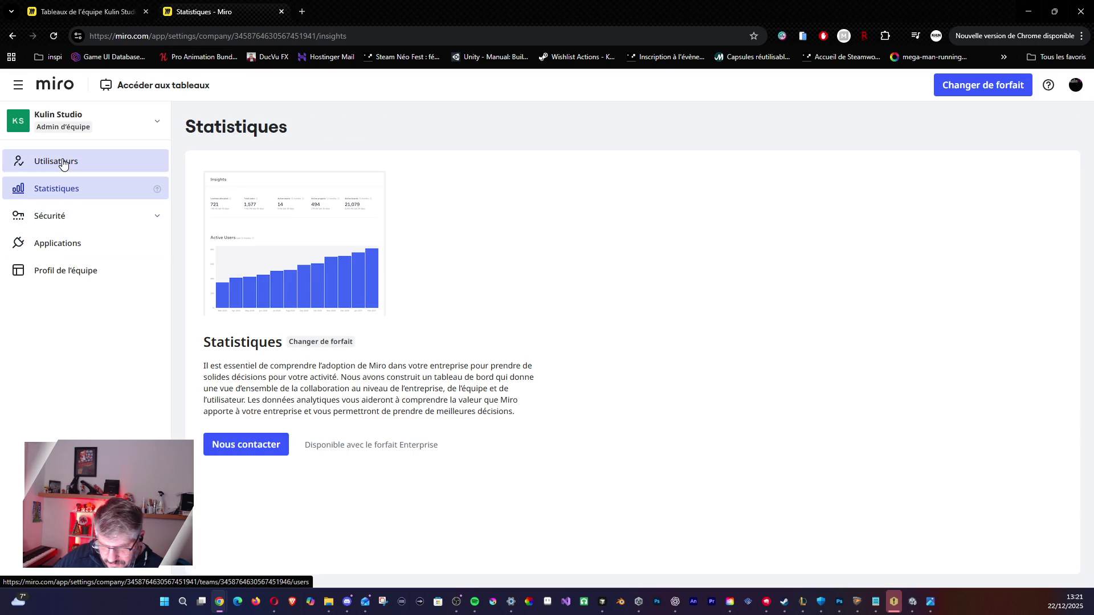
click(62, 215)
click(63, 240)
click(136, 340)
scroll(285, 316, down, 8)
scroll(317, 355, up, 8)
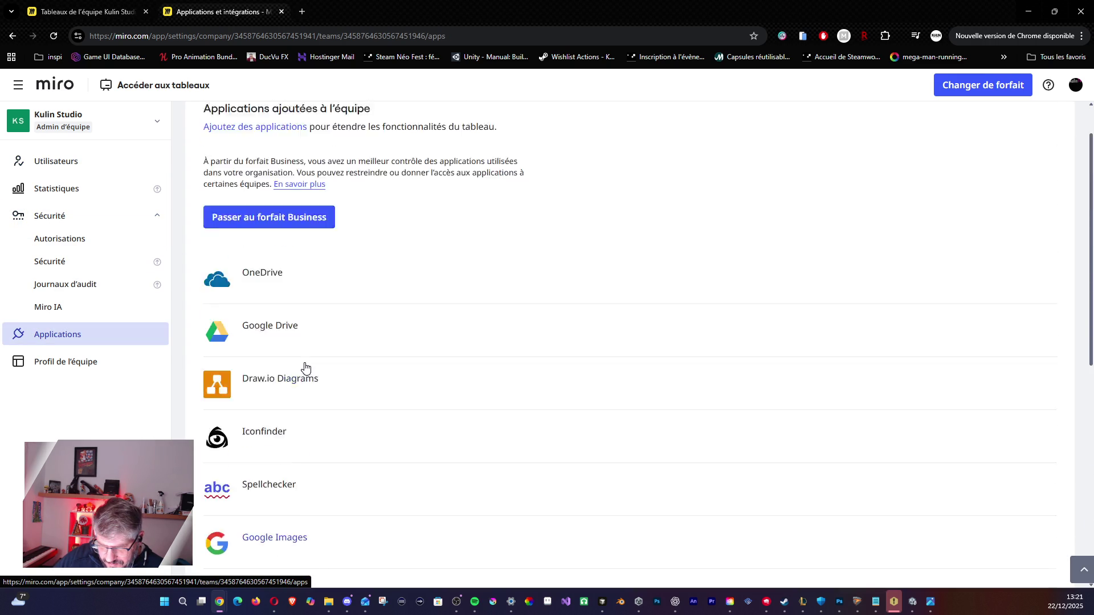
click(80, 359)
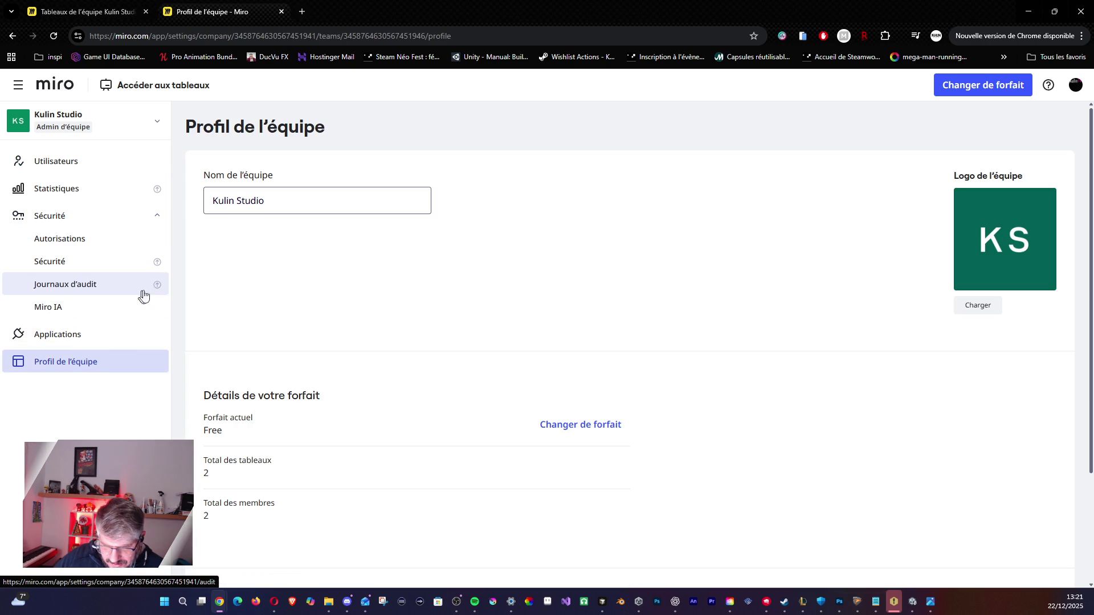
scroll(256, 342, down, 3)
scroll(278, 343, up, 3)
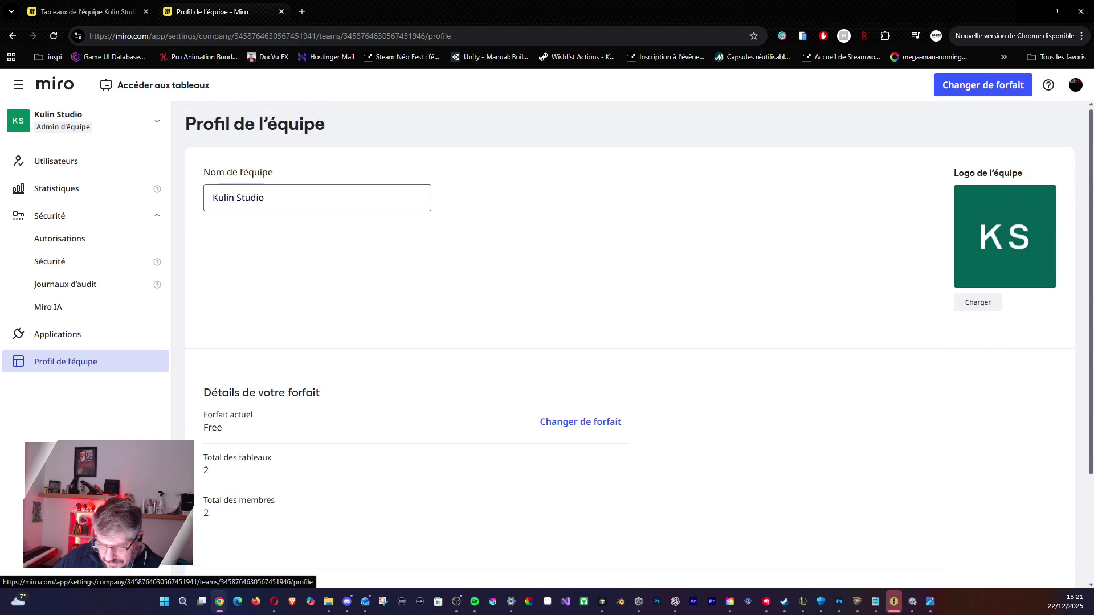
scroll(264, 332, down, 1)
scroll(569, 228, up, 1)
Review the personal profile settings tabs: apps, integrations, notifications and profile details.
click(1075, 85)
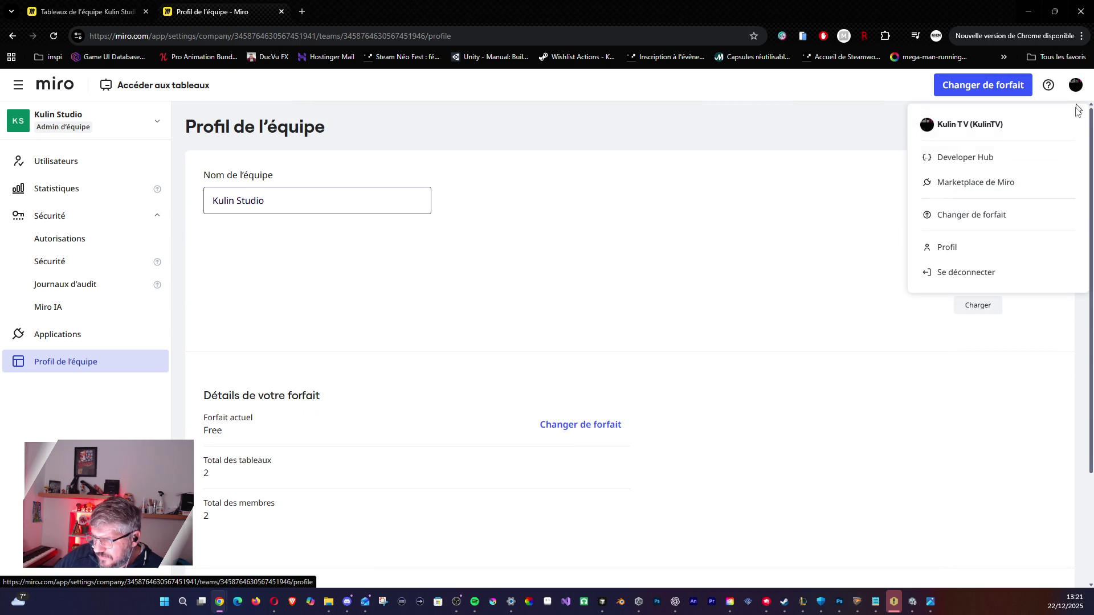
click(968, 246)
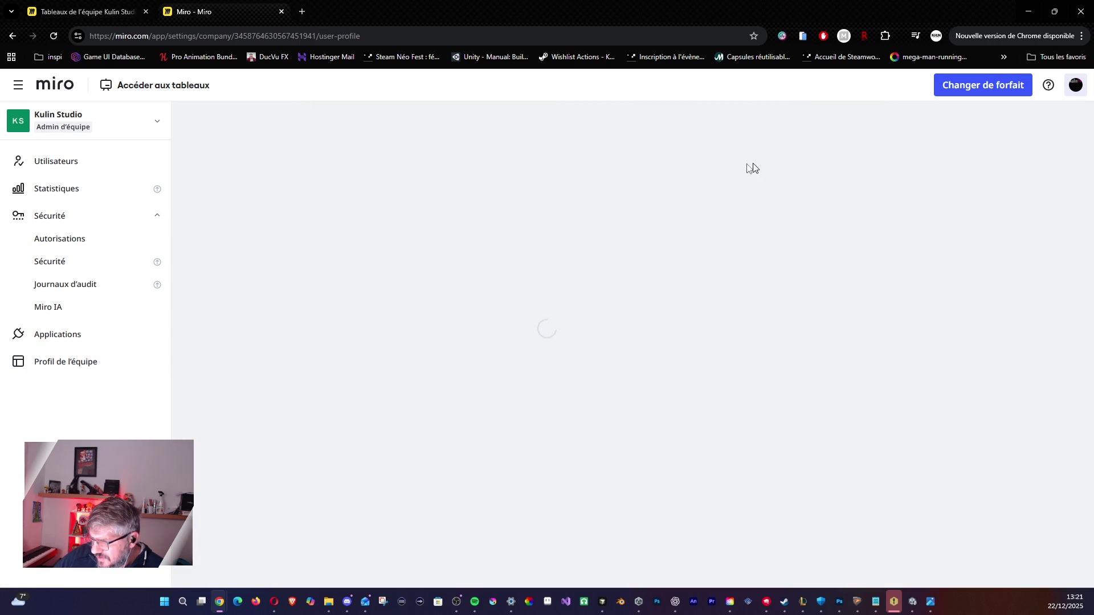
click(380, 174)
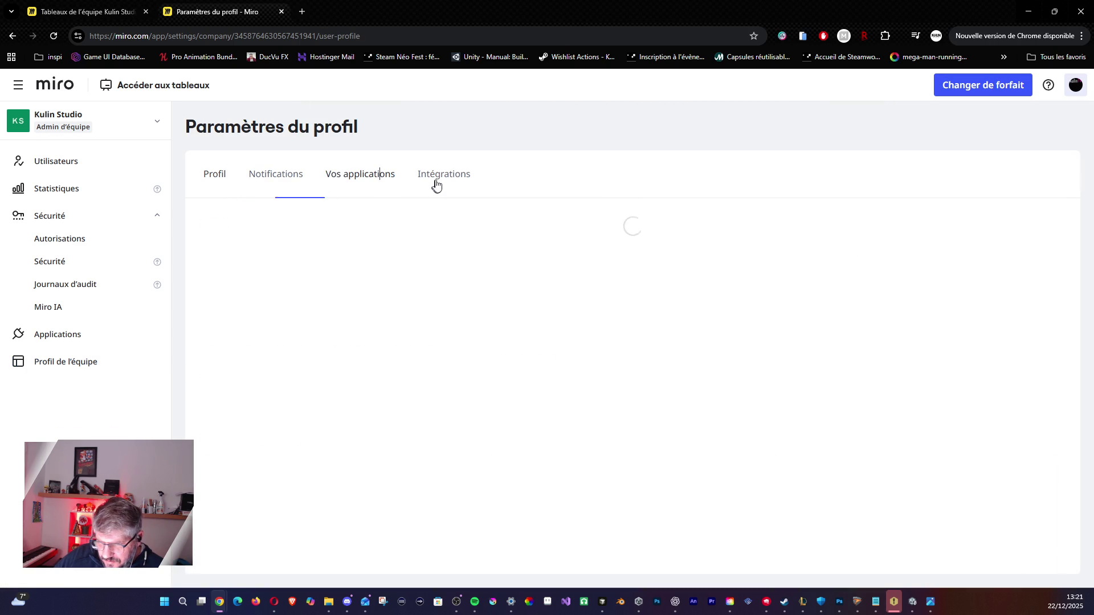
scroll(422, 230, down, 3)
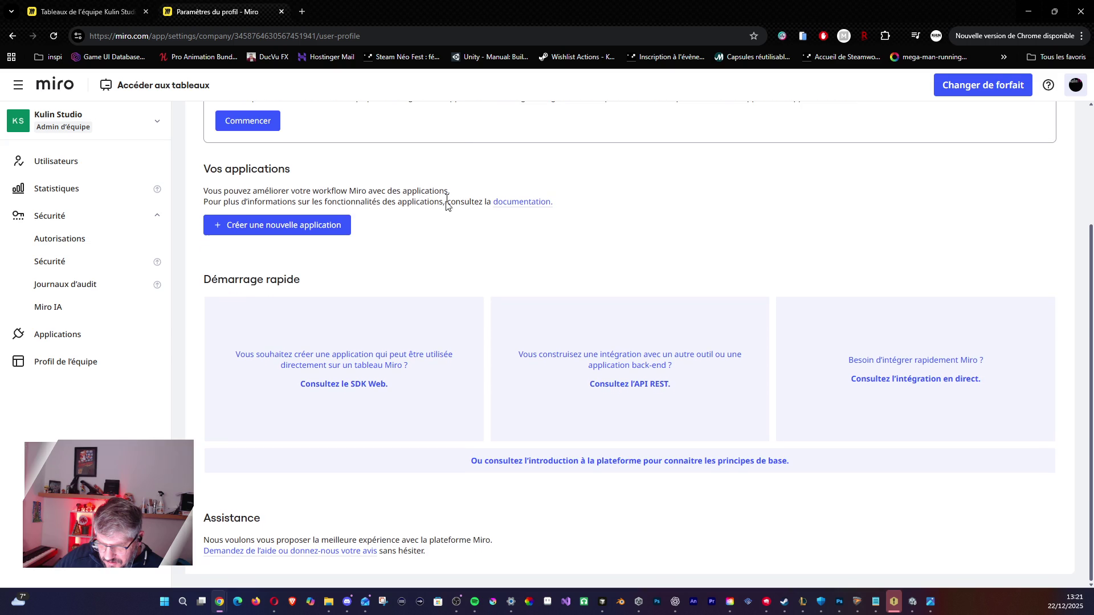
scroll(445, 239, up, 3)
click(448, 176)
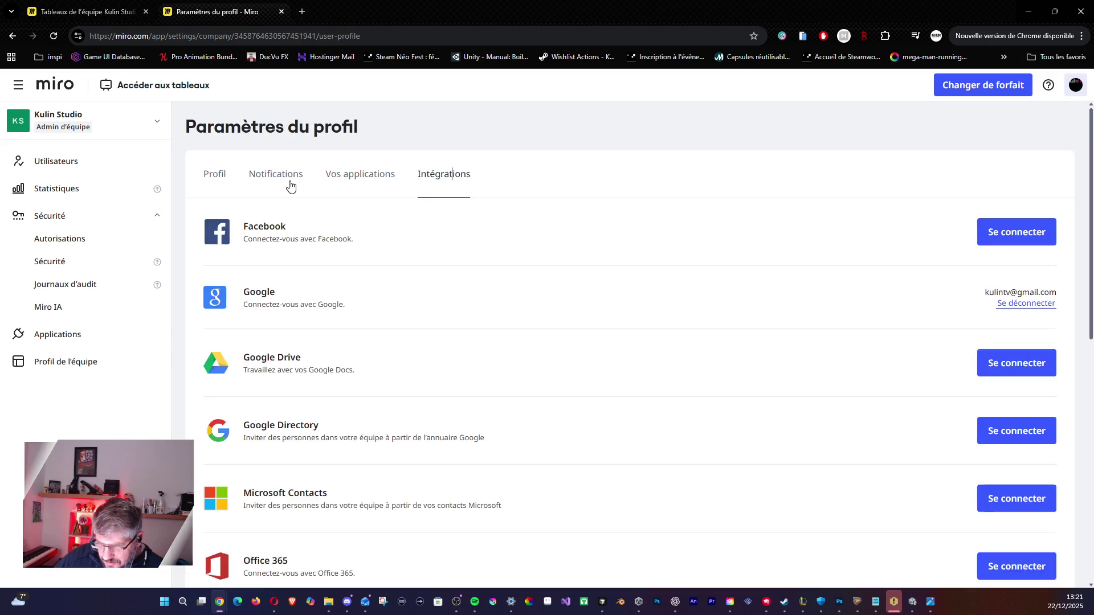
click(285, 178)
scroll(368, 285, down, 10)
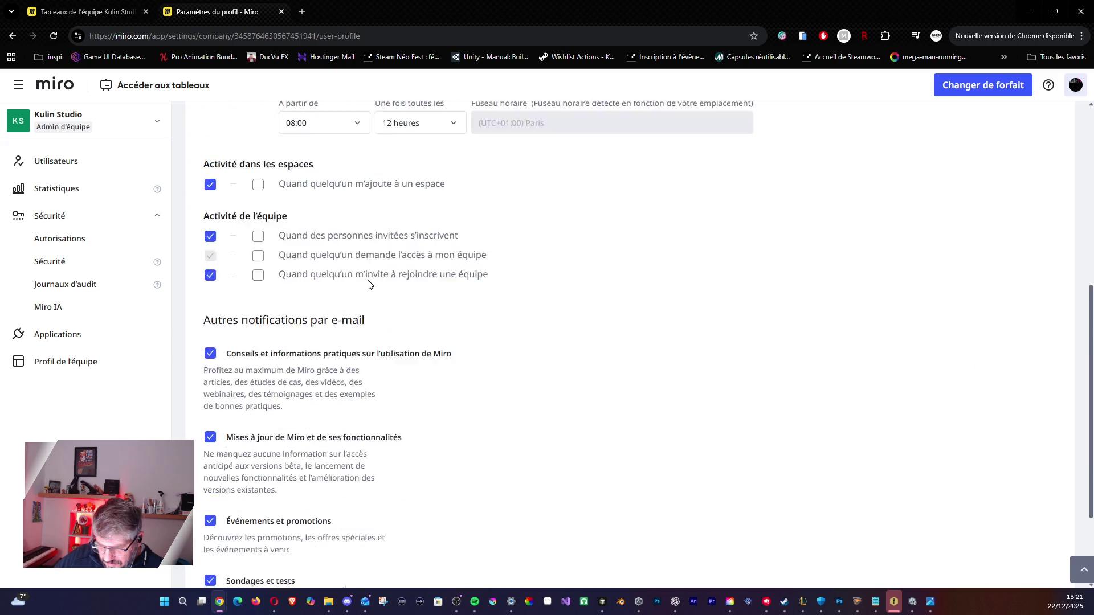
scroll(370, 283, up, 10)
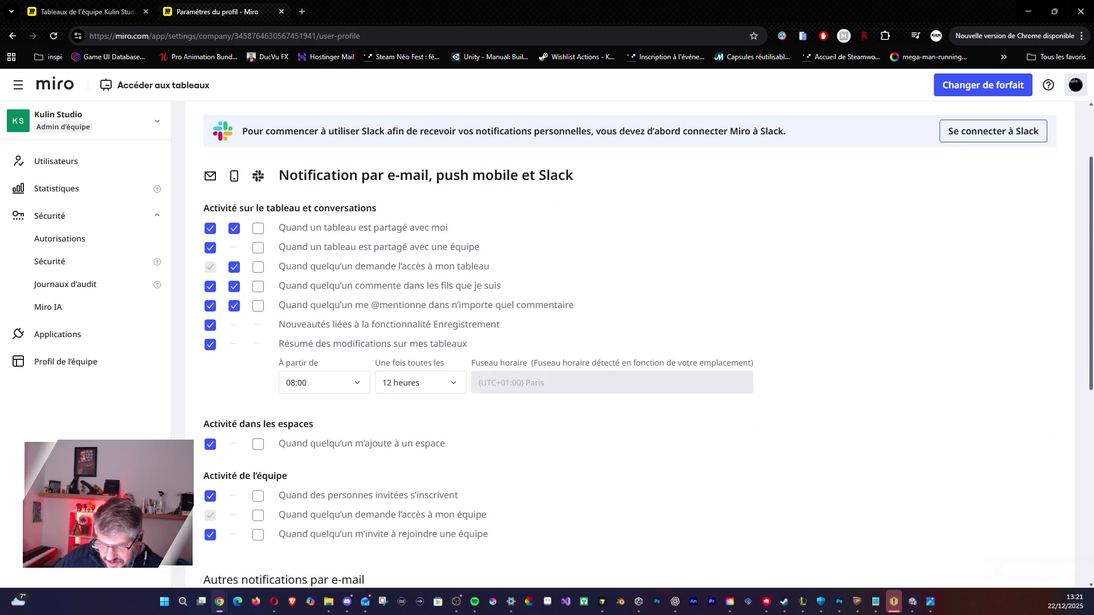
click(212, 175)
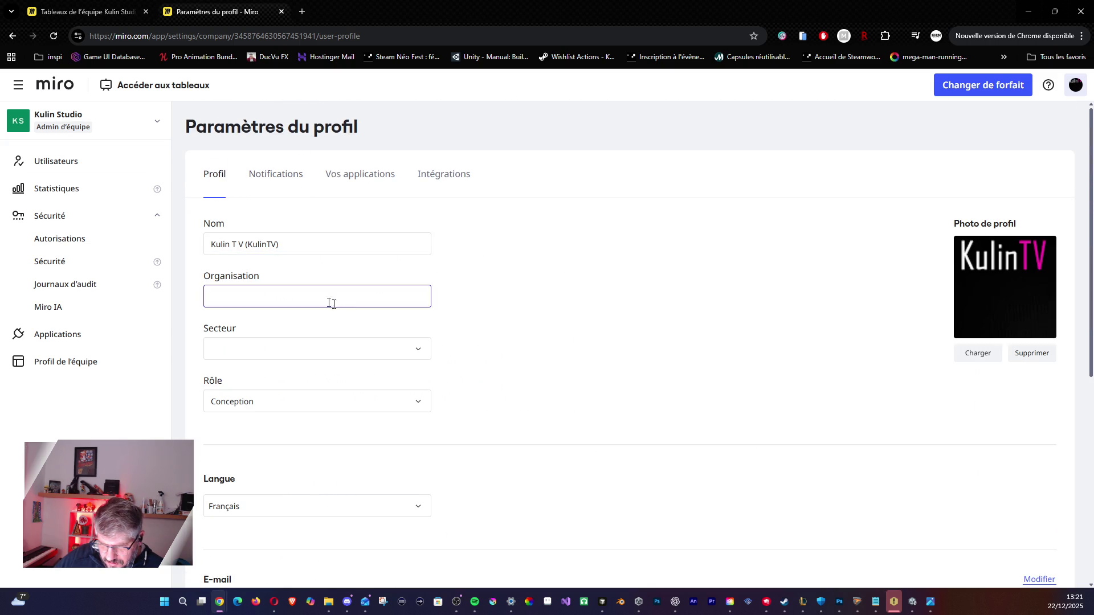
scroll(393, 319, down, 4)
scroll(397, 337, down, 3)
scroll(397, 337, up, 2)
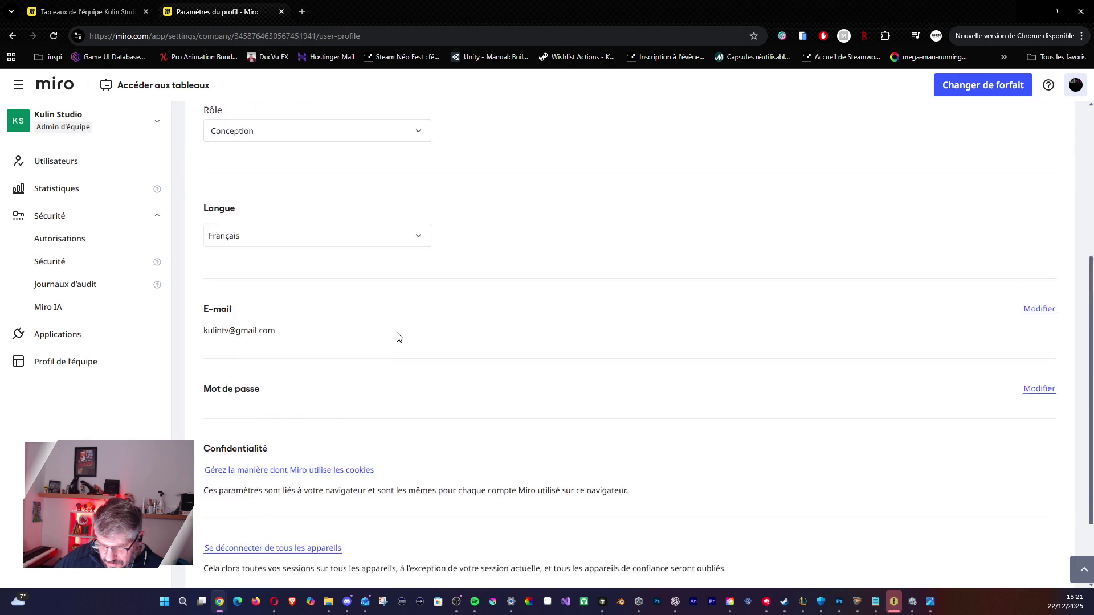
scroll(398, 336, down, 2)
scroll(402, 335, up, 6)
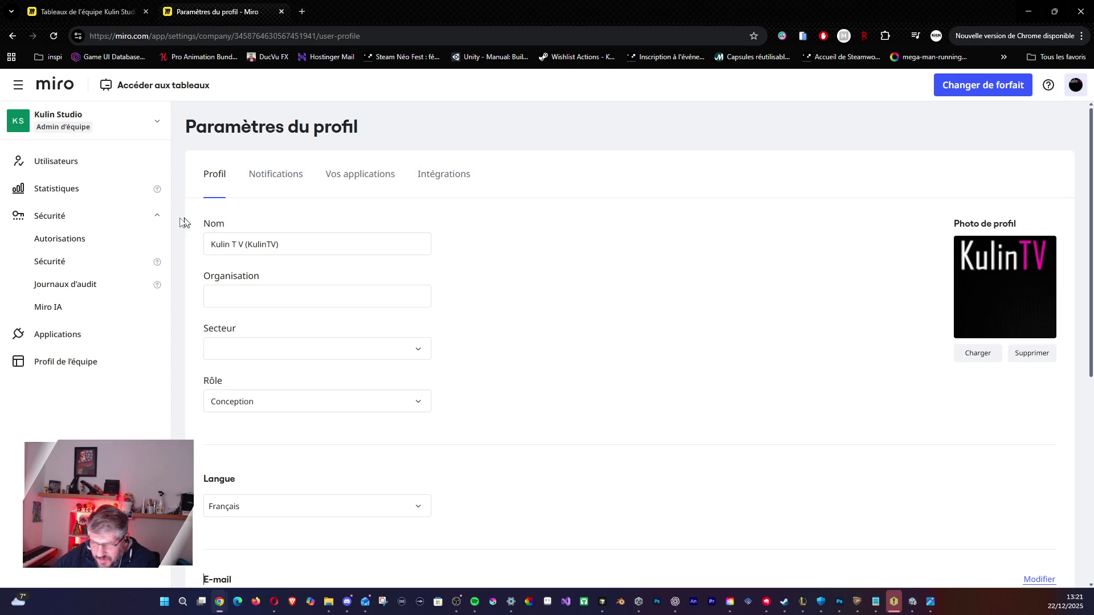
Return to the members list, then go to the dashboard listing KAON and Storyboard for Game Design.
click(69, 171)
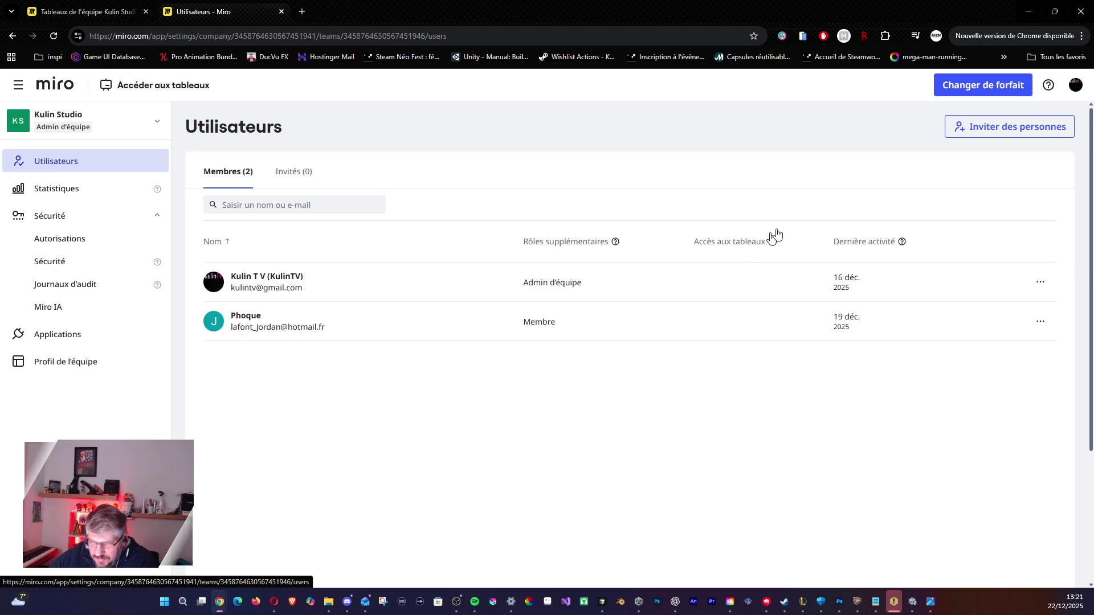
click(18, 85)
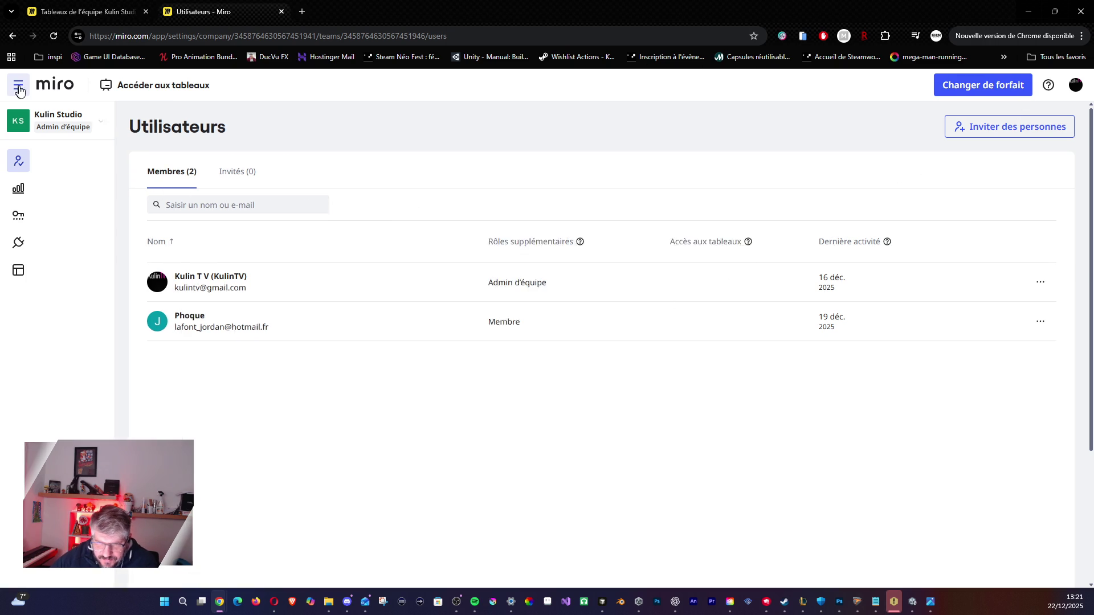
click(165, 87)
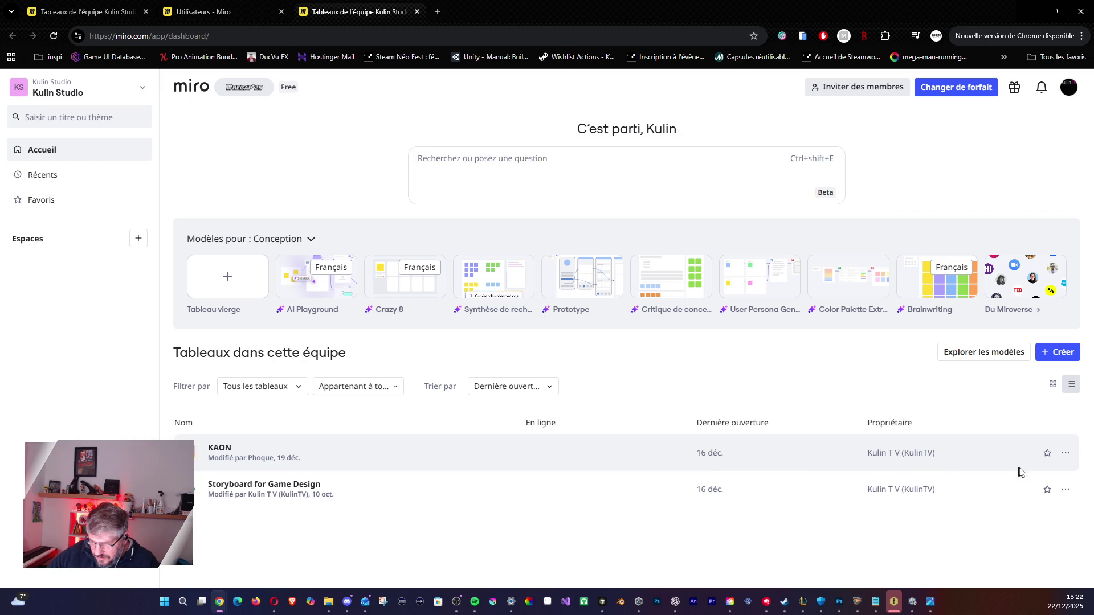
Open the KAON board from the team dashboard.
click(1064, 452)
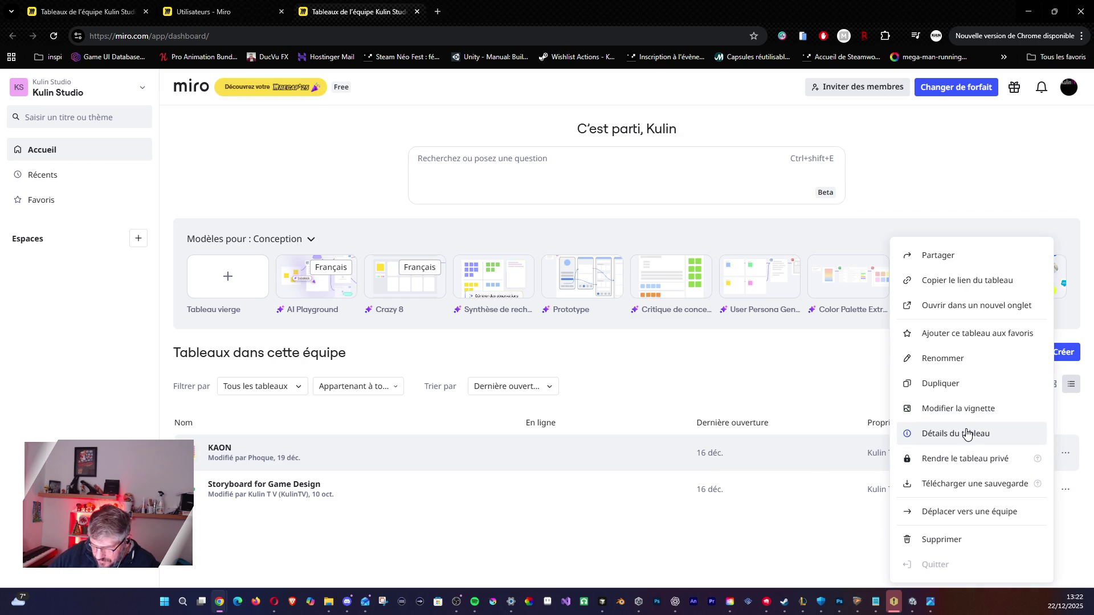
click(653, 439)
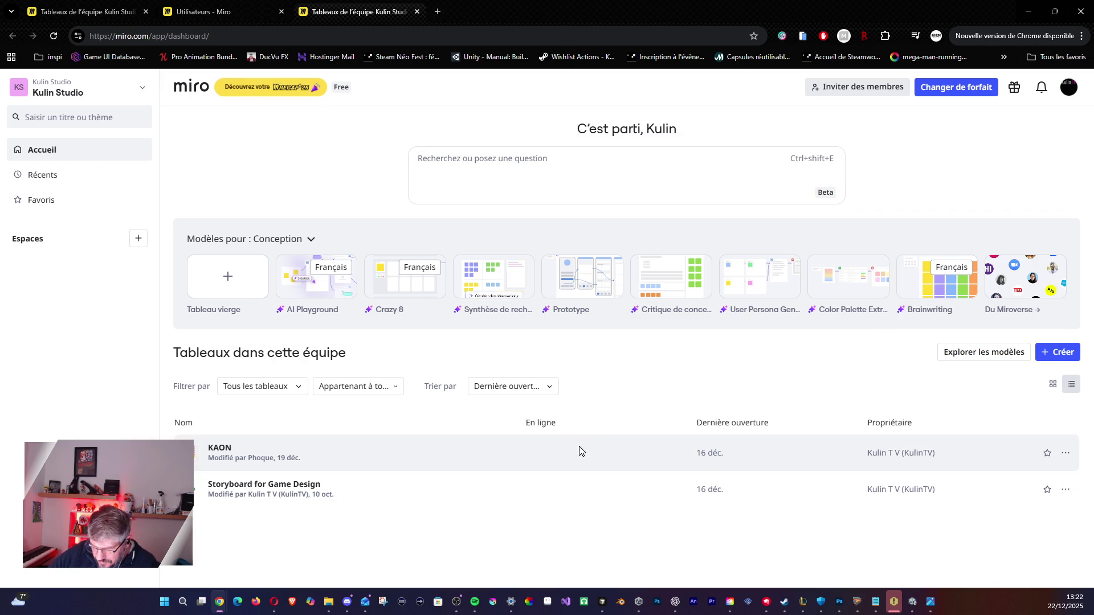
click(251, 456)
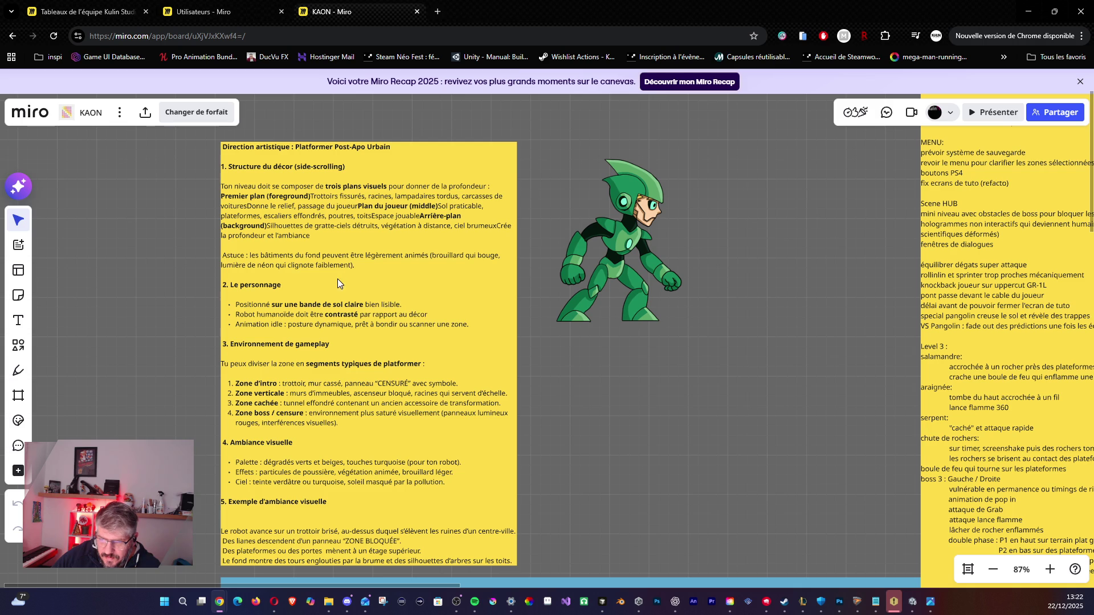
Zoom and pan the board to the yellow VISUELS and MENU to-do notes.
scroll(340, 255, left, 5)
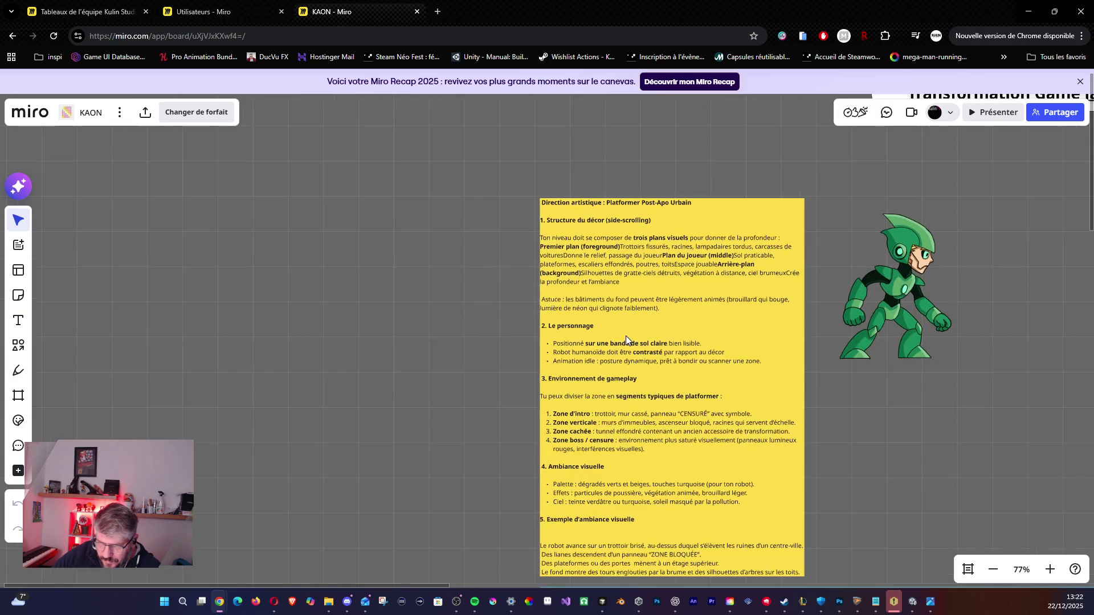
scroll(625, 336, down, 5)
scroll(627, 355, up, 5)
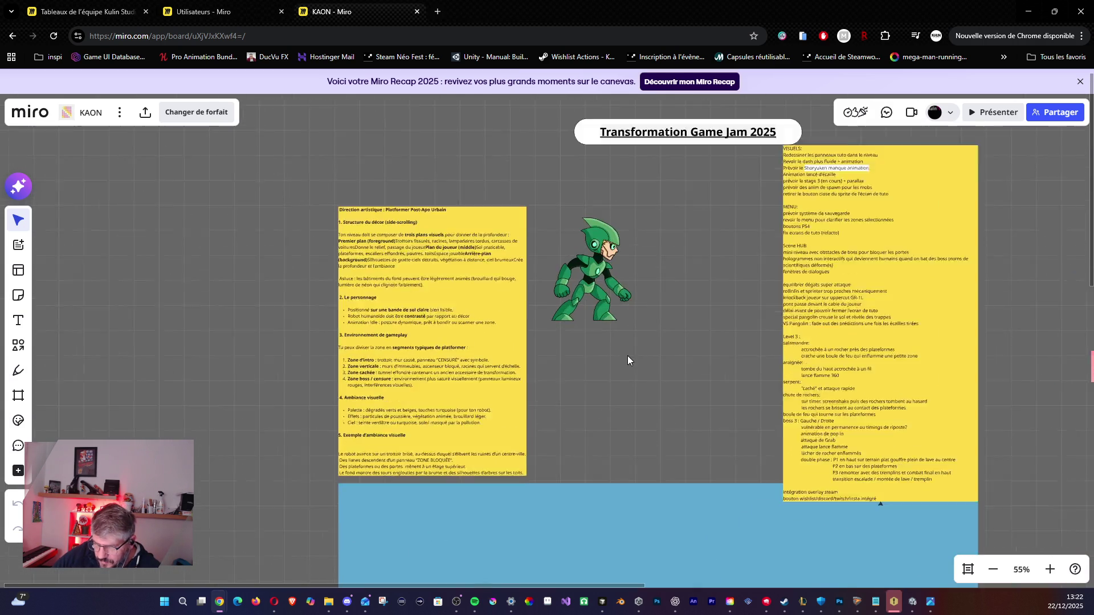
mouse_move(637, 357)
mouse_down()
mouse_move(475, 450)
mouse_move(418, 450)
mouse_up()
scroll(470, 468, up, 3)
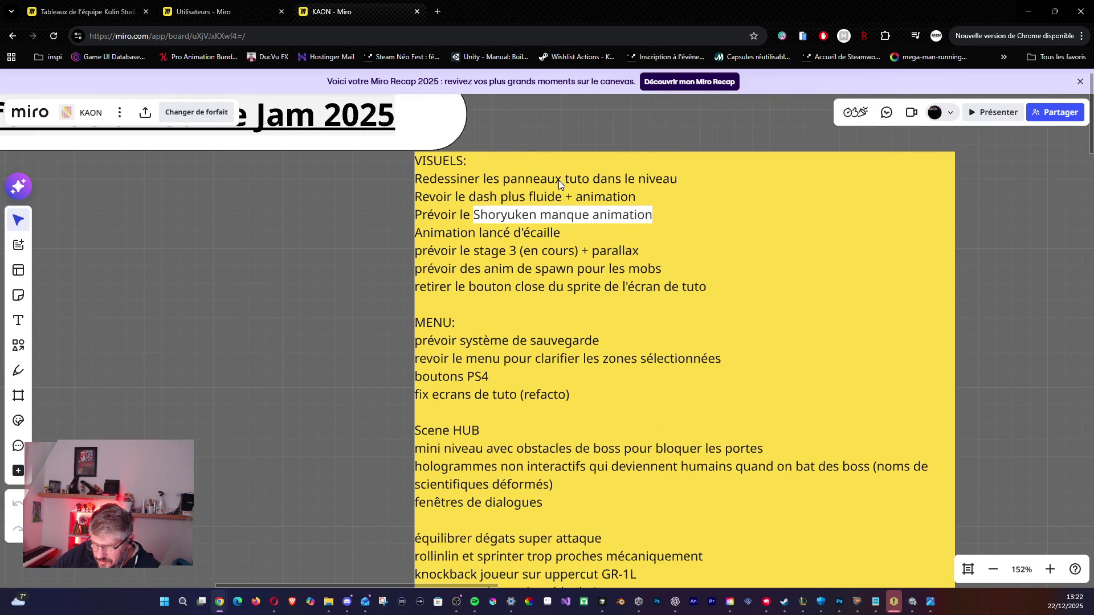
Select and delete the 'prévoir le stage 3 (en cours) + parallax' line in the yellow note.
double_click(639, 179)
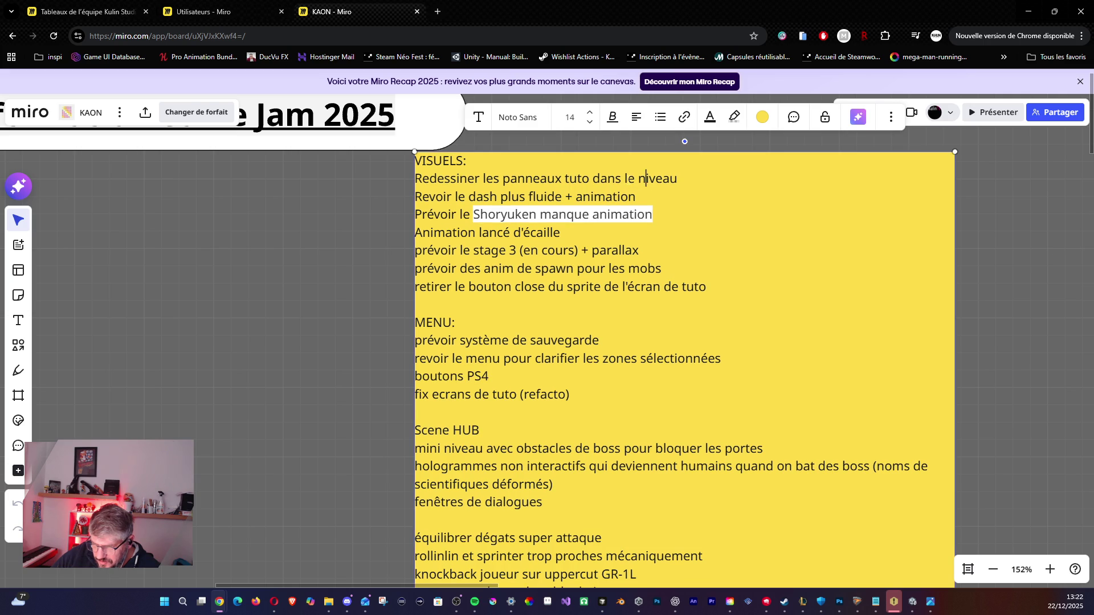
click(680, 178)
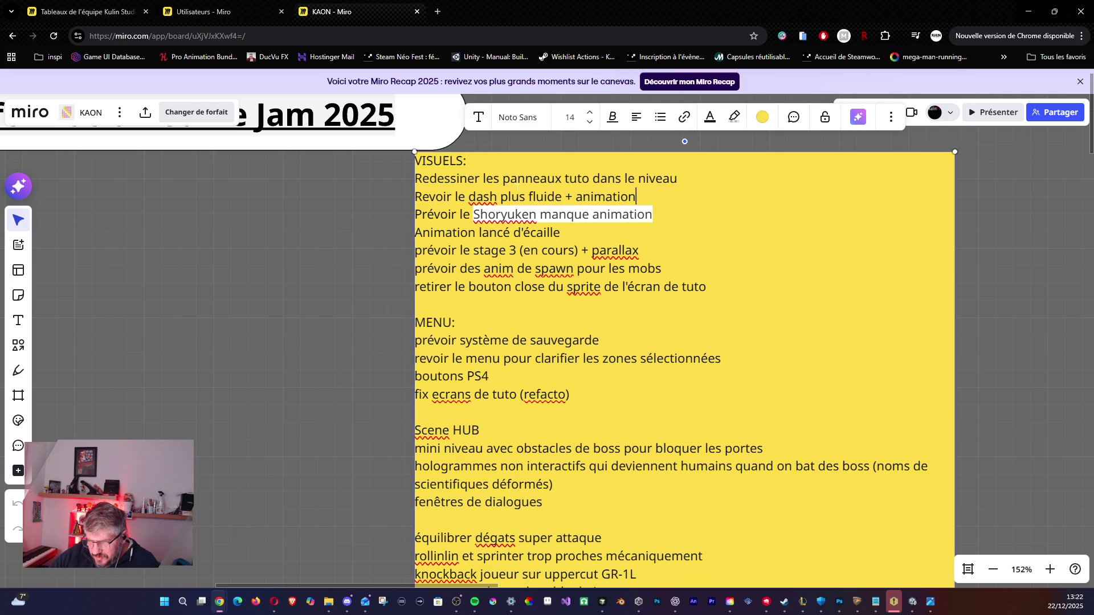
drag(458, 214, 654, 214)
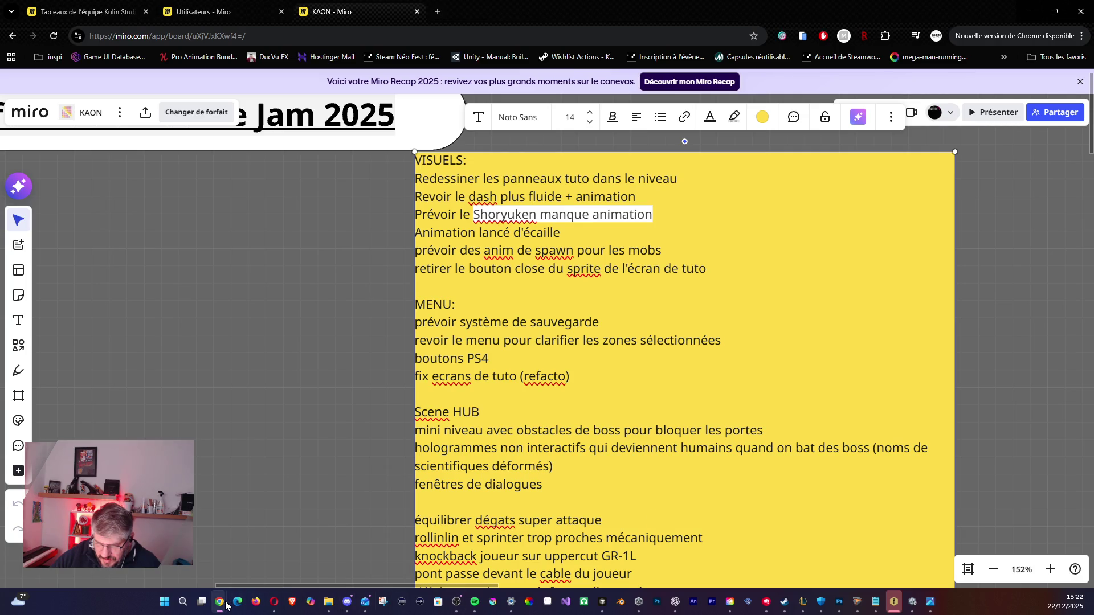
Switch to Photoshop showing wall.psd.
mouse_move(354, 613)
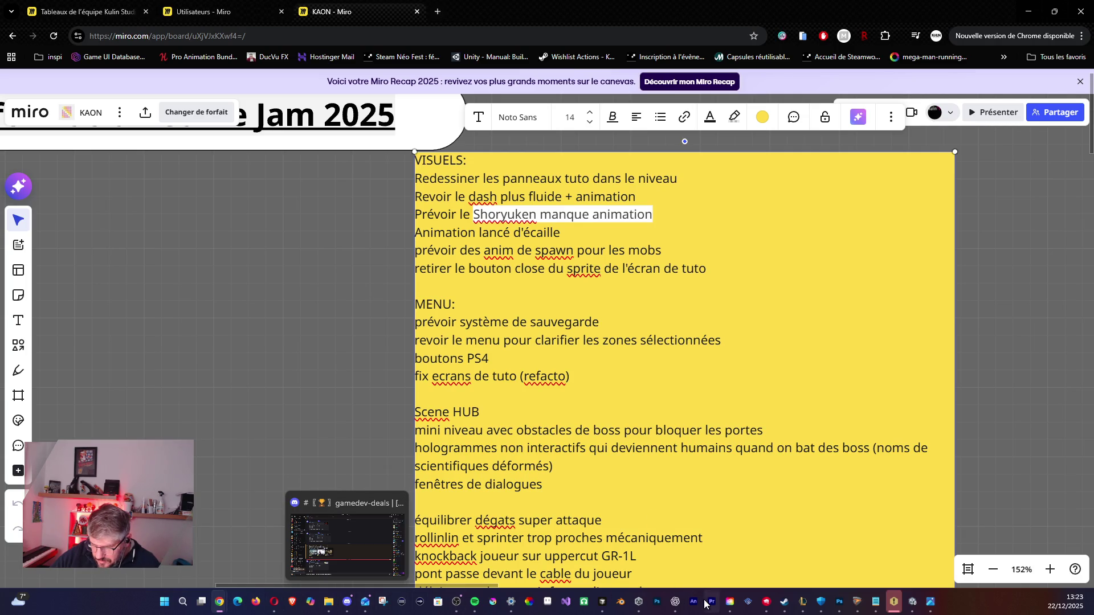
mouse_move(832, 608)
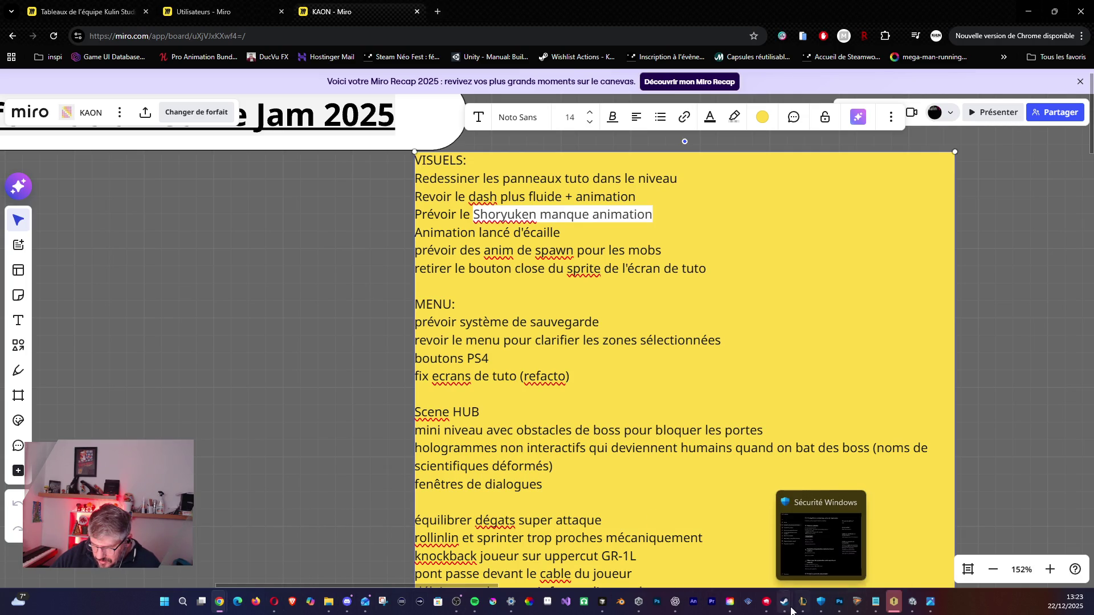
mouse_move(784, 607)
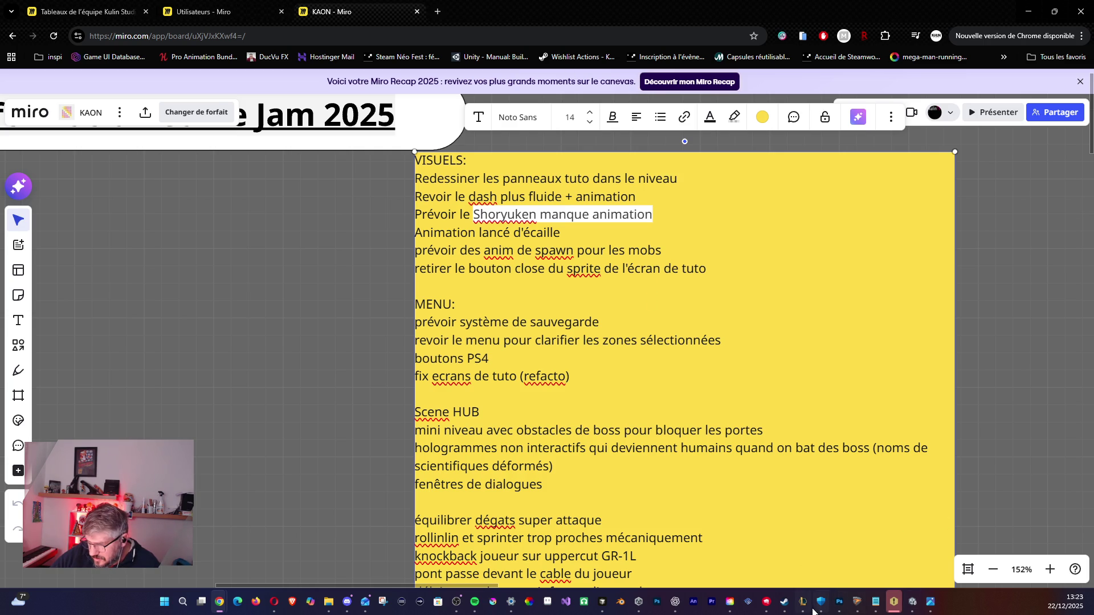
click(839, 601)
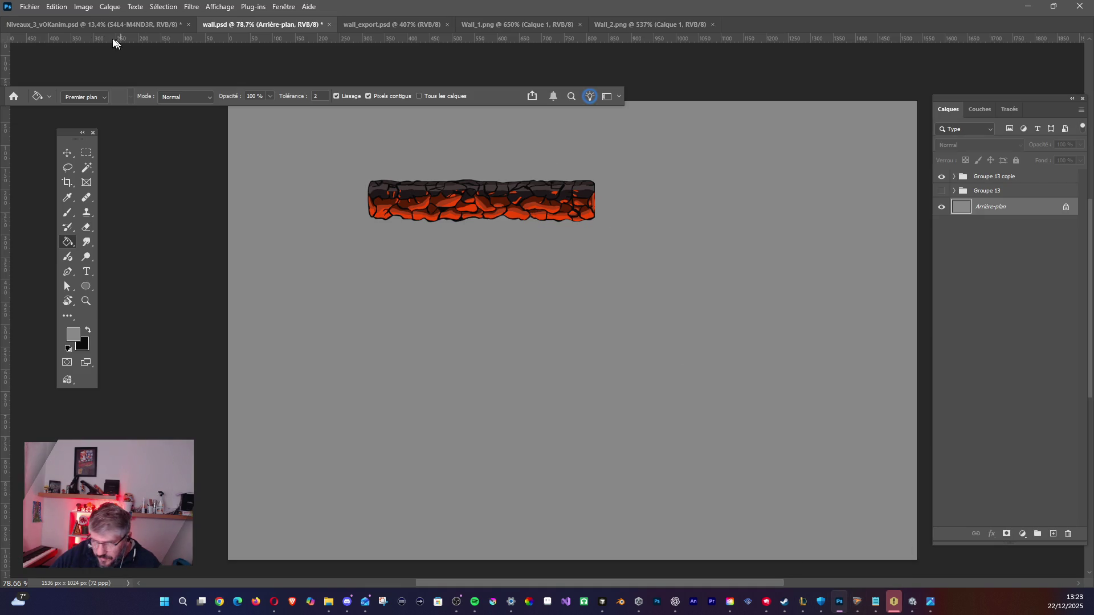
Start opening a file and browse KAON > Kaon > Assets > Visuals > Stage_1 as large thumbnails.
click(29, 7)
click(36, 34)
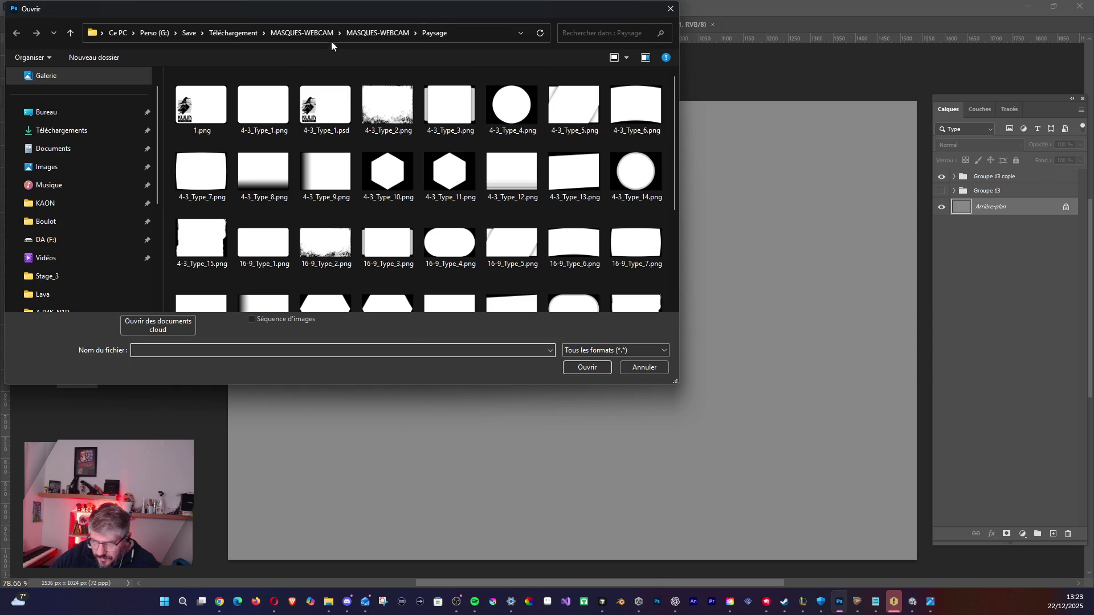
click(45, 203)
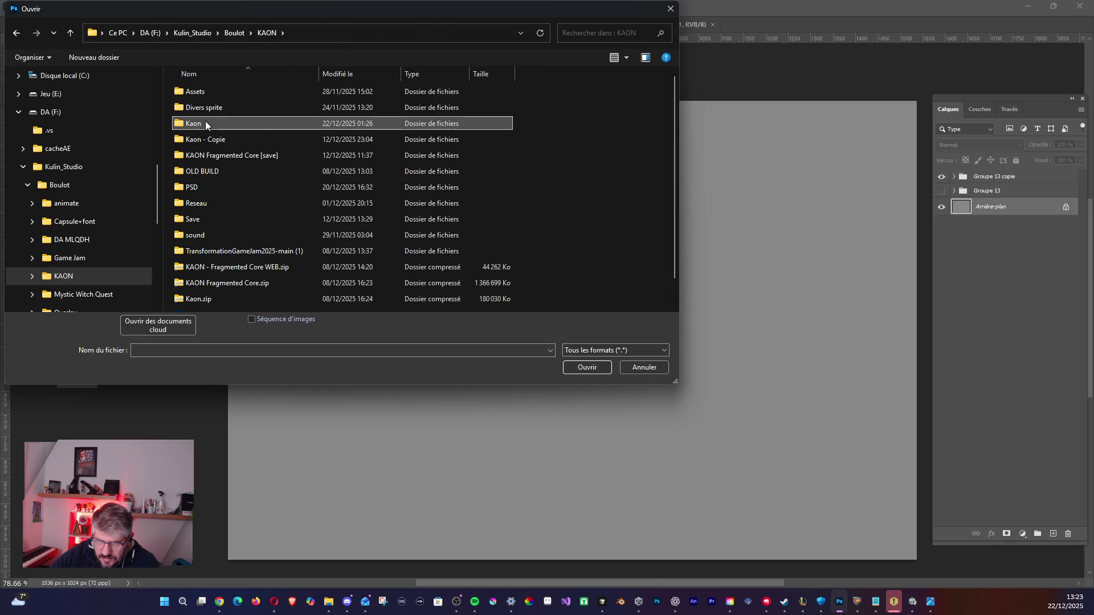
double_click(205, 123)
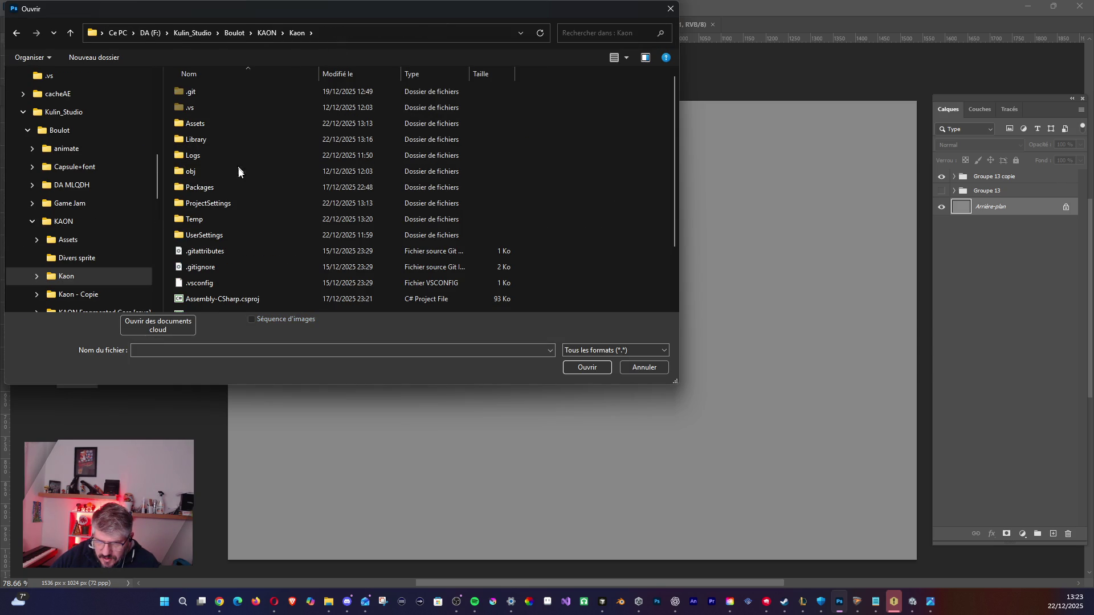
double_click(189, 122)
scroll(214, 217, down, 3)
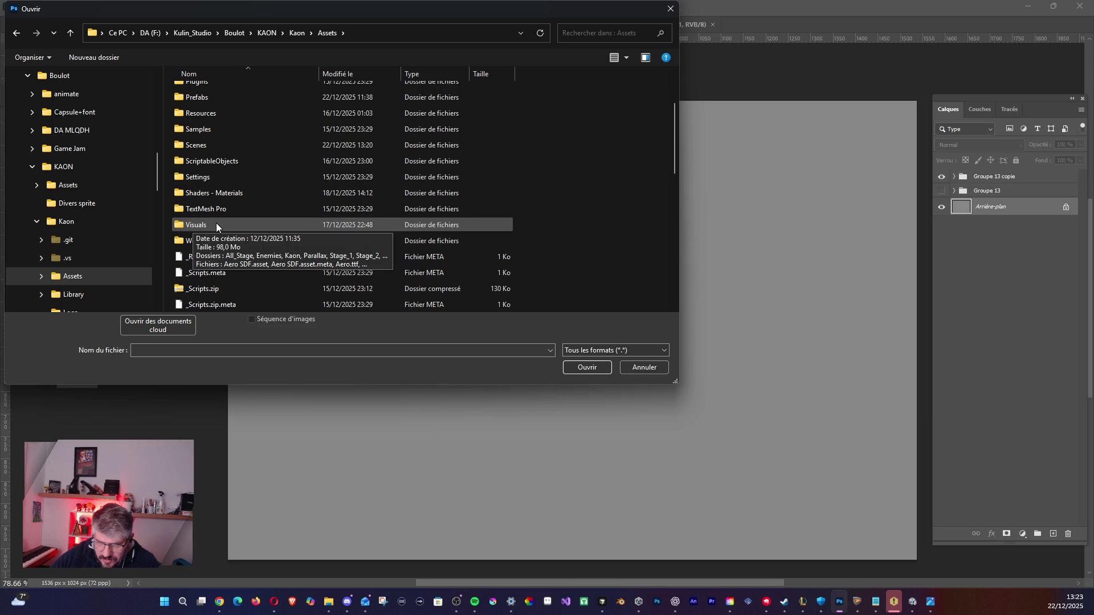
double_click(209, 227)
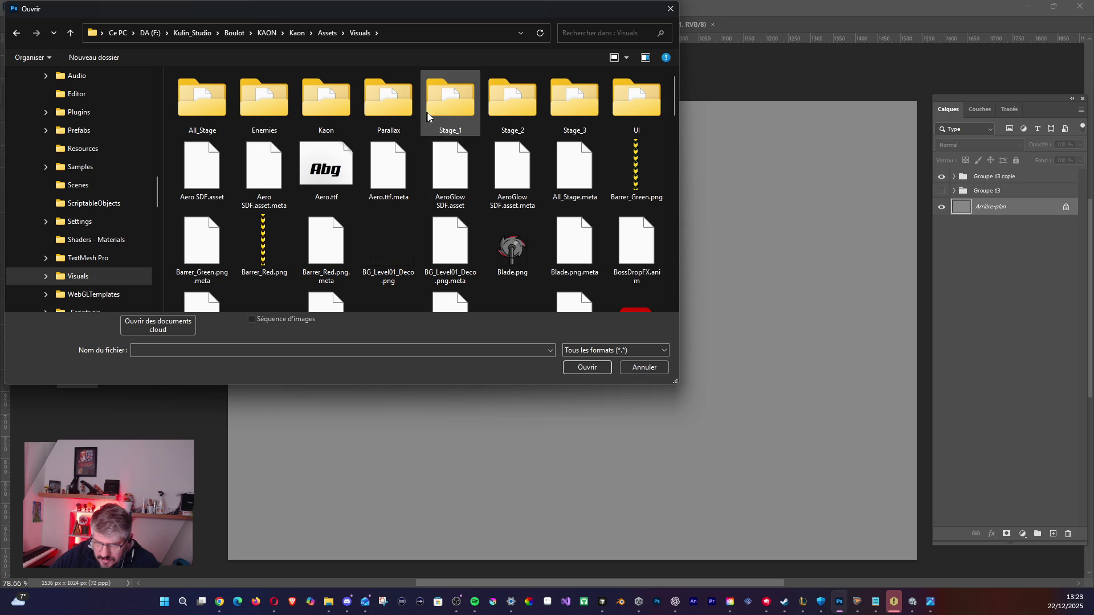
double_click(447, 112)
scroll(322, 216, down, 2)
scroll(323, 215, down, 1)
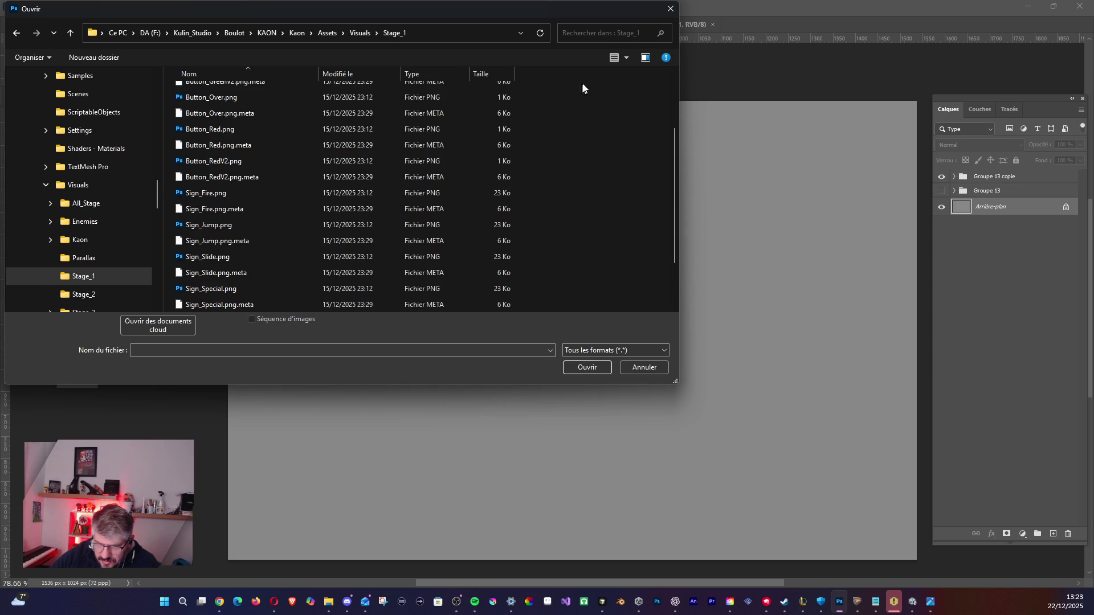
click(614, 58)
drag(629, 108, 627, 34)
scroll(521, 167, down, 1)
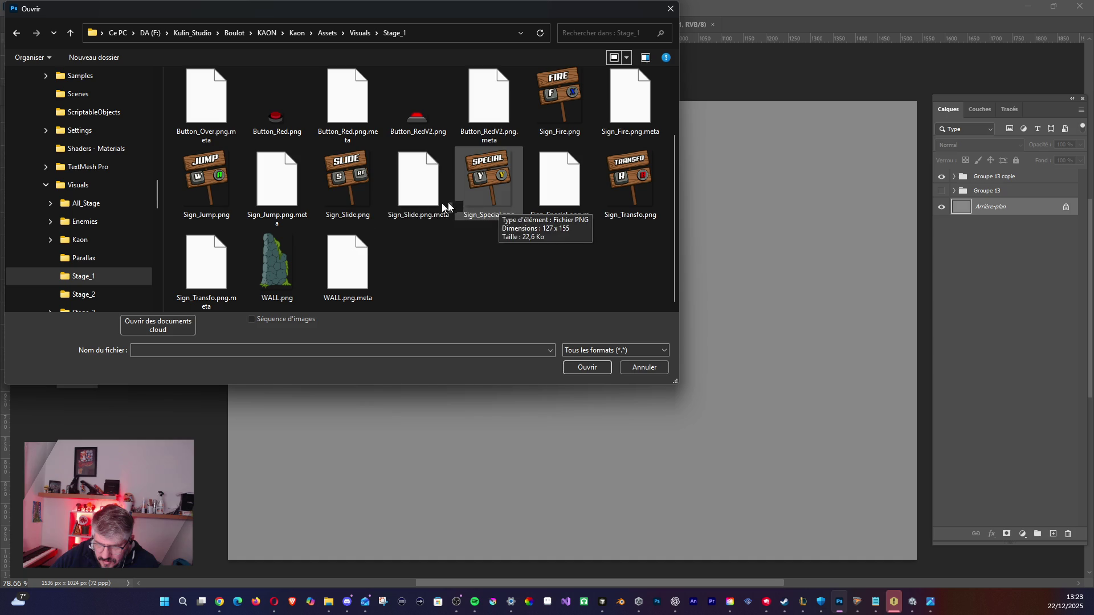
Look through the Visuals folder and select TUTO_FR.png.
click(358, 33)
scroll(419, 209, down, 3)
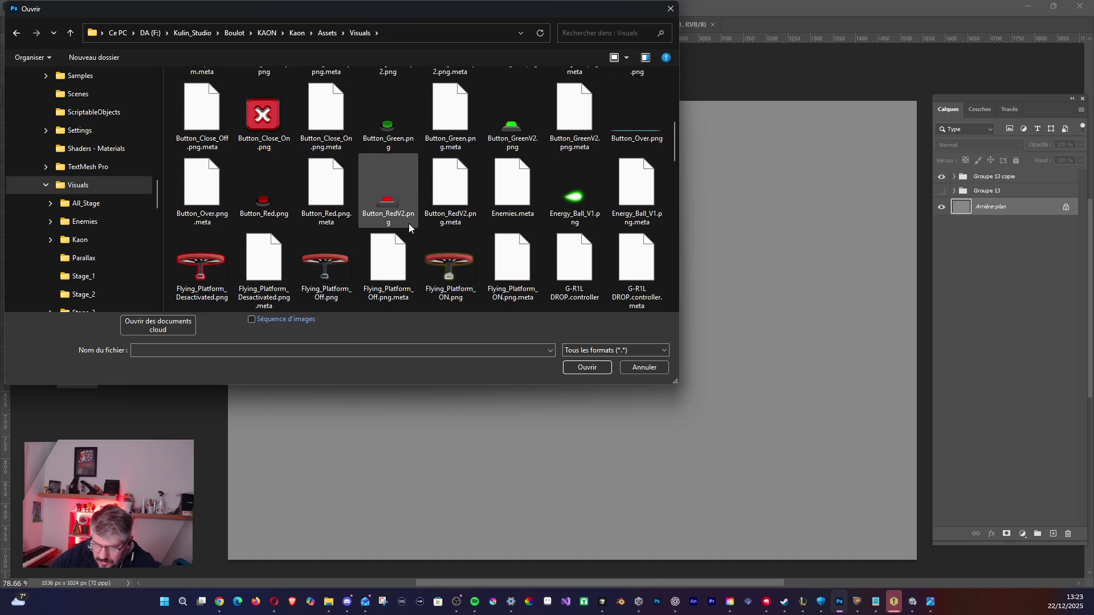
scroll(410, 217, down, 5)
scroll(409, 214, up, 1)
scroll(448, 211, down, 5)
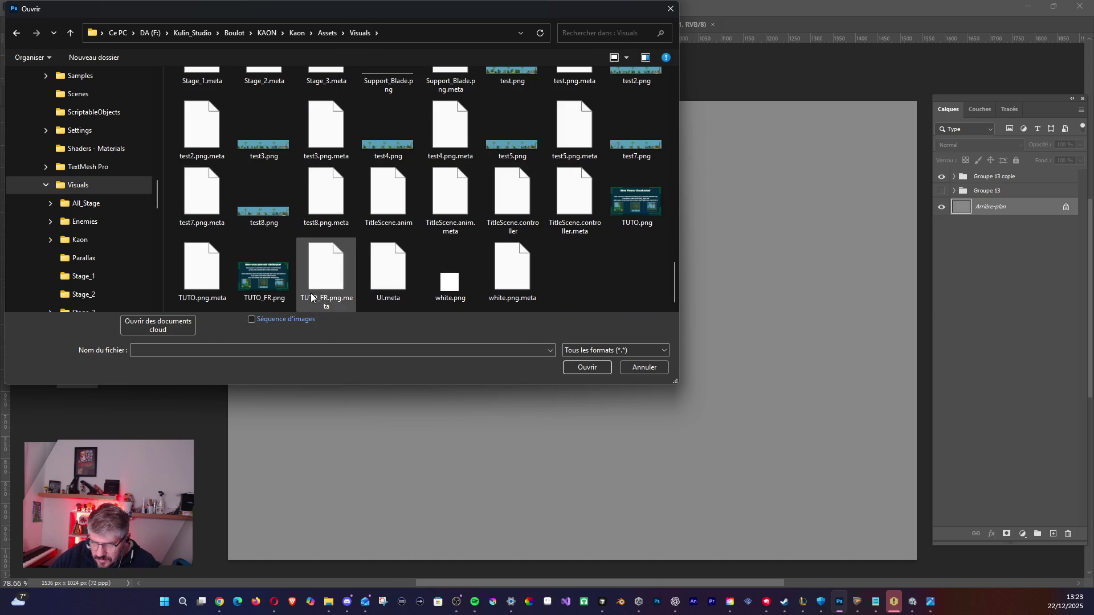
click(293, 268)
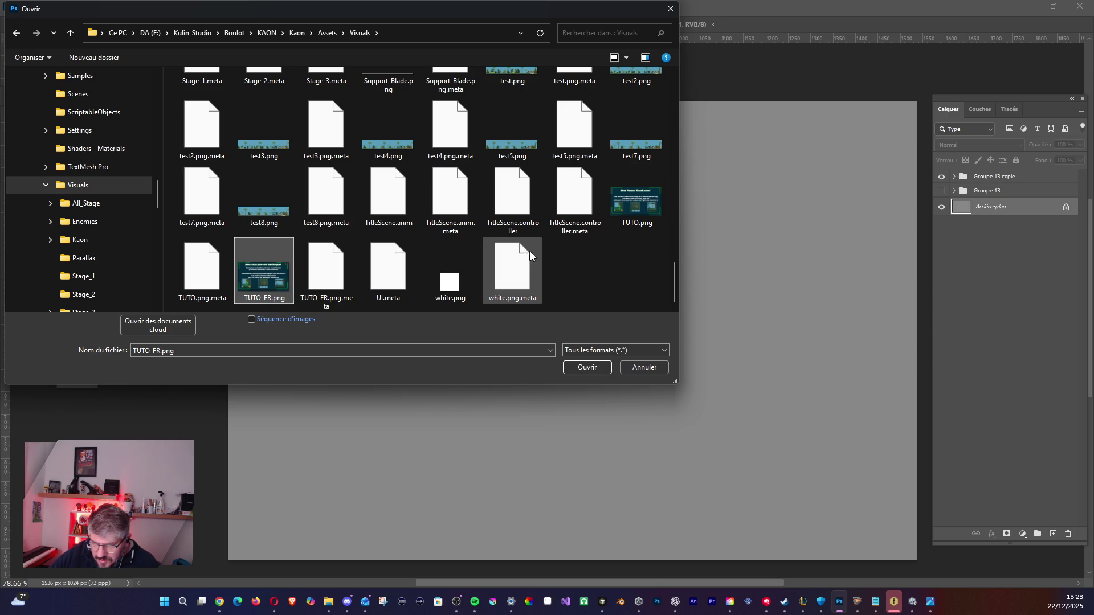
scroll(457, 266, up, 2)
scroll(450, 269, down, 2)
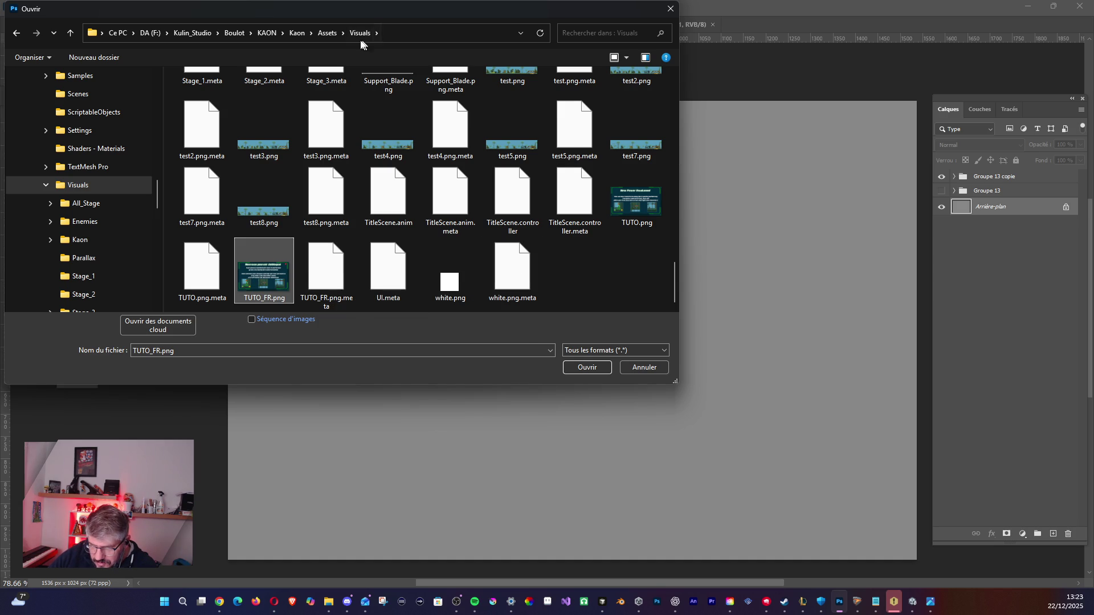
Browse the KAON PSD folders and open TUTO.psd from the Stage folder.
click(268, 36)
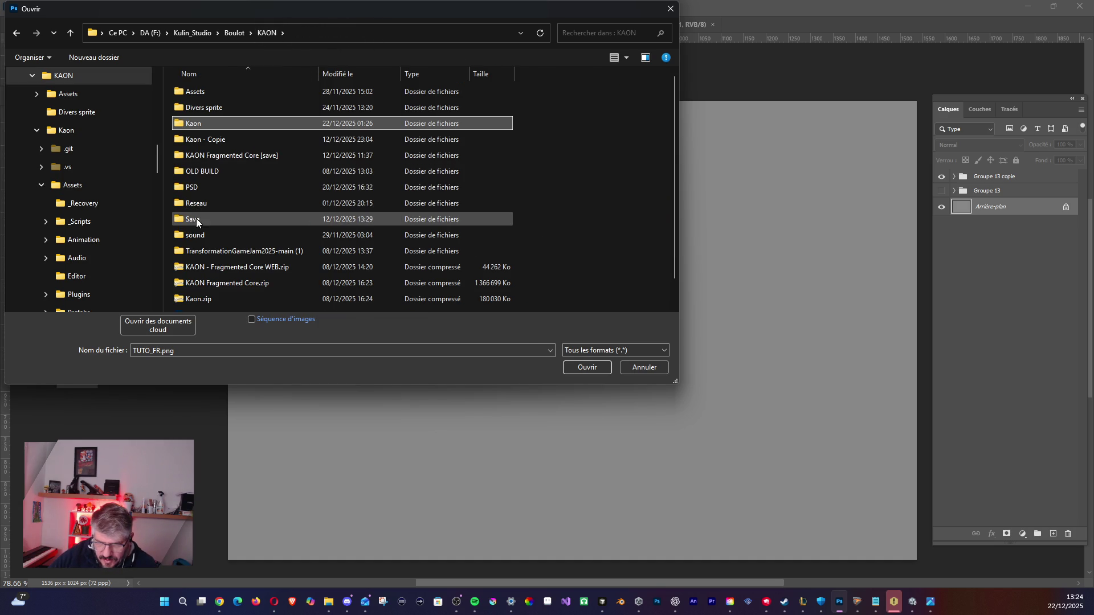
double_click(196, 189)
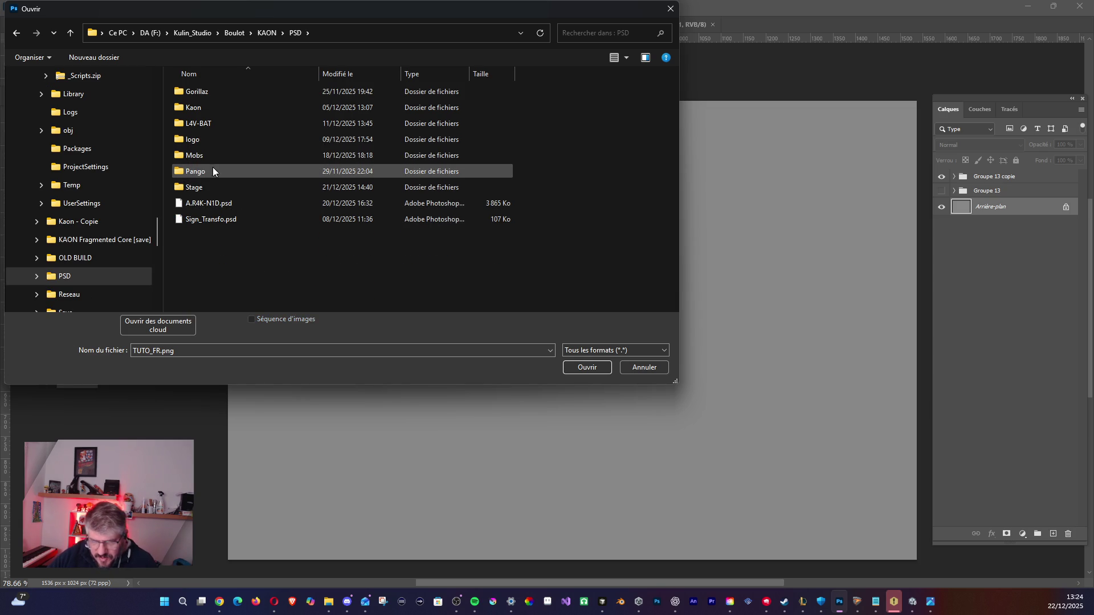
click(208, 139)
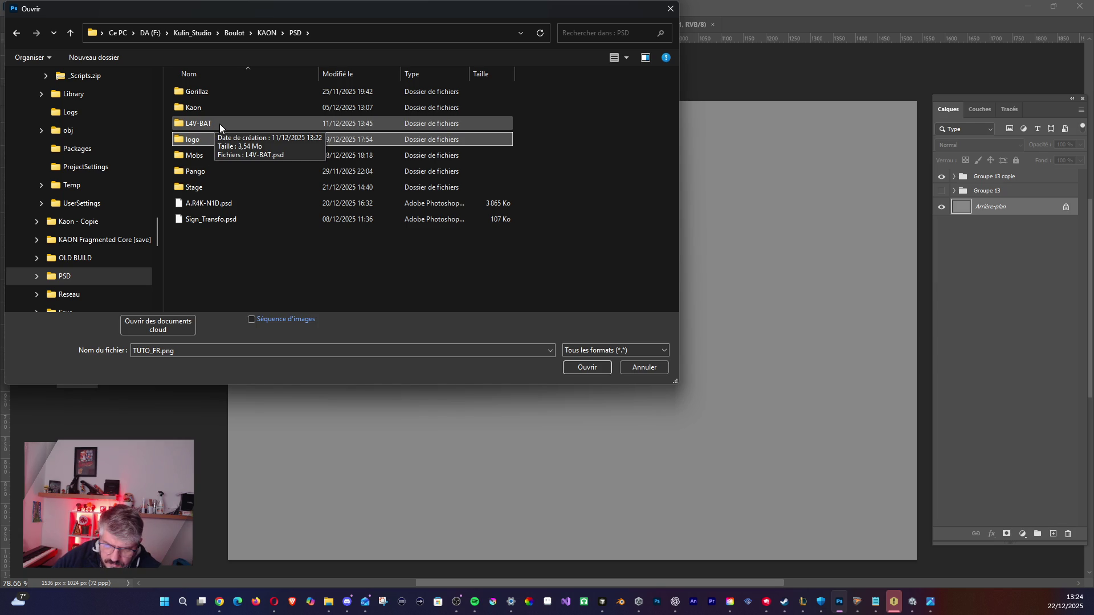
double_click(211, 93)
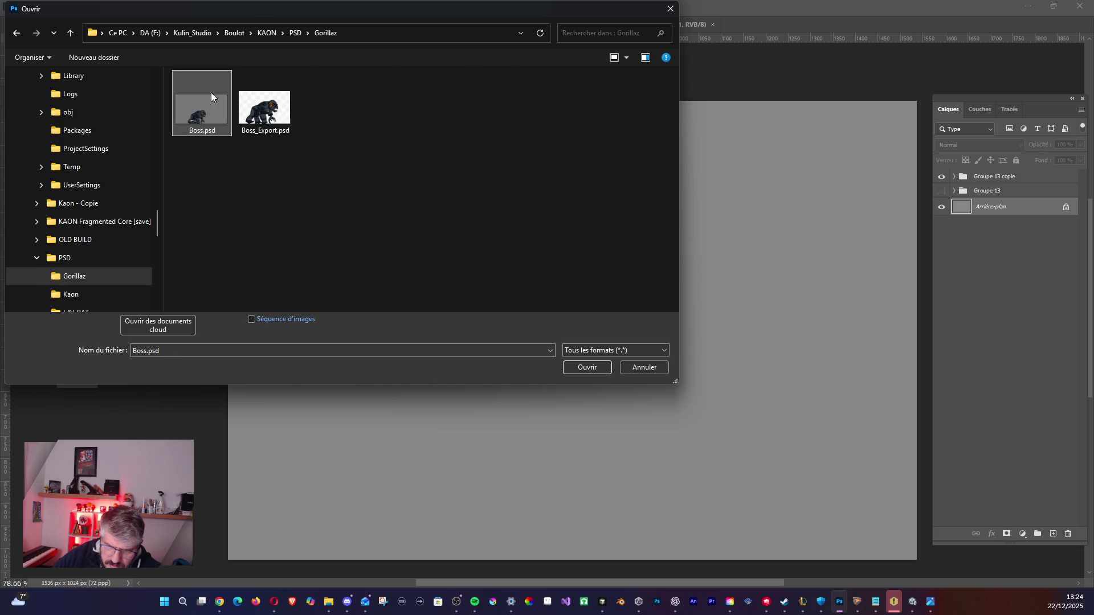
click(13, 35)
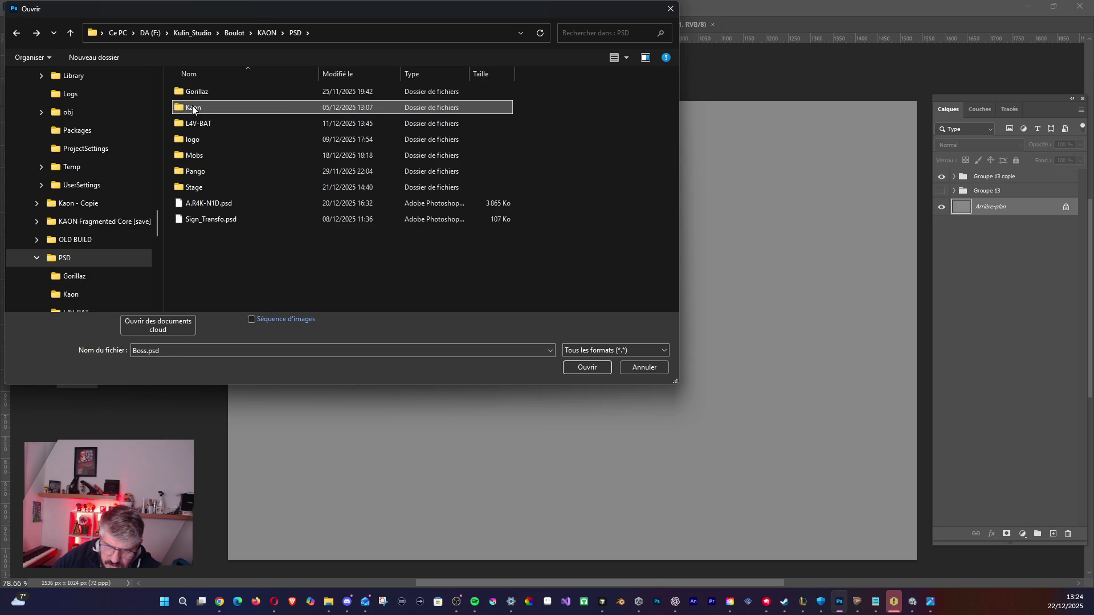
double_click(196, 110)
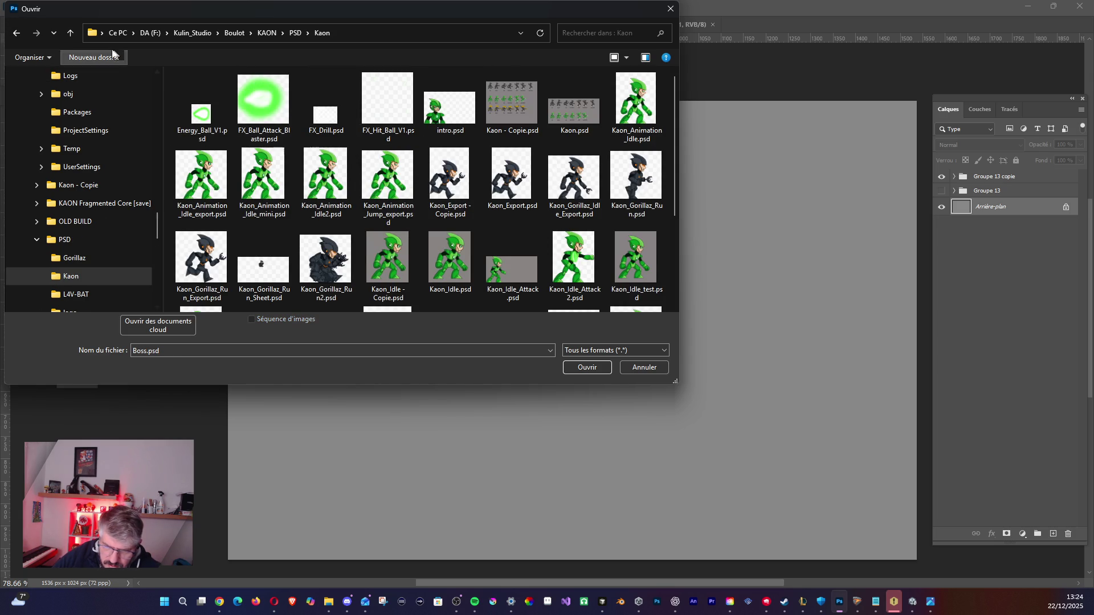
click(266, 33)
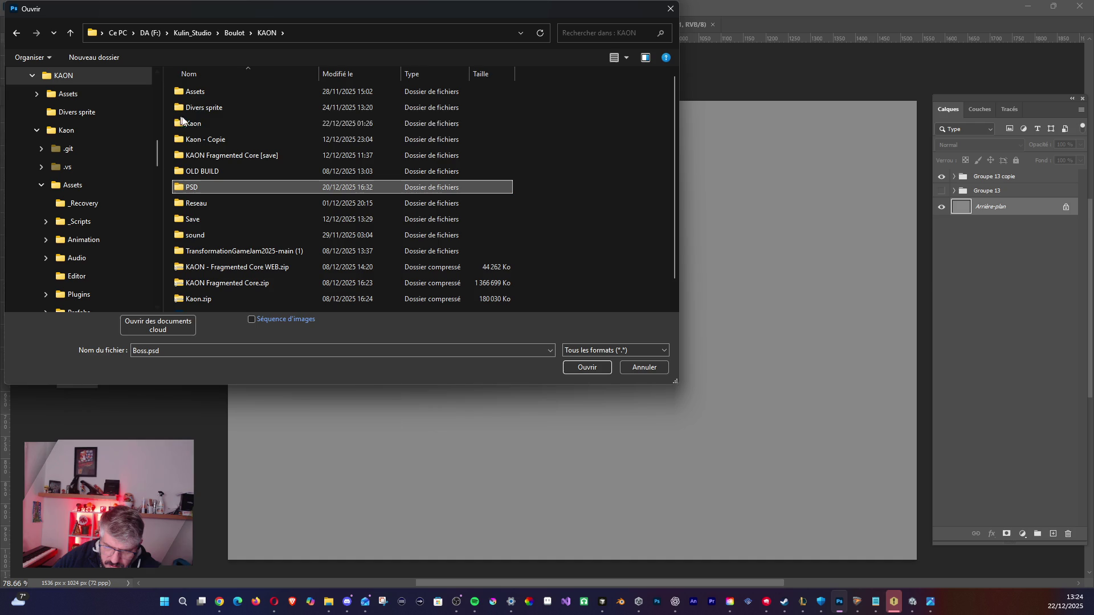
double_click(184, 184)
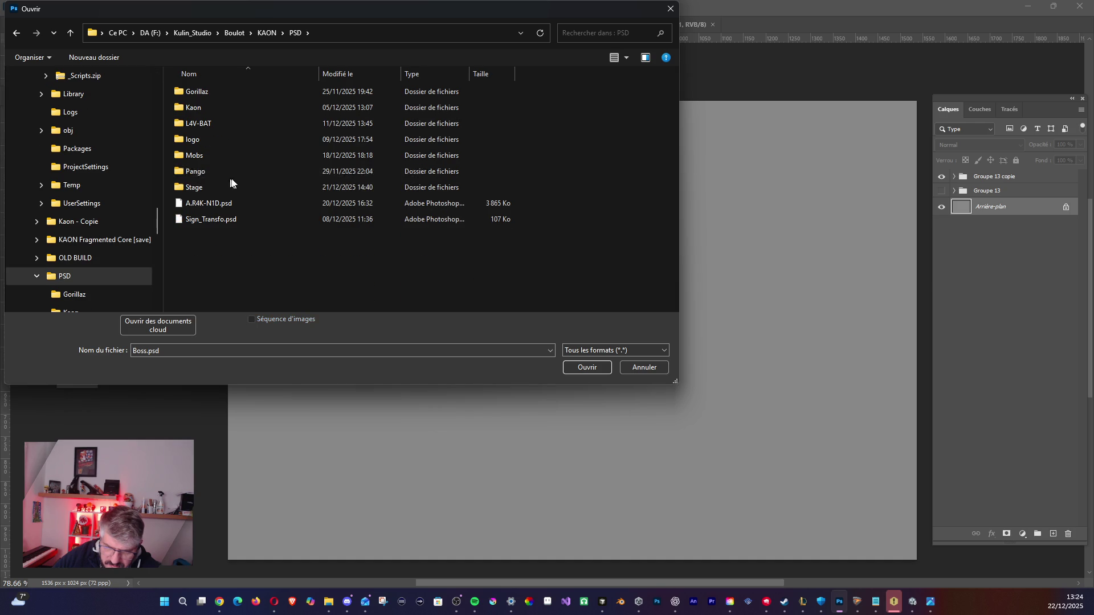
double_click(200, 185)
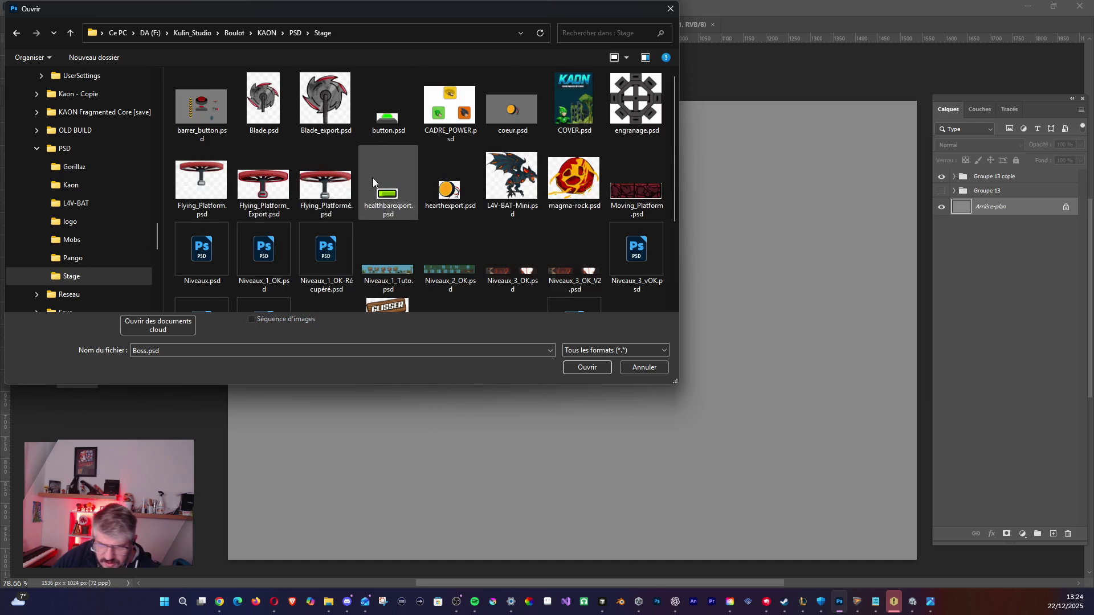
click(386, 294)
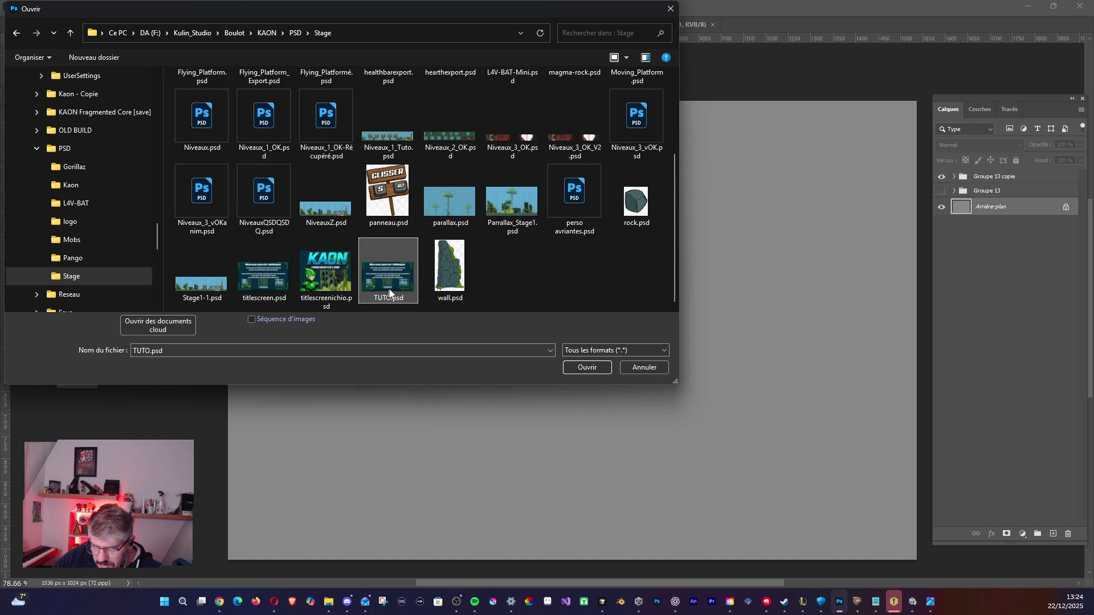
click(572, 369)
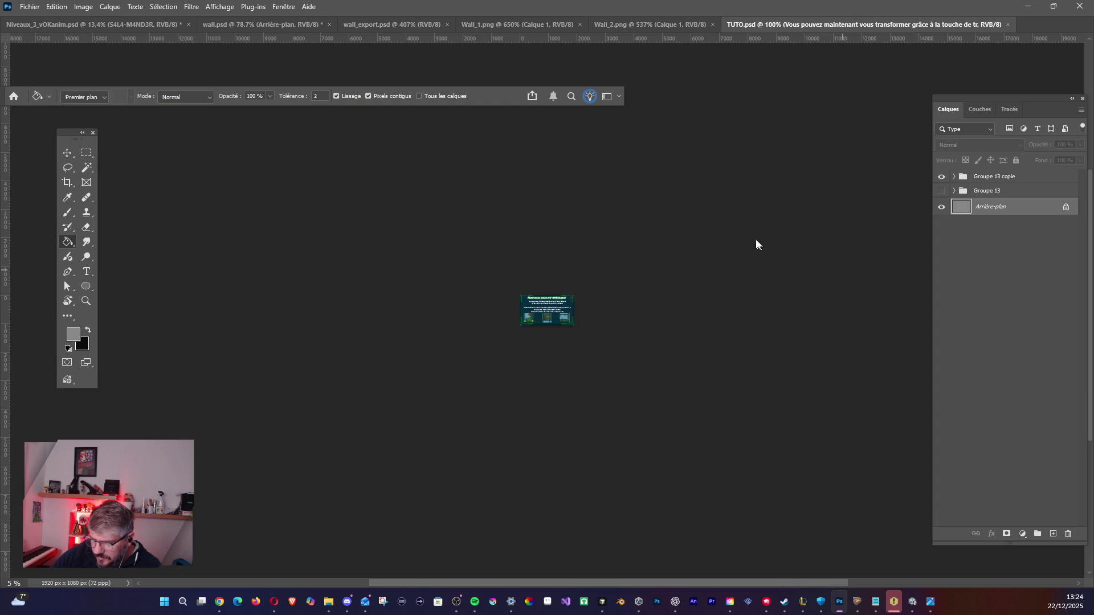
Hide layers Calque 560 and Calque 561 to remove the red close button and white square.
mouse_move(580, 310)
mouse_down()
mouse_move(598, 457)
mouse_move(650, 462)
mouse_move(632, 434)
mouse_move(313, 455)
mouse_move(405, 456)
mouse_up()
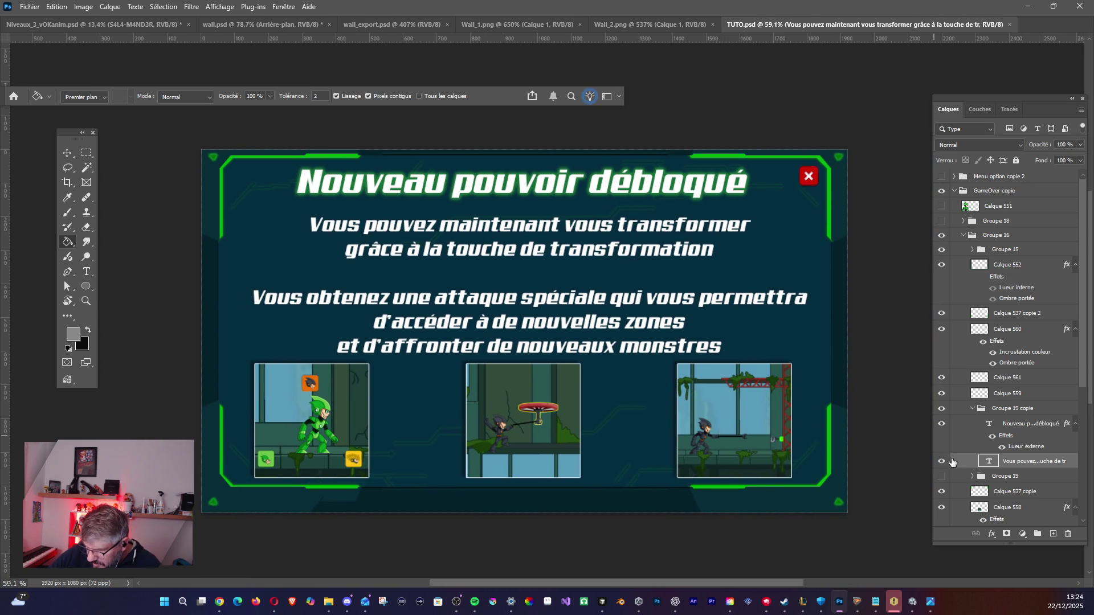
click(64, 152)
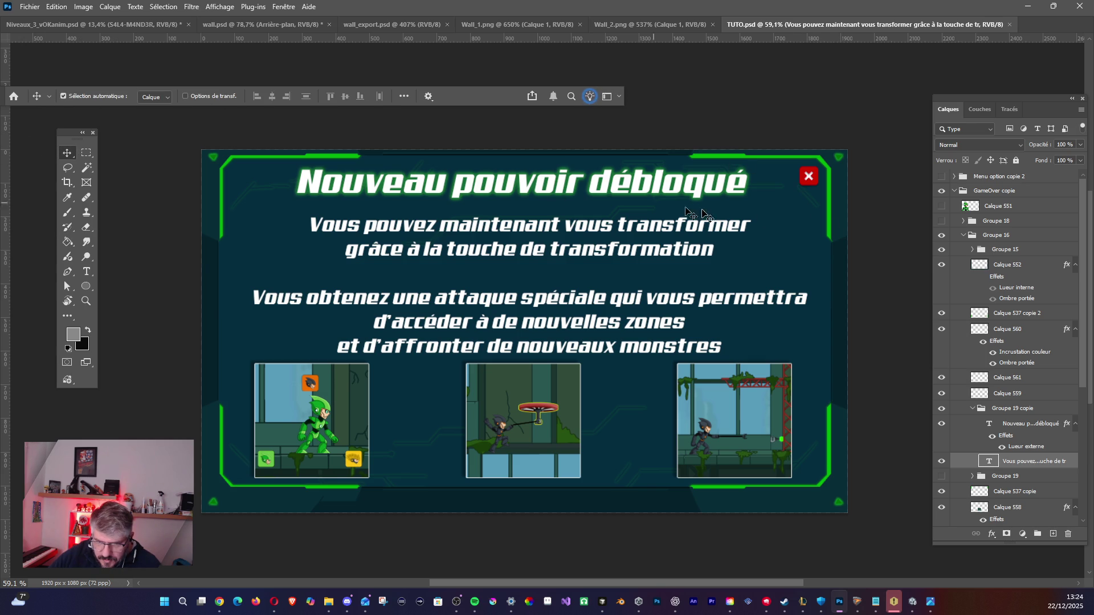
click(1019, 329)
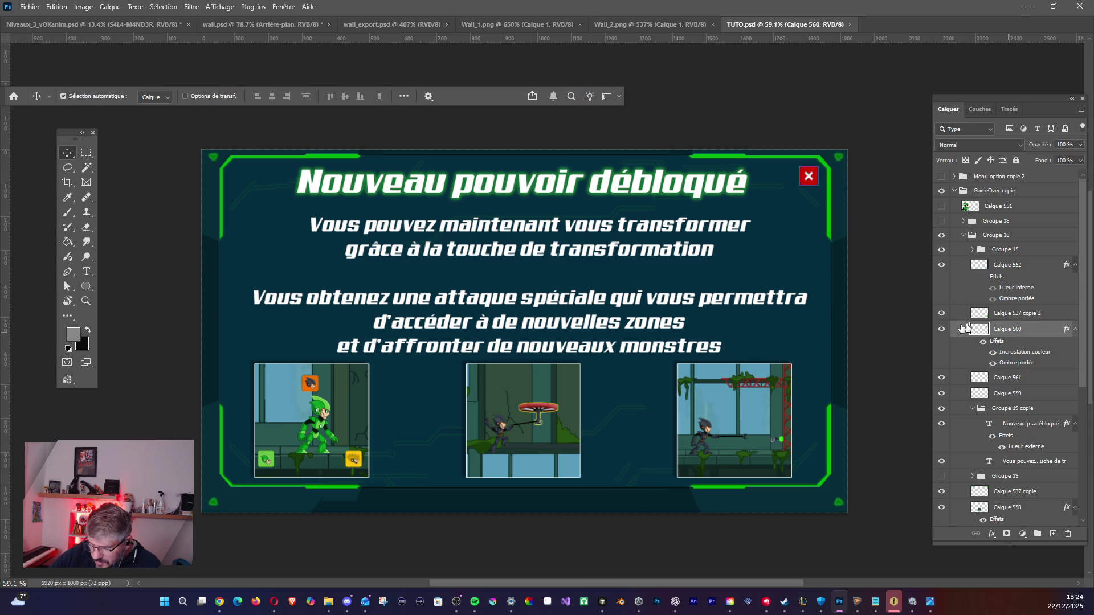
click(941, 329)
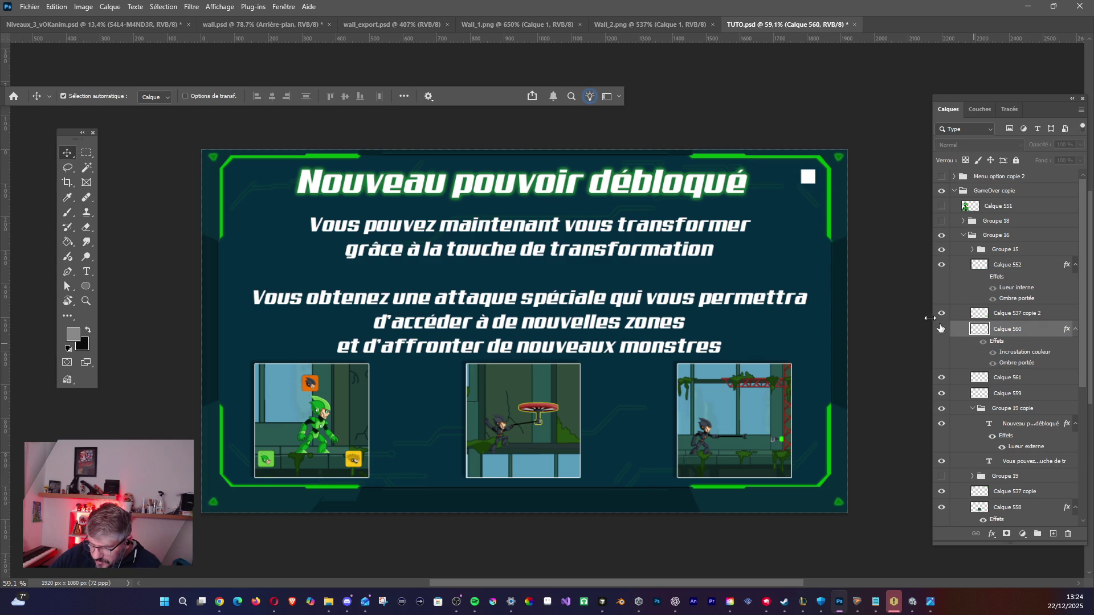
click(956, 379)
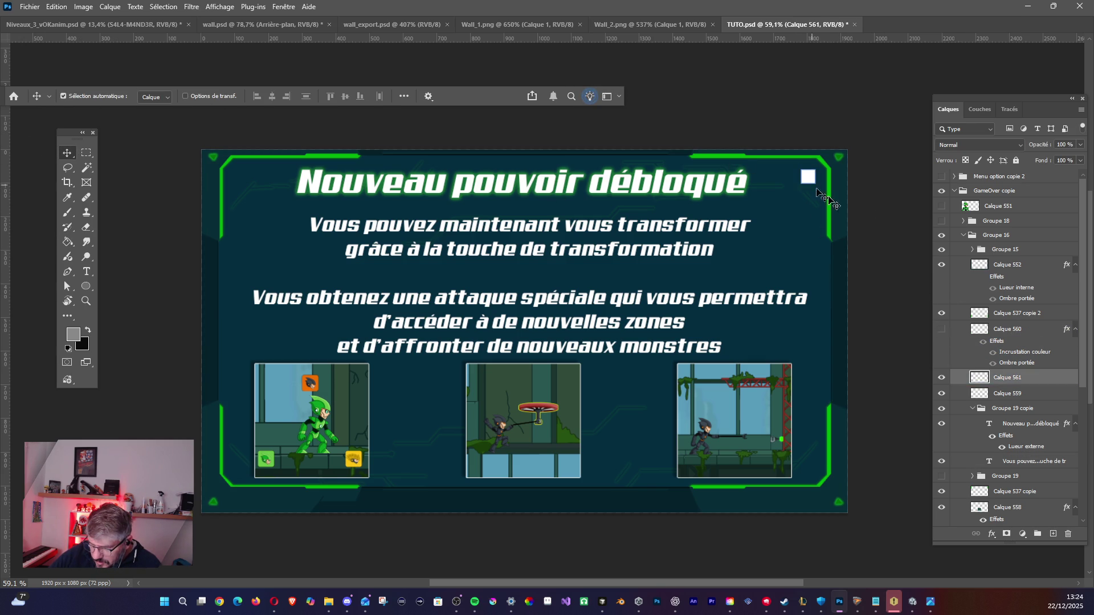
click(941, 378)
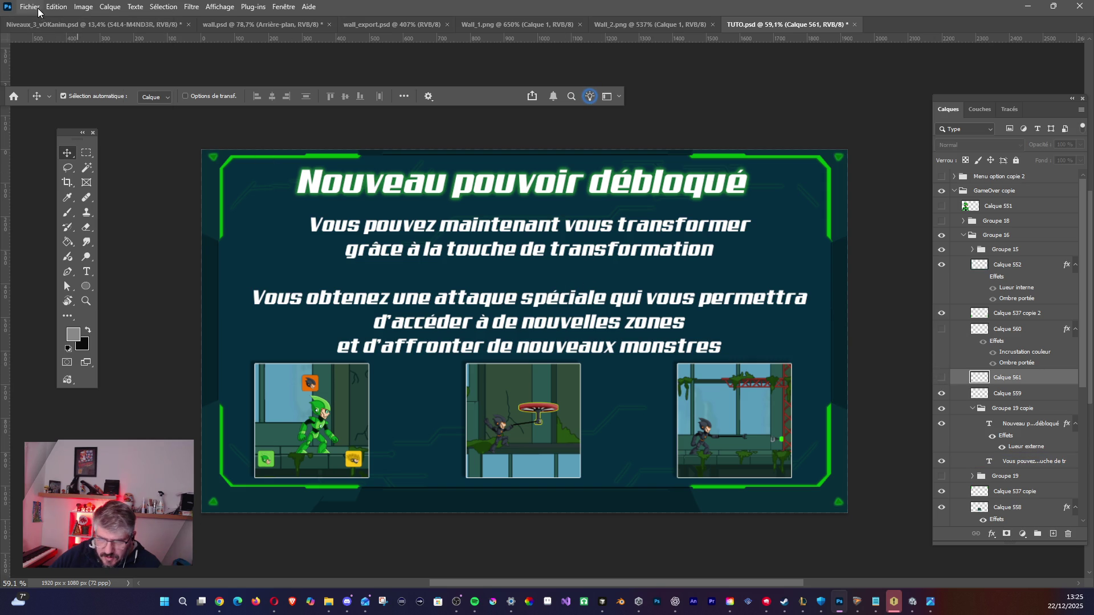
Start saving the tutorial panel as a PNG file.
click(30, 7)
mouse_move(74, 208)
click(240, 209)
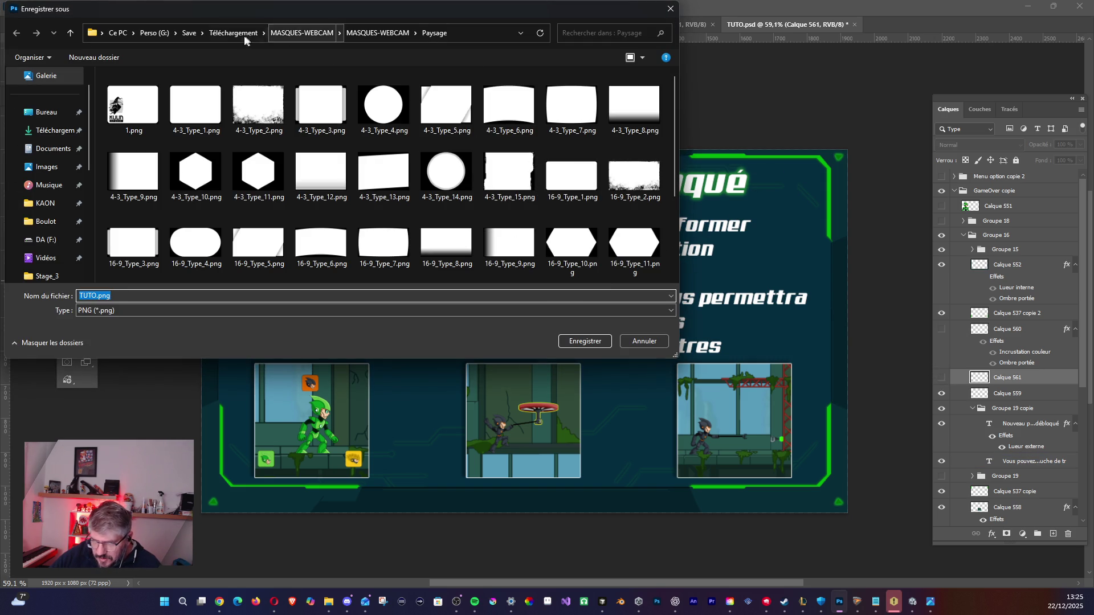
Browse the save location to KAON > Kaon > Assets > Visuals.
click(45, 203)
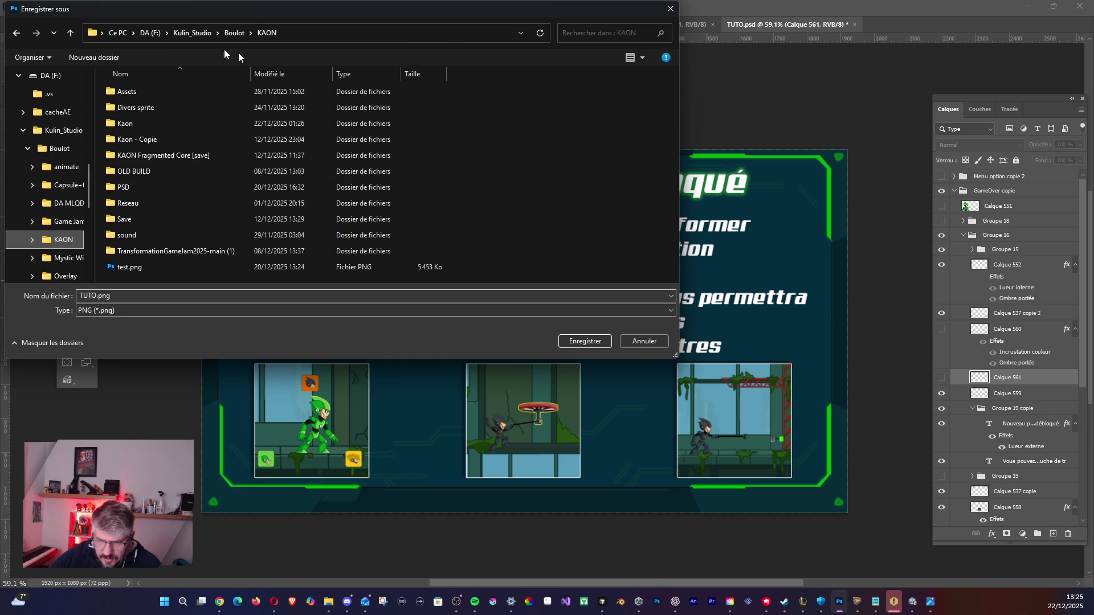
double_click(114, 124)
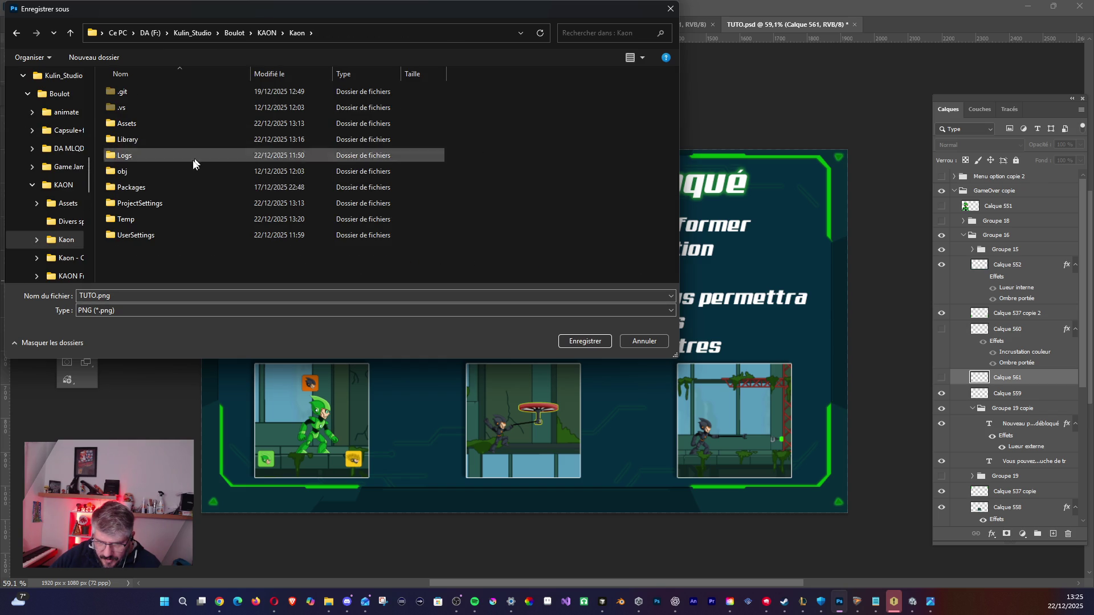
double_click(159, 122)
scroll(220, 212, down, 1)
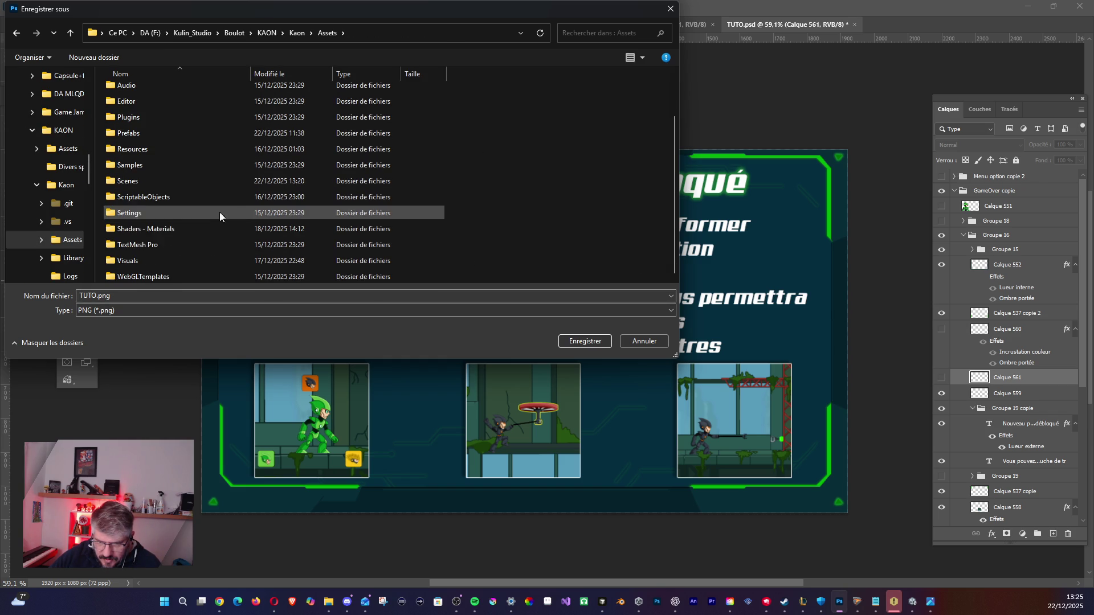
double_click(145, 255)
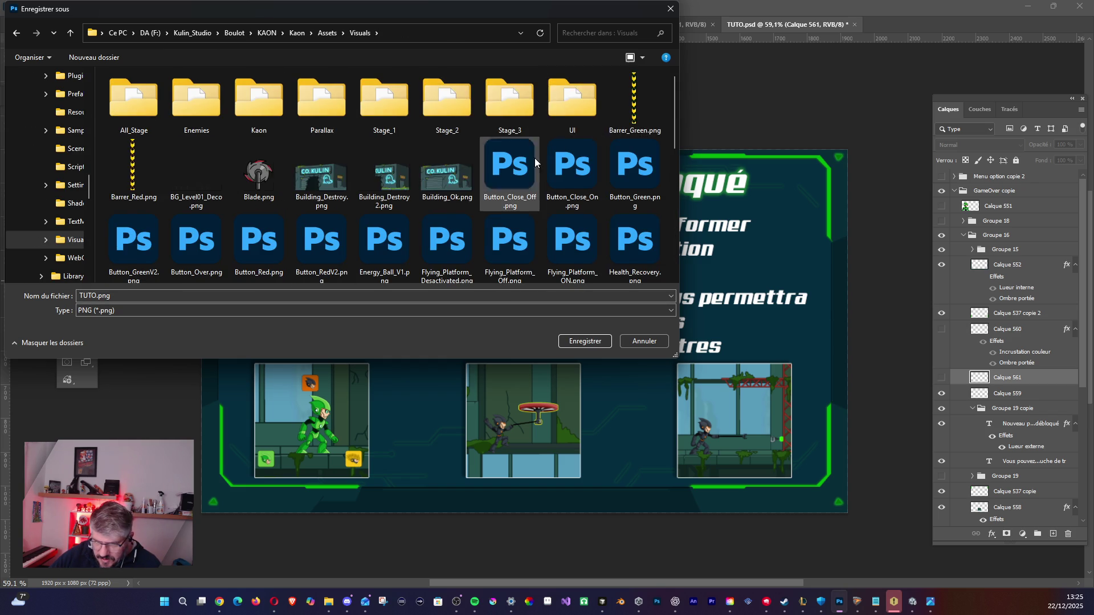
scroll(534, 162, down, 1)
scroll(378, 164, down, 1)
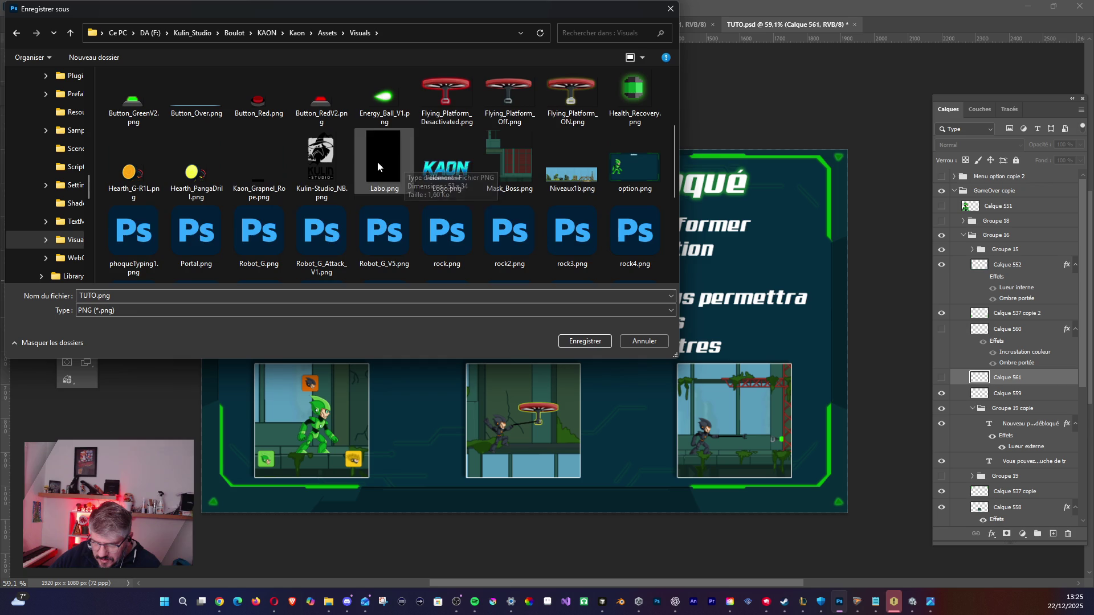
scroll(550, 216, down, 3)
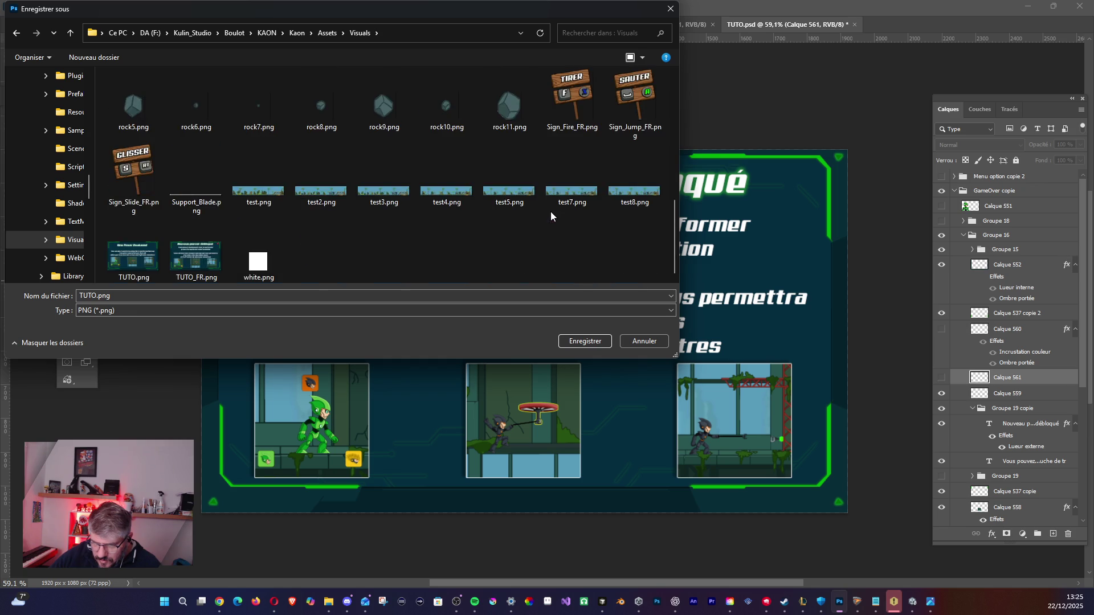
scroll(550, 216, up, 5)
scroll(551, 214, down, 5)
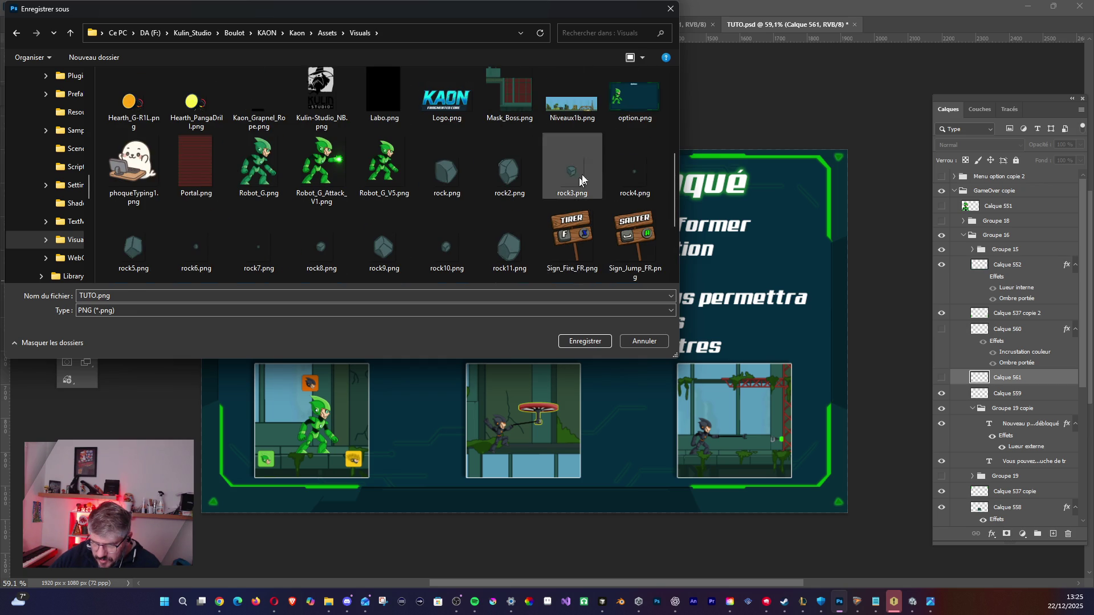
Save as TUTO_FR.png, confirming replacement of the existing file.
click(216, 265)
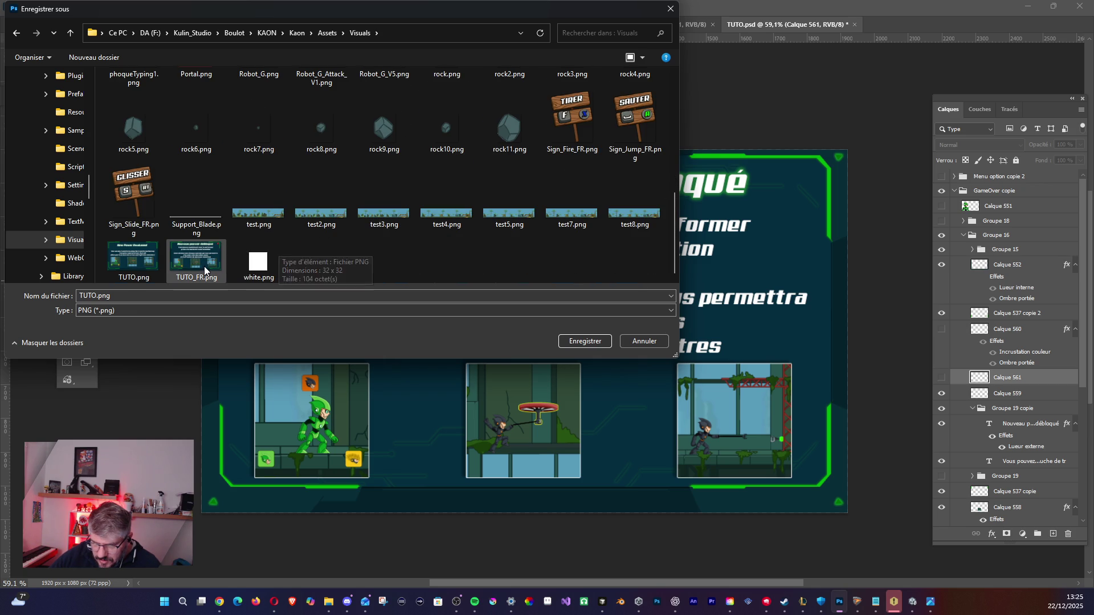
click(571, 343)
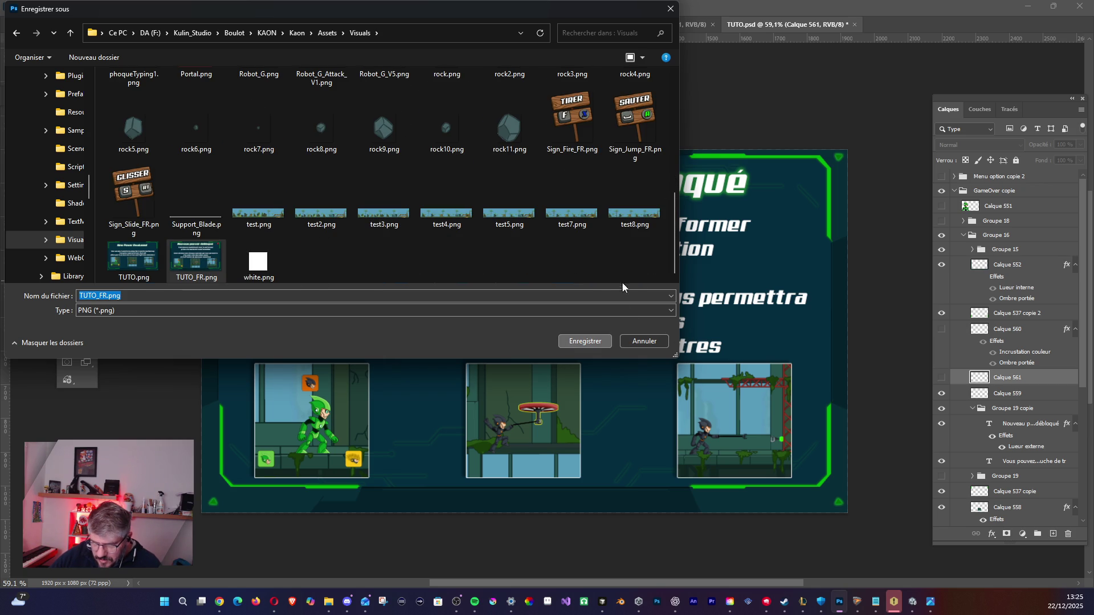
click(601, 342)
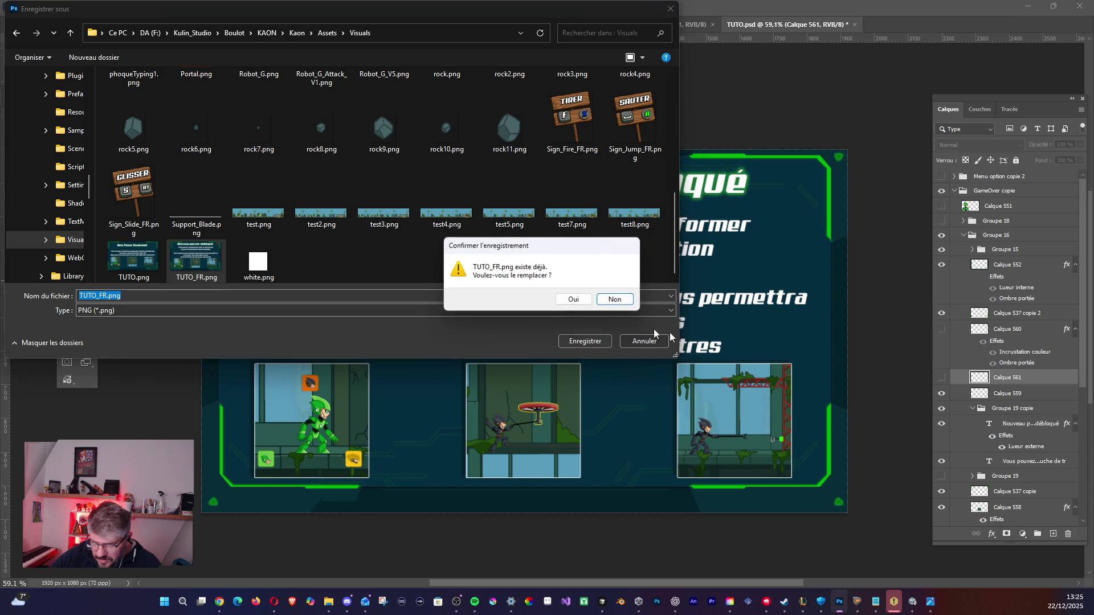
click(576, 301)
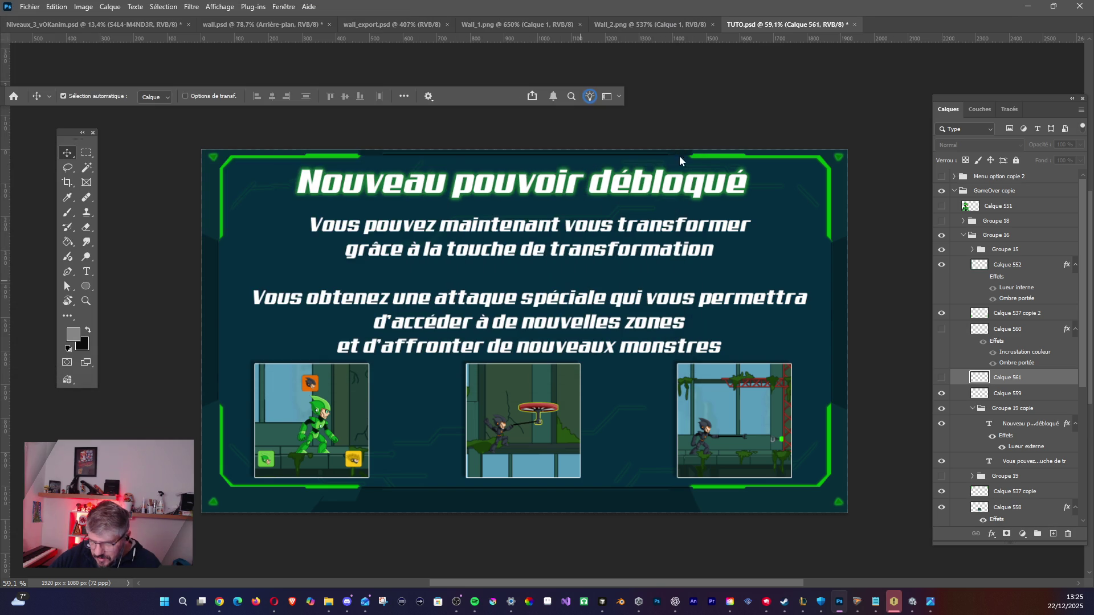
click(29, 6)
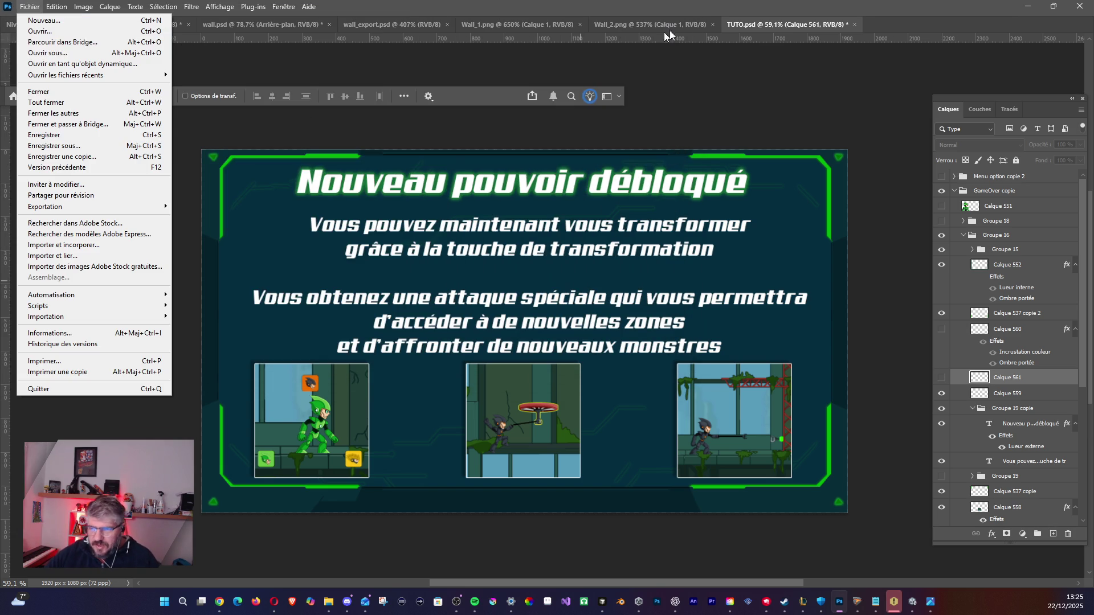
key(Escape)
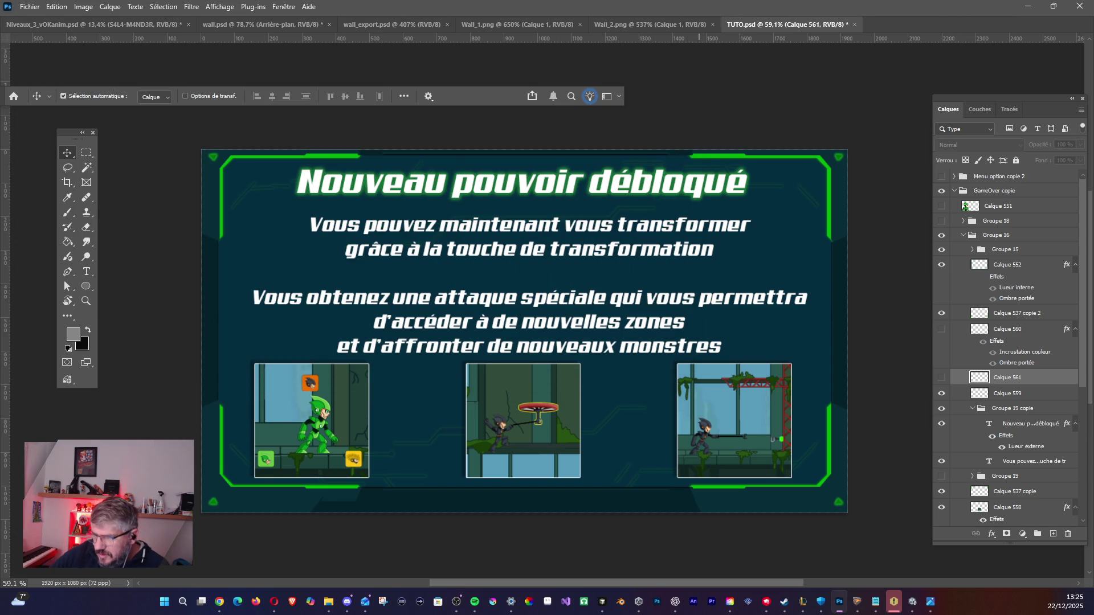
Bring the KAON Miro board back to the front in Chrome.
mouse_move(329, 602)
mouse_move(219, 602)
click(325, 555)
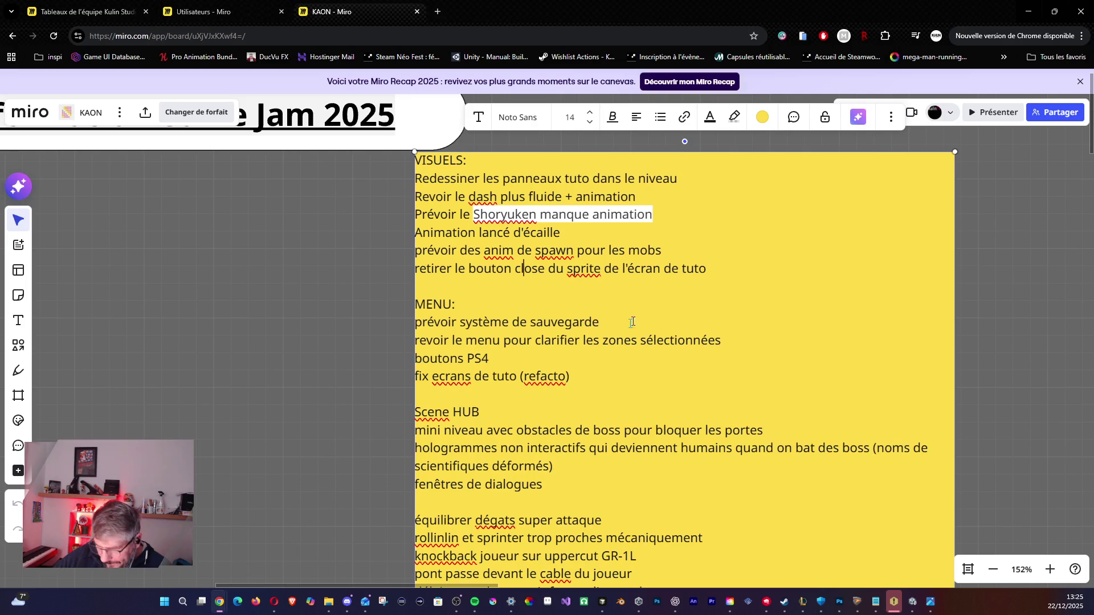
Delete the line 'retirer le bouton close du sprite de l'écran de tuto' from the note.
drag(730, 271, 417, 268)
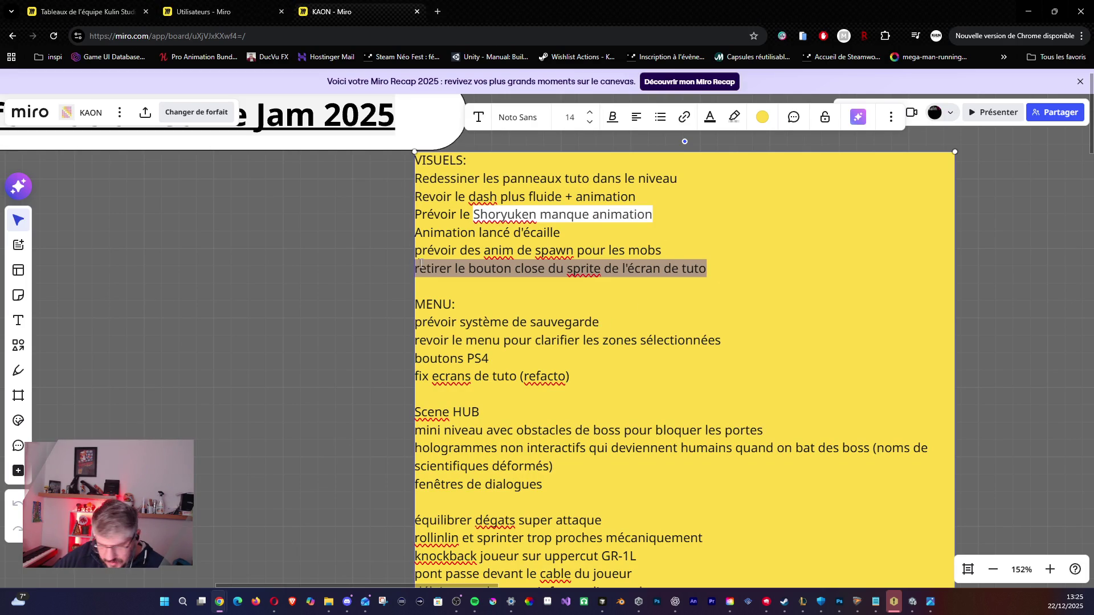
key(BackSpace)
key(BackSpace)
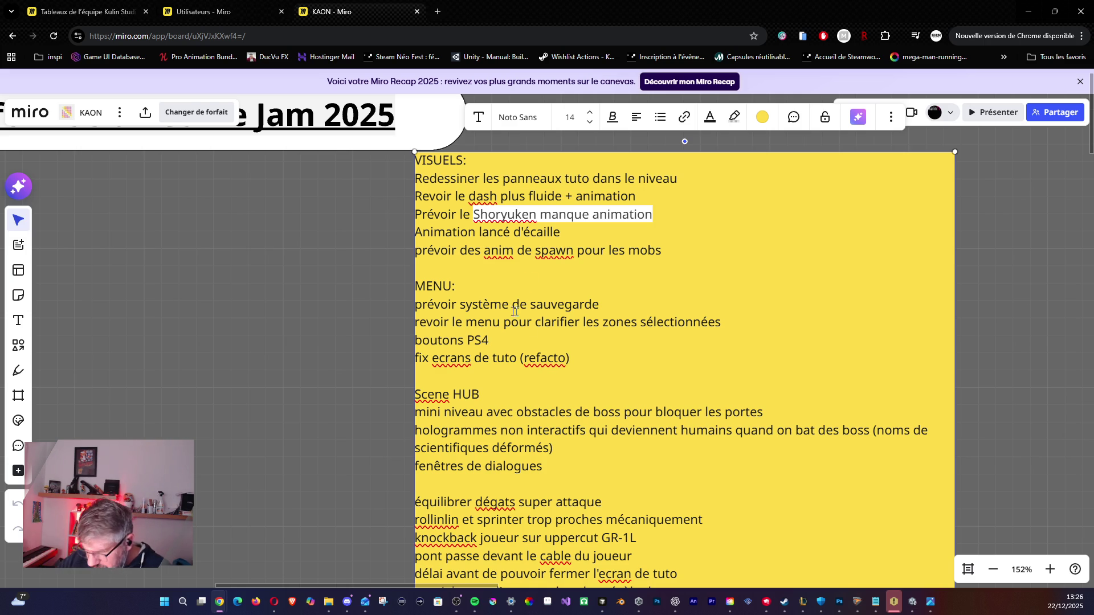
drag(464, 321, 732, 321)
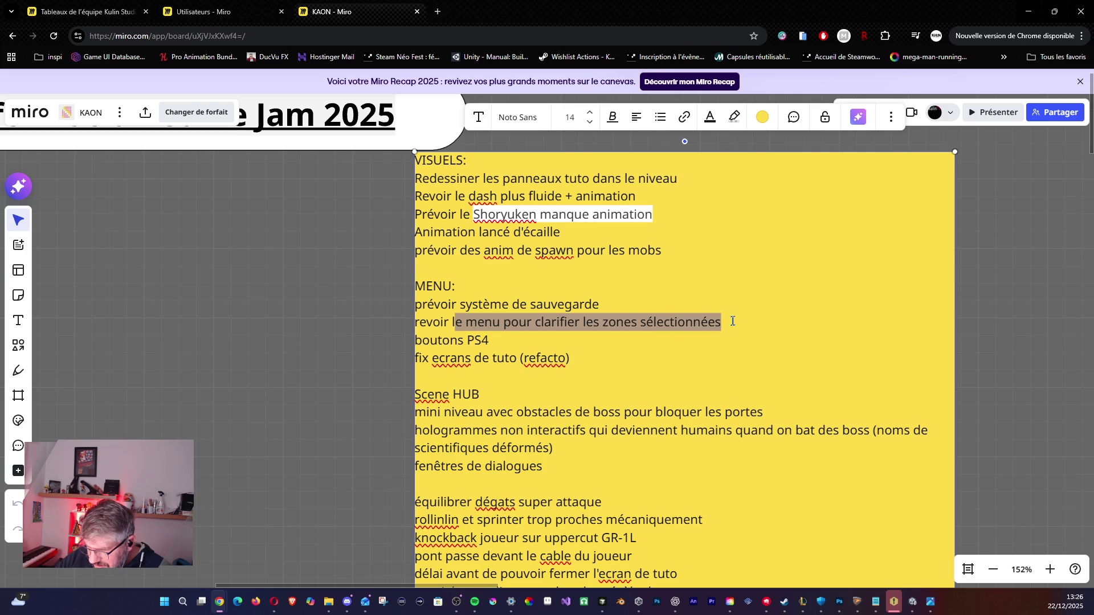
click(670, 322)
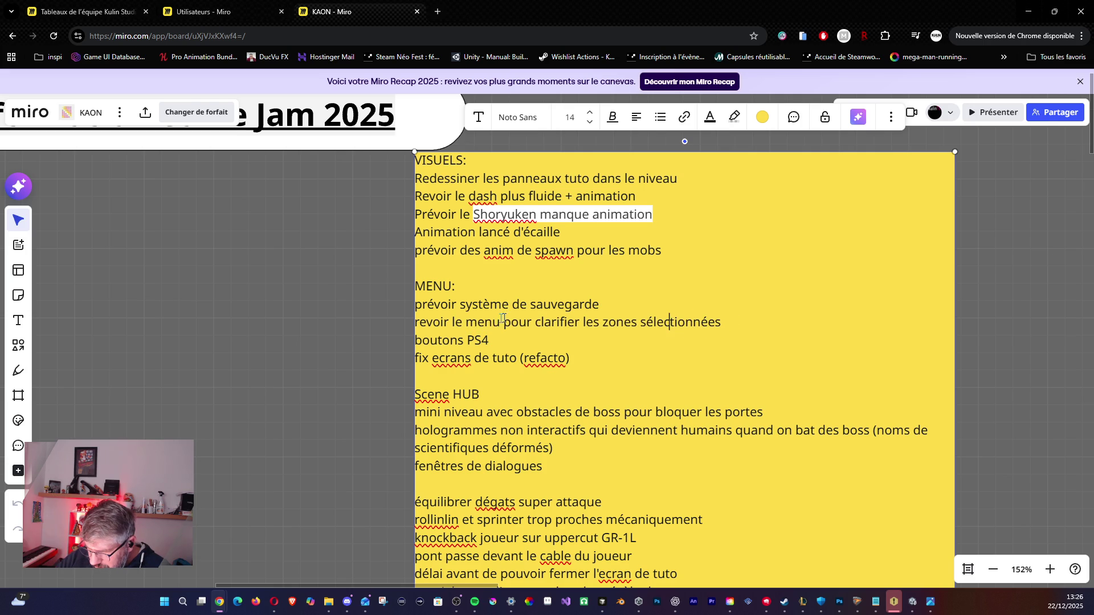
drag(457, 322, 582, 322)
scroll(583, 322, down, 3)
scroll(615, 355, up, 5)
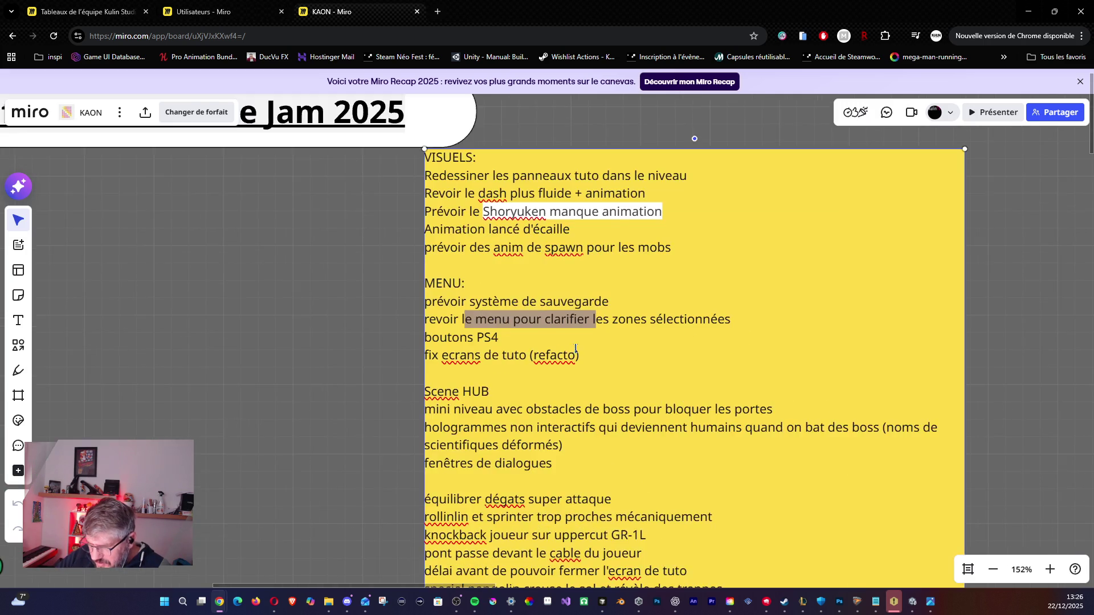
click(615, 354)
scroll(606, 398, down, 3)
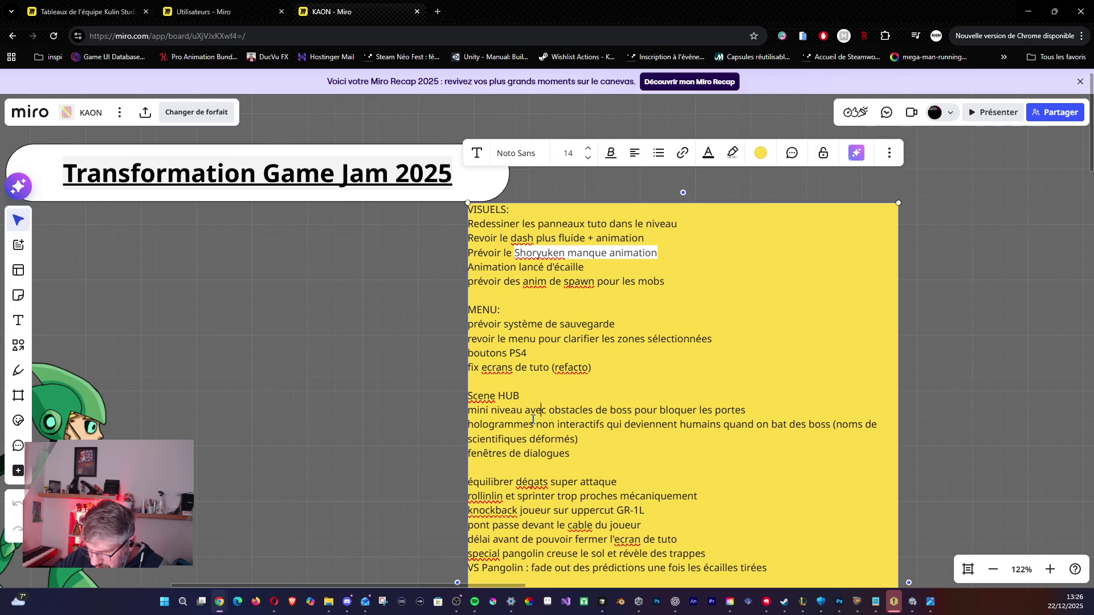
drag(522, 424, 624, 407)
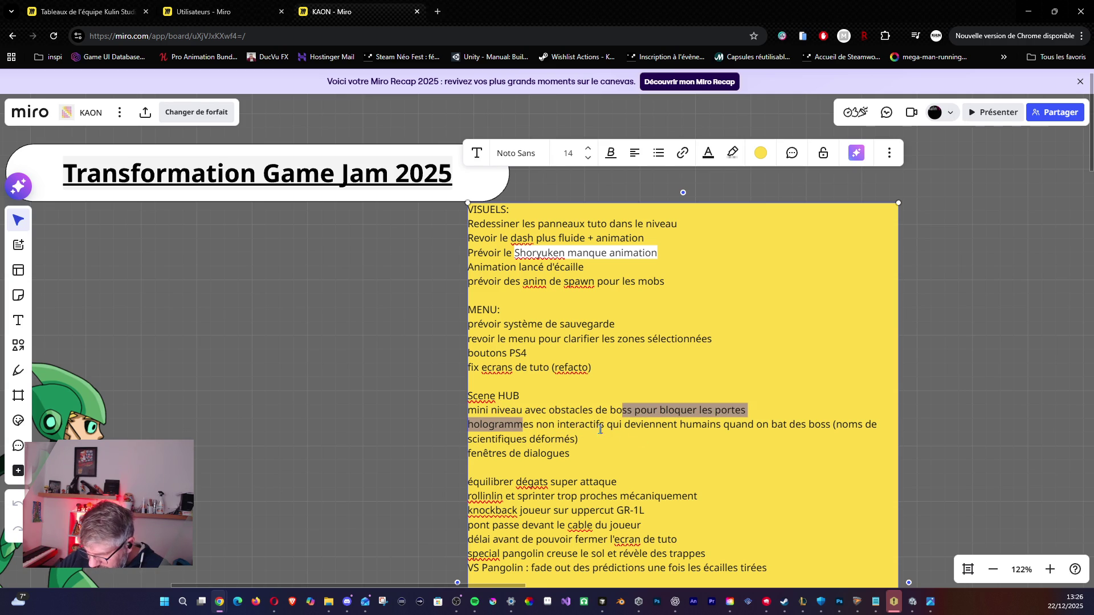
click(515, 425)
drag(508, 424, 607, 425)
mouse_move(662, 431)
mouse_down()
mouse_move(858, 428)
mouse_move(562, 464)
mouse_up()
click(597, 471)
scroll(598, 450, up, 4)
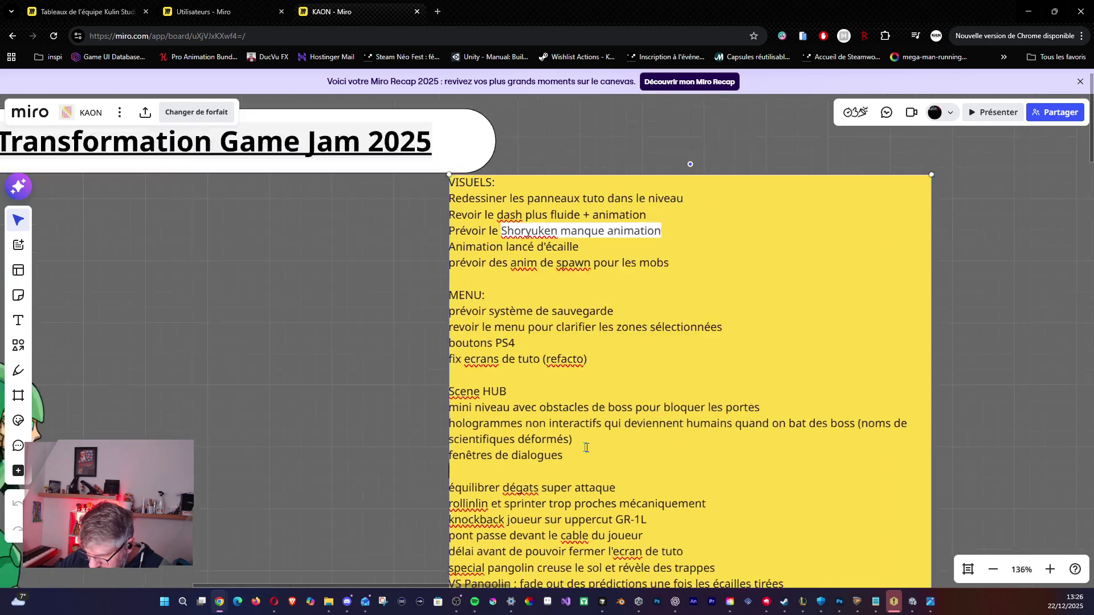
right_click(607, 482)
key(Escape)
scroll(596, 476, down, 4)
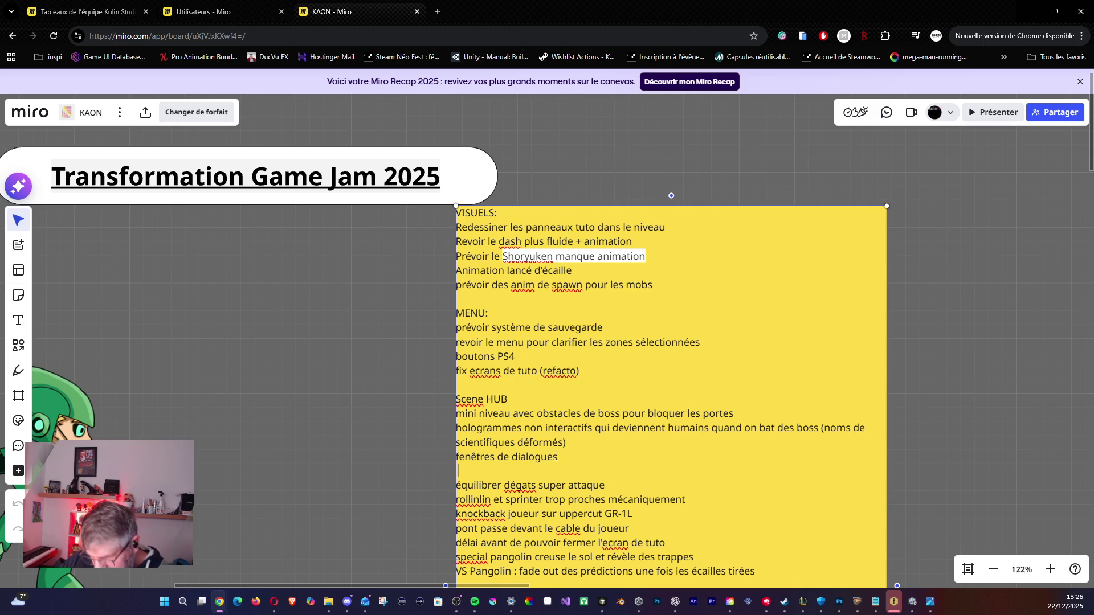
mouse_move(605, 489)
mouse_down()
mouse_move(445, 491)
mouse_move(592, 502)
mouse_move(573, 503)
mouse_up()
drag(506, 500, 455, 500)
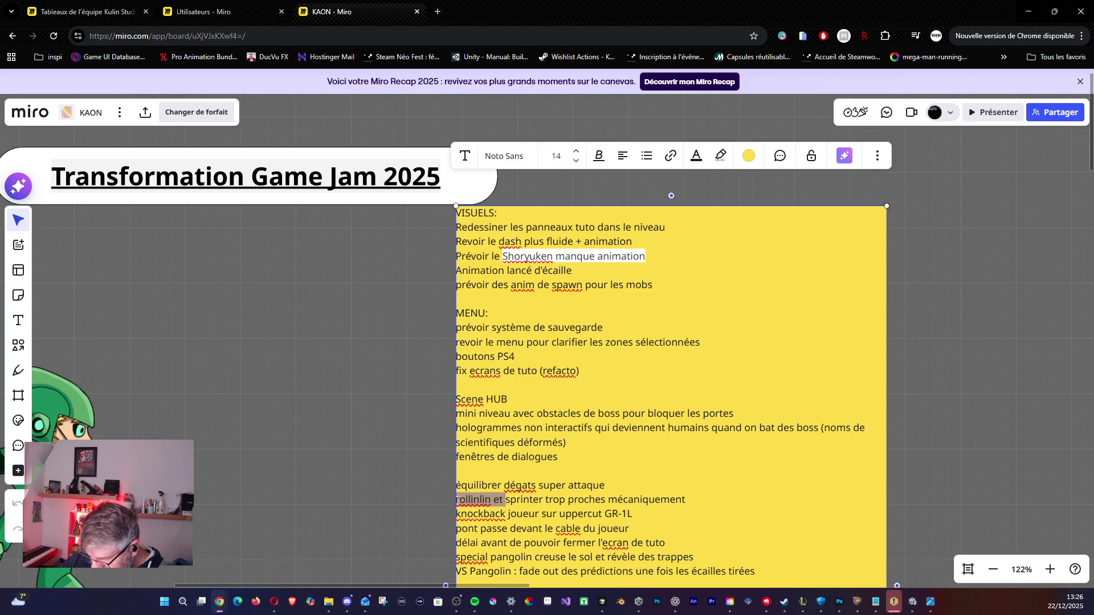
shift+click(686, 500)
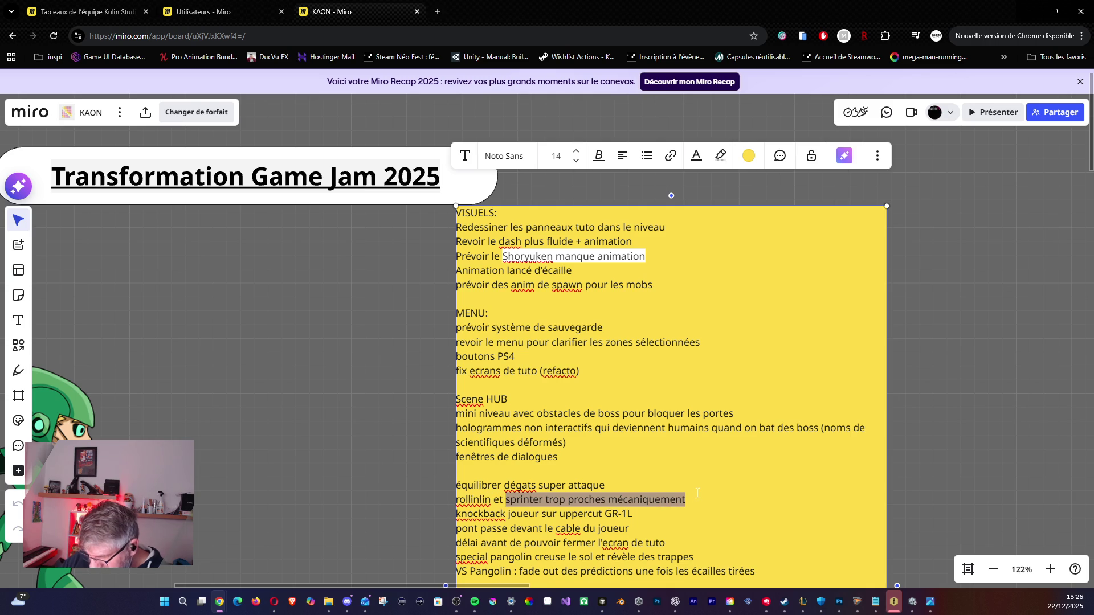
click(633, 514)
drag(530, 514, 640, 514)
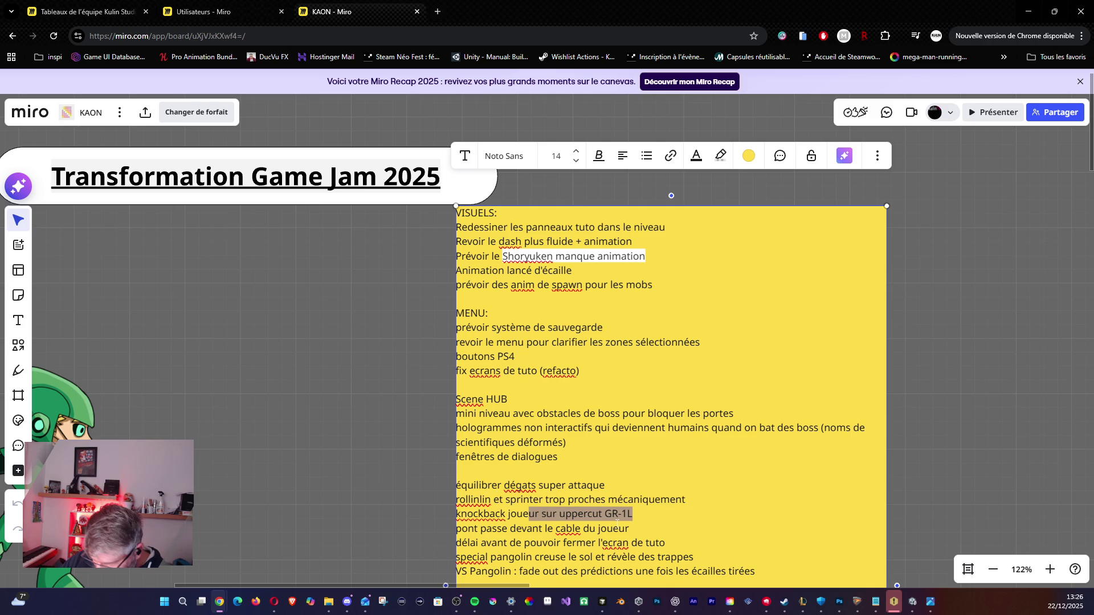
mouse_move(455, 529)
mouse_down()
mouse_move(608, 543)
mouse_move(632, 528)
mouse_move(478, 529)
mouse_up()
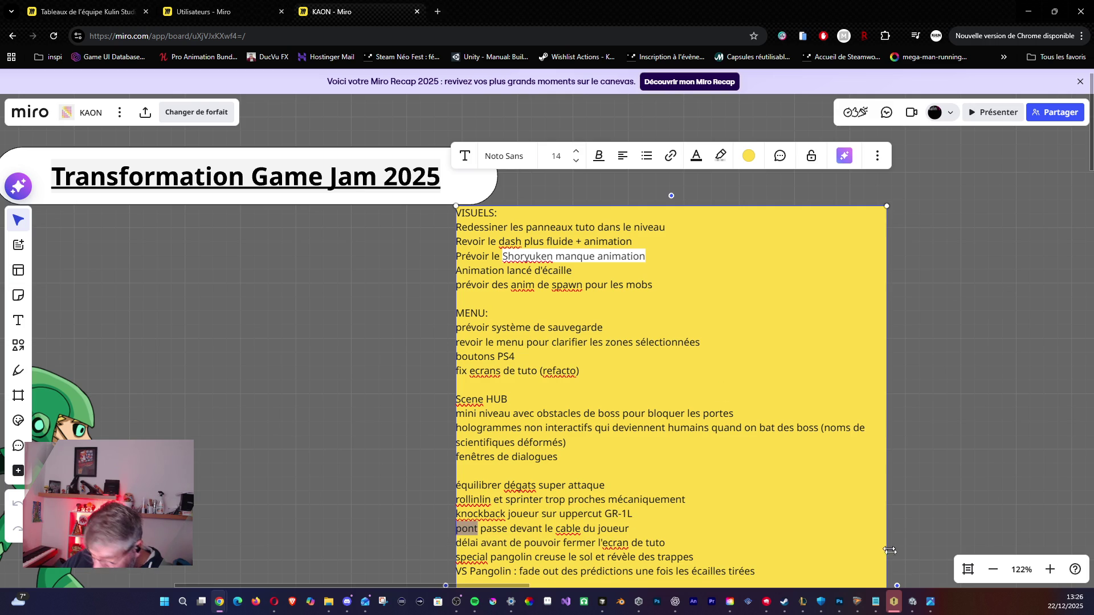
click(521, 528)
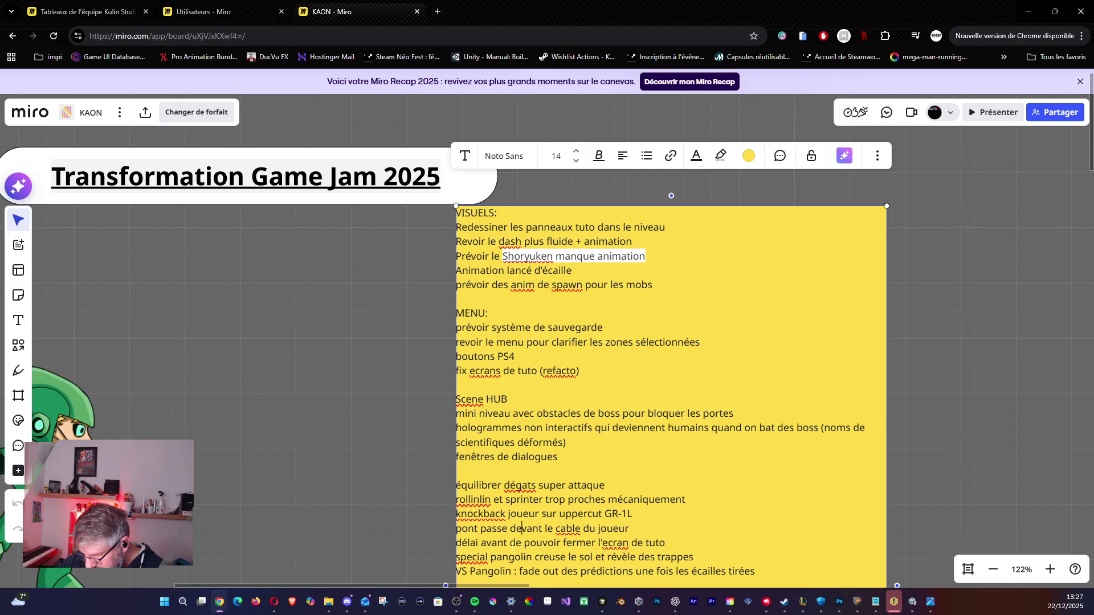
mouse_move(510, 542)
mouse_down()
mouse_move(678, 549)
mouse_move(669, 545)
mouse_up()
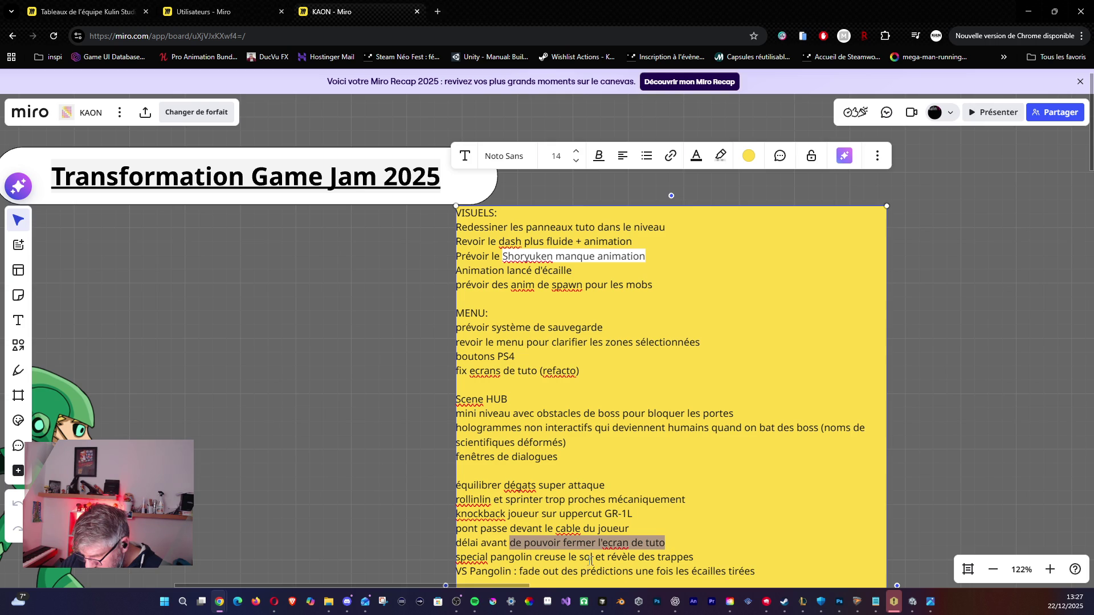
drag(486, 557, 638, 557)
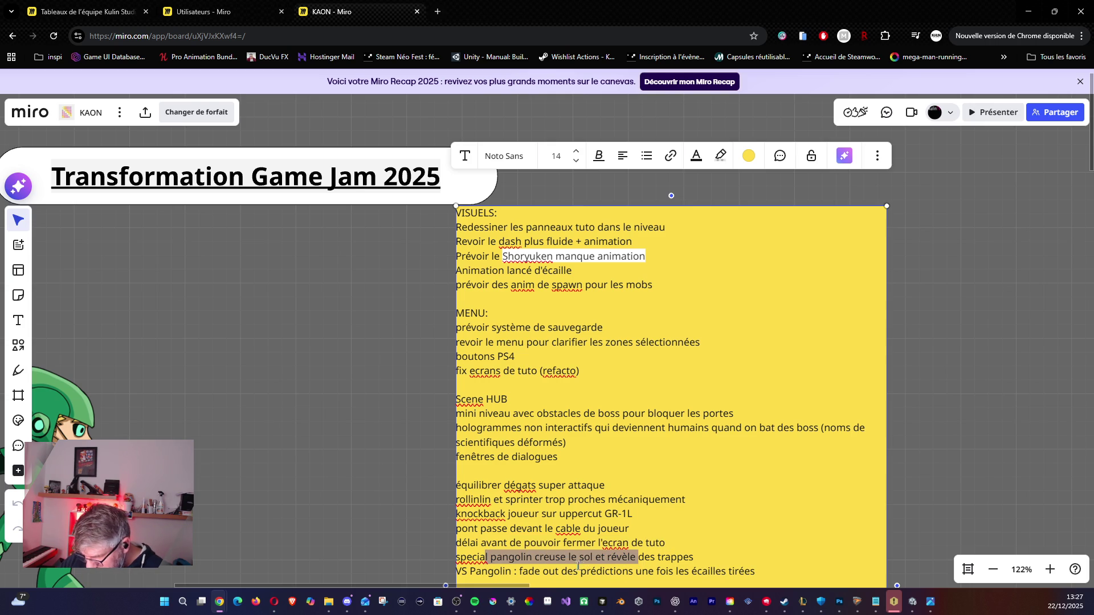
scroll(539, 558, down, 2)
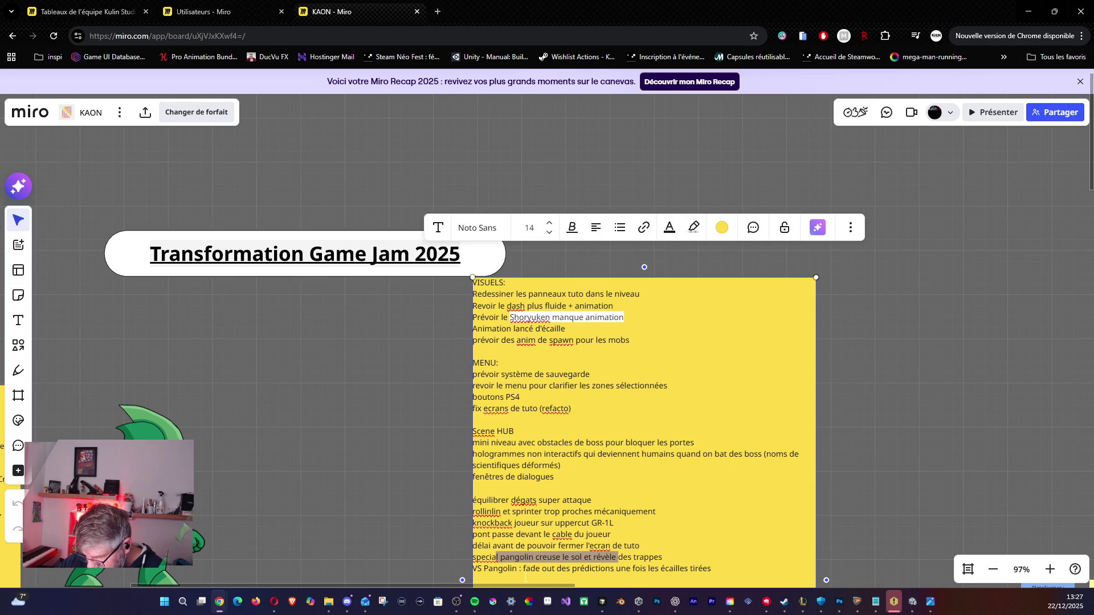
click(530, 568)
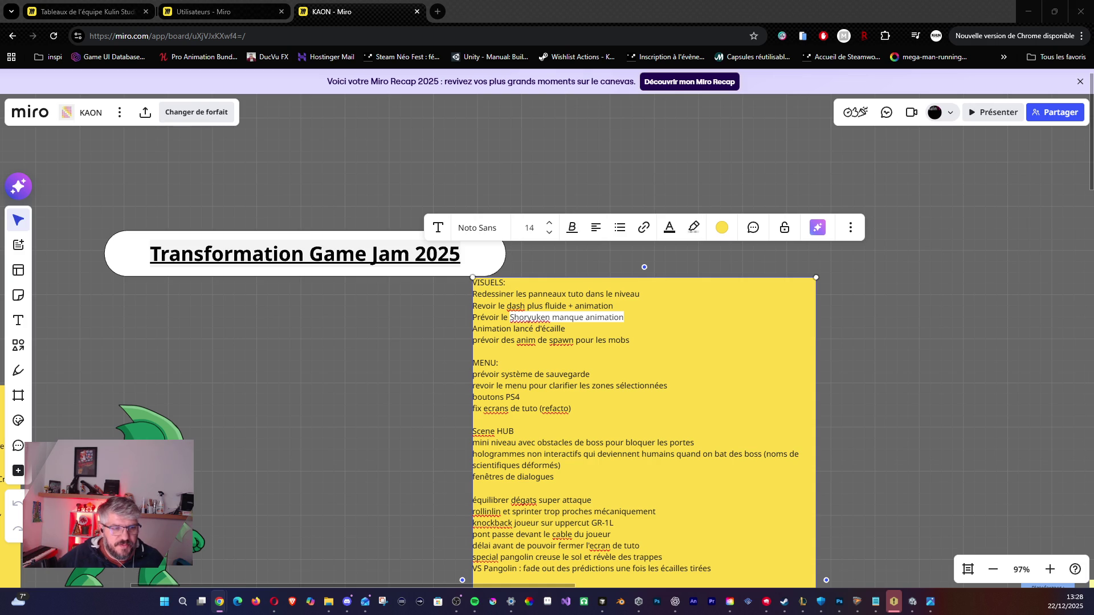
key(alt+Tab)
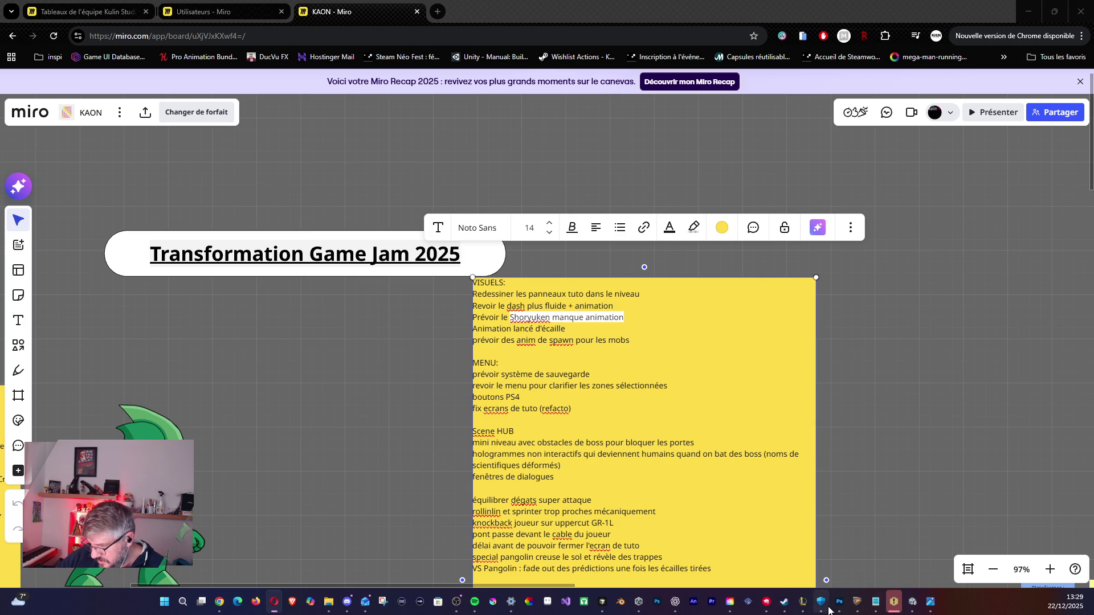
Switch to Unity and frame the right-hand lava section of the Level 3 scene.
mouse_move(836, 607)
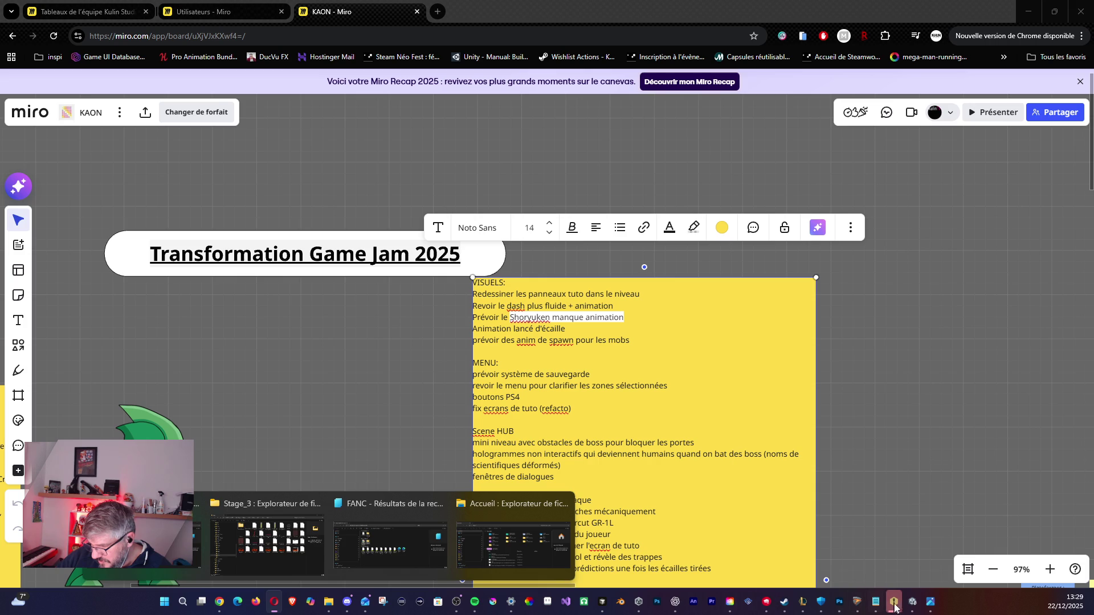
mouse_move(904, 608)
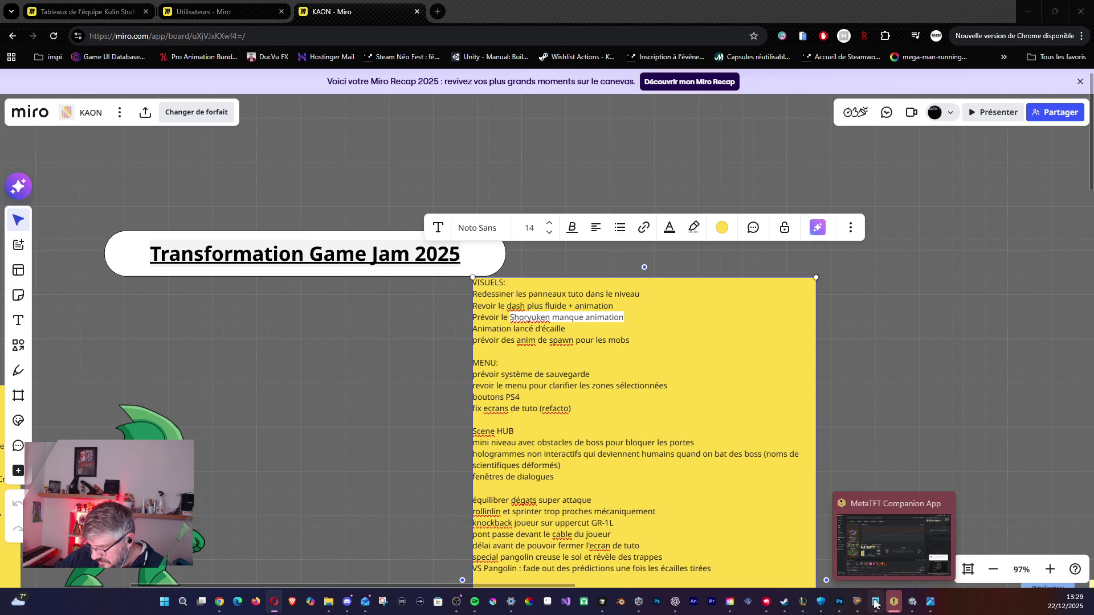
click(837, 607)
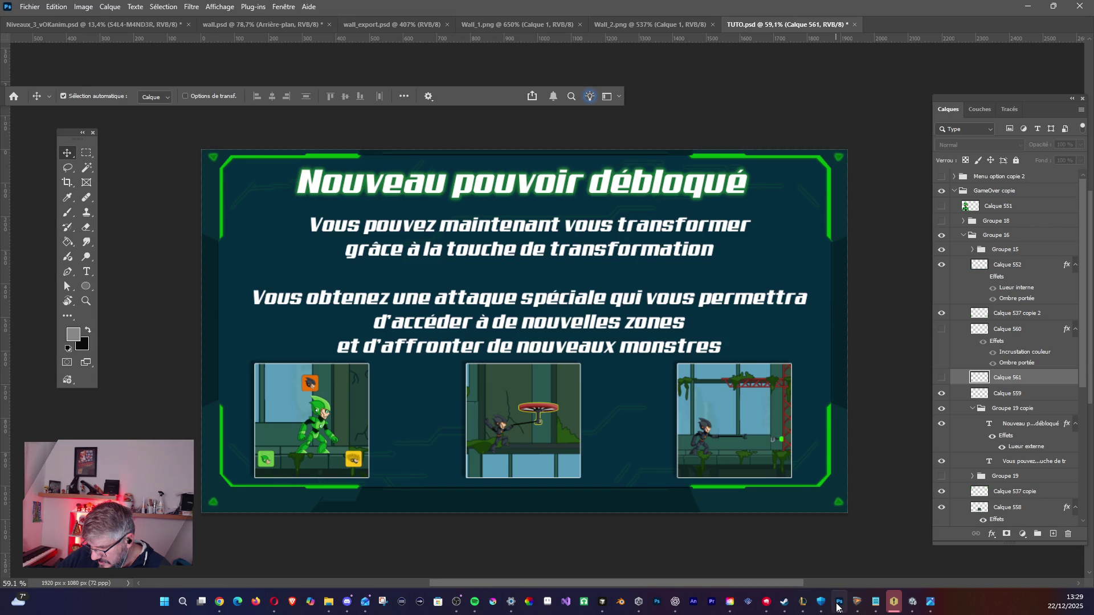
click(894, 603)
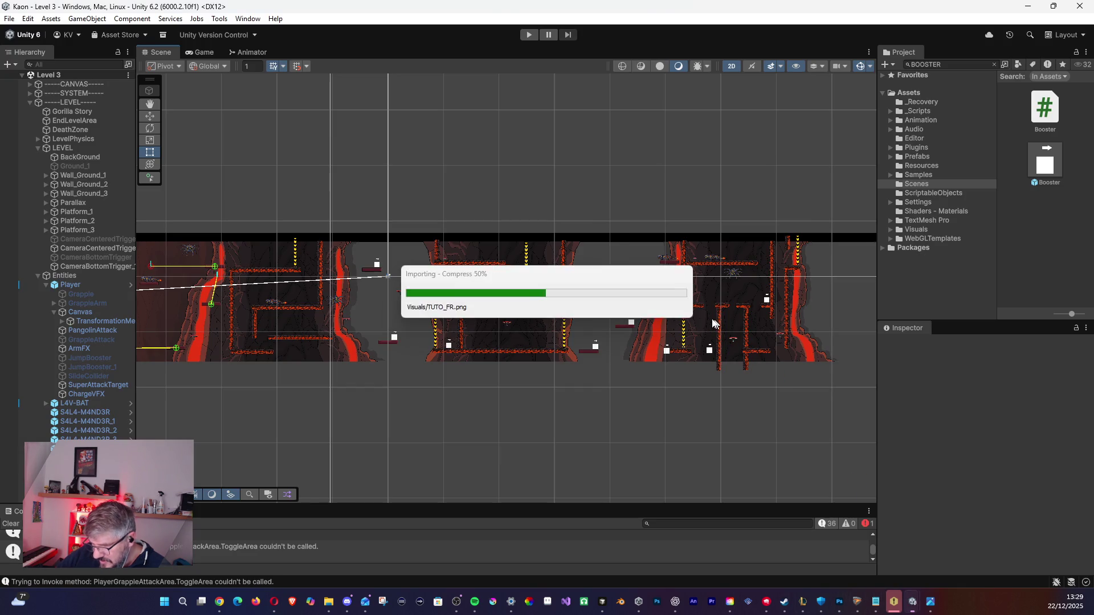
scroll(664, 338, up, 4)
scroll(676, 366, up, 5)
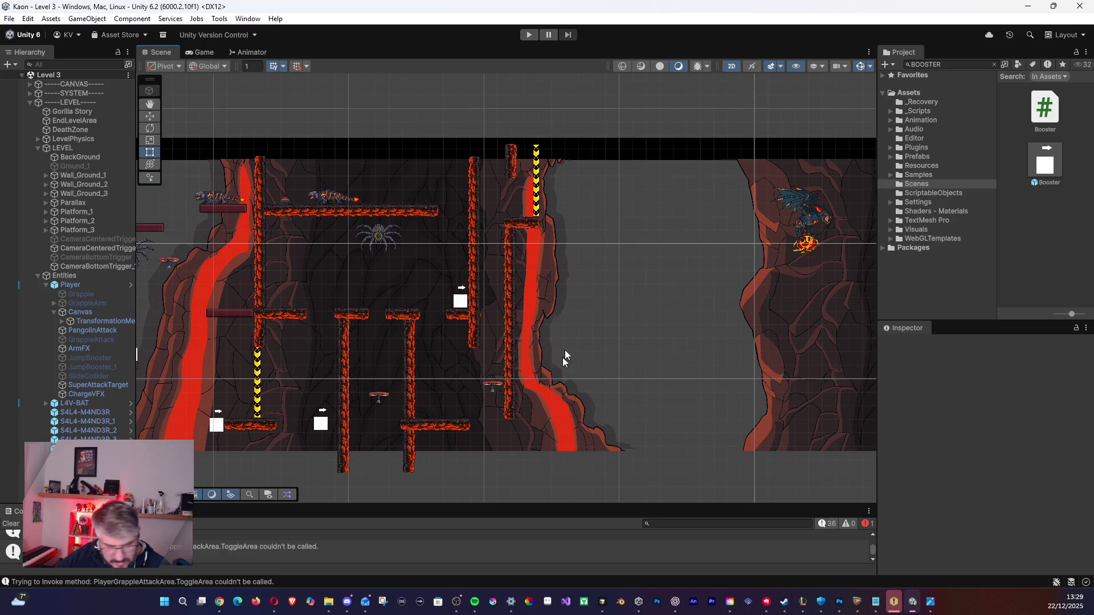
mouse_move(606, 340)
mouse_down()
mouse_move(506, 345)
mouse_move(408, 371)
mouse_up()
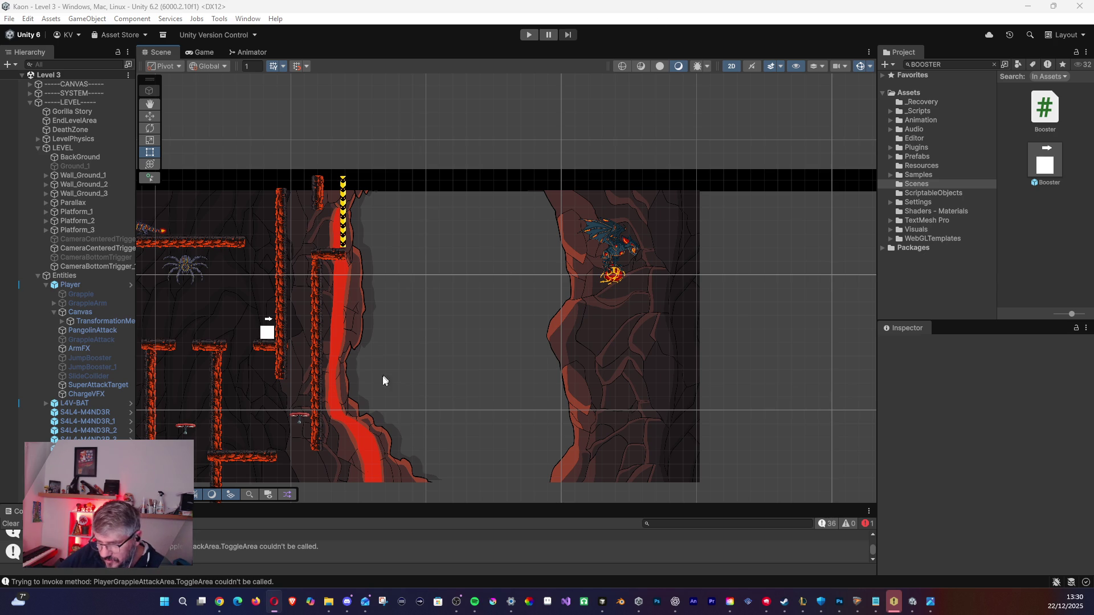
scroll(378, 318, down, 5)
Duplicate the Platform_3 group to create Platform_4.
scroll(379, 317, up, 4)
mouse_move(575, 297)
mouse_down()
mouse_move(278, 263)
mouse_move(263, 276)
mouse_move(354, 279)
mouse_up()
scroll(639, 262, down, 3)
scroll(449, 302, up, 3)
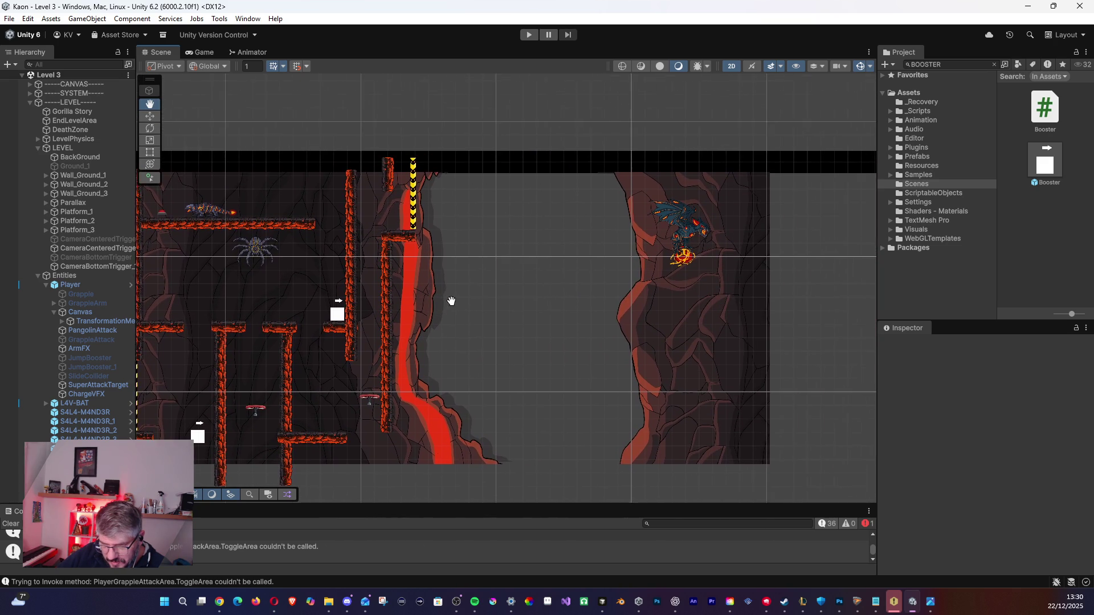
drag(449, 303, 479, 306)
click(66, 231)
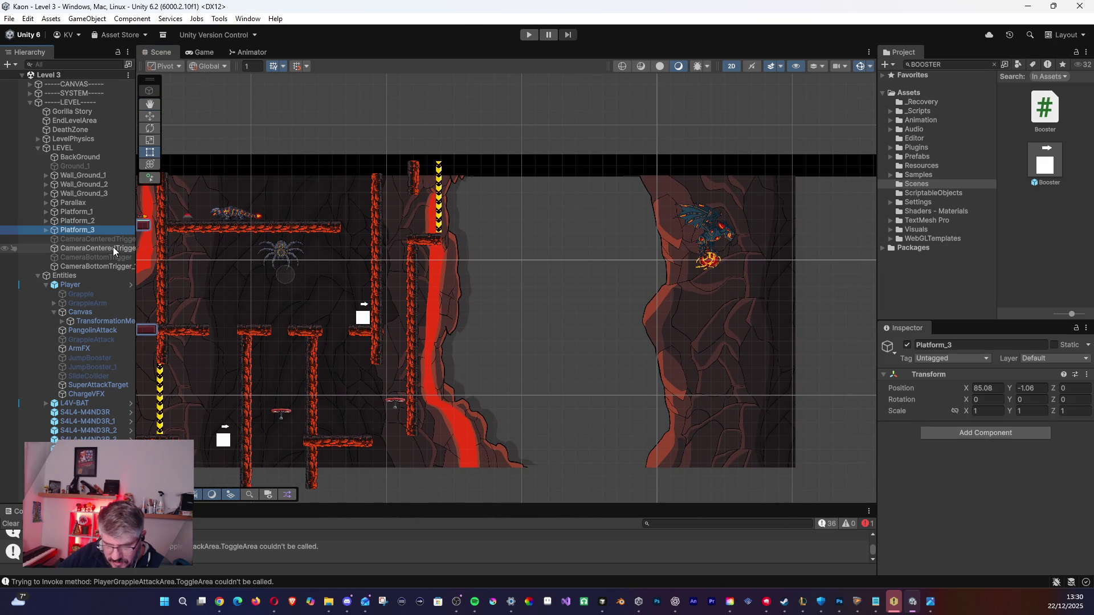
key(ctrl+d)
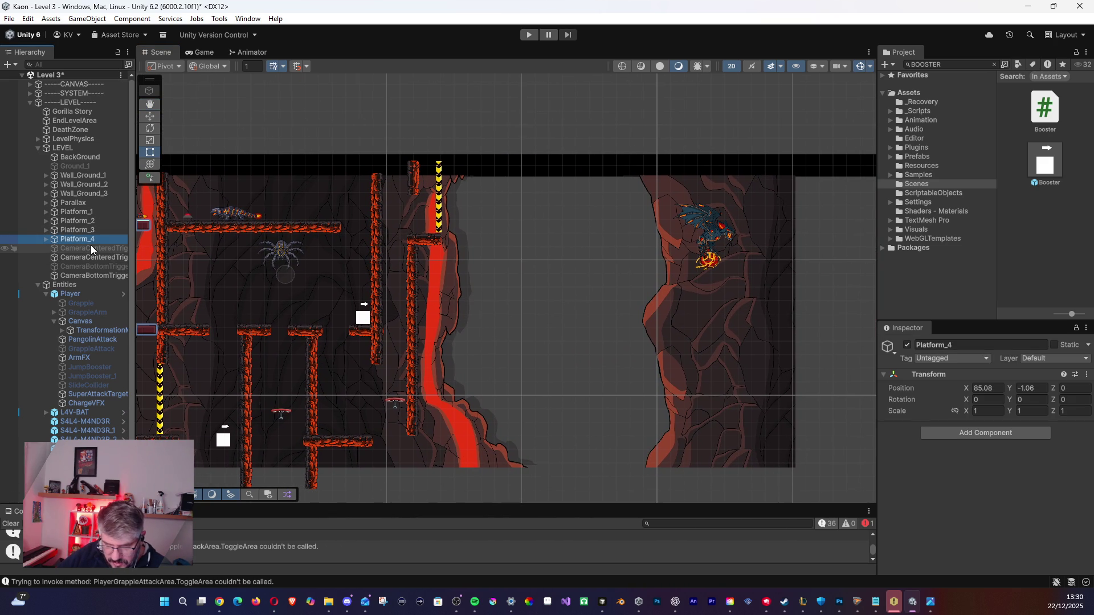
Move Platform_4 right beside the rock wall (X 126.26, Y -0.24) and expand its children.
scroll(358, 291, down, 2)
scroll(413, 306, down, 1)
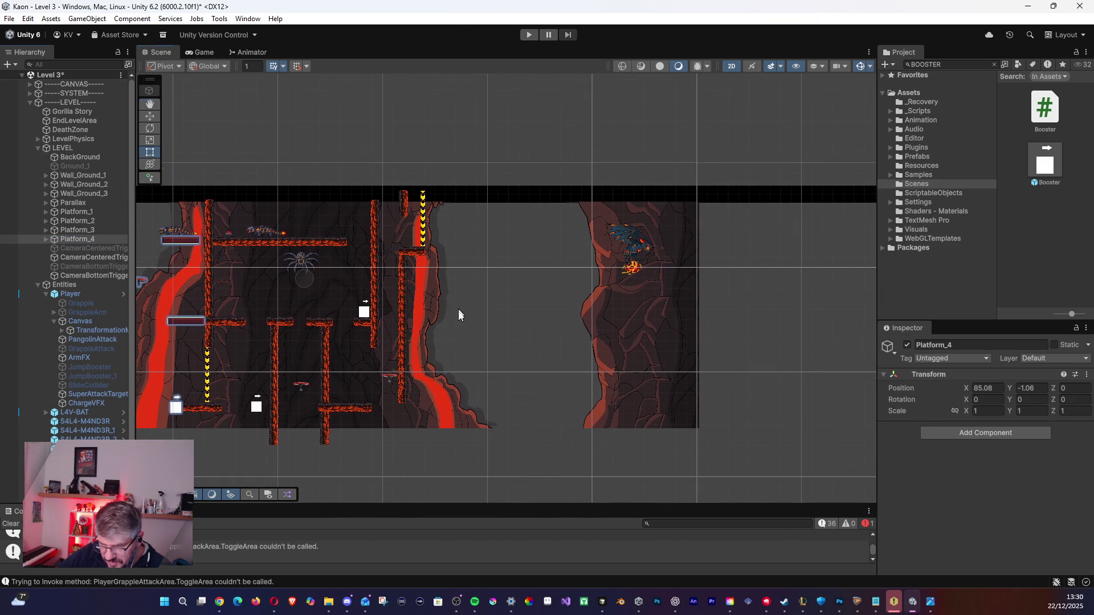
drag(459, 300, 448, 358)
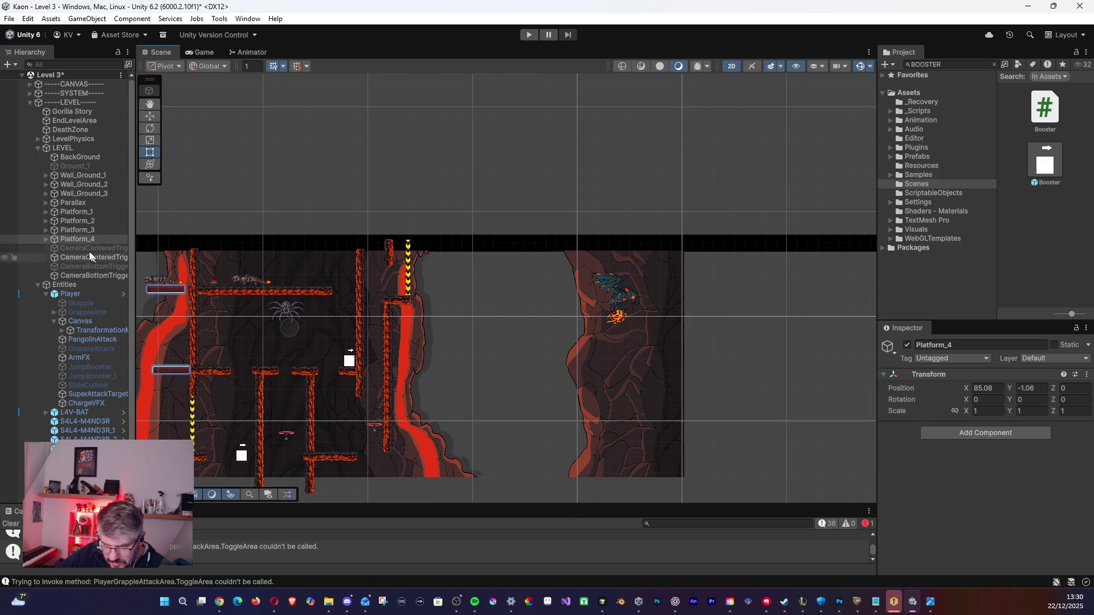
click(58, 240)
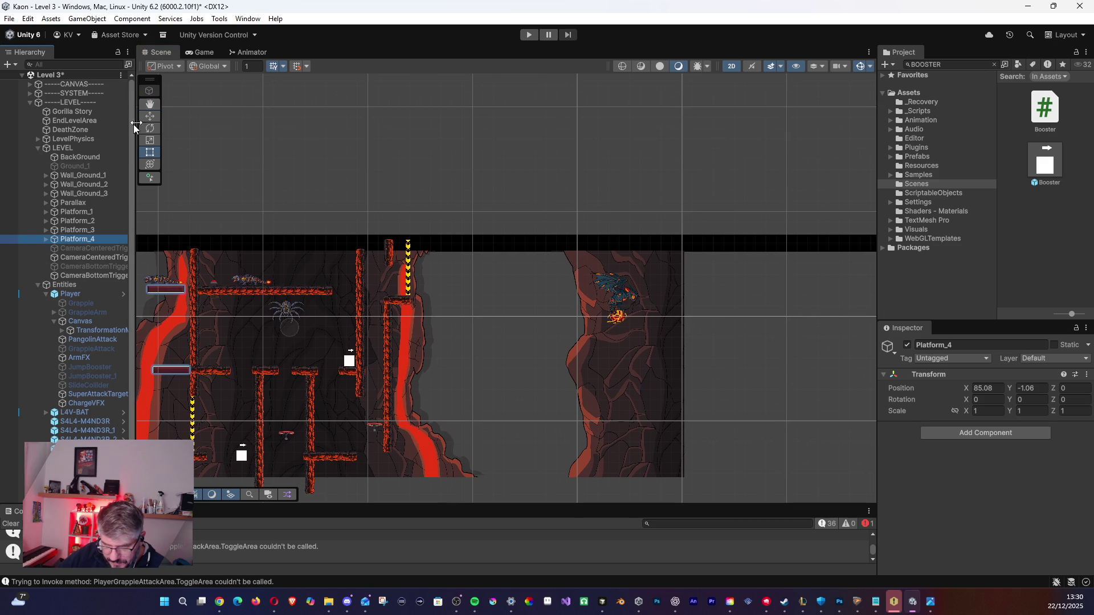
key(w)
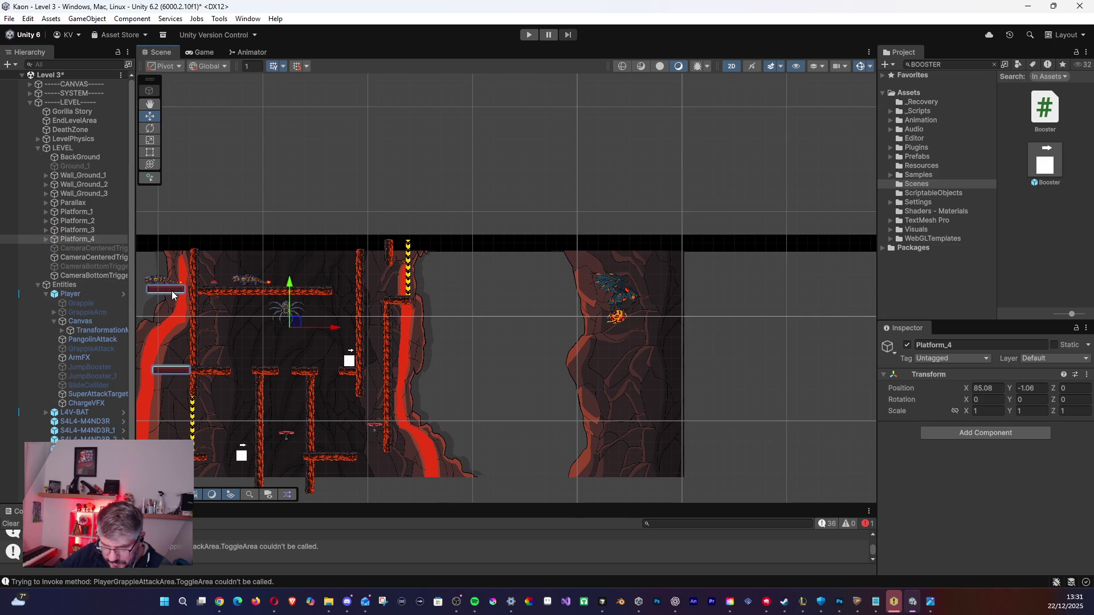
click(186, 343)
click(77, 239)
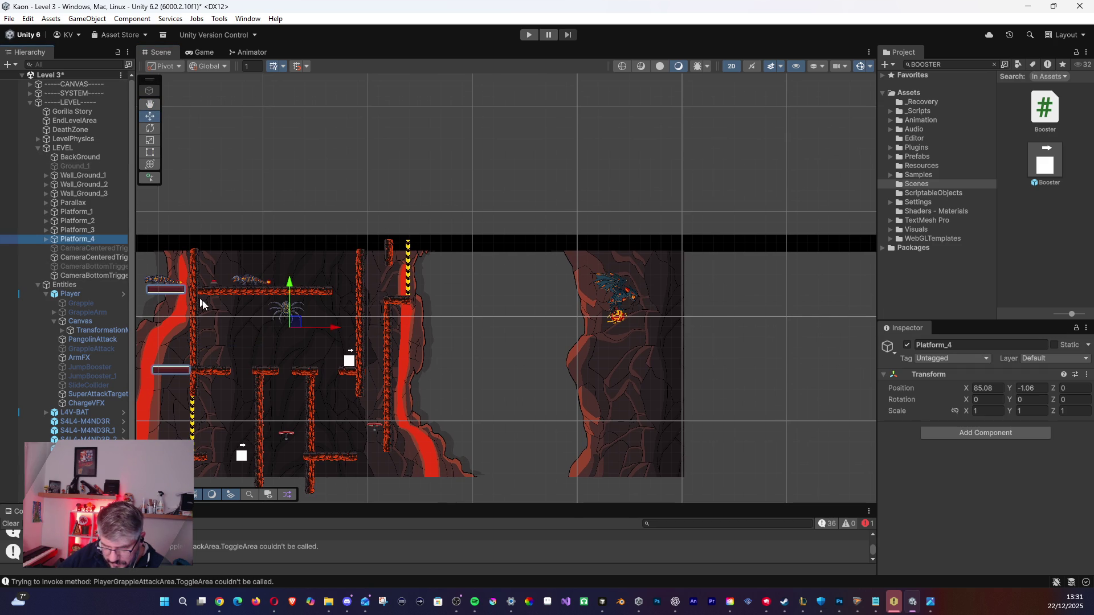
mouse_move(288, 325)
mouse_down()
mouse_move(556, 329)
mouse_move(728, 316)
mouse_up()
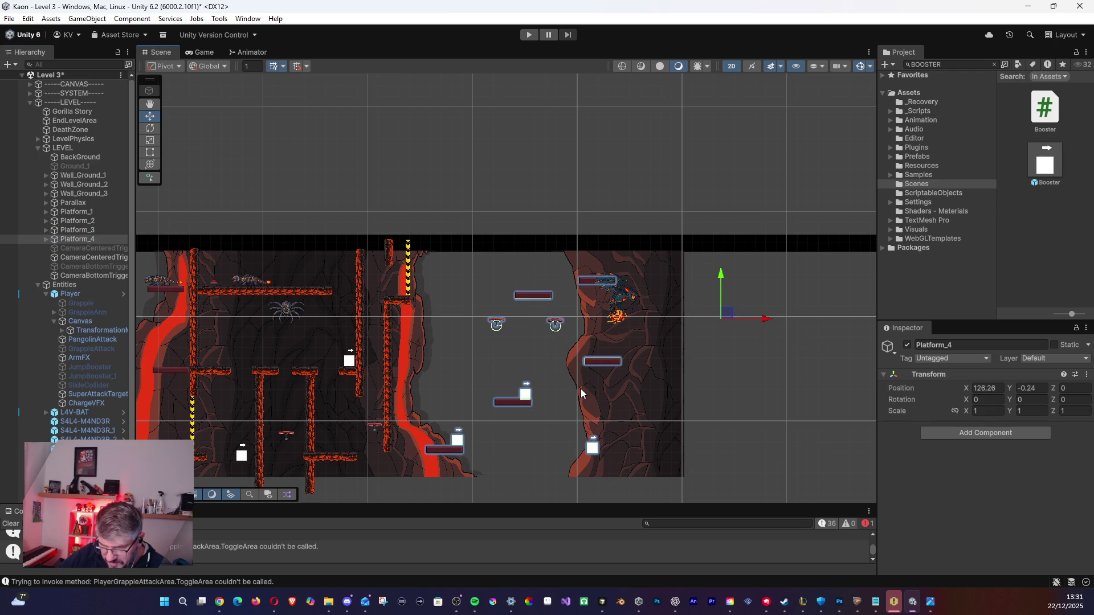
scroll(583, 383, down, 2)
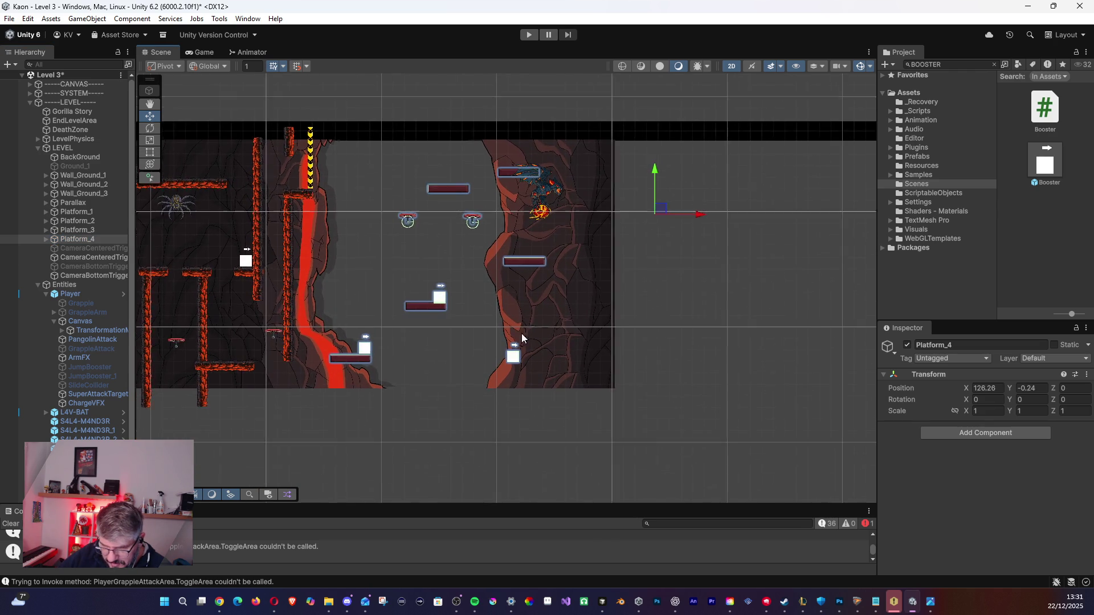
scroll(522, 337, up, 1)
click(45, 240)
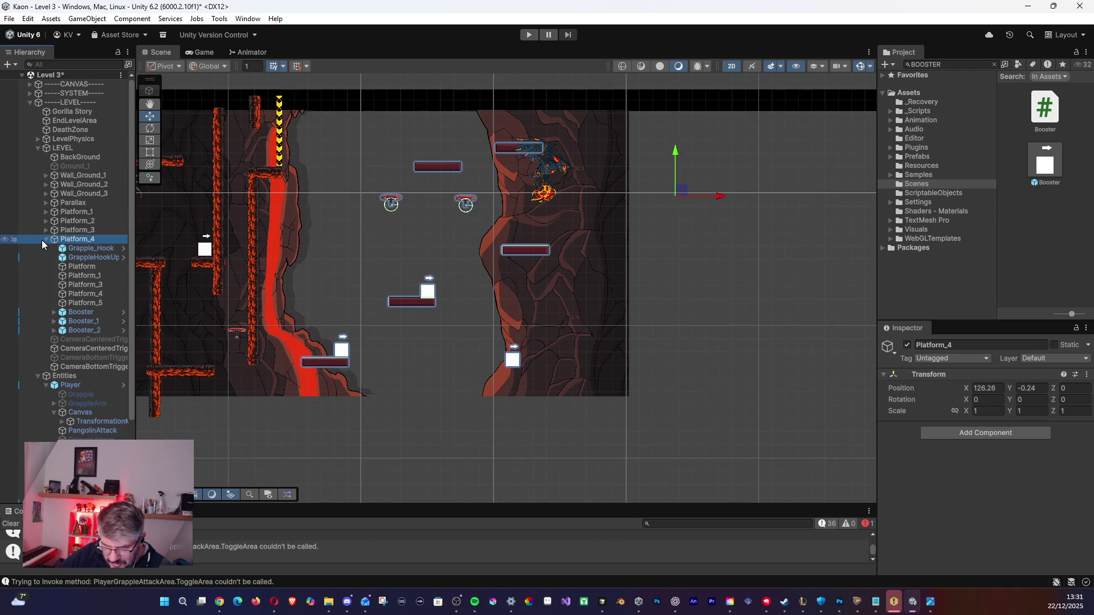
click(45, 302)
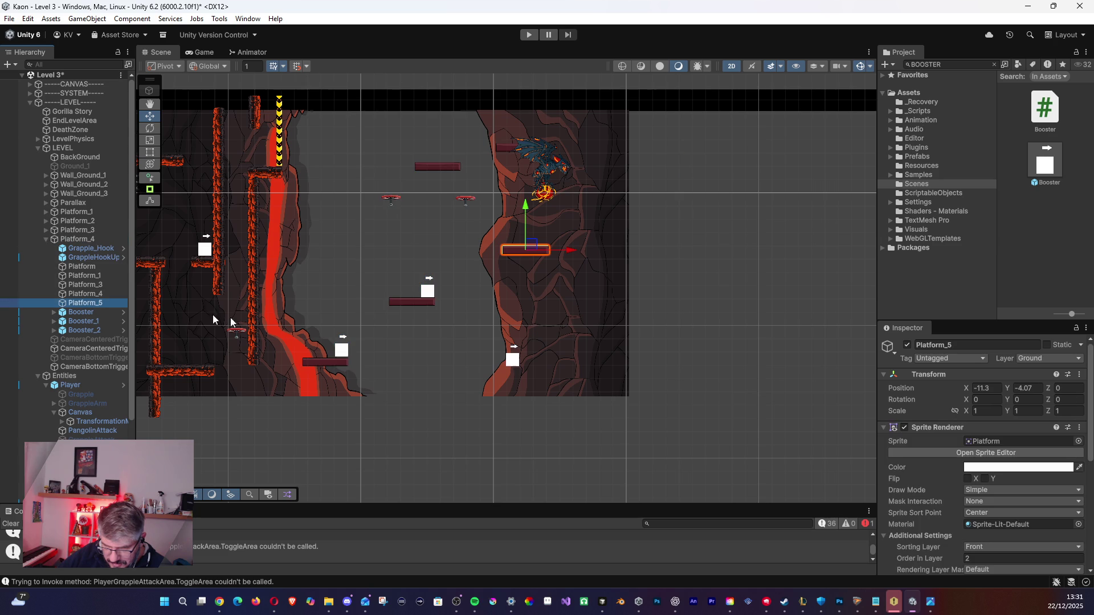
Lower the small platforms Platform_5 and Platform_4 in the right shaft.
mouse_move(528, 253)
mouse_down()
mouse_move(504, 355)
mouse_move(499, 333)
mouse_up()
click(99, 293)
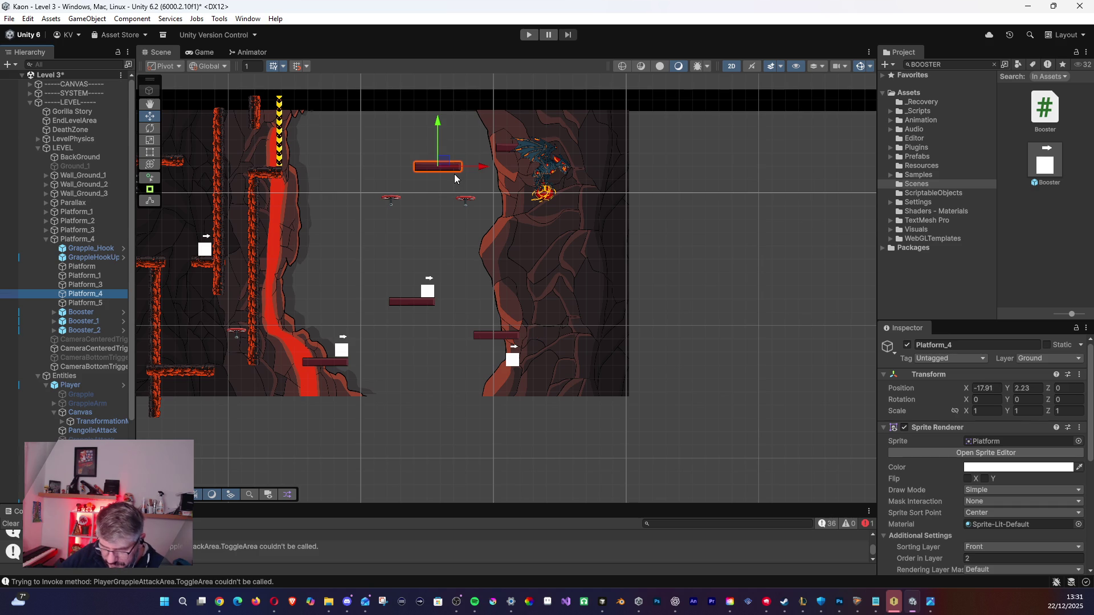
mouse_move(444, 165)
mouse_down()
mouse_move(386, 267)
mouse_move(406, 362)
mouse_move(423, 379)
mouse_move(421, 356)
mouse_up()
Delete the small platforms Platform_3 and Platform_1, and raise Platform slightly.
click(84, 284)
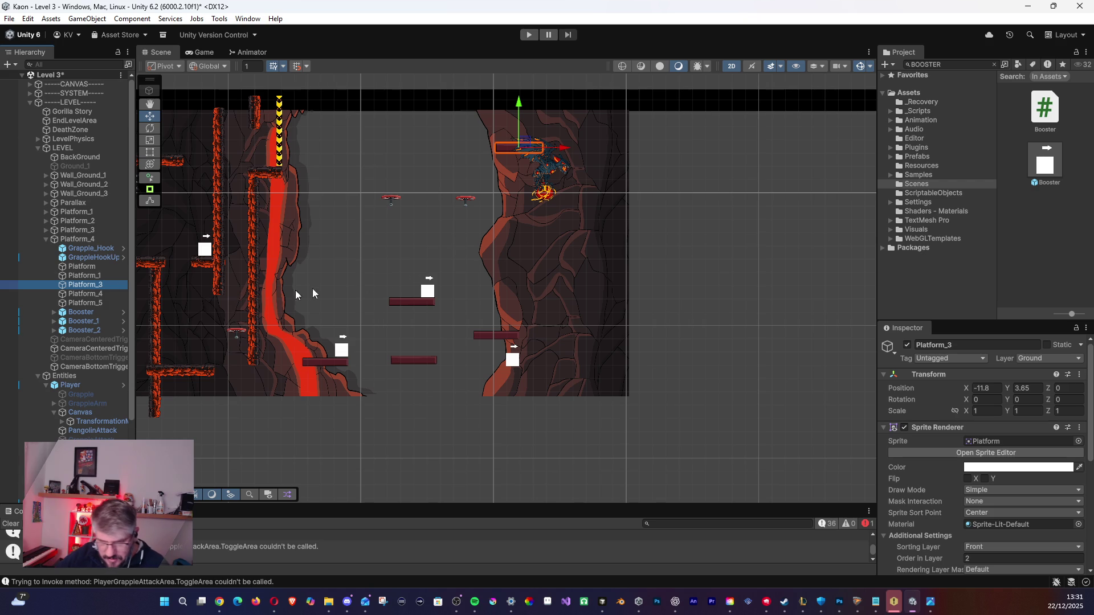
drag(508, 149, 348, 187)
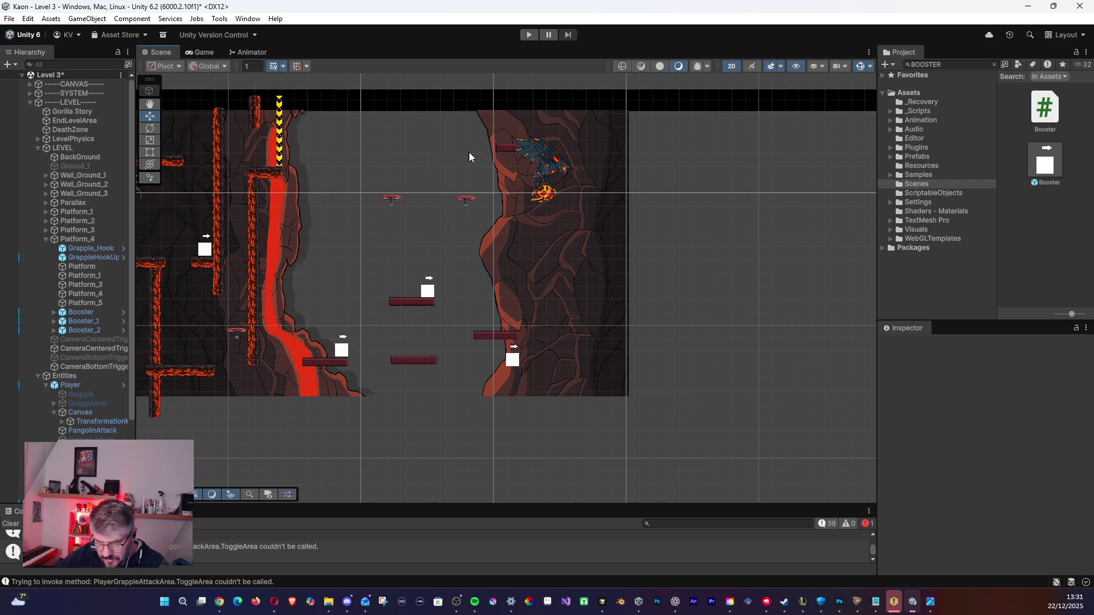
click(500, 147)
click(86, 267)
click(87, 276)
click(87, 284)
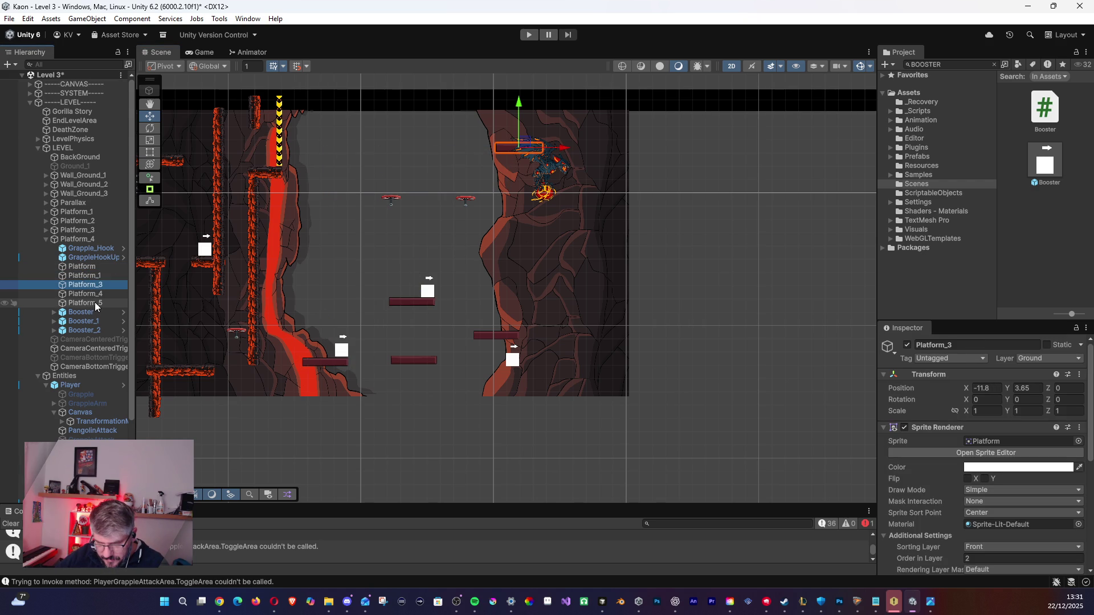
key(Delete)
click(95, 292)
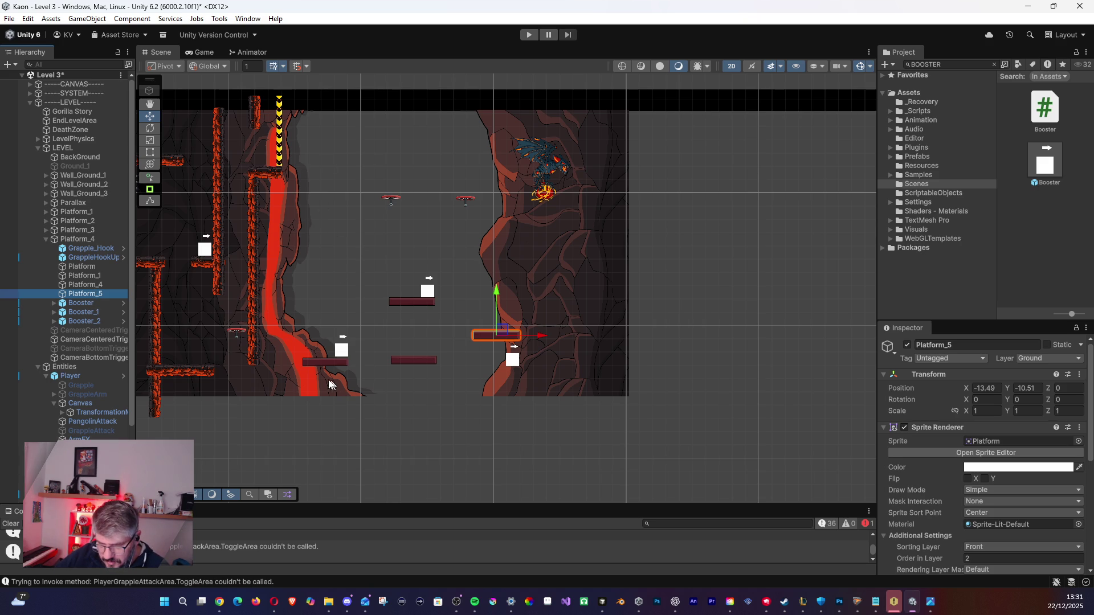
click(94, 275)
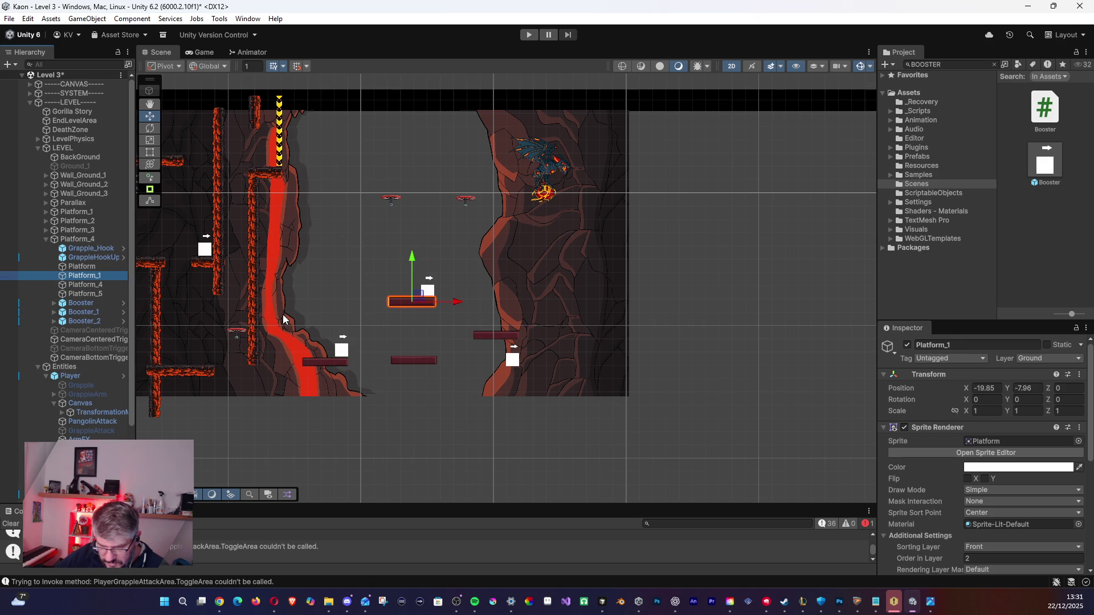
key(Delete)
click(93, 266)
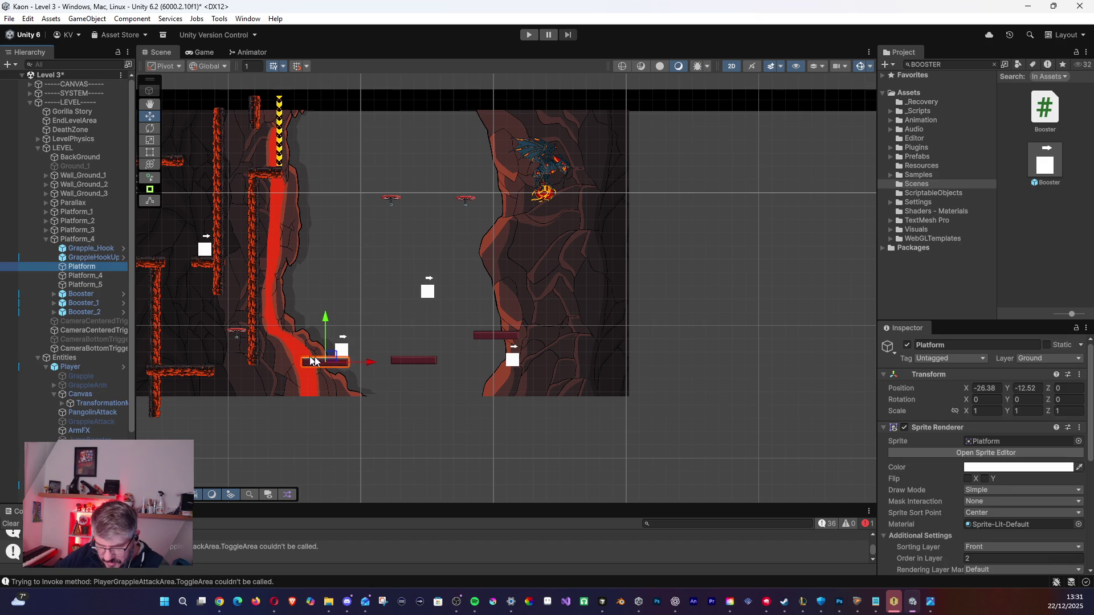
drag(331, 356, 331, 334)
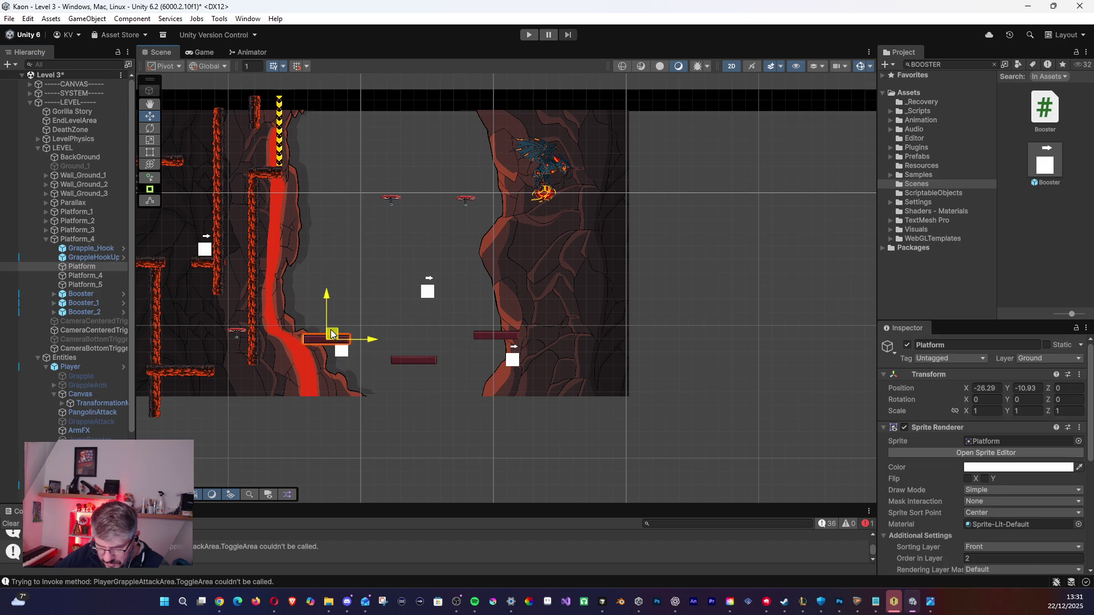
Delete Booster, Booster_1 and the Grapple_Hook, moving Booster_2 up beside the lava.
click(97, 293)
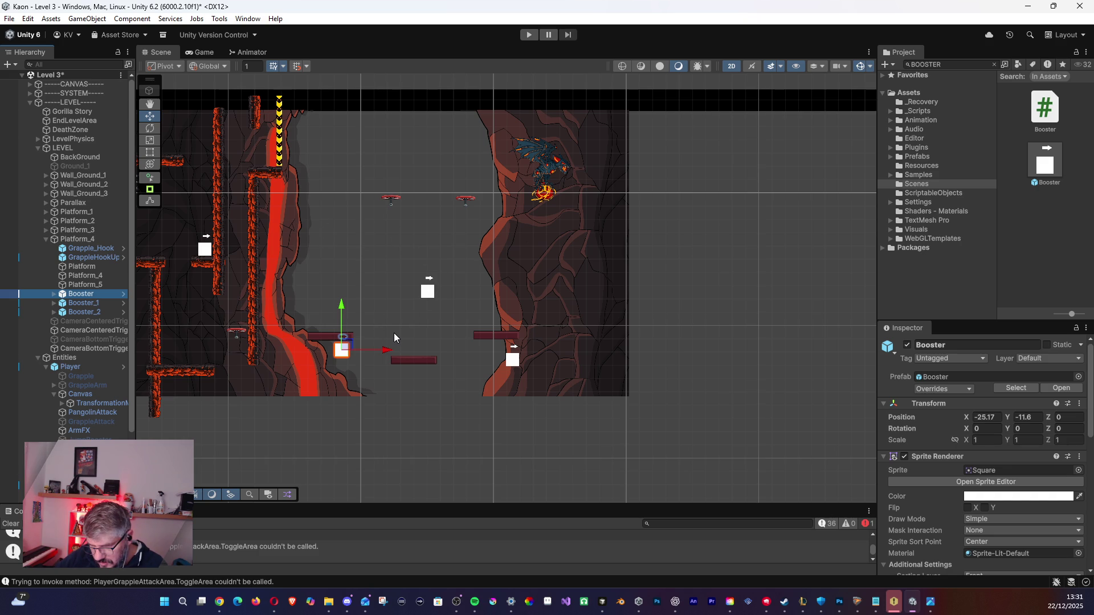
key(Delete)
click(427, 290)
key(Delete)
click(518, 361)
mouse_move(520, 357)
mouse_down()
mouse_move(569, 267)
mouse_move(549, 289)
mouse_move(423, 254)
mouse_move(323, 254)
mouse_up()
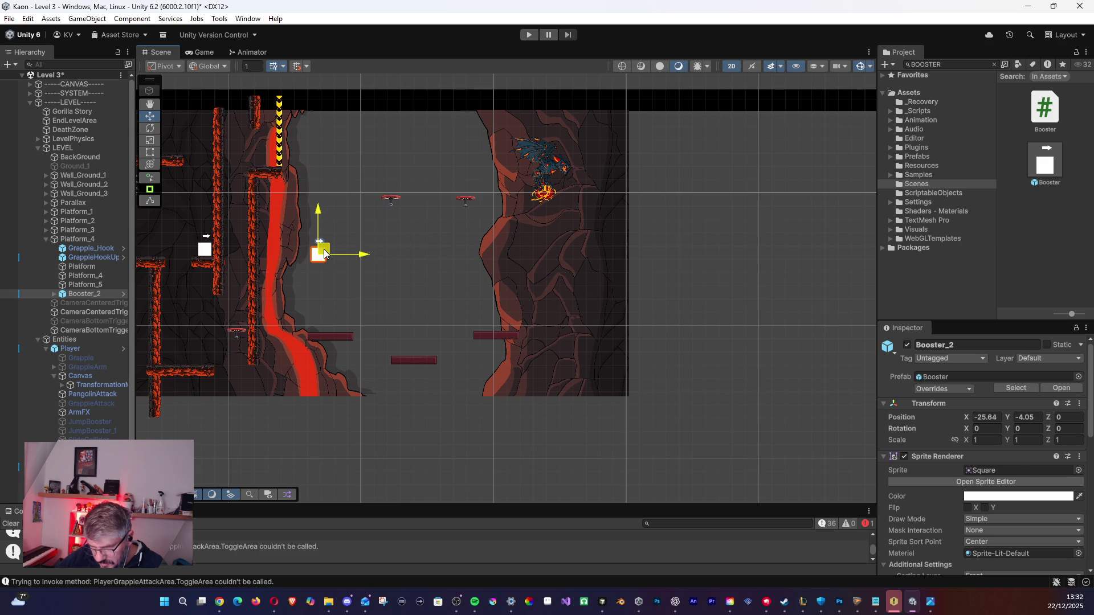
click(390, 201)
click(464, 202)
key(Delete)
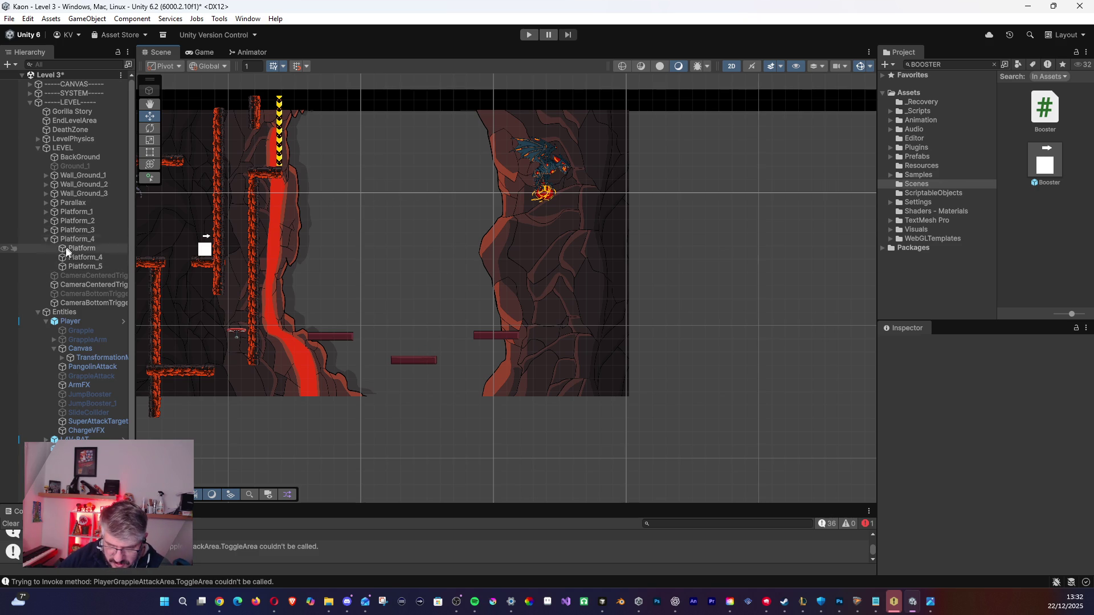
Duplicate Ground1_1 as Ground1_2, parent it under Platform_4, and place it mid-shaft.
mouse_move(249, 285)
mouse_down()
mouse_move(302, 286)
mouse_move(296, 323)
mouse_up()
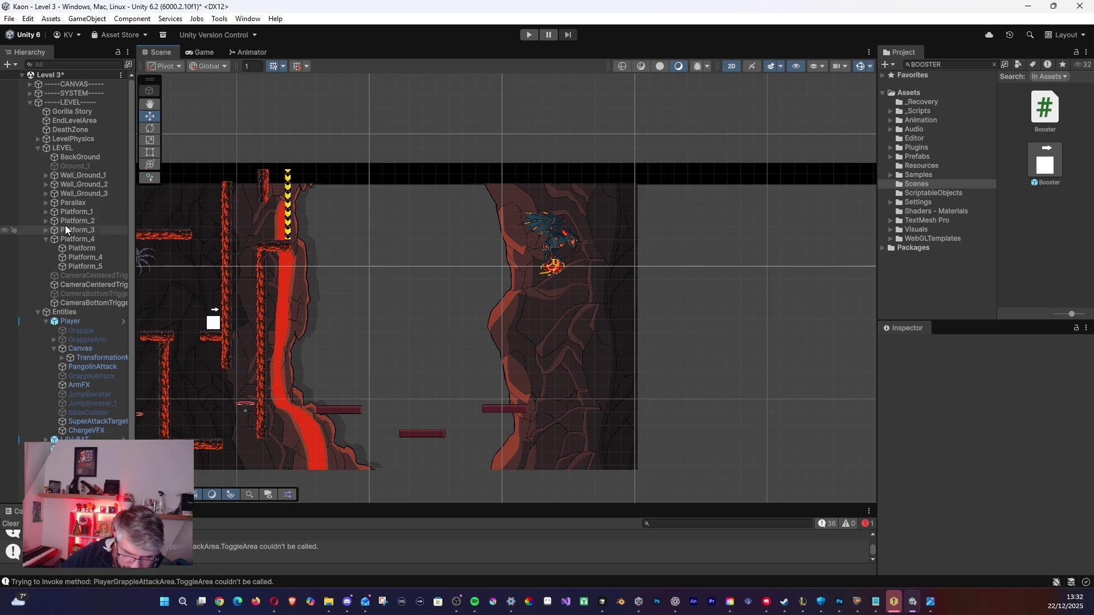
click(45, 193)
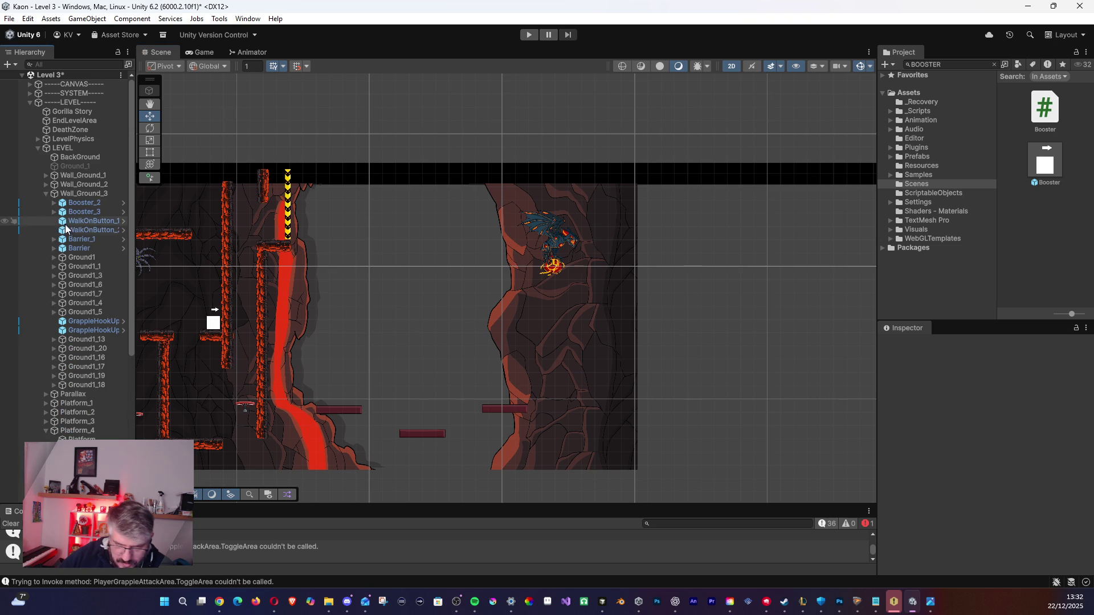
double_click(71, 257)
click(94, 266)
key(ctrl+d)
mouse_move(76, 275)
mouse_down()
mouse_move(67, 282)
mouse_move(86, 389)
mouse_move(57, 425)
mouse_move(94, 212)
mouse_move(85, 450)
mouse_up()
mouse_move(478, 274)
mouse_down()
mouse_move(259, 297)
mouse_move(331, 281)
mouse_up()
key(w)
mouse_move(197, 225)
mouse_down()
mouse_move(542, 234)
mouse_move(525, 238)
mouse_up()
drag(532, 309, 553, 254)
Delete the leftover small platforms Platform and Platform_4.
click(462, 337)
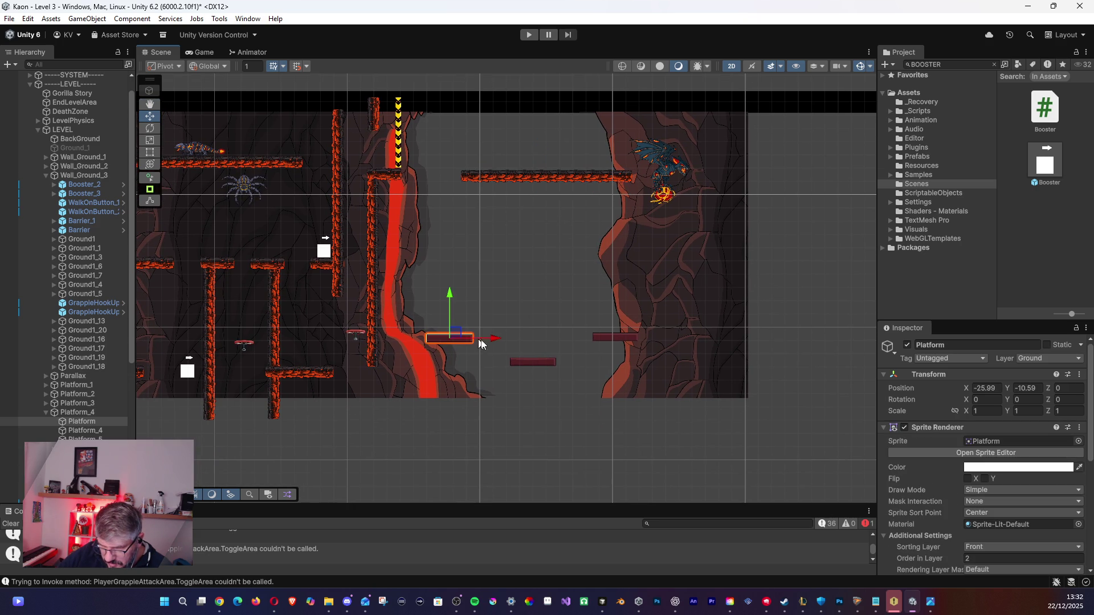
key(Delete)
click(531, 361)
key(Delete)
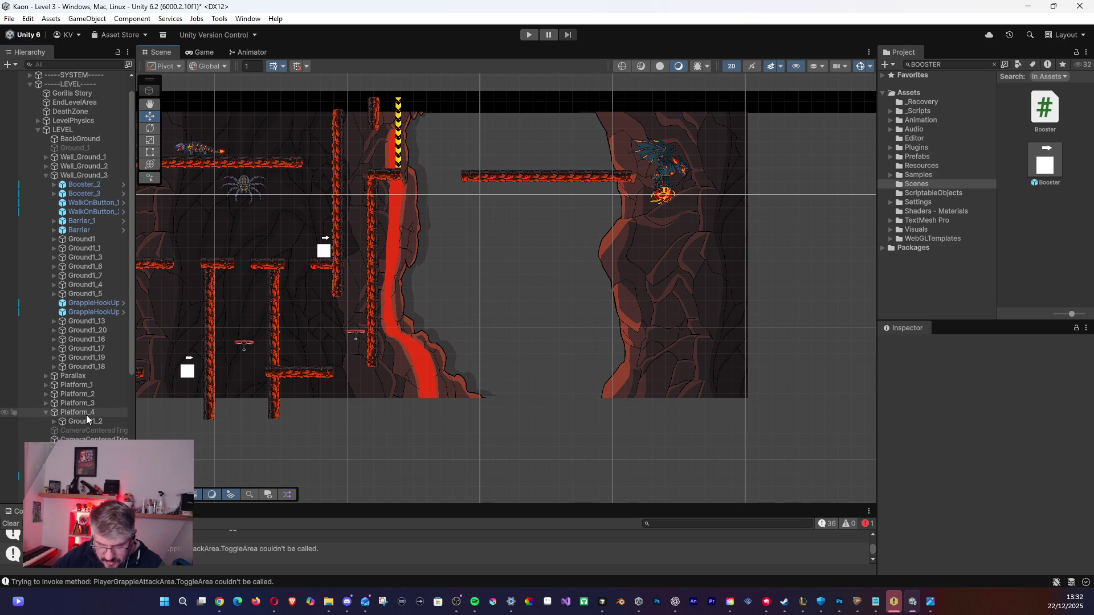
Duplicate Ground1_2 as Ground1_3 near the lava floor, discarding the extra copy Ground1_4.
click(80, 420)
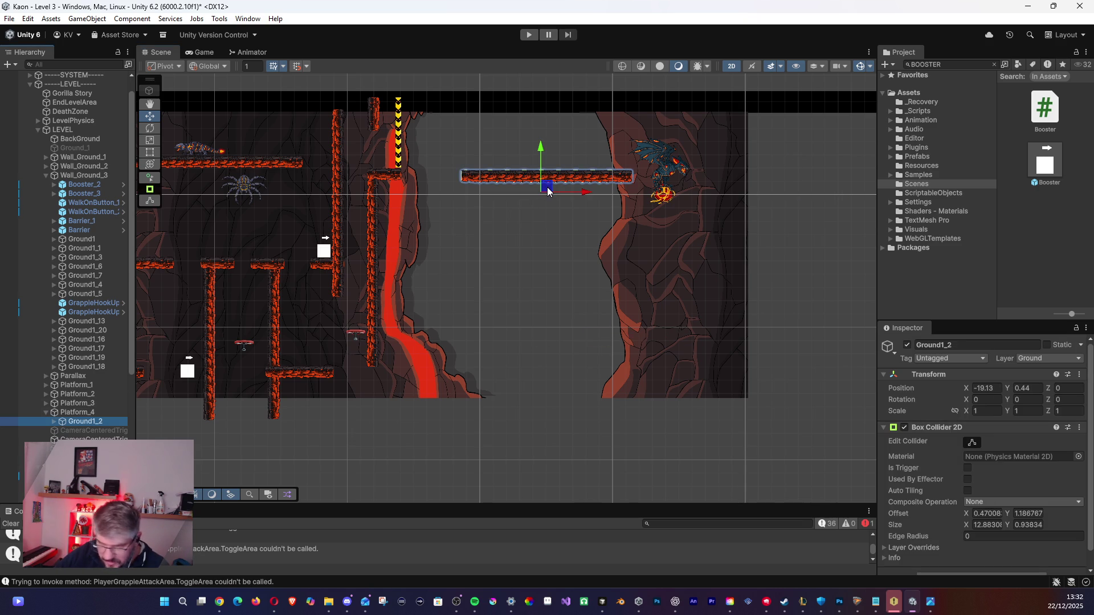
key(ctrl+d)
mouse_move(551, 191)
mouse_down()
mouse_move(532, 223)
mouse_move(504, 375)
mouse_move(543, 391)
mouse_up()
key(ctrl+d)
click(542, 391)
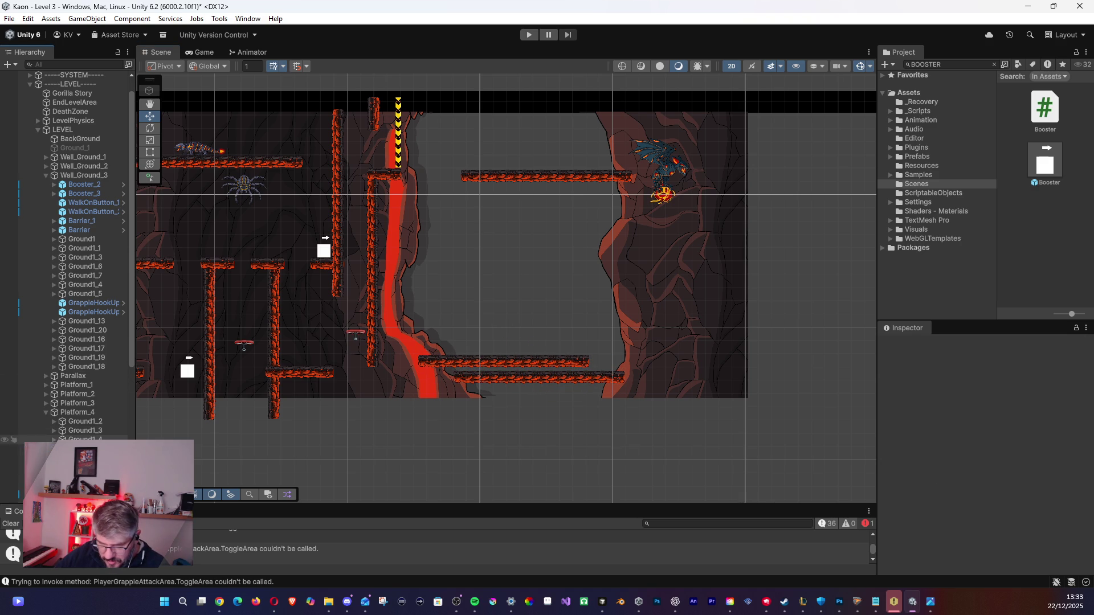
click(371, 373)
key(Delete)
Delete the middle pieces Ground2_3 through Ground2_6 from Ground1_3.
click(69, 431)
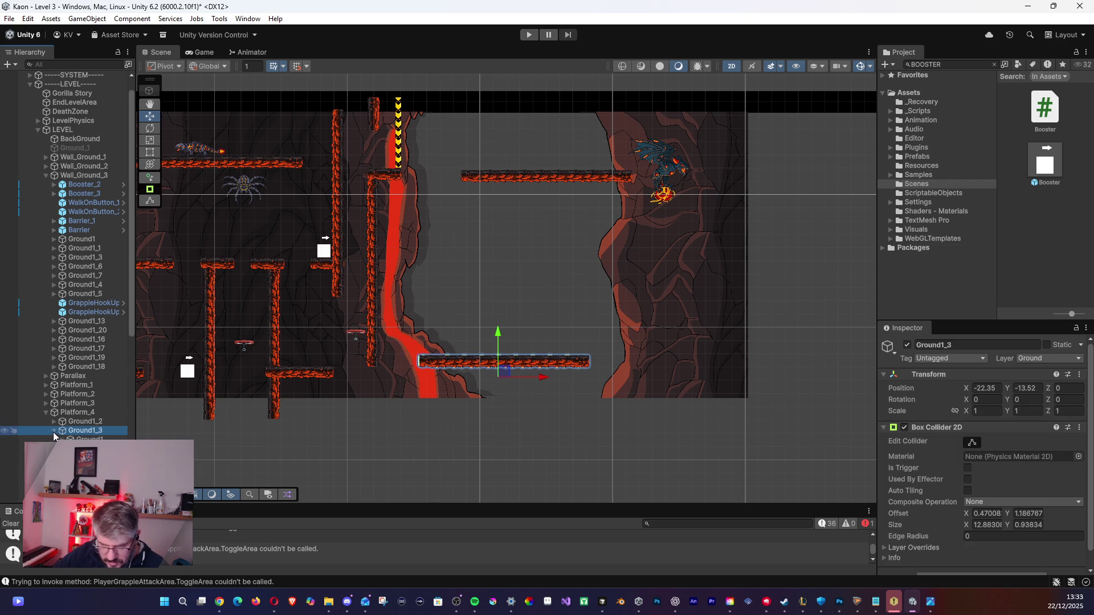
click(54, 431)
click(94, 435)
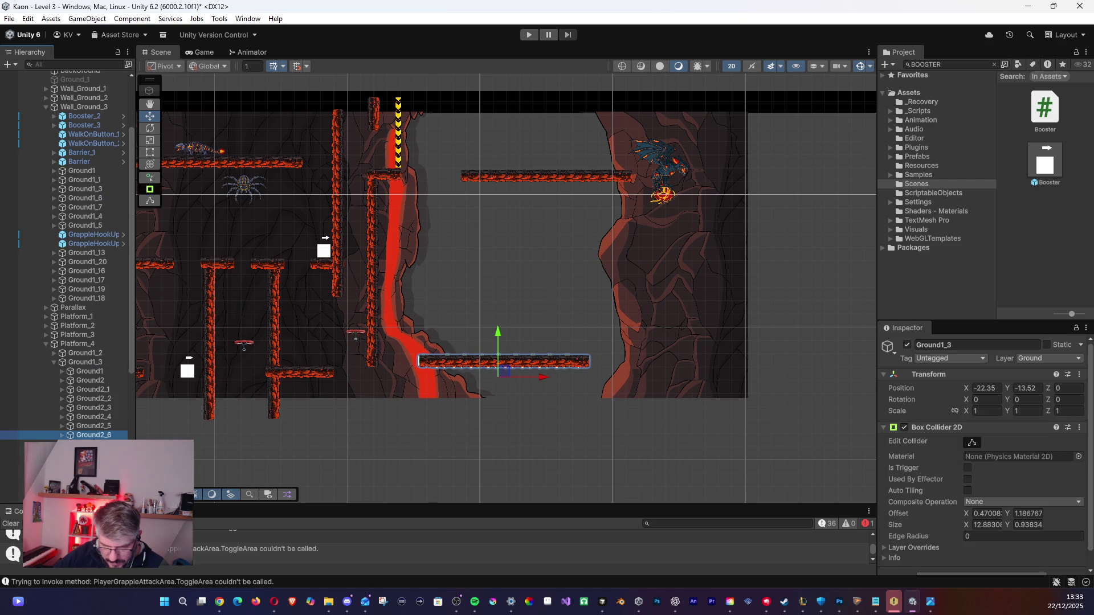
shift+click(101, 426)
shift+click(100, 416)
shift+click(100, 408)
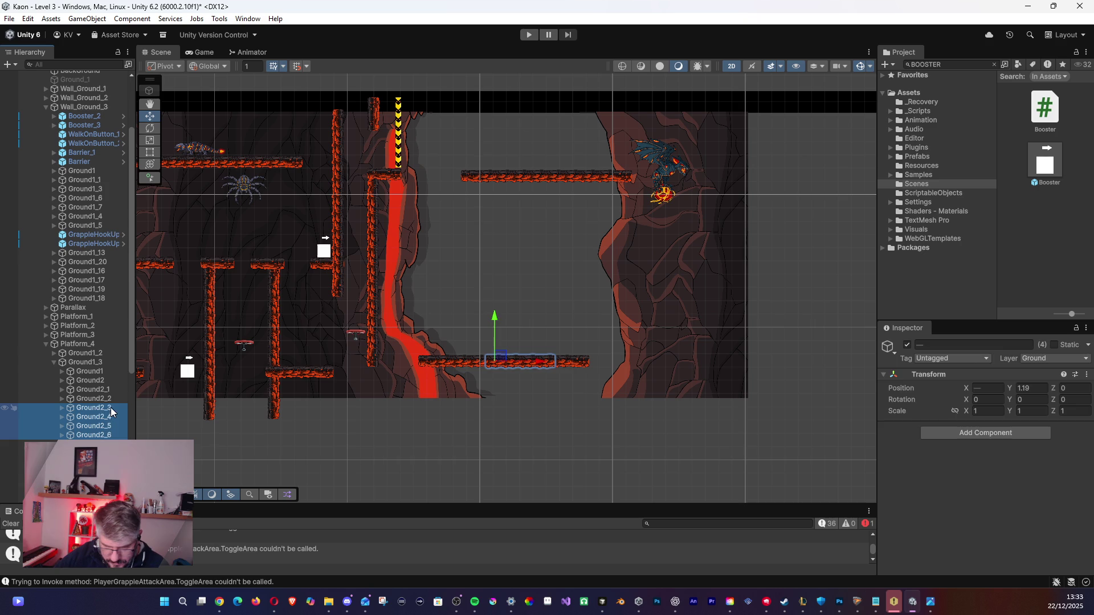
key(Delete)
Slide Ground2_7, Ground3 and the Wall_1 end cap inward to close Ground1_3's gap.
click(96, 408)
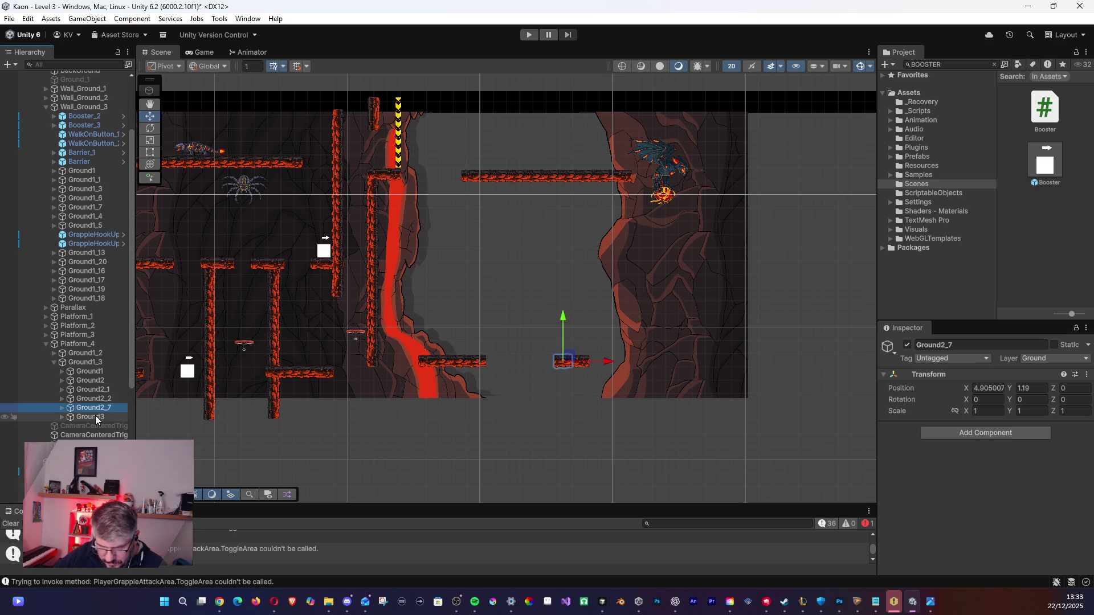
shift+click(98, 416)
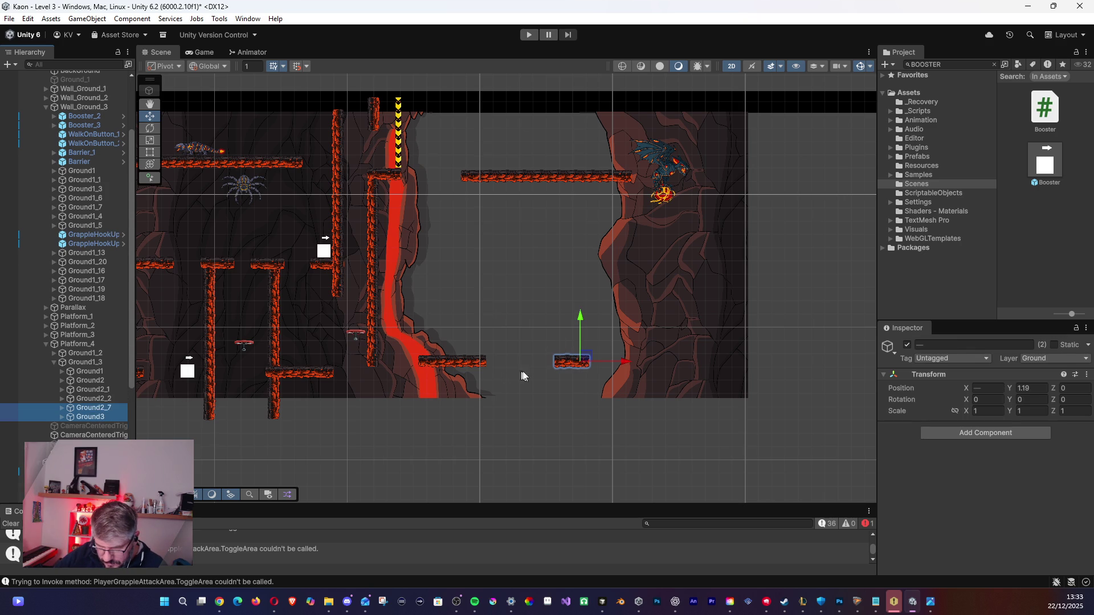
drag(547, 364, 484, 368)
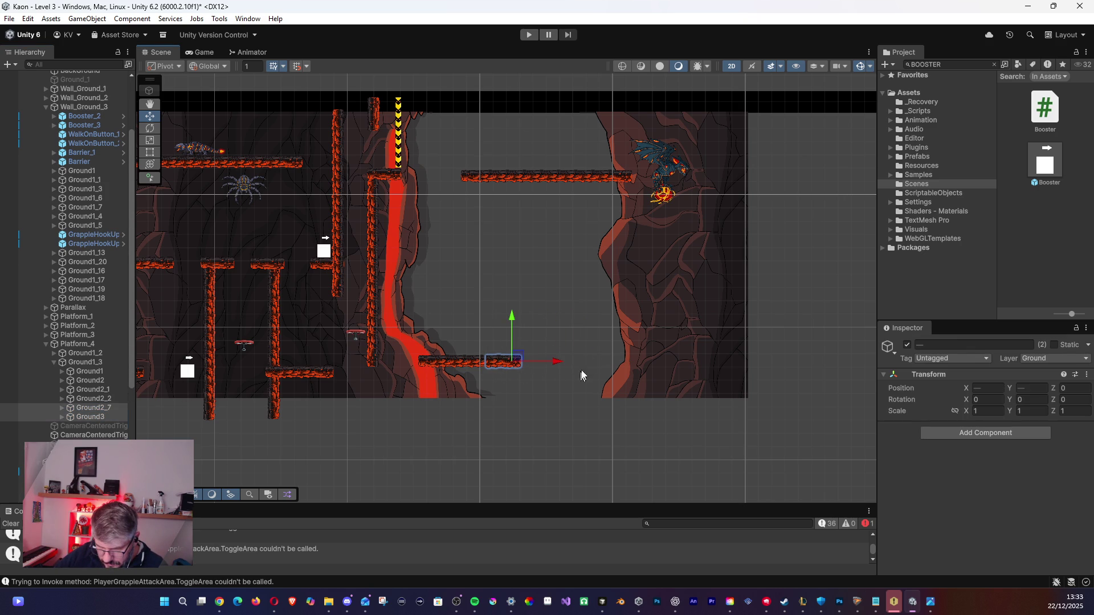
click(602, 344)
click(484, 361)
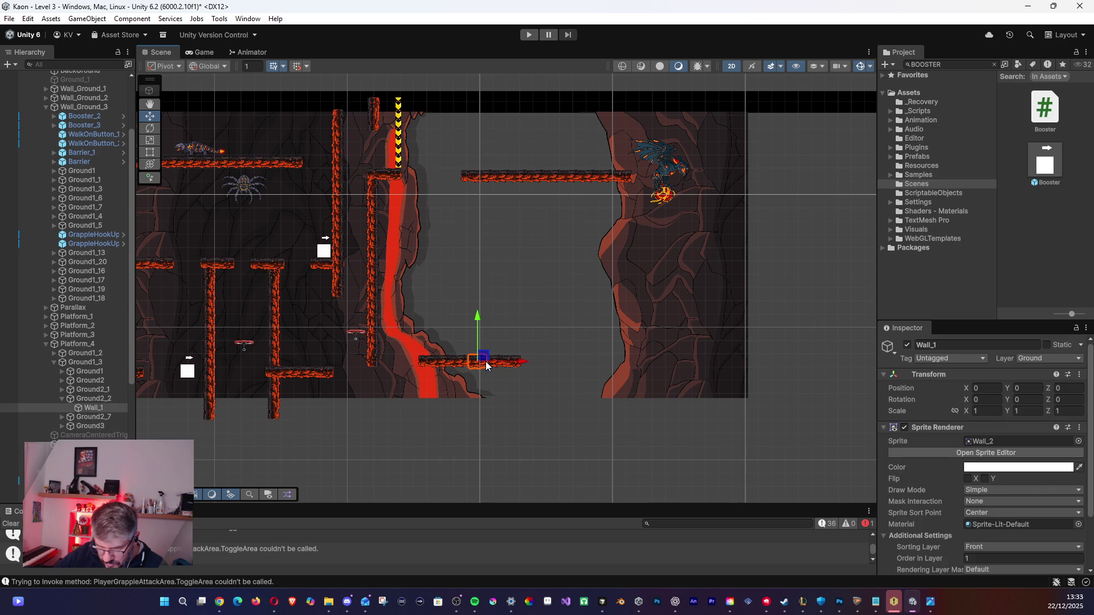
key(Delete)
click(491, 365)
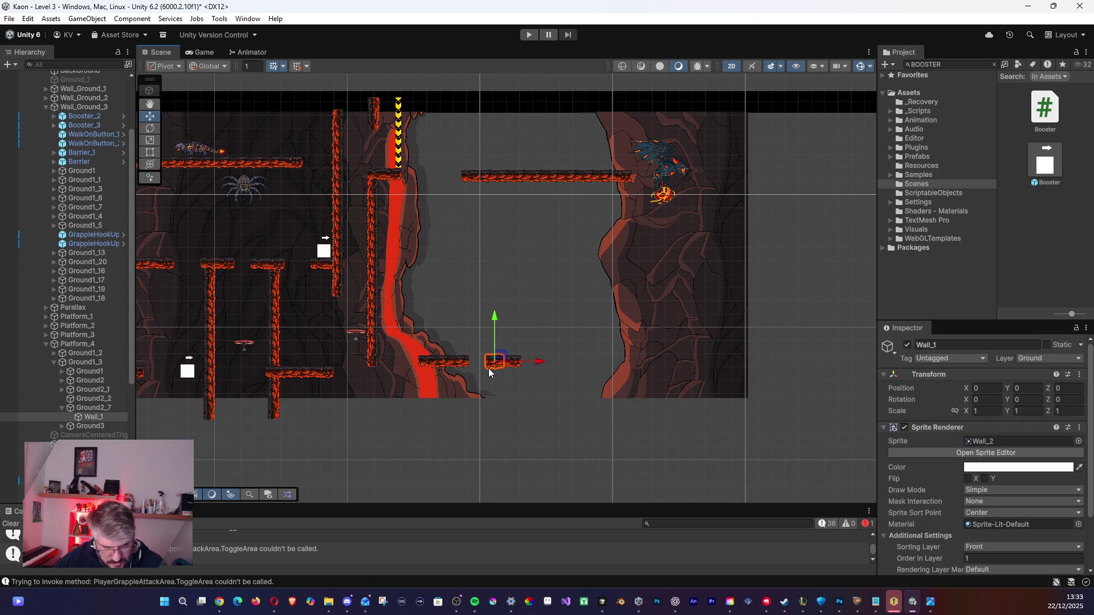
drag(491, 371, 492, 365)
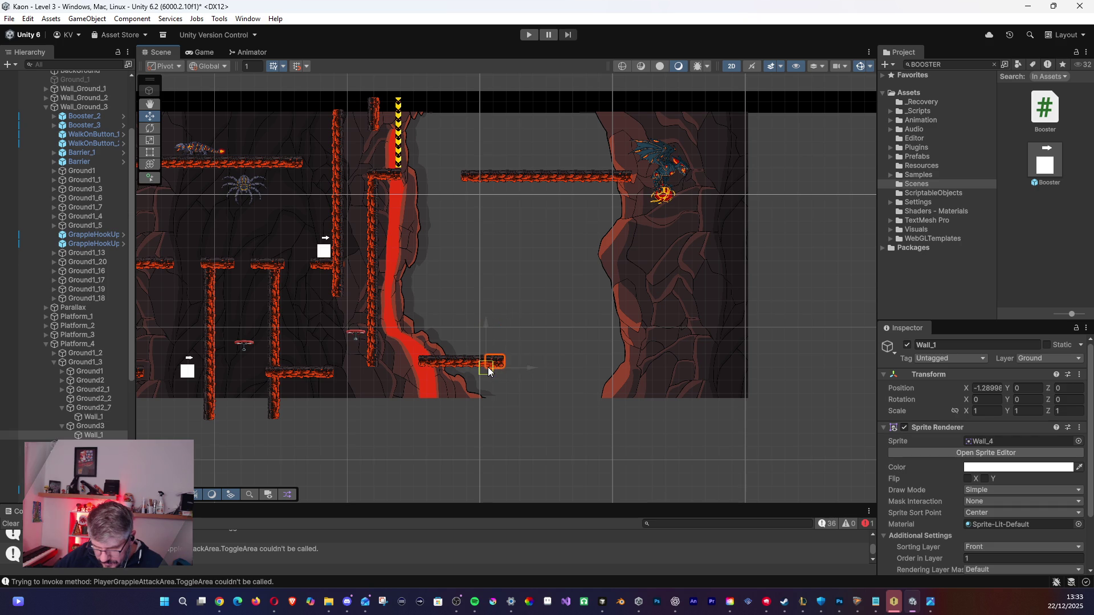
click(555, 343)
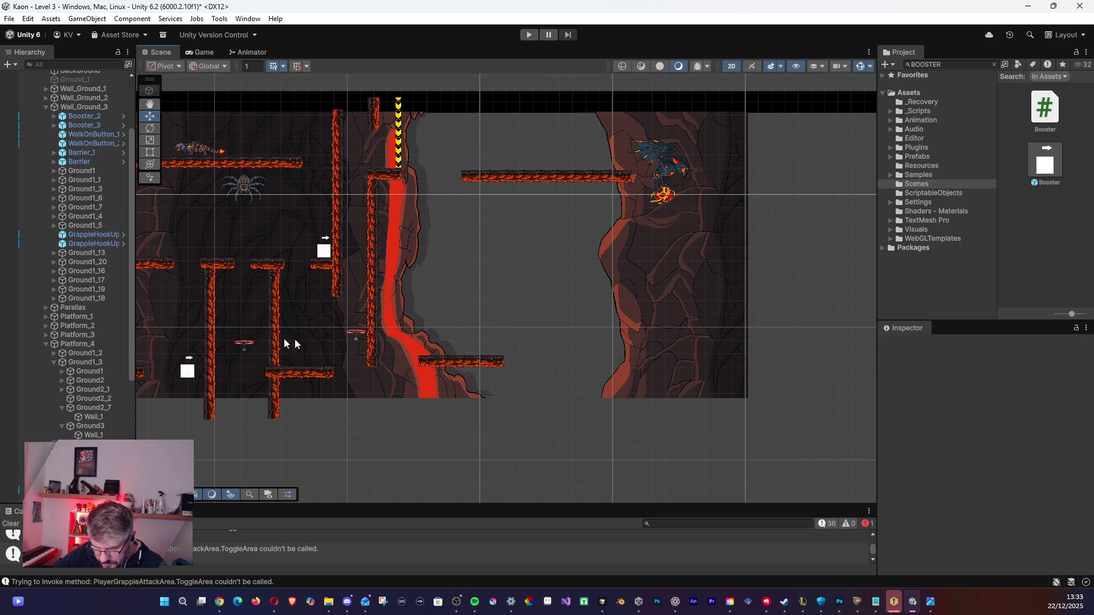
click(66, 426)
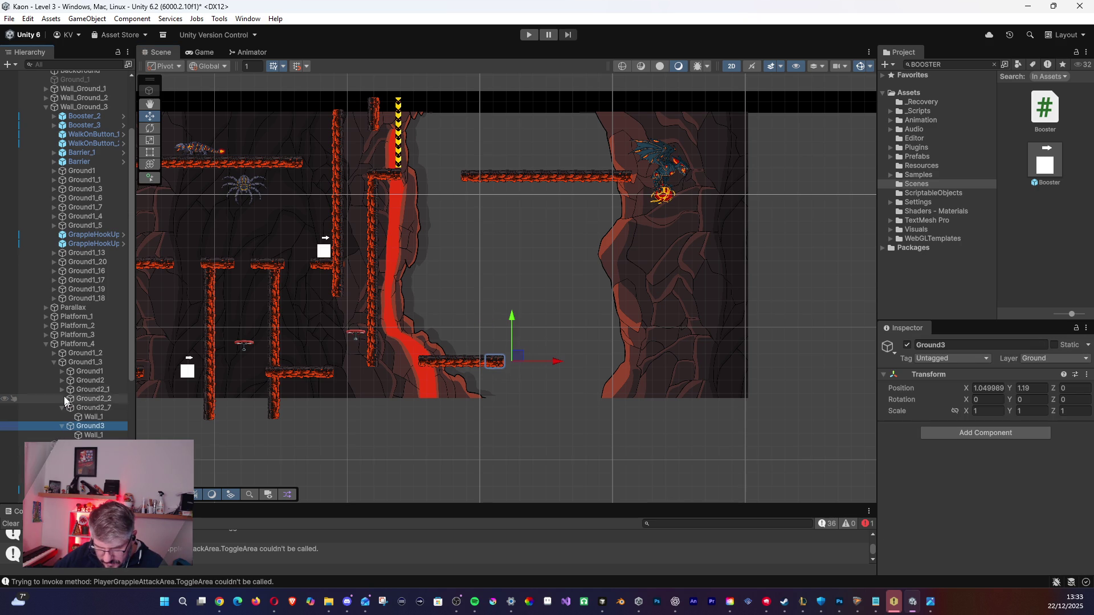
click(55, 362)
click(71, 364)
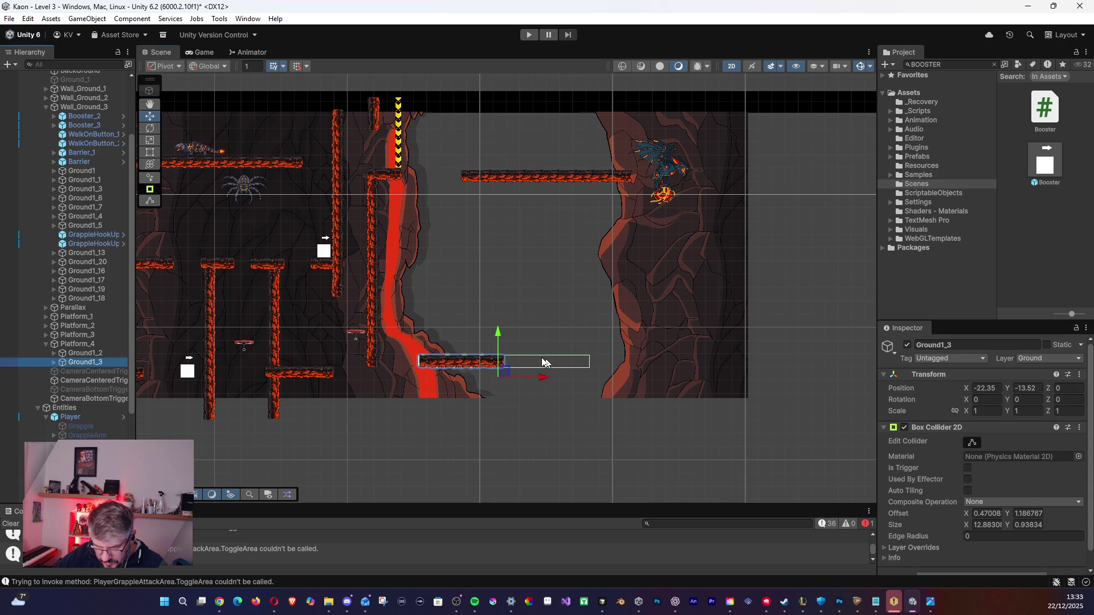
Pull Ground1_3's collider right edge in to match the end of its sprite.
click(972, 442)
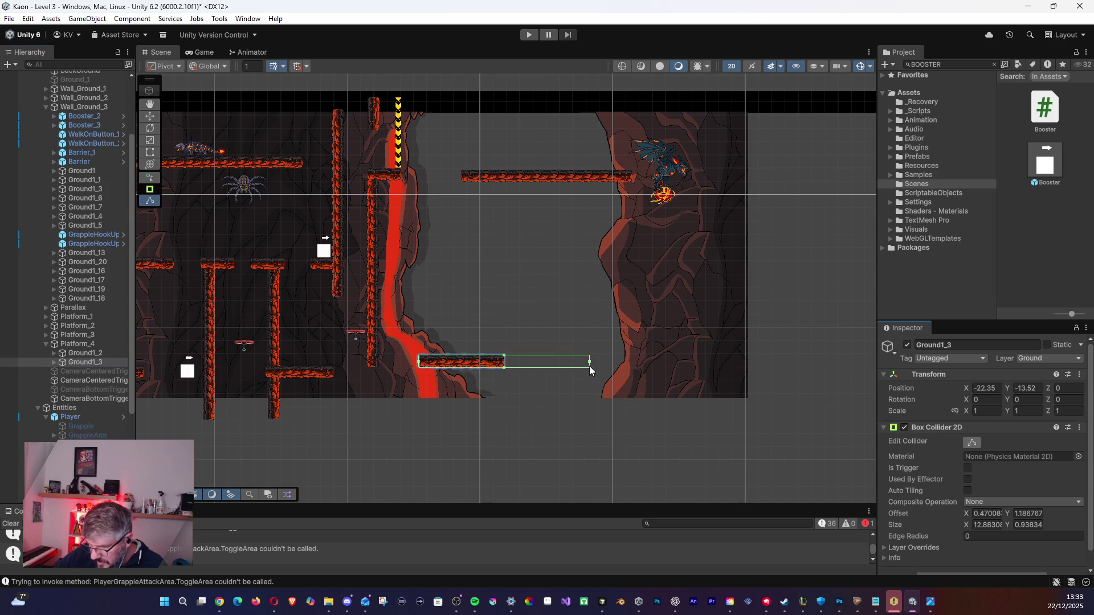
drag(590, 362, 507, 364)
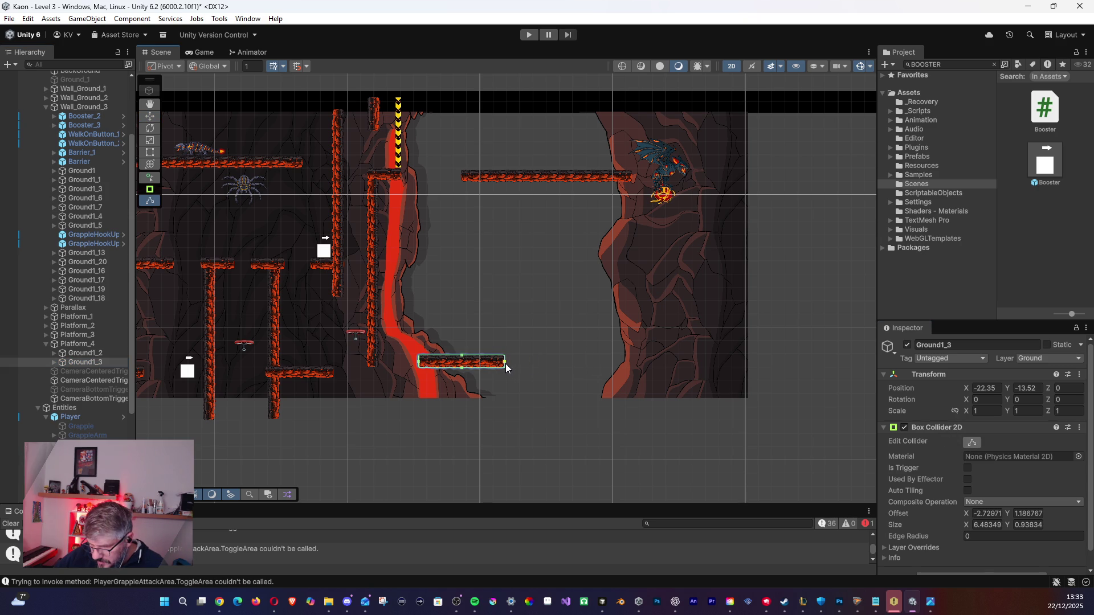
click(68, 361)
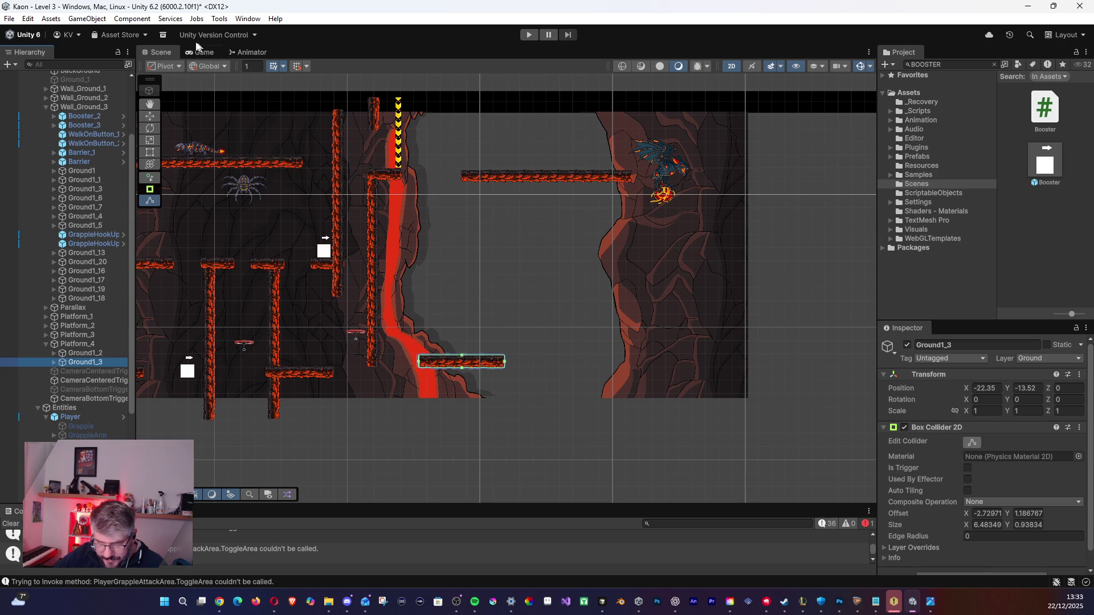
scroll(79, 135, up, 3)
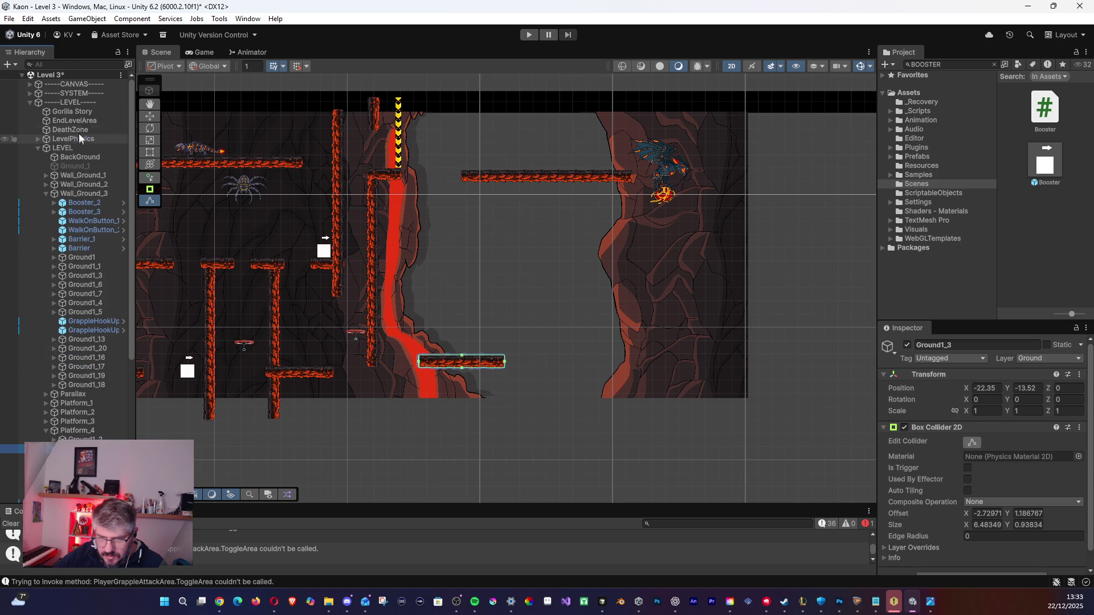
drag(466, 378, 504, 289)
Raise Ground1_3, then duplicate it into Ground1_4 and Ground1_5, staggered toward the right cliff.
click(344, 353)
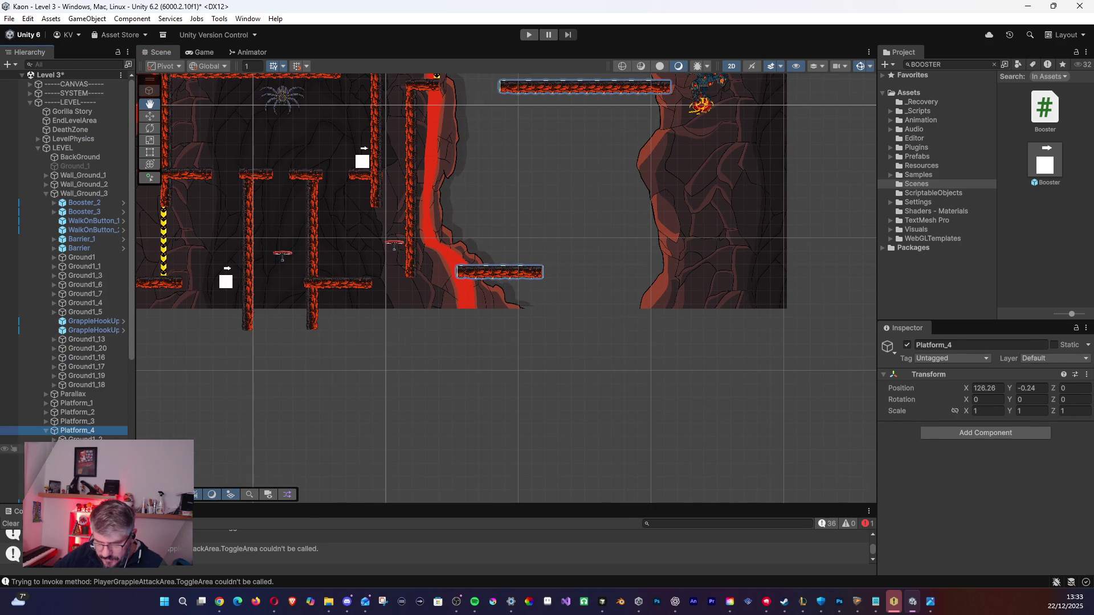
click(488, 277)
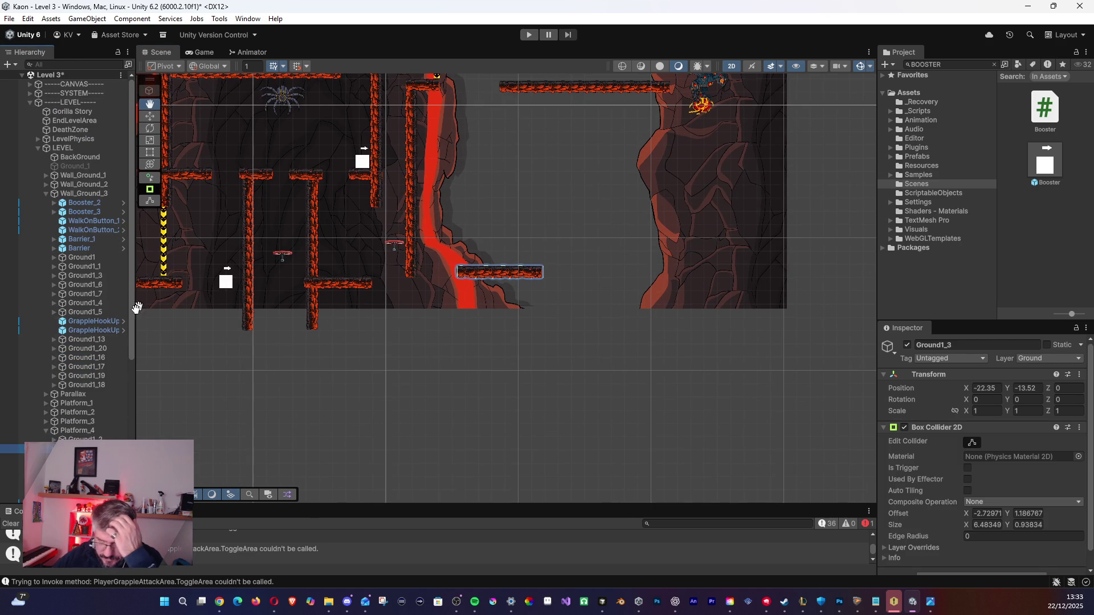
click(150, 116)
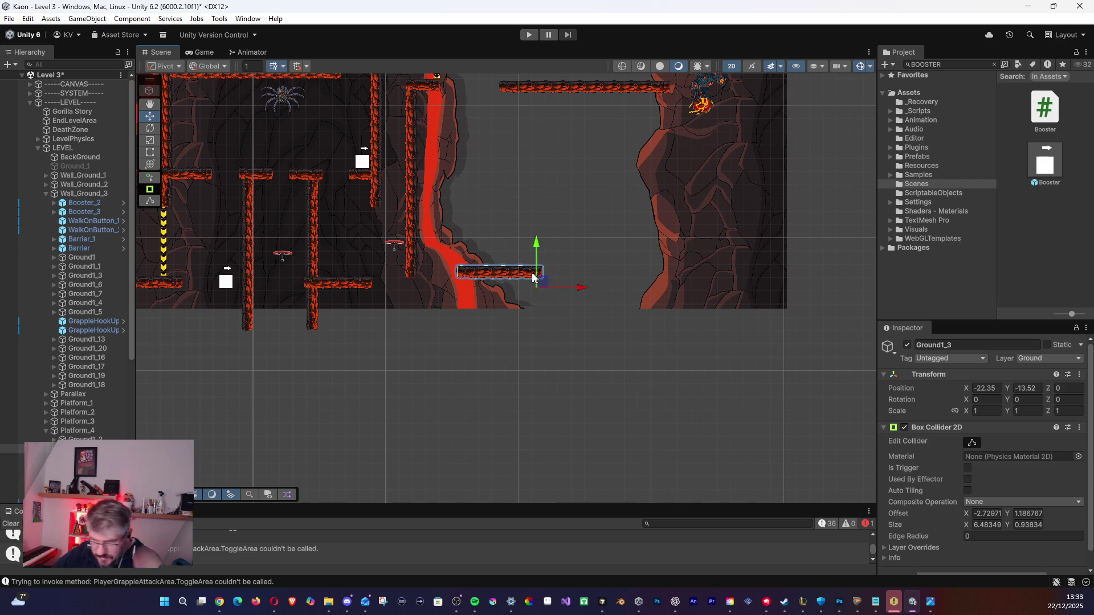
mouse_move(541, 282)
mouse_down()
mouse_move(541, 261)
mouse_move(514, 264)
mouse_up()
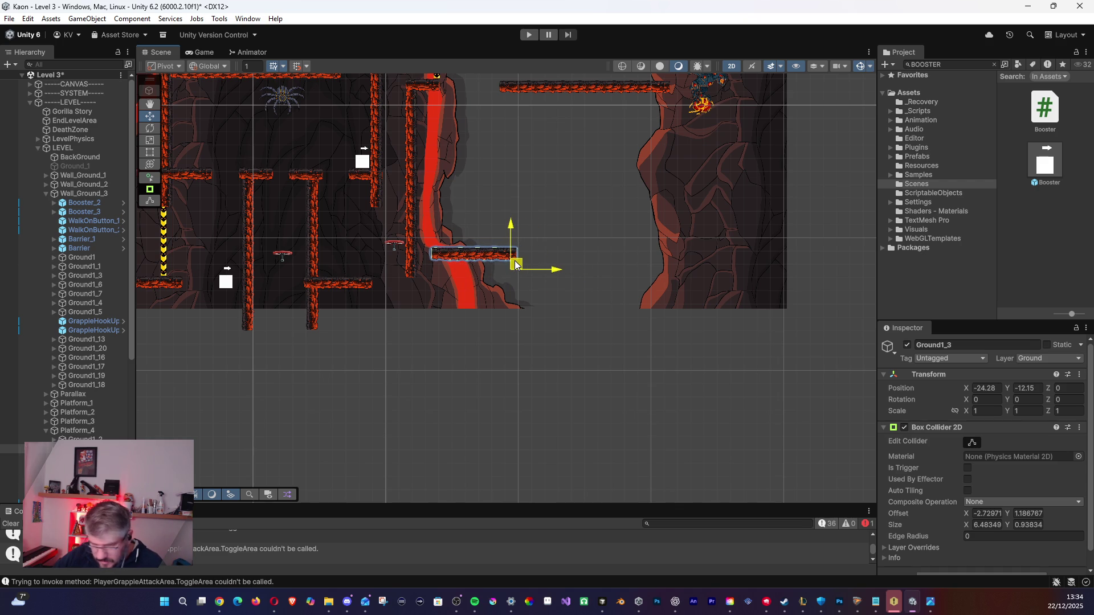
key(ctrl+d)
drag(514, 265, 629, 303)
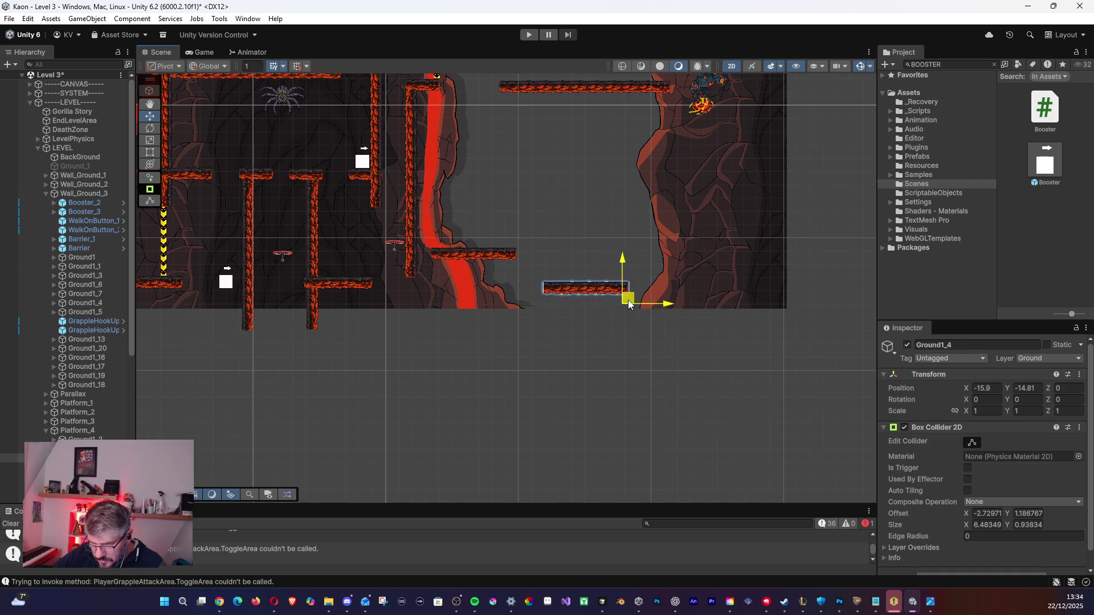
key(ctrl+z)
key(ctrl+z)
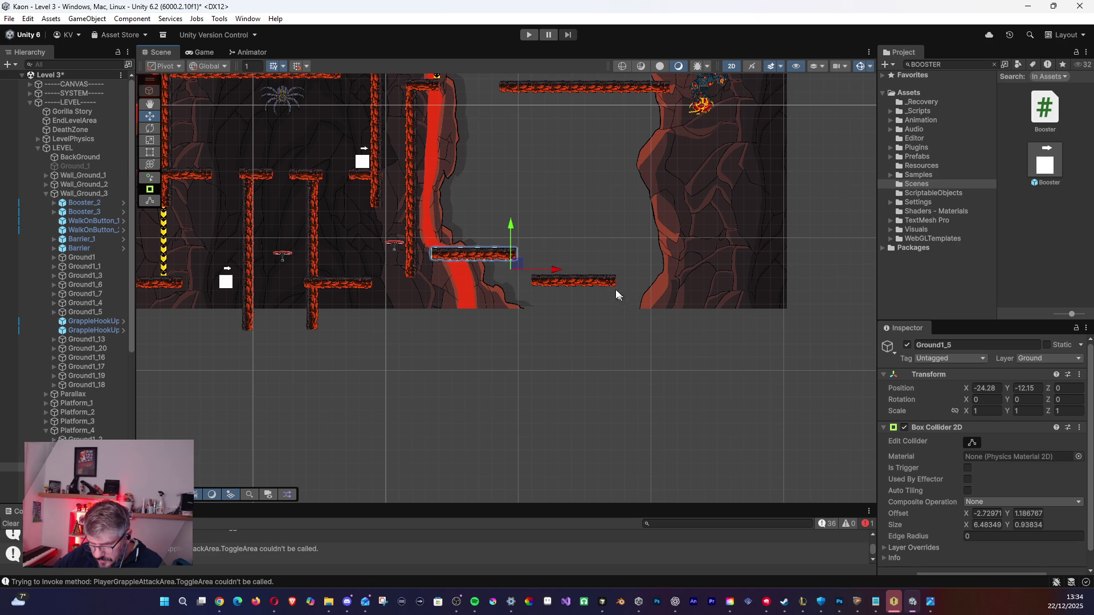
drag(515, 266, 704, 268)
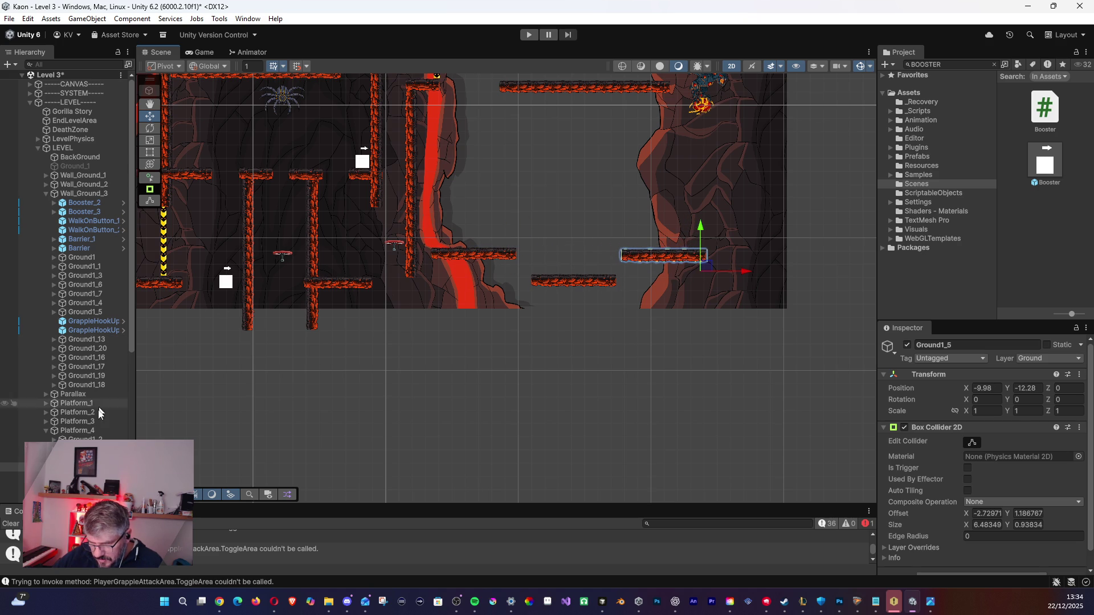
click(573, 280)
drag(614, 291, 608, 291)
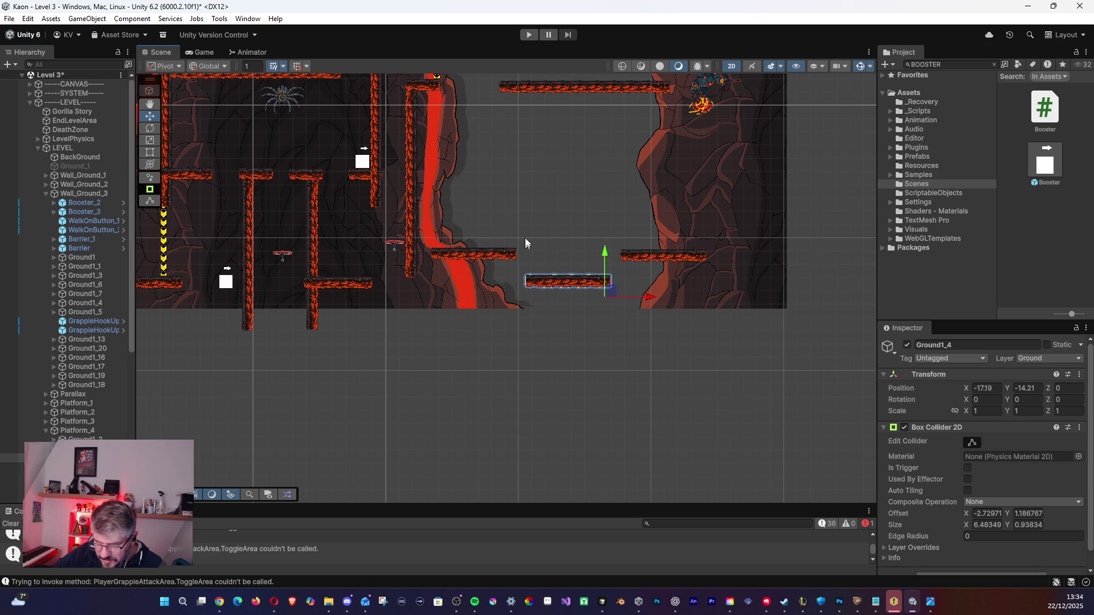
Zoom in on the staggered platforms and bring up the selected platform's context menu.
scroll(524, 249, up, 2)
mouse_move(515, 234)
mouse_down()
mouse_move(501, 301)
mouse_move(501, 283)
mouse_move(523, 279)
mouse_move(477, 236)
mouse_up()
scroll(521, 279, up, 2)
scroll(473, 228, up, 1)
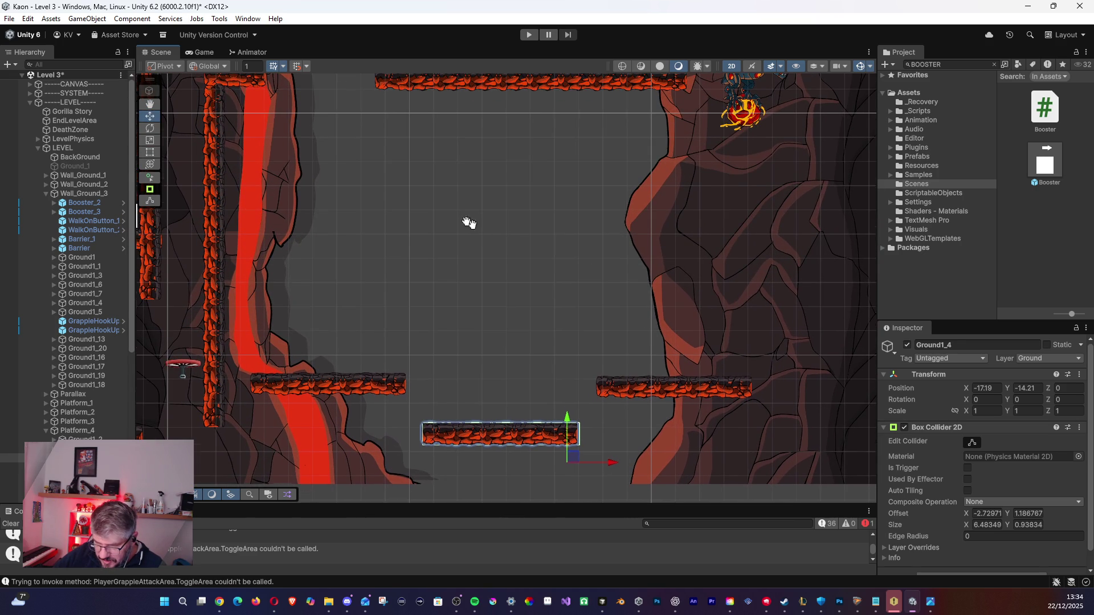
scroll(443, 216, down, 5)
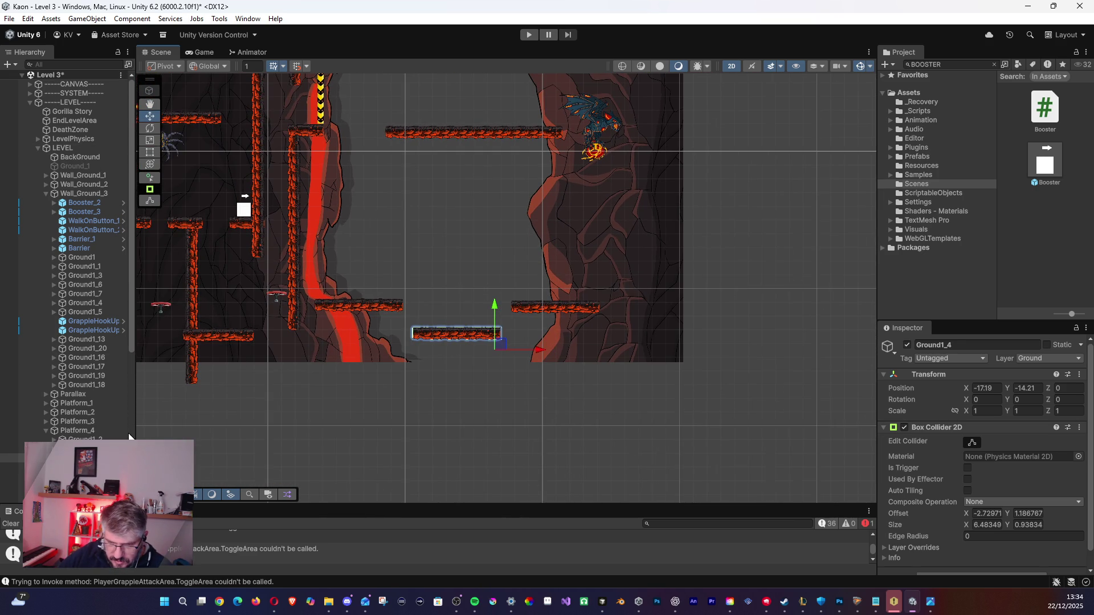
right_click(375, 252)
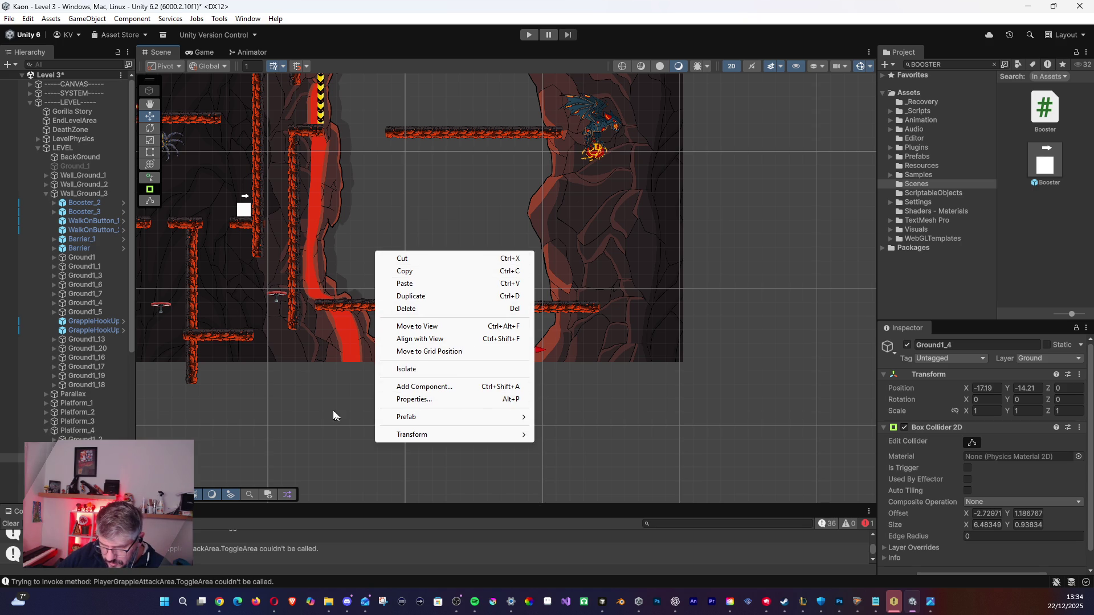
click(71, 431)
right_click(70, 431)
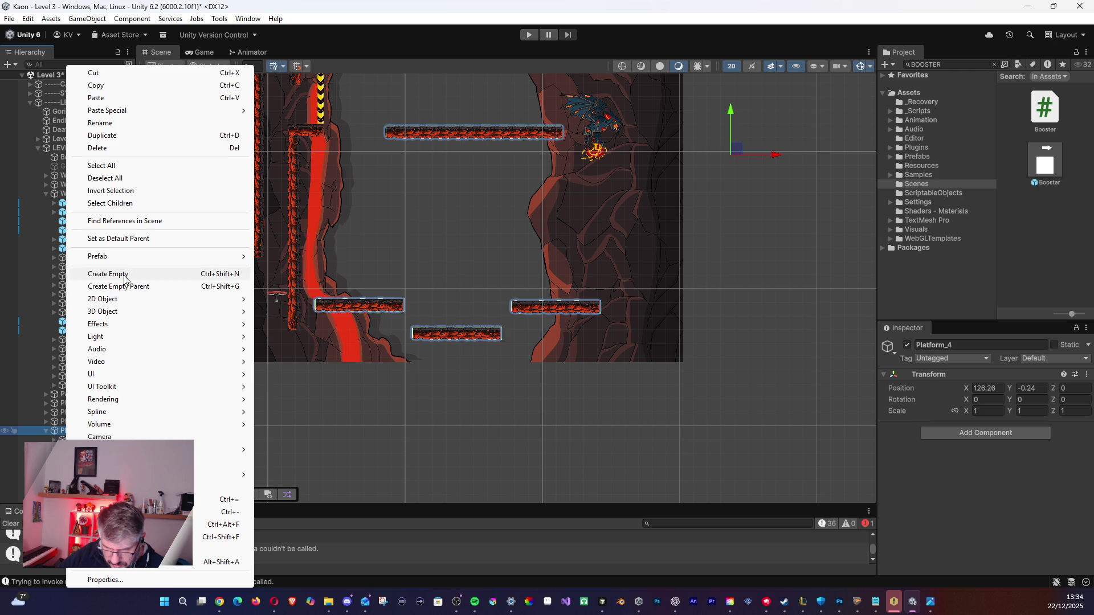
mouse_move(130, 300)
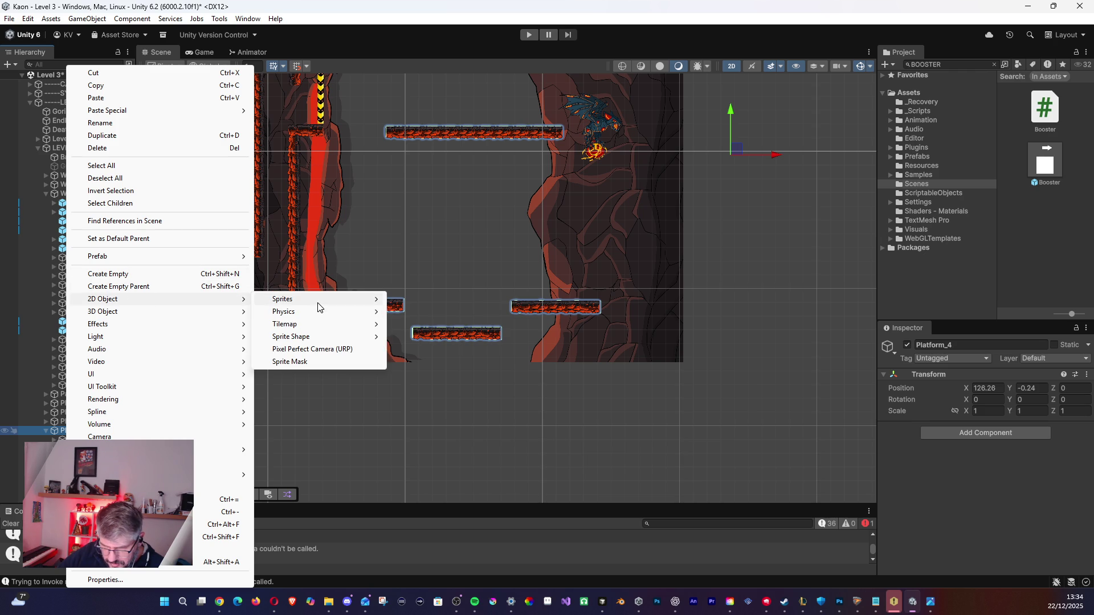
mouse_move(365, 300)
click(415, 312)
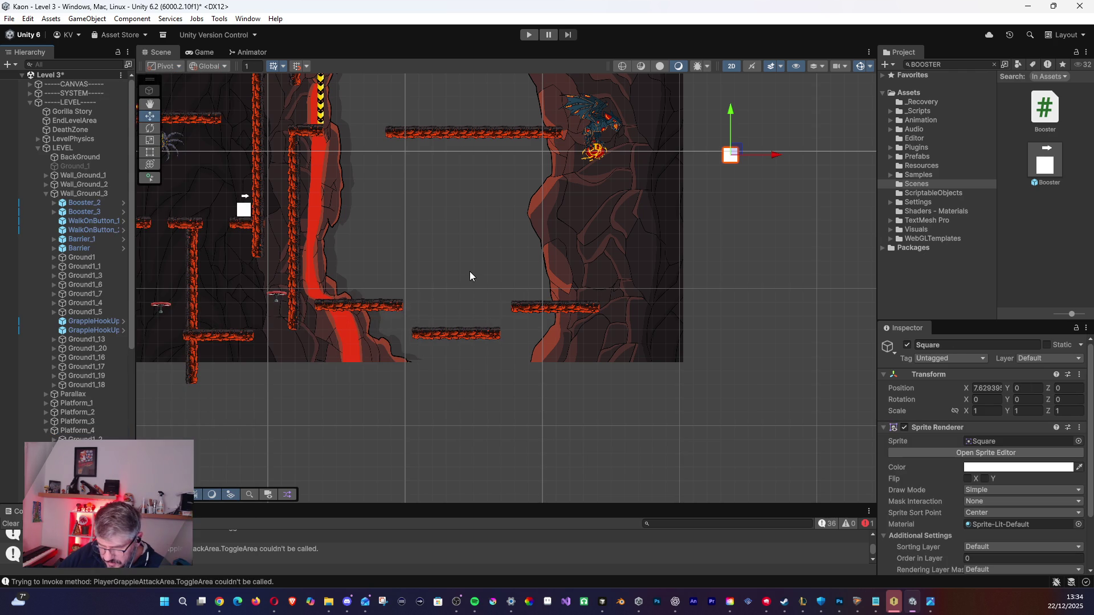
drag(737, 150, 466, 257)
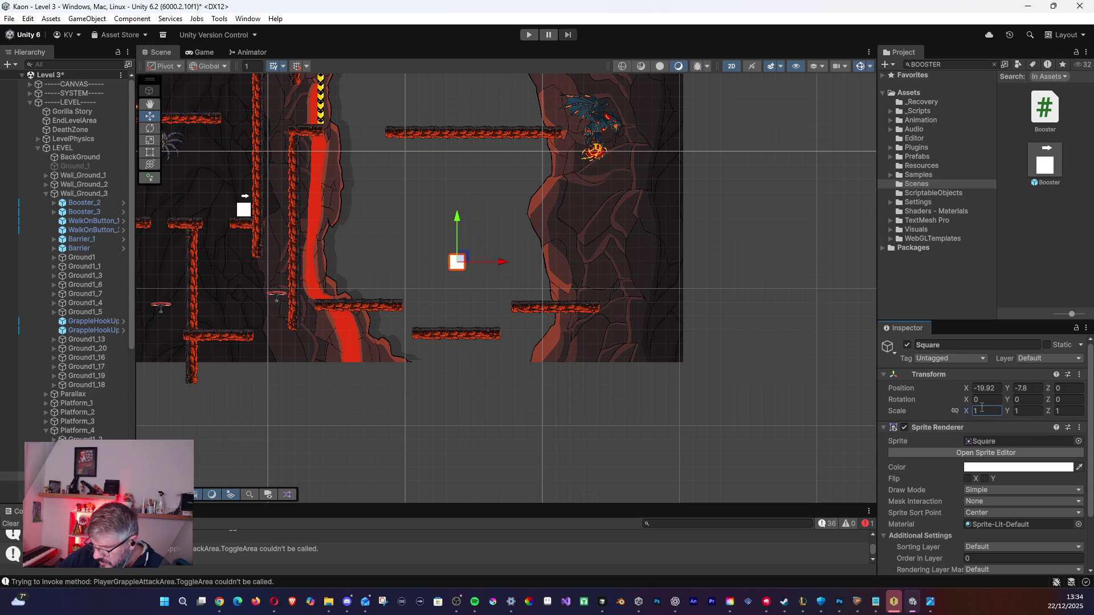
scroll(687, 306, down, 1)
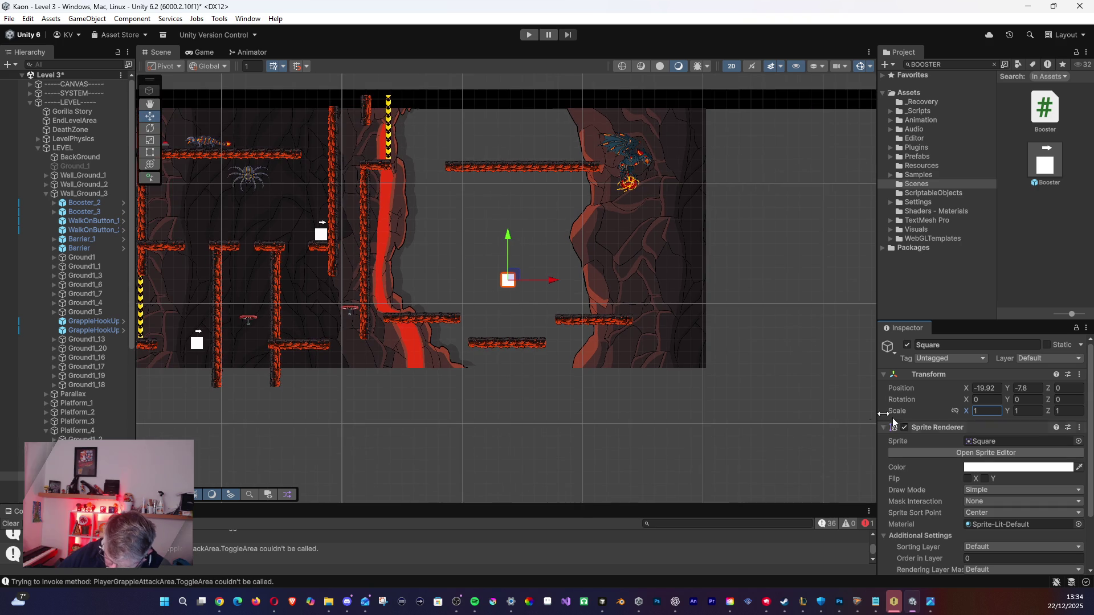
mouse_move(507, 279)
mouse_down()
mouse_move(489, 245)
mouse_move(484, 262)
mouse_up()
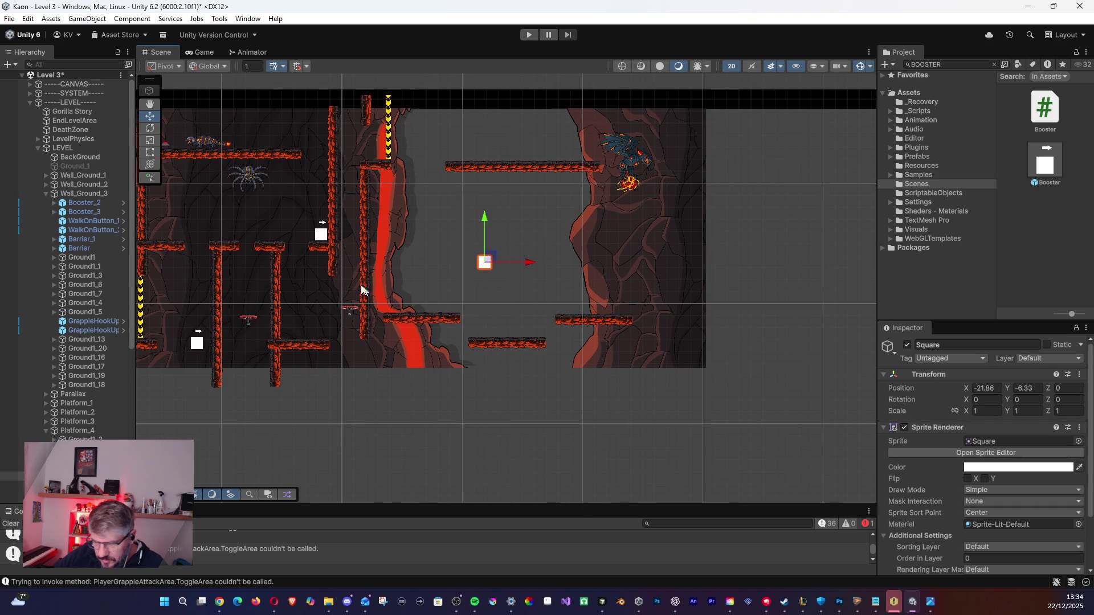
key(Delete)
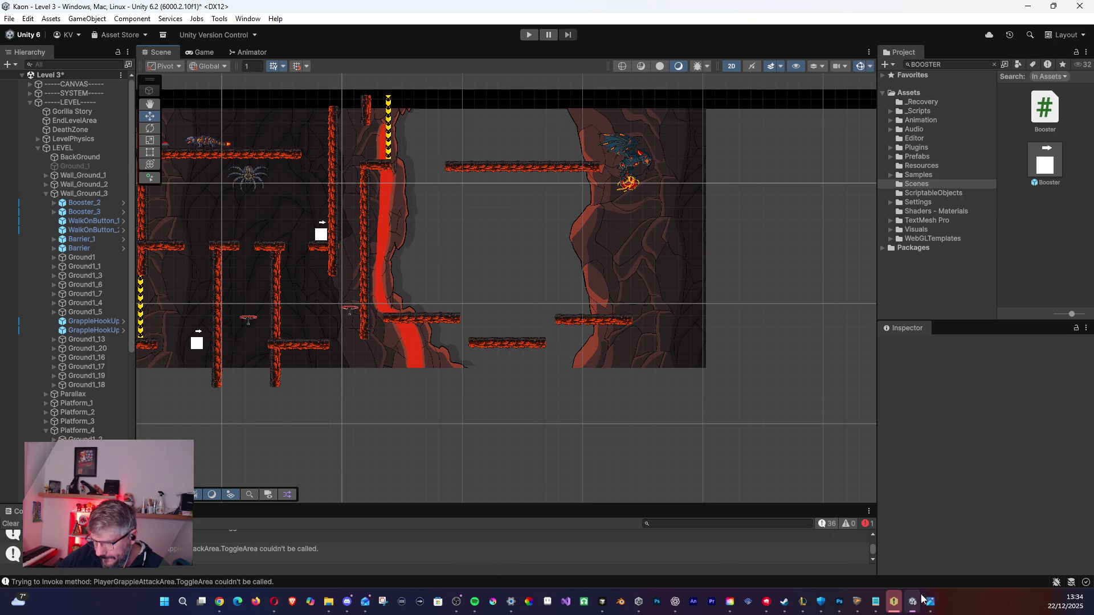
mouse_move(921, 606)
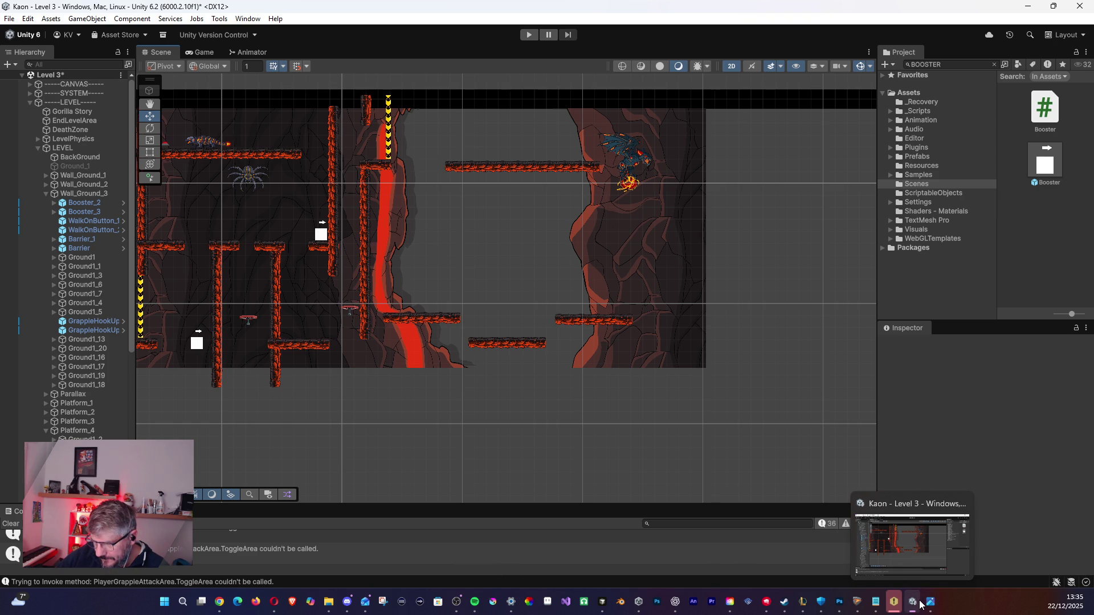
mouse_move(667, 610)
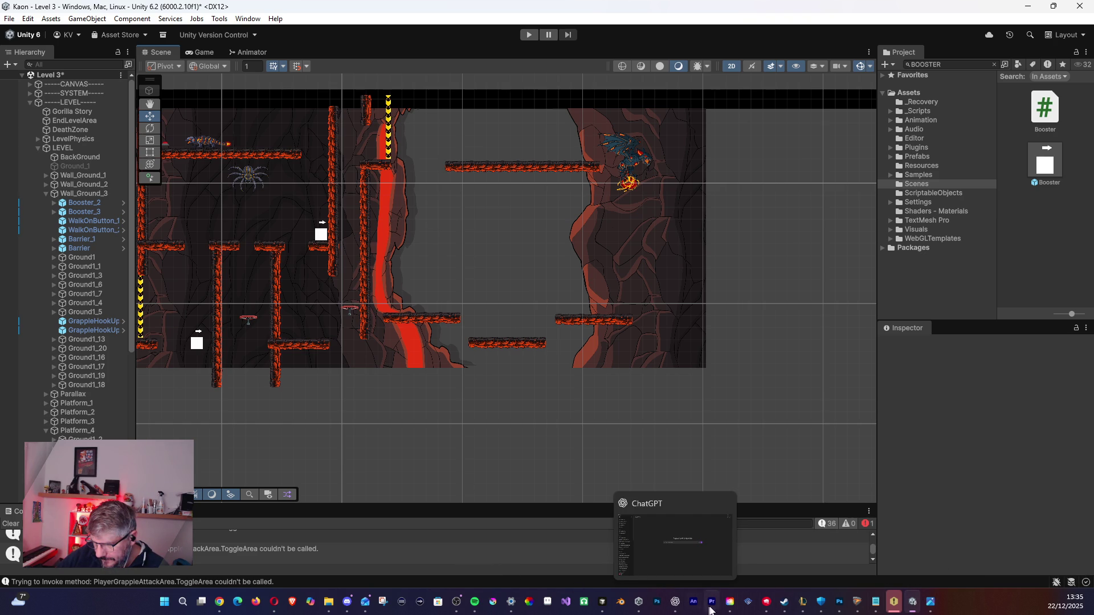
click(845, 603)
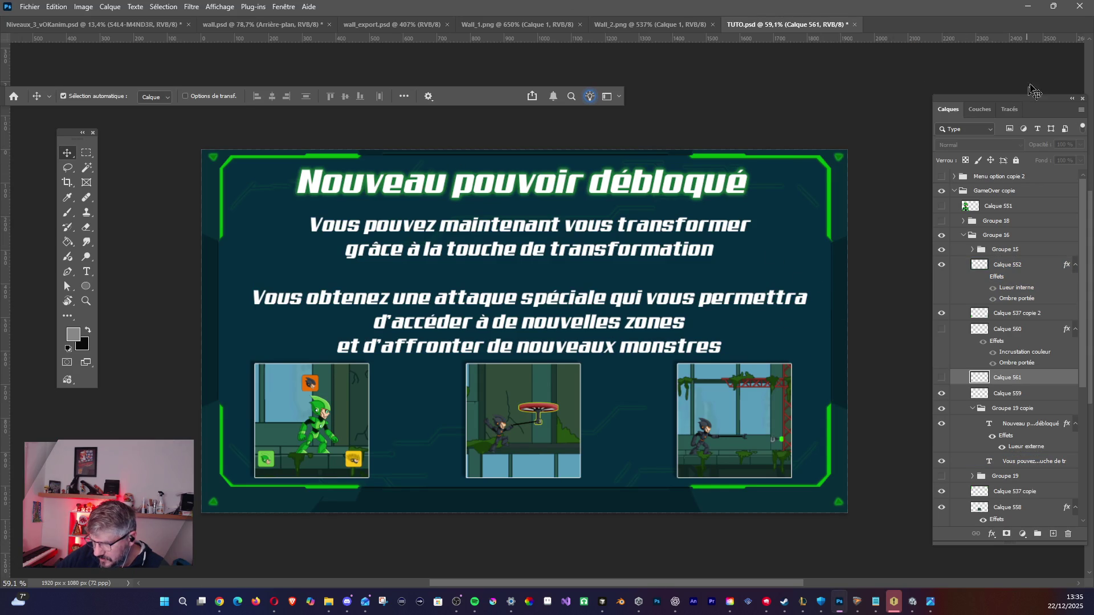
click(1027, 6)
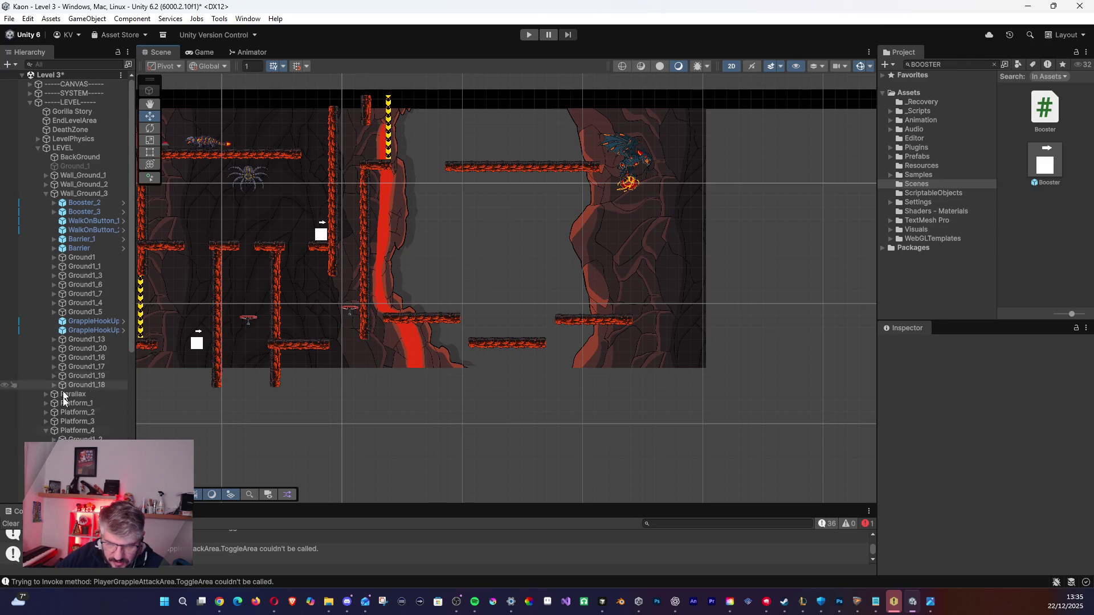
Search the assets for 'tut' and drop the TUTO tutorial panel into the level.
scroll(85, 335, down, 5)
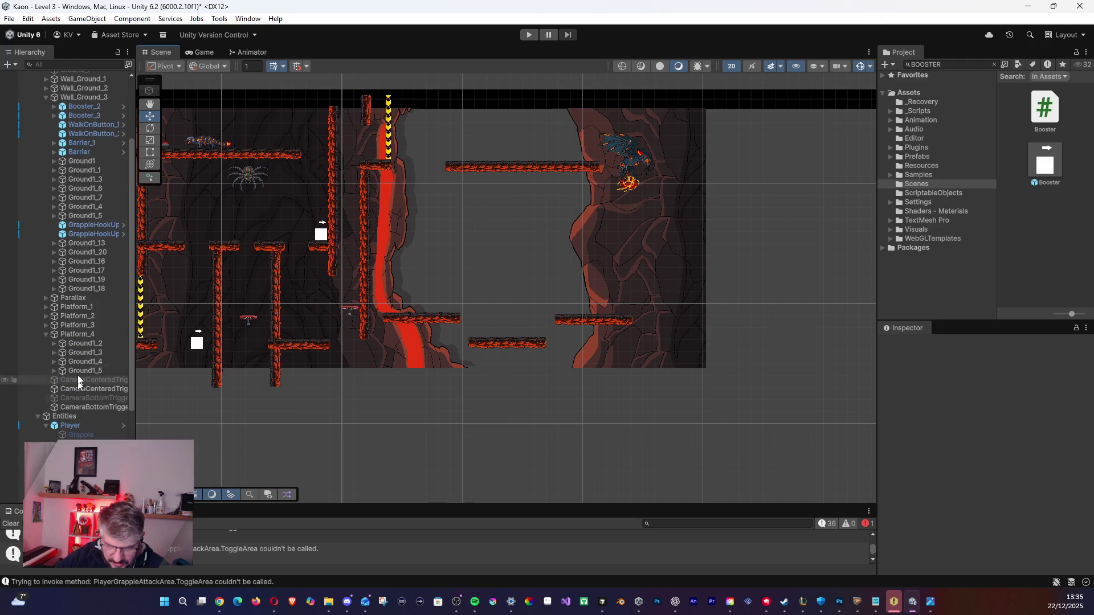
click(86, 335)
click(911, 52)
text(tut)
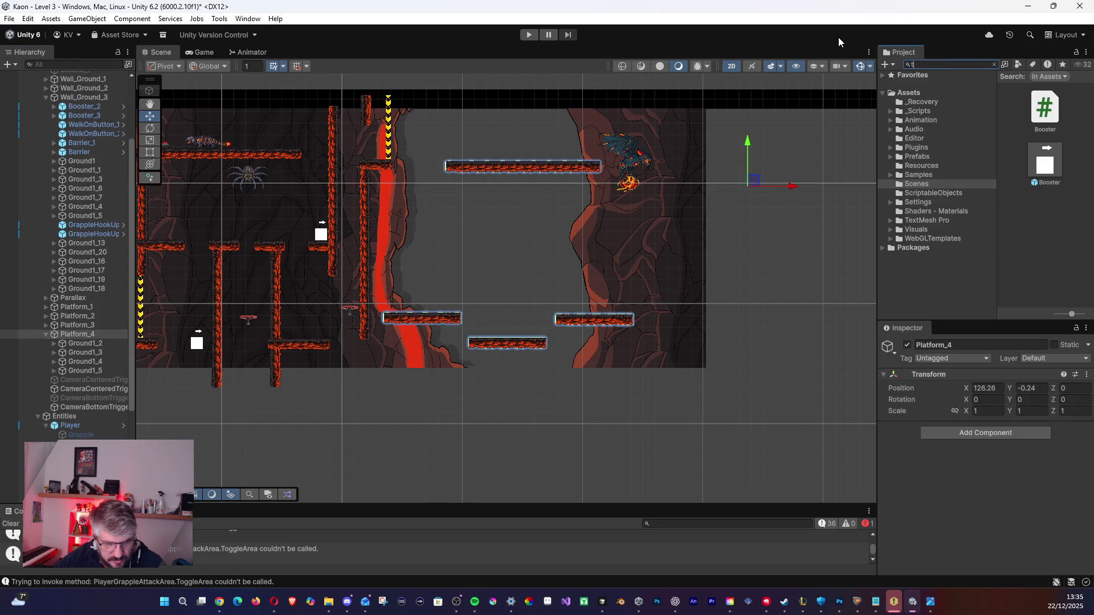
mouse_move(1044, 115)
mouse_down()
mouse_move(494, 252)
mouse_move(491, 263)
mouse_move(507, 252)
mouse_up()
Set the TUTO panel's Sprite Renderer Sorting Layer to Front.
scroll(1011, 484, down, 3)
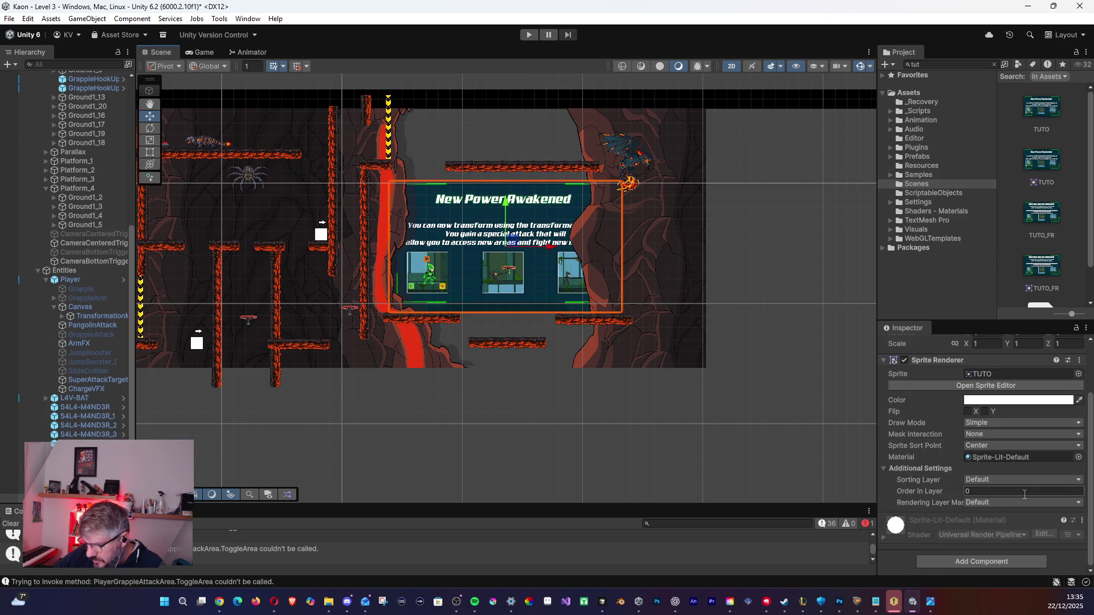
click(989, 480)
click(1002, 569)
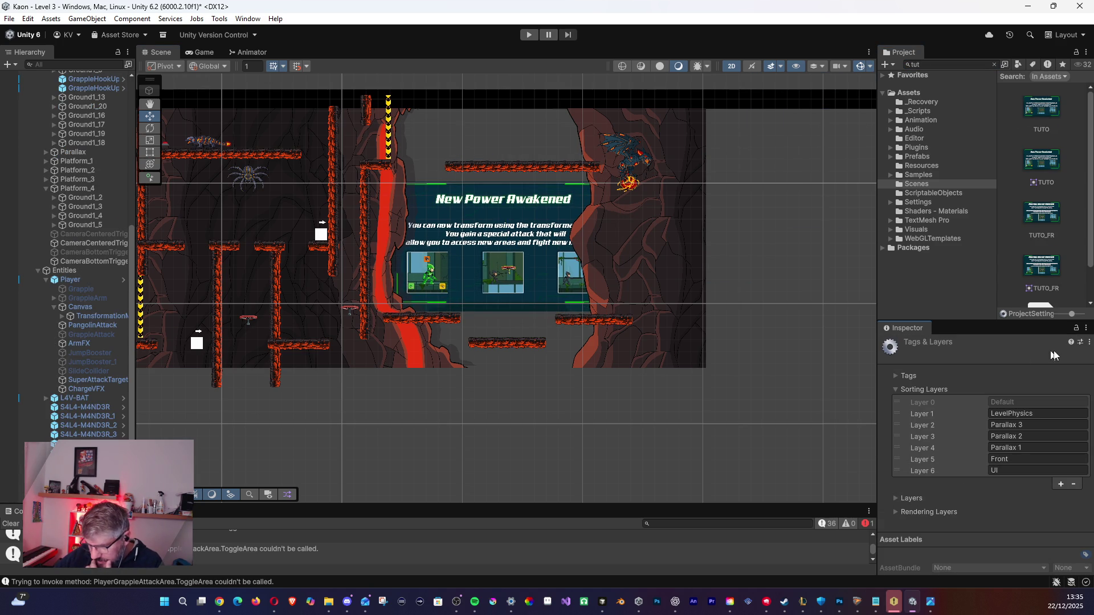
click(508, 229)
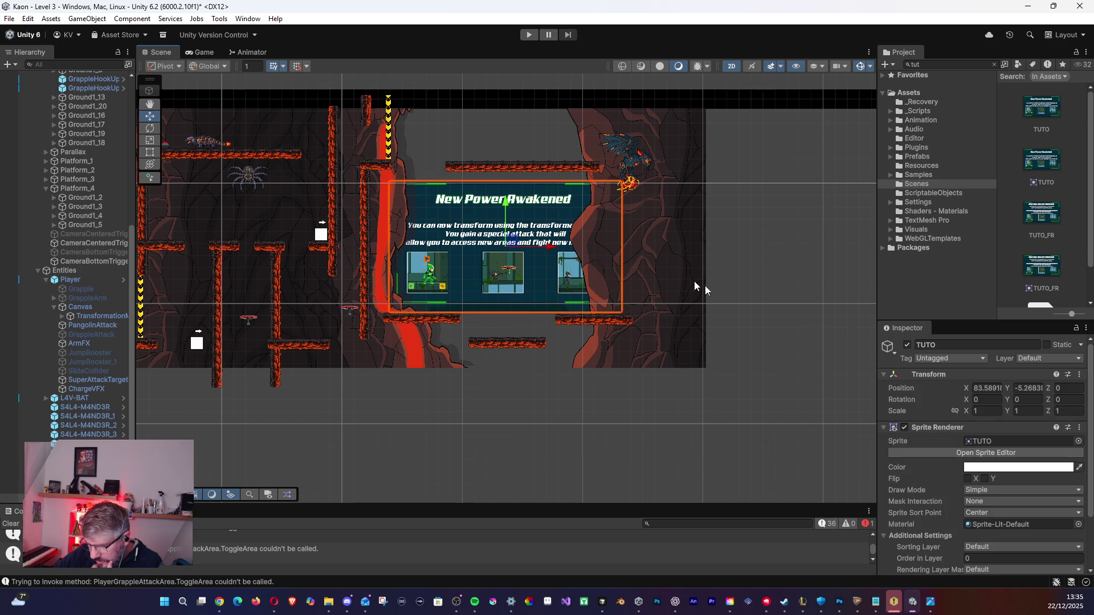
click(1006, 545)
click(1001, 531)
click(574, 182)
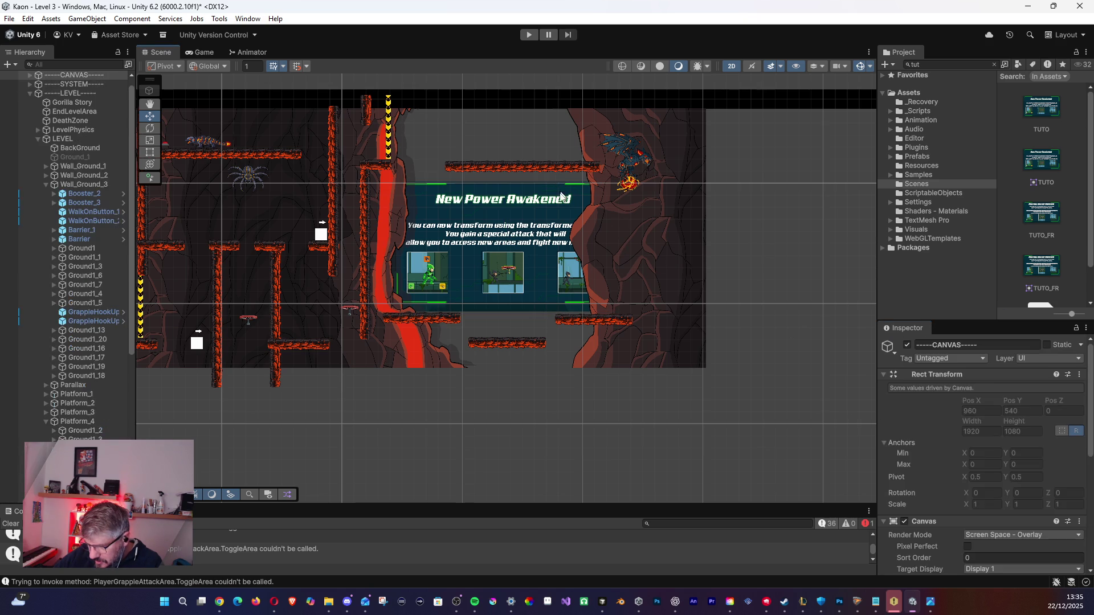
click(1019, 547)
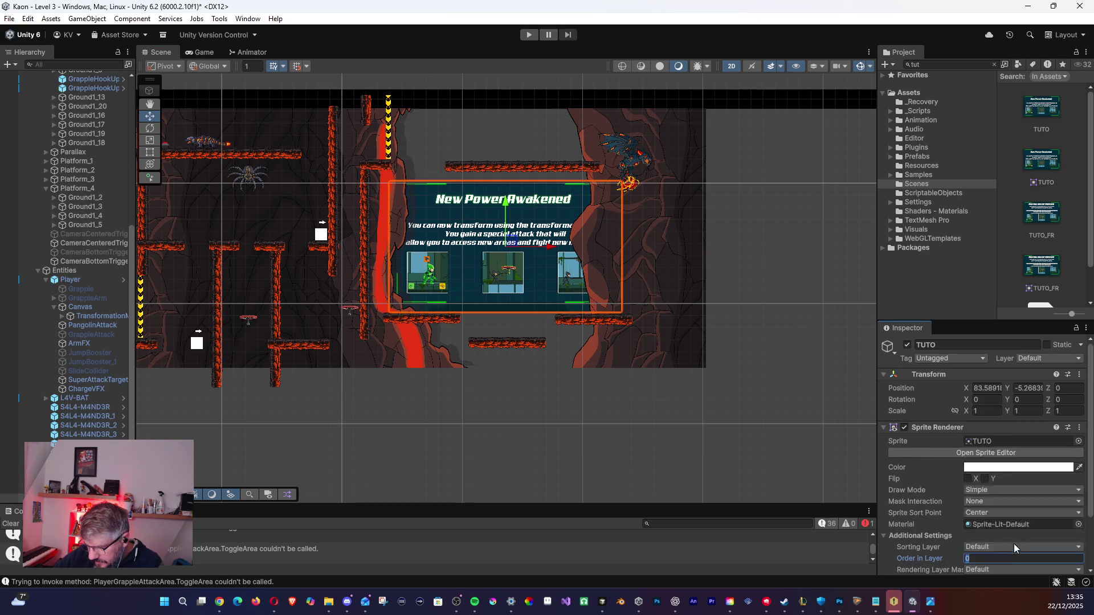
click(1006, 541)
click(548, 188)
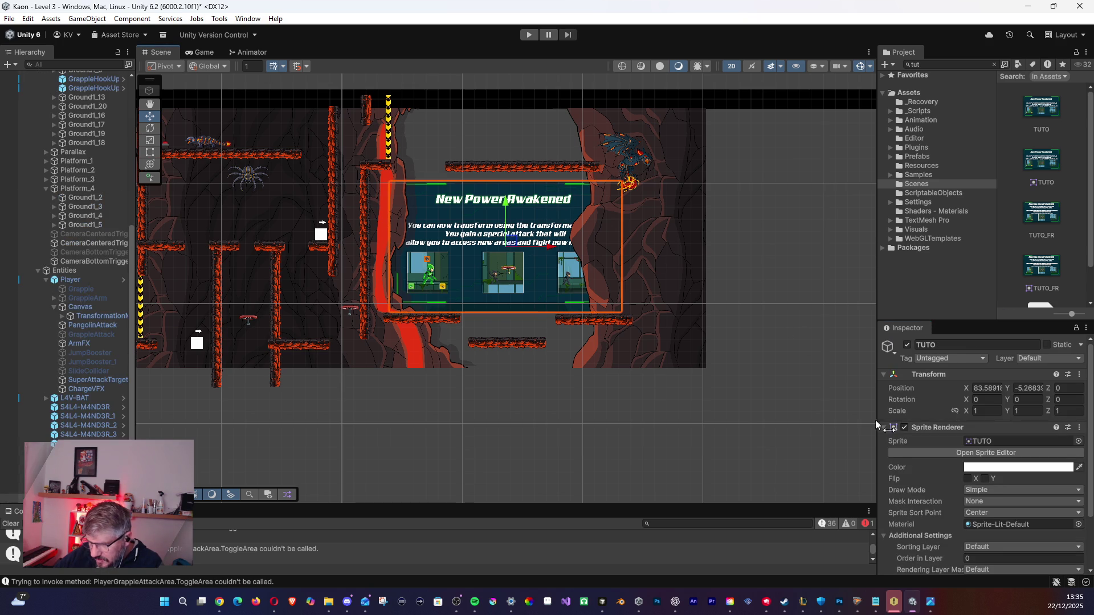
click(998, 552)
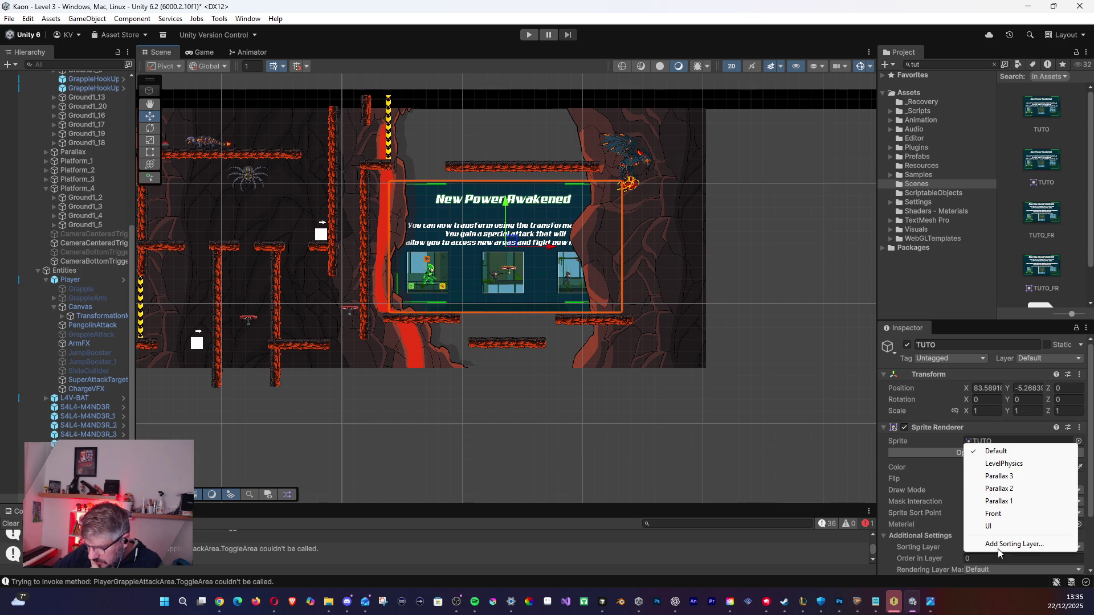
click(998, 514)
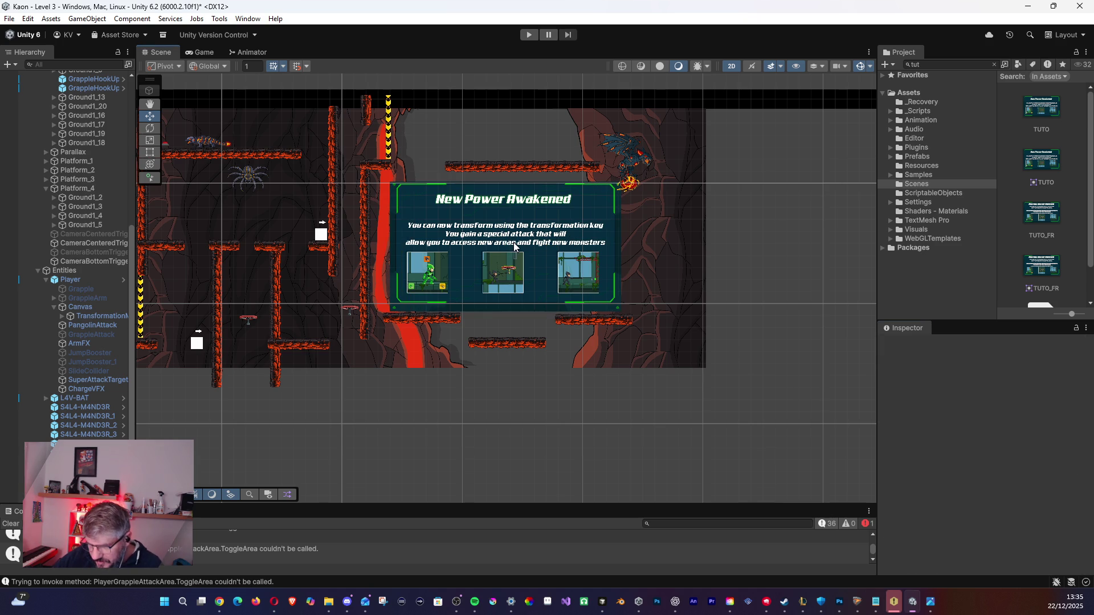
Move the tutorial panel lower and slightly left, above the lava ledges.
mouse_move(508, 244)
mouse_down()
mouse_move(507, 290)
mouse_move(519, 279)
mouse_up()
scroll(512, 286, up, 5)
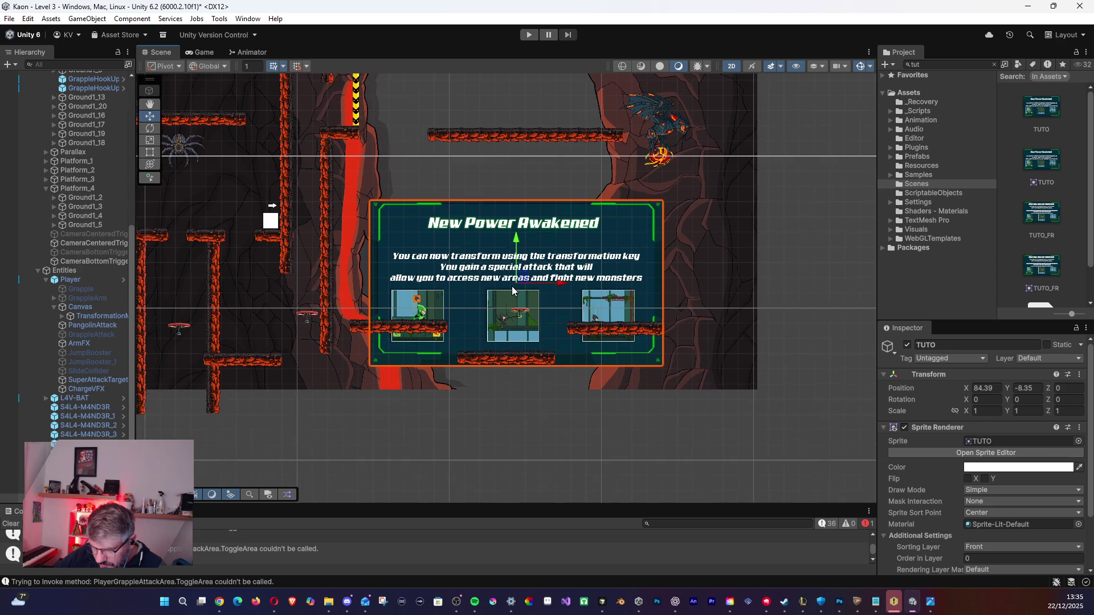
scroll(512, 281, up, 1)
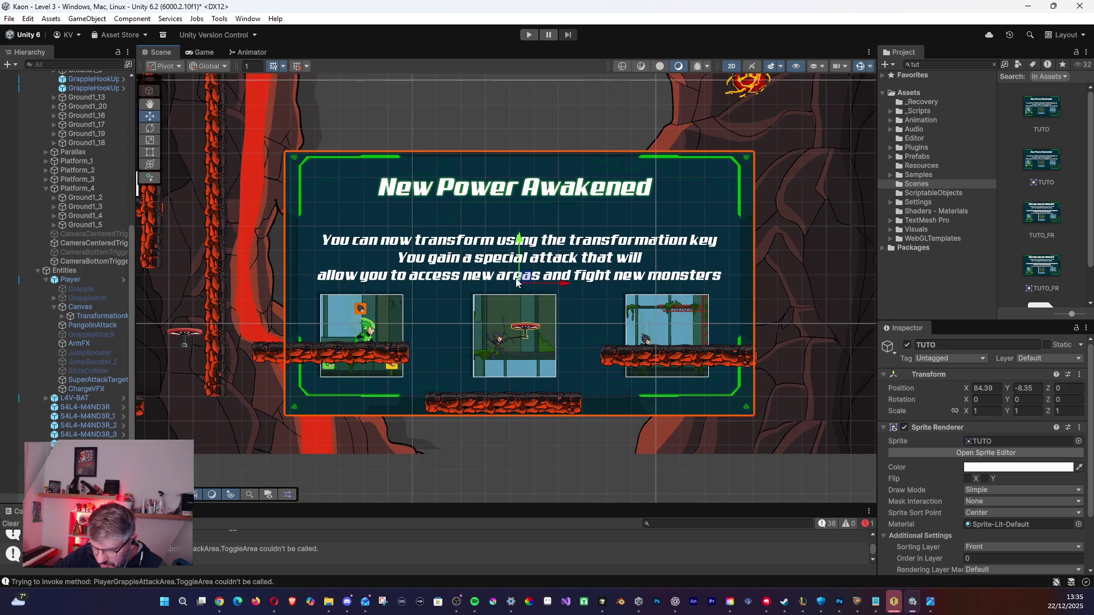
mouse_move(520, 279)
mouse_down()
mouse_move(508, 279)
mouse_move(519, 277)
mouse_up()
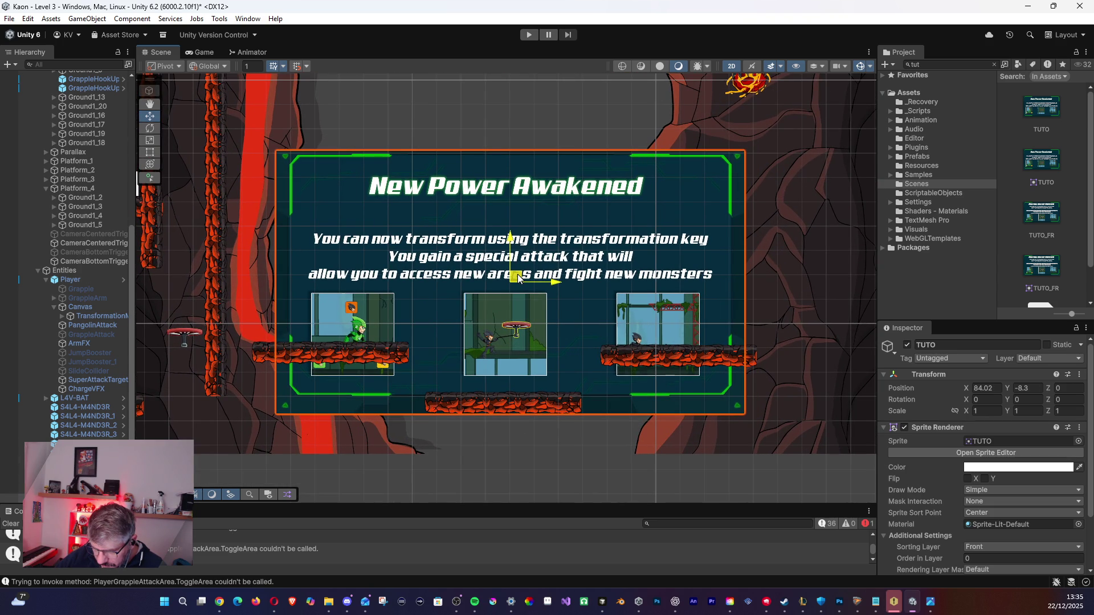
click(509, 454)
click(369, 363)
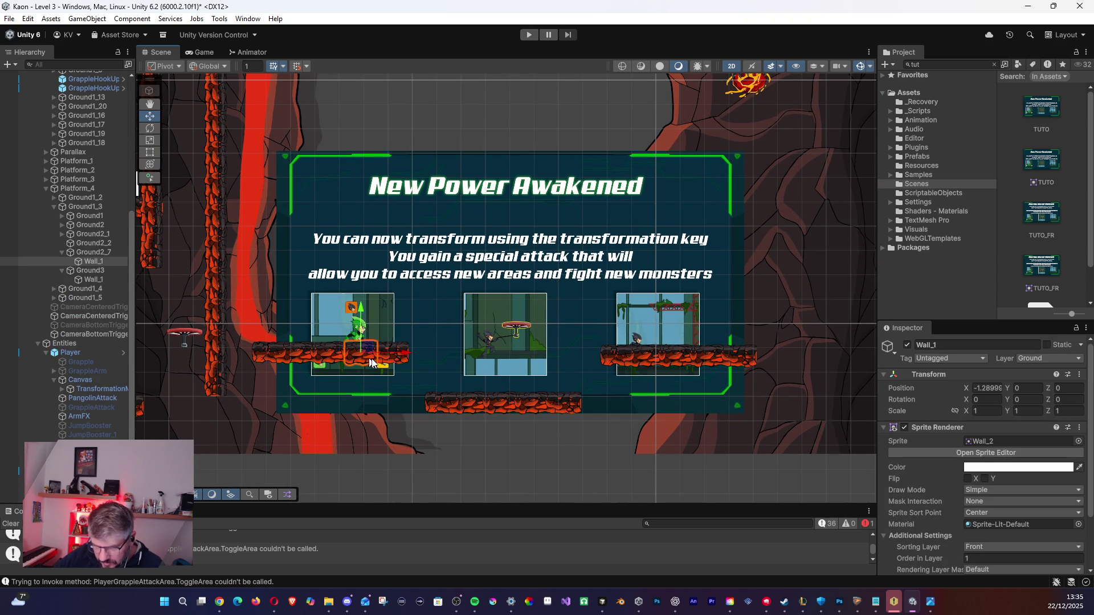
Delete the surplus Wall_1 end caps and shift the remaining end caps outward on each platform.
key(Delete)
click(382, 362)
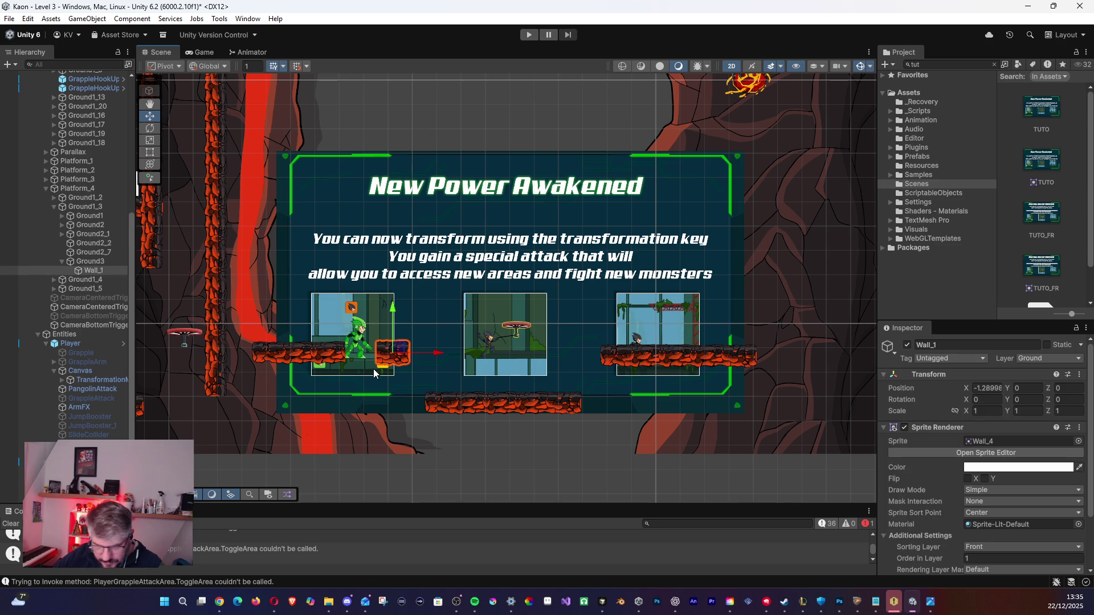
drag(373, 363, 357, 368)
click(467, 408)
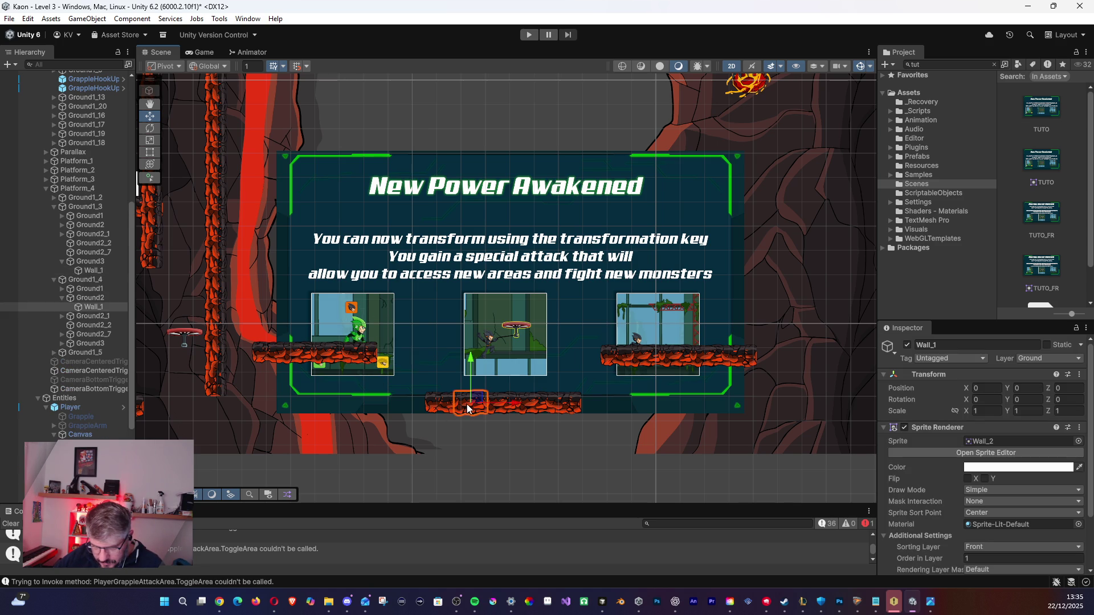
key(Delete)
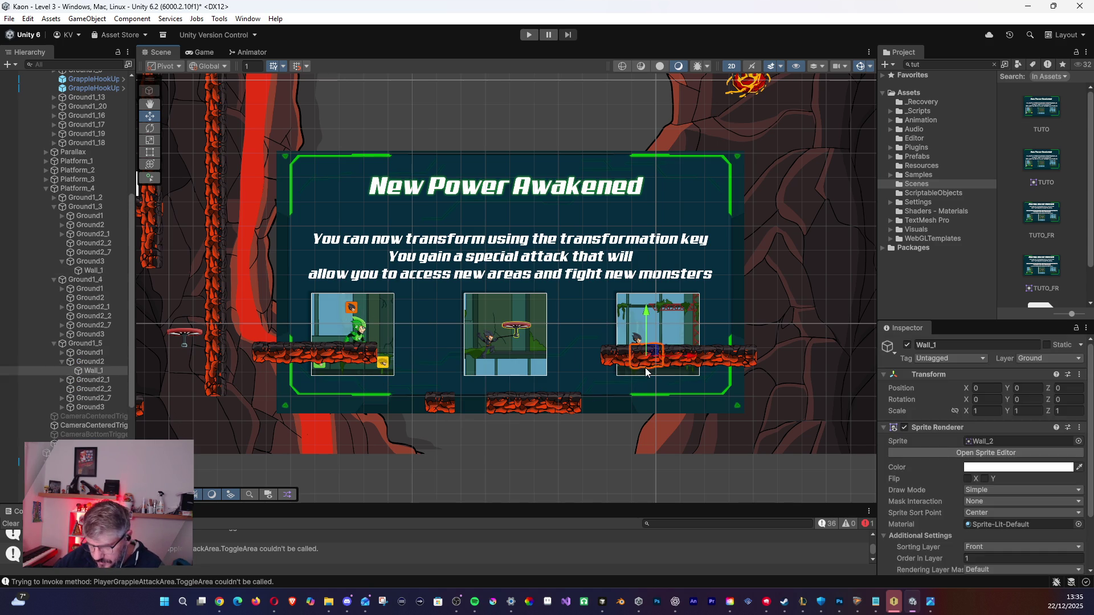
click(624, 364)
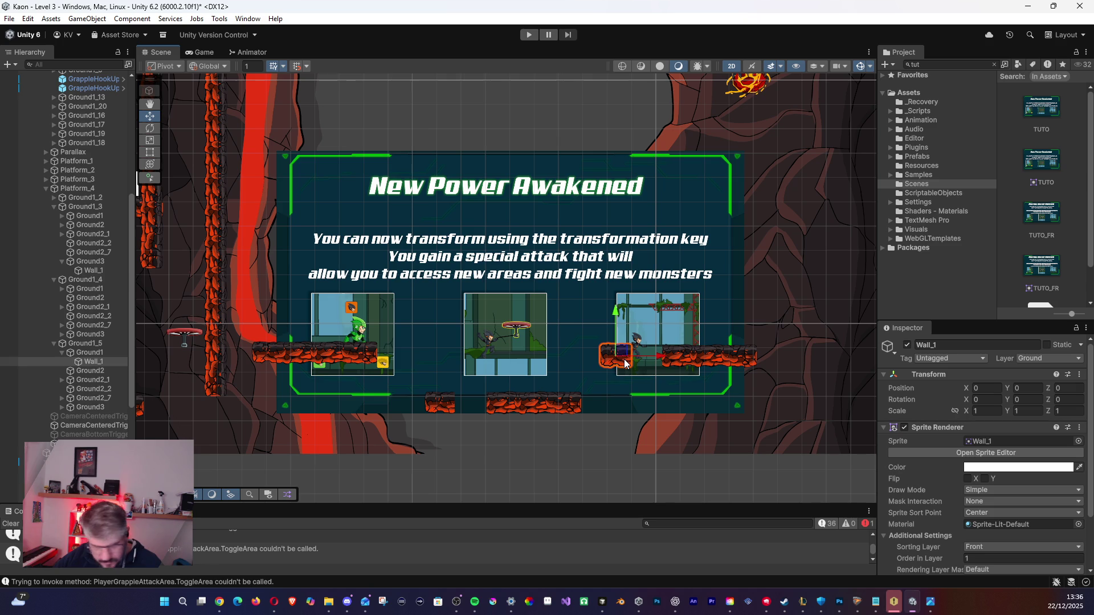
drag(637, 374, 668, 374)
click(449, 410)
drag(450, 410, 481, 410)
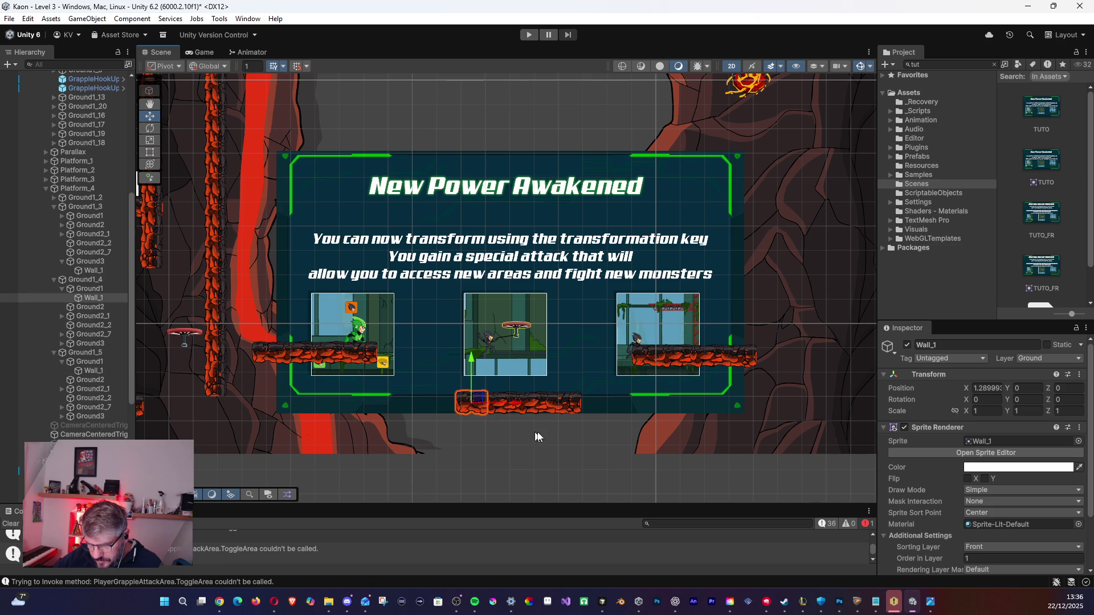
Reposition the platforms: raise Ground1_4 slightly, move Ground1_5 left and Ground1_3 right.
click(56, 279)
click(80, 279)
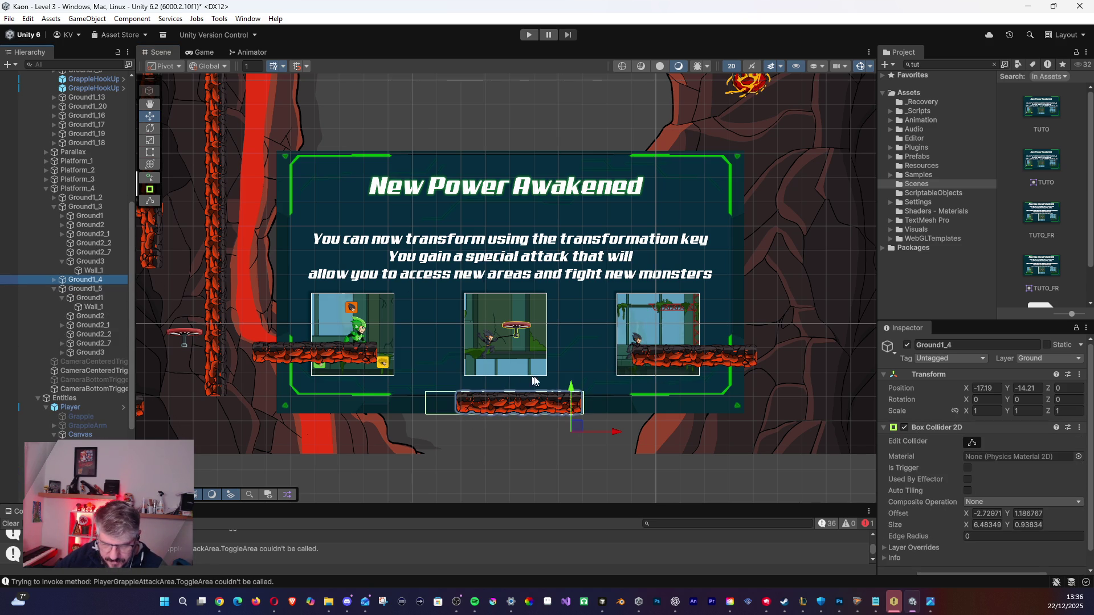
drag(578, 422, 578, 417)
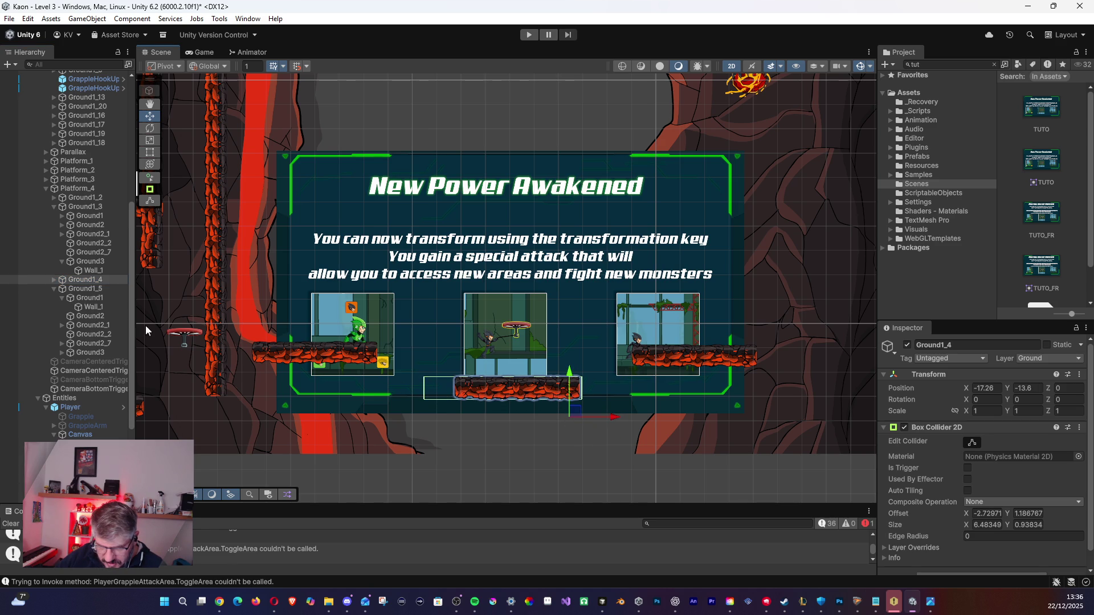
click(102, 288)
drag(771, 381, 741, 380)
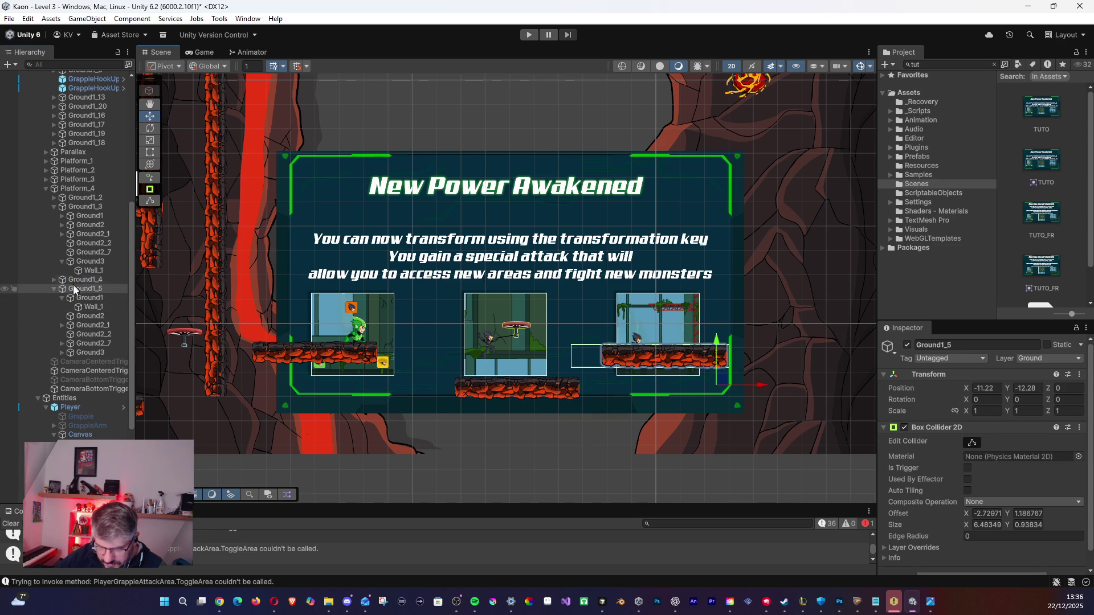
click(53, 290)
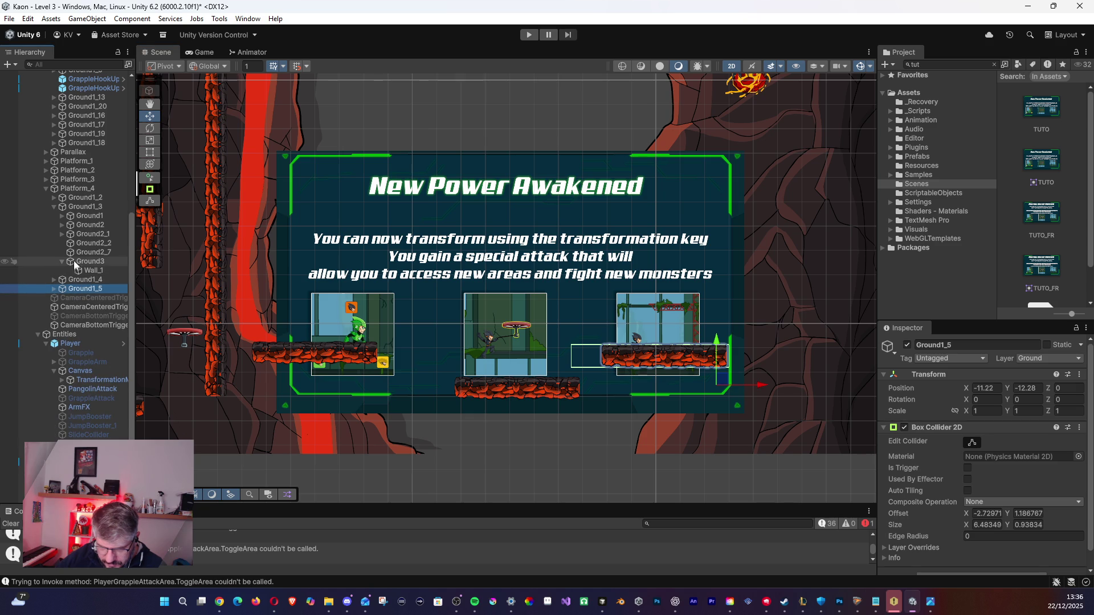
click(50, 208)
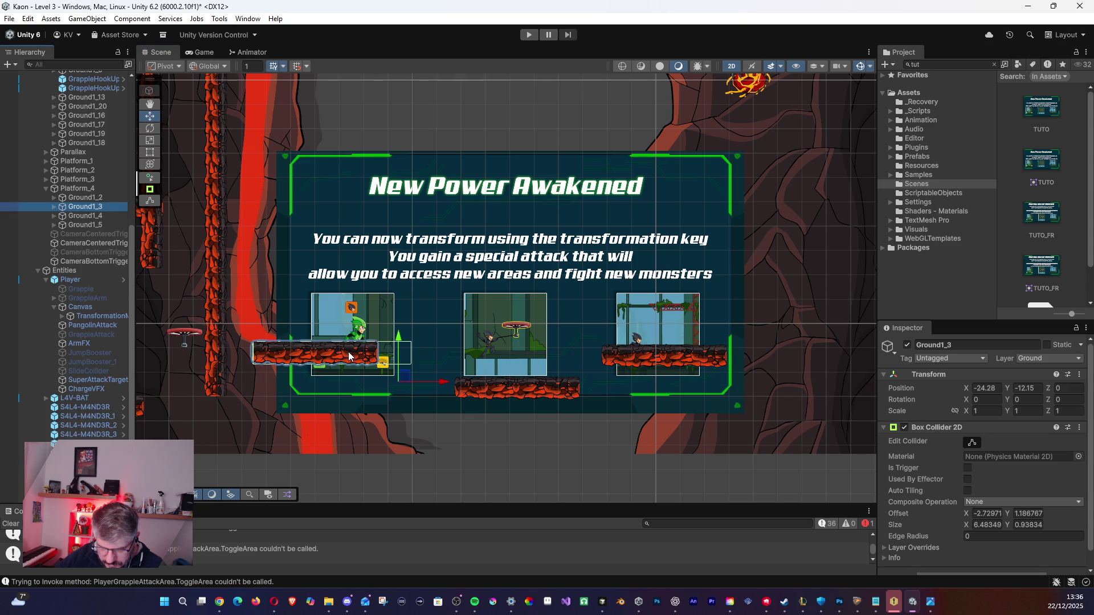
drag(399, 365, 454, 380)
Trim the Box Collider 2D of Ground1_3, Ground1_4 and Ground1_5 to about 5.1–5.3 units wide.
click(972, 442)
drag(463, 357, 429, 358)
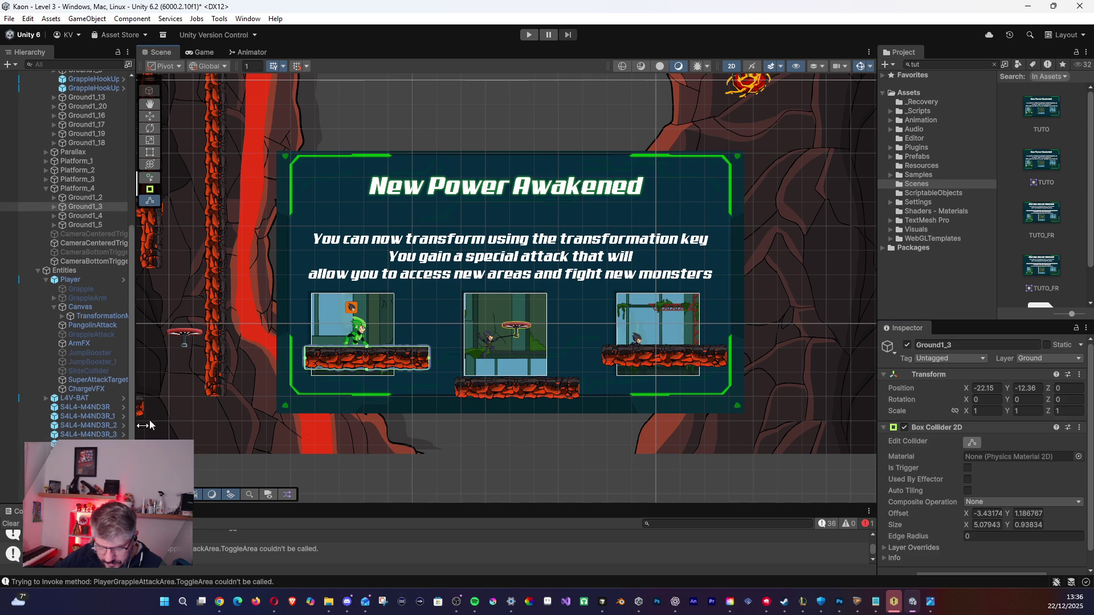
click(85, 216)
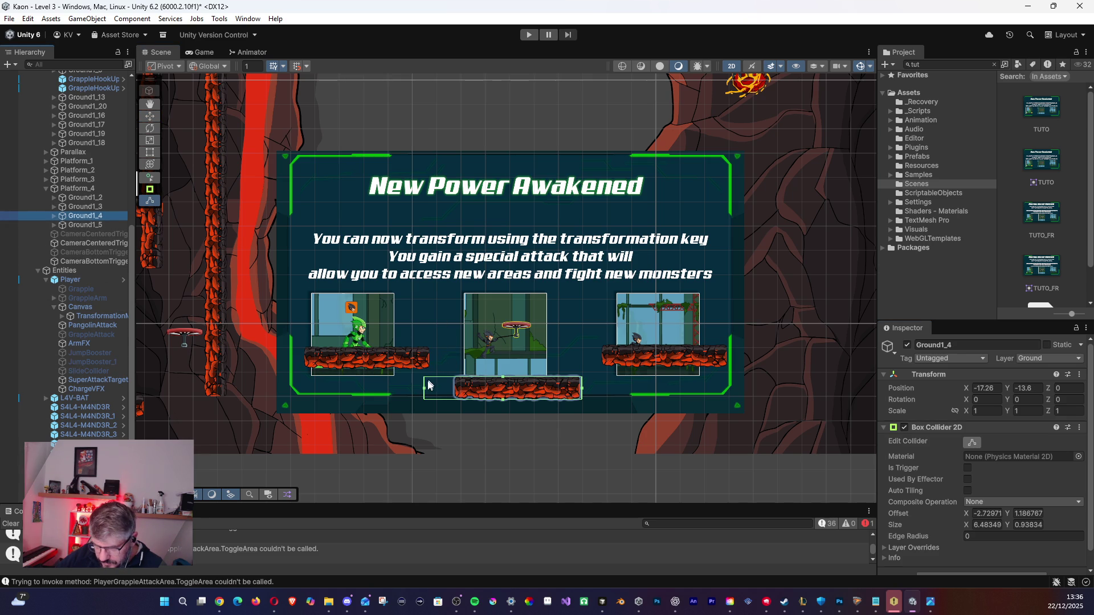
drag(425, 388, 456, 392)
click(83, 224)
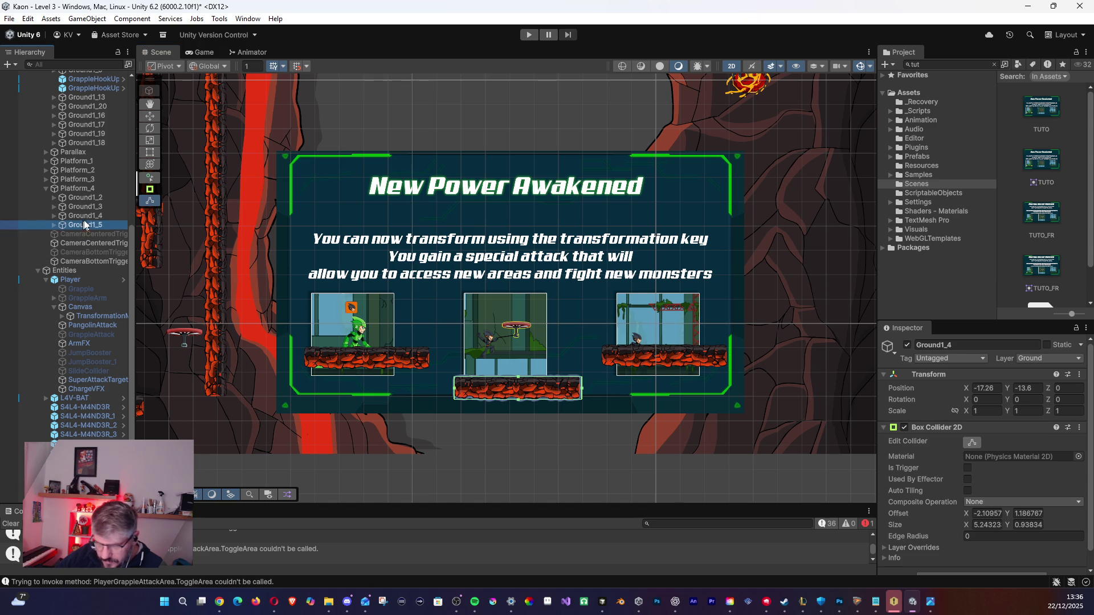
drag(571, 359, 603, 360)
drag(616, 273, 622, 384)
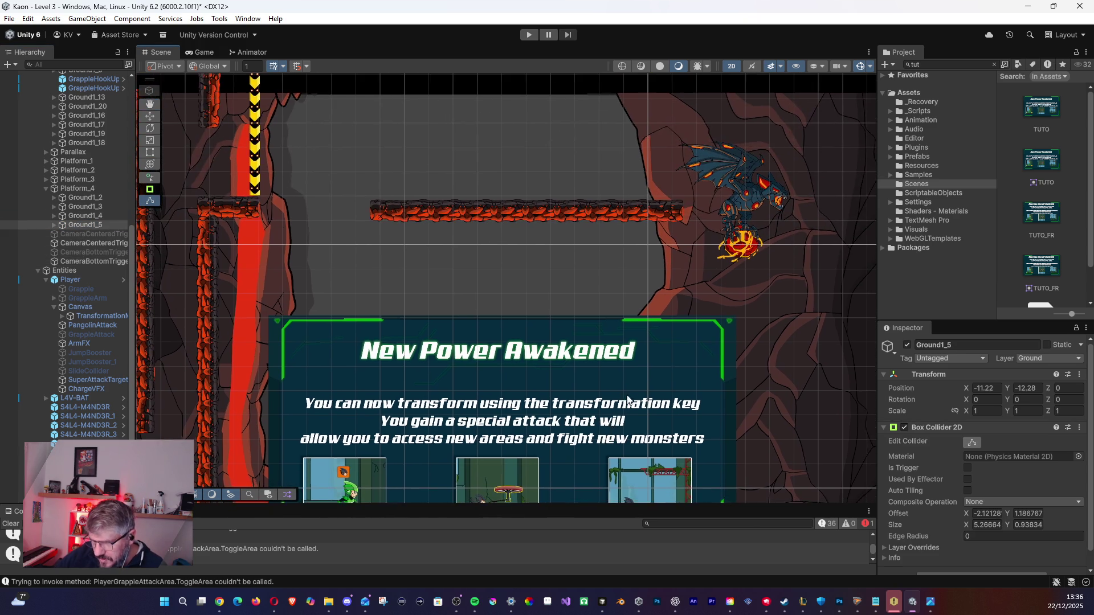
Inspect the upper platforms' Wall_1 end caps and collapse the Wall_Ground_3 children in the Hierarchy.
scroll(622, 385, down, 3)
scroll(601, 378, down, 1)
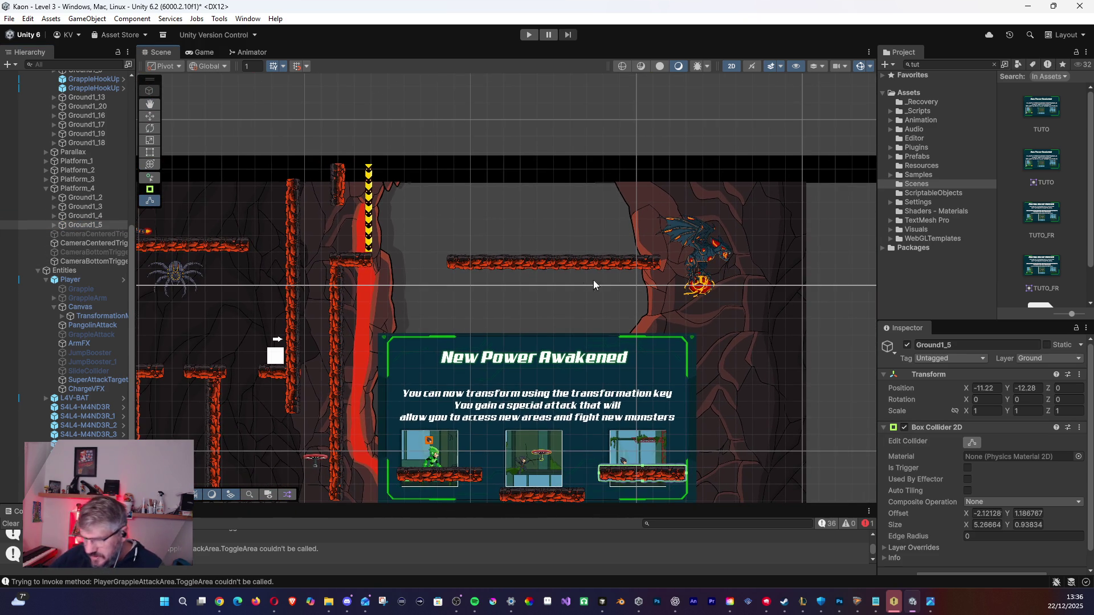
click(568, 262)
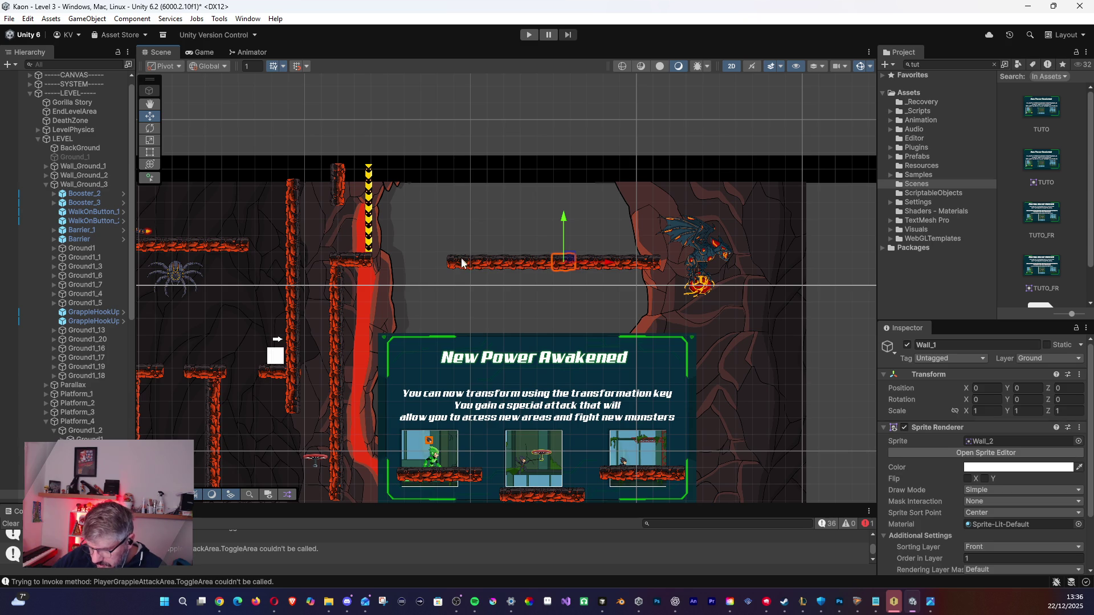
click(619, 275)
click(651, 261)
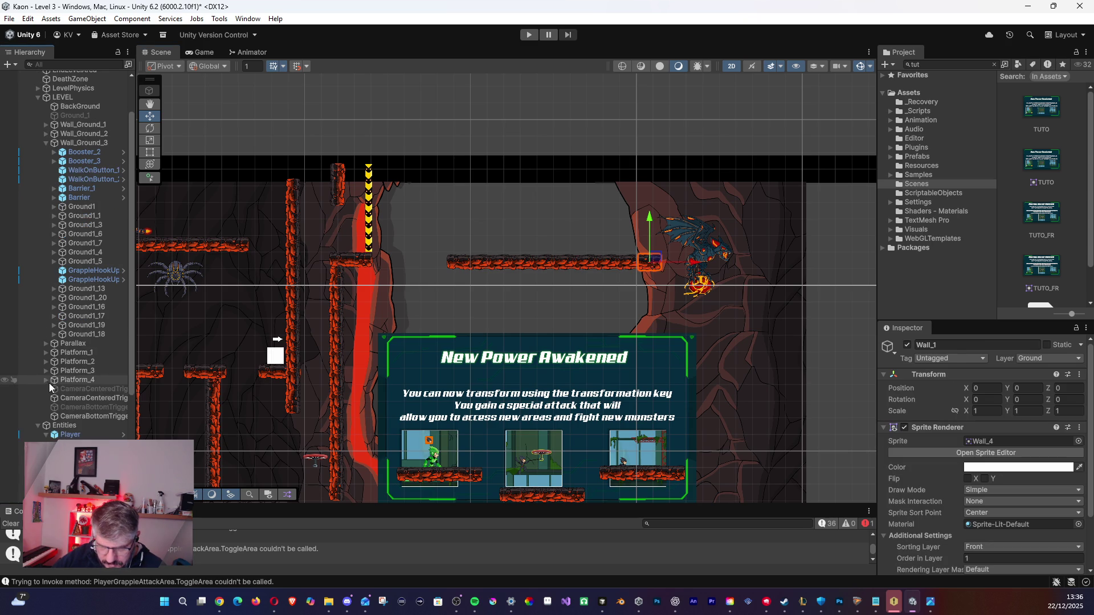
scroll(57, 380, down, 5)
scroll(71, 377, up, 7)
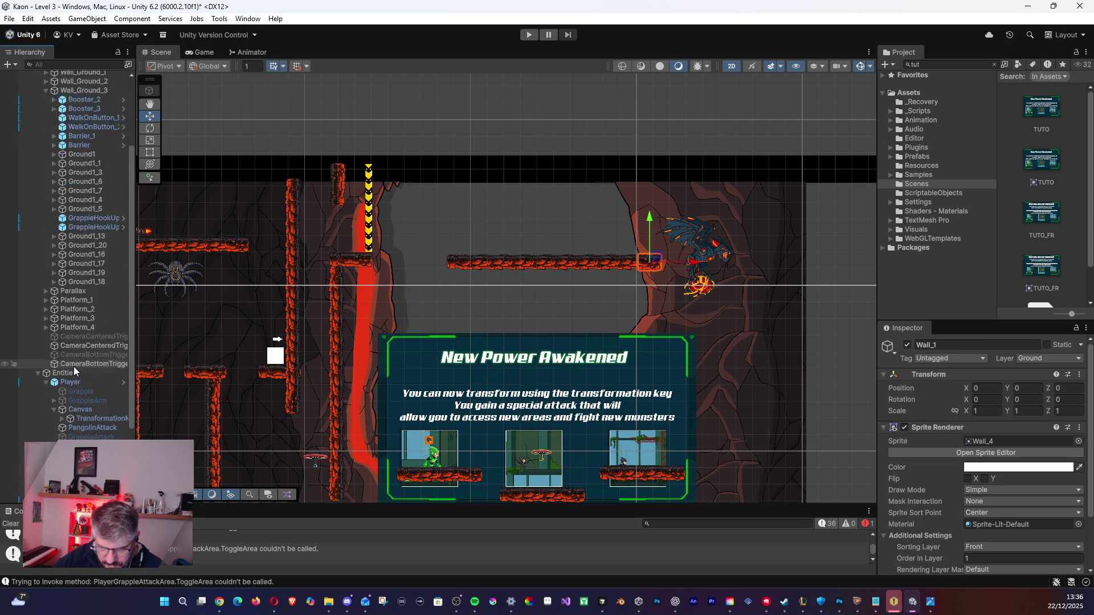
click(44, 194)
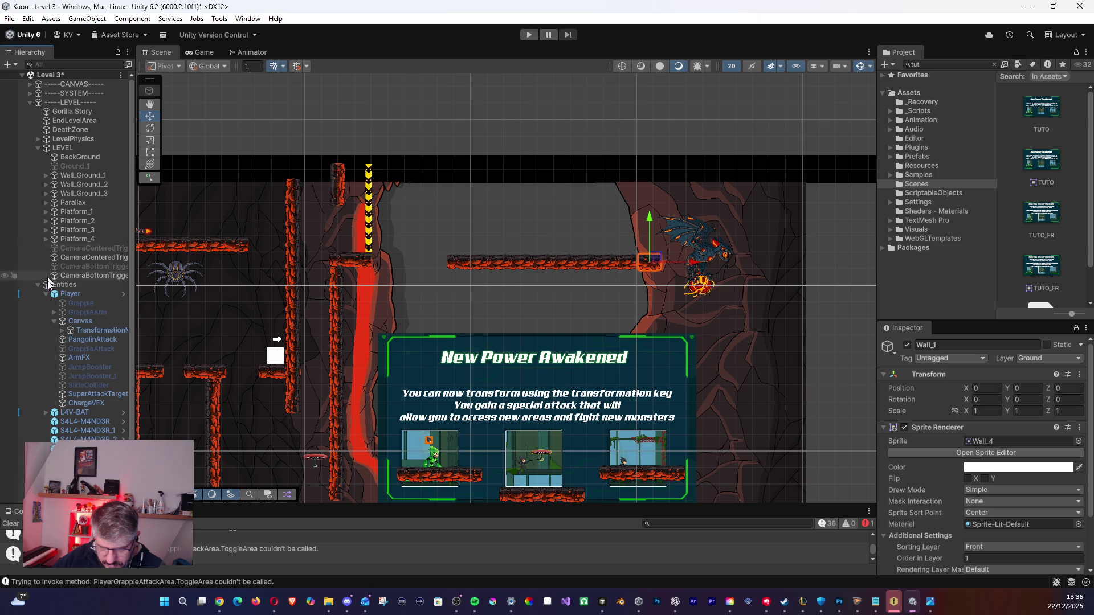
scroll(529, 323, down, 1)
scroll(528, 323, down, 2)
click(512, 275)
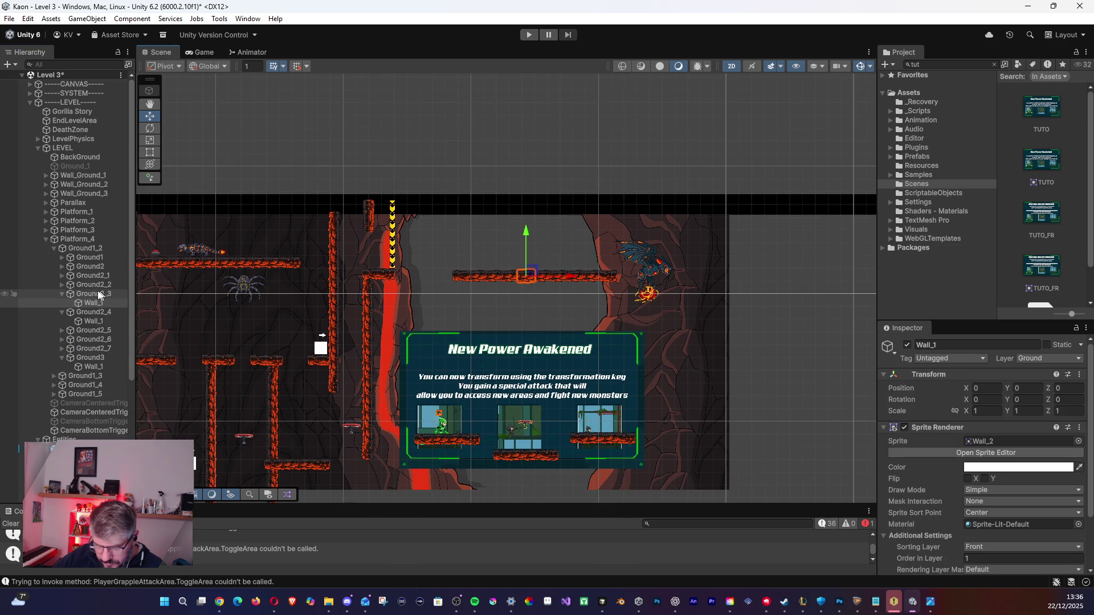
Nudge Ground1_2 slightly left to about X -19.44, Y 0.57.
click(61, 294)
click(74, 295)
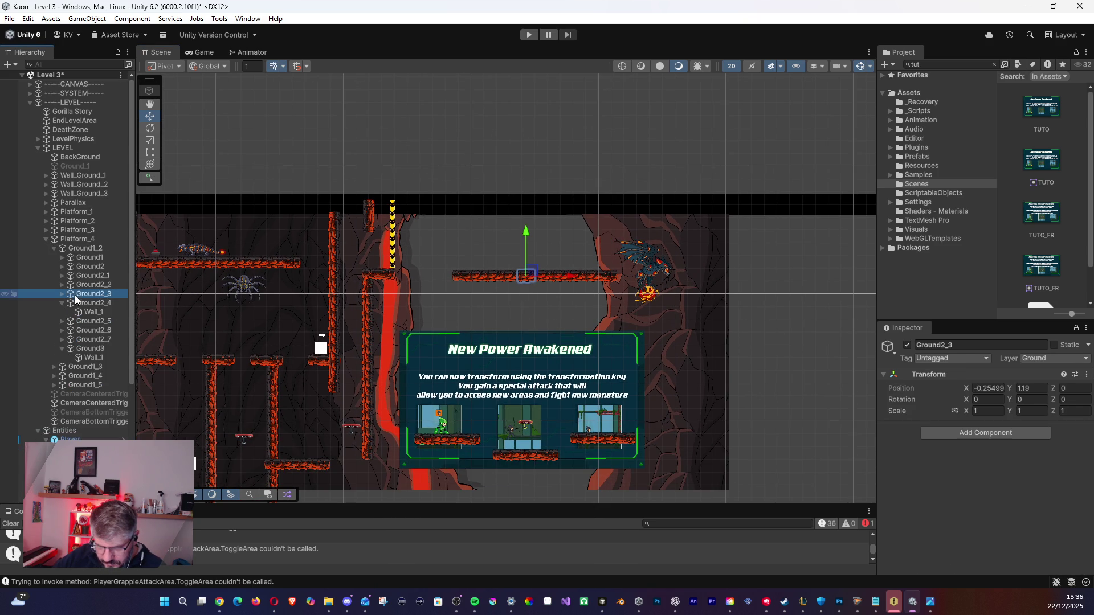
click(55, 251)
click(77, 249)
mouse_move(535, 288)
mouse_down()
mouse_move(522, 291)
mouse_move(532, 286)
mouse_up()
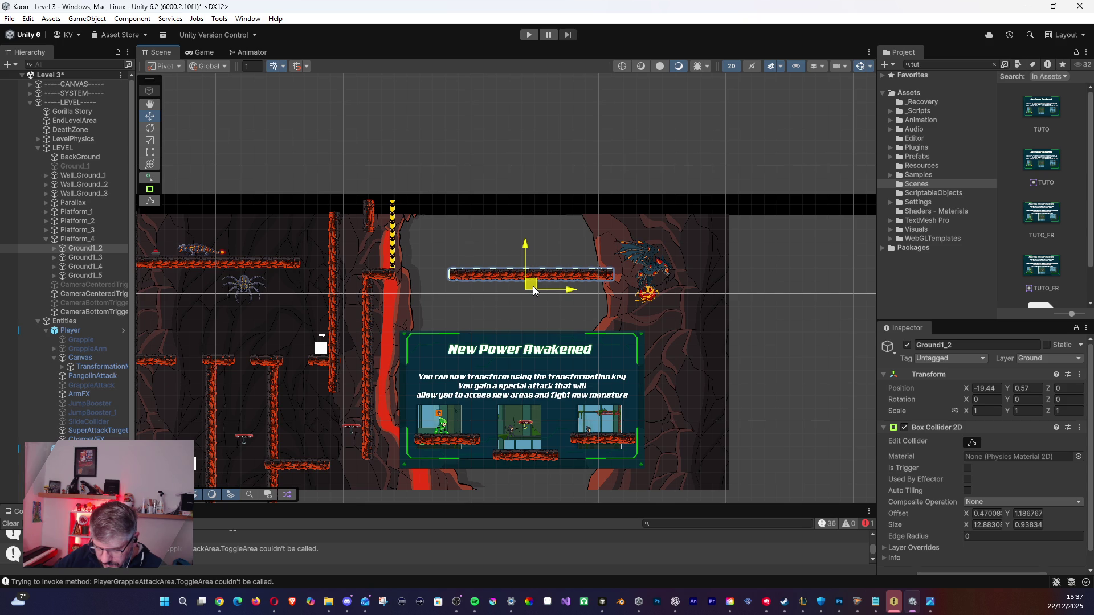
click(638, 349)
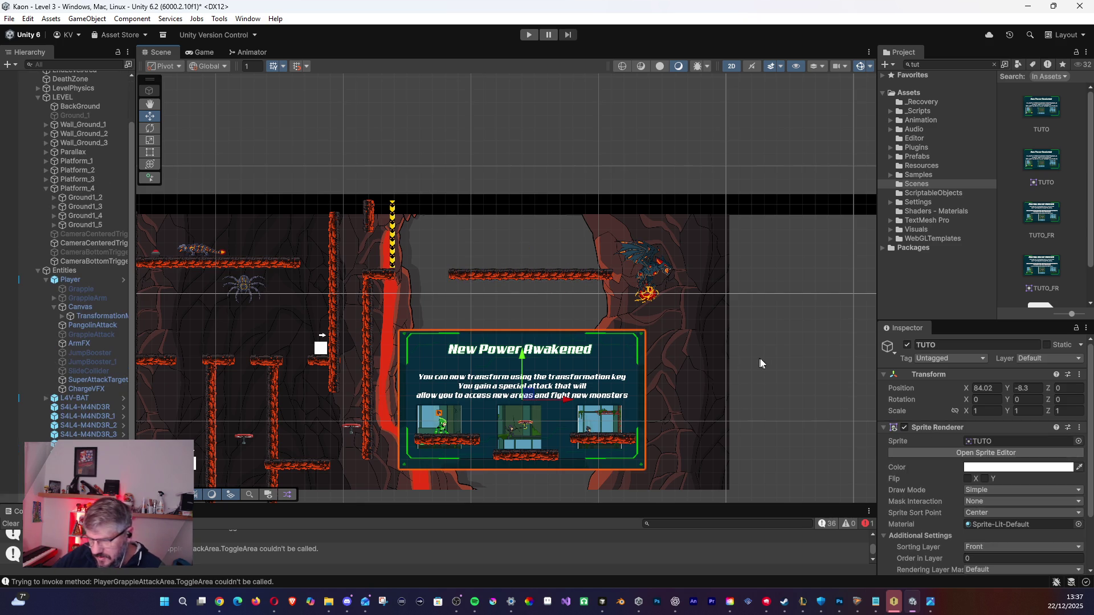
Delete the New Power Awakened tutorial sprite, look over the level, and save the Level 3 scene.
key(Delete)
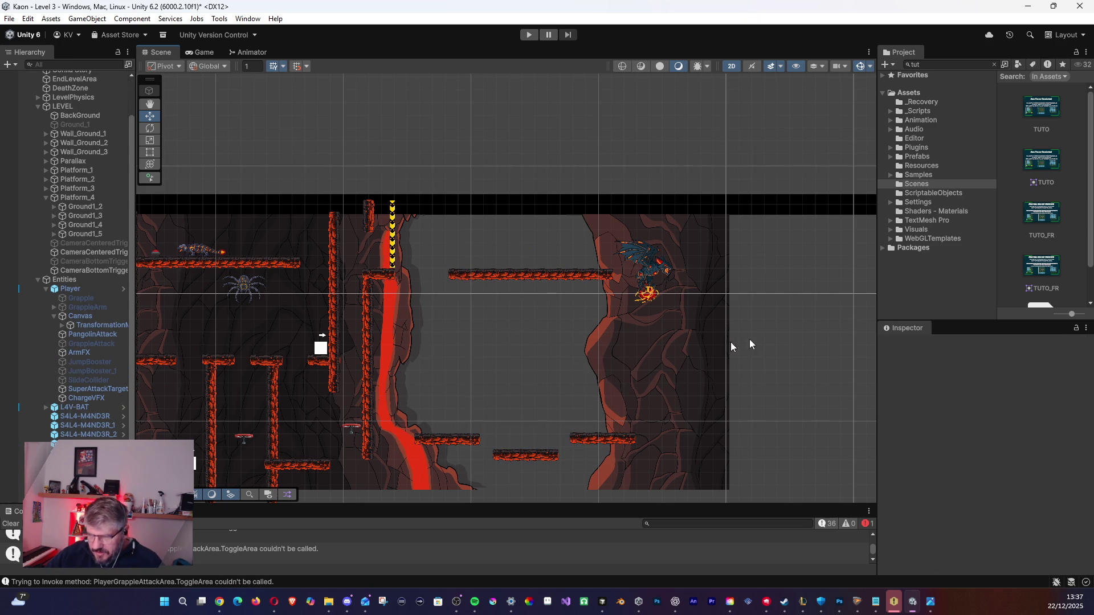
mouse_move(443, 319)
mouse_down()
mouse_move(565, 326)
mouse_move(534, 289)
mouse_move(491, 282)
mouse_up()
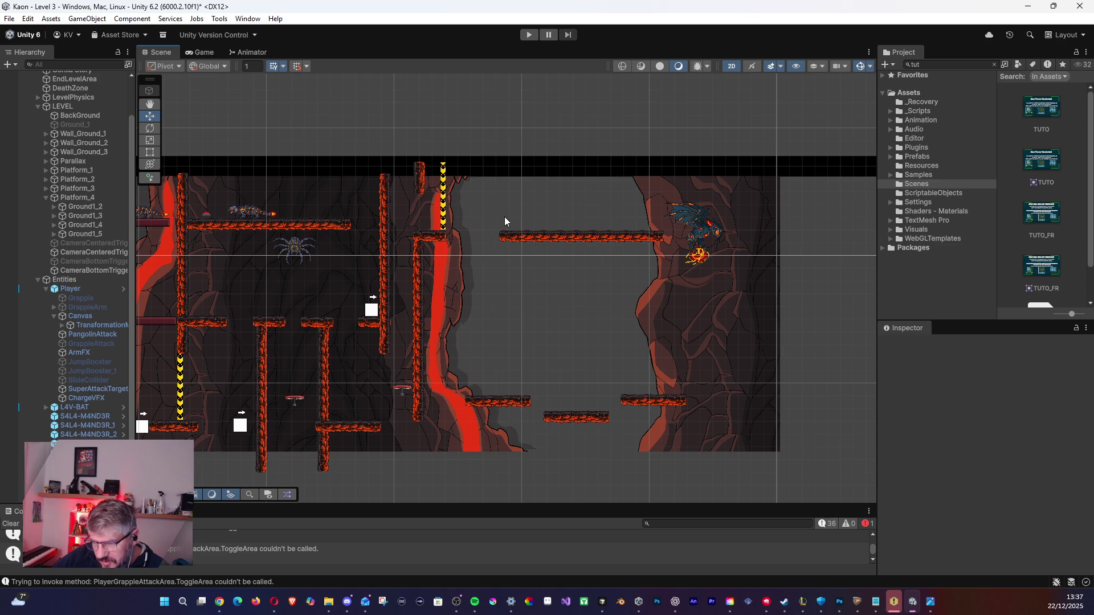
mouse_move(467, 226)
mouse_down()
mouse_move(538, 291)
mouse_move(749, 325)
mouse_move(621, 330)
mouse_move(536, 287)
mouse_move(705, 272)
mouse_up()
mouse_move(482, 245)
mouse_down()
mouse_move(504, 239)
mouse_move(583, 332)
mouse_move(484, 323)
mouse_move(480, 307)
mouse_up()
scroll(583, 332, down, 3)
scroll(480, 307, left, 10)
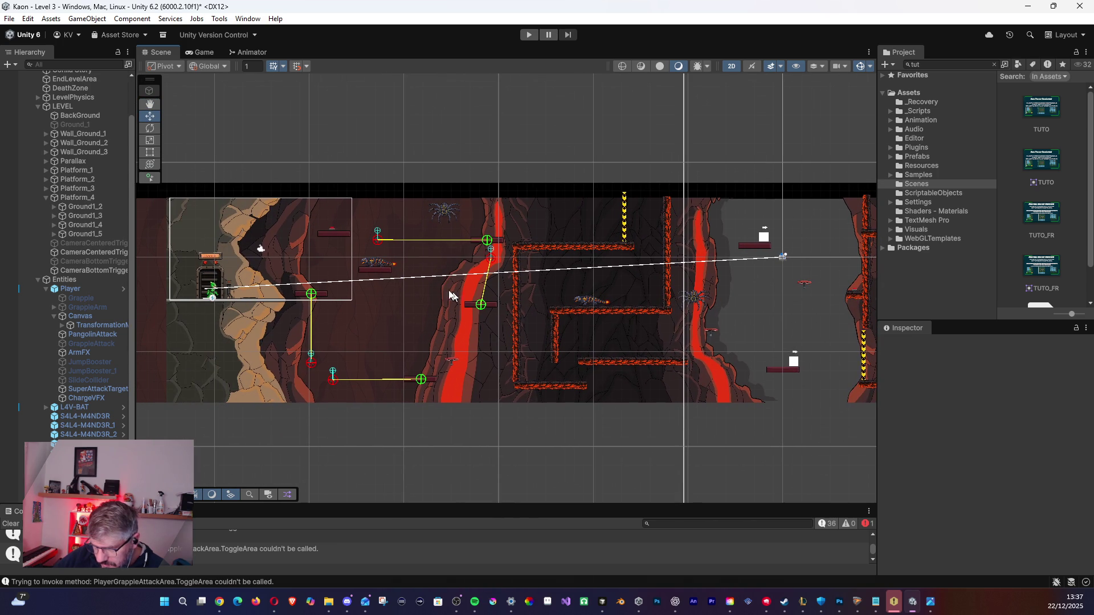
click(9, 19)
click(30, 79)
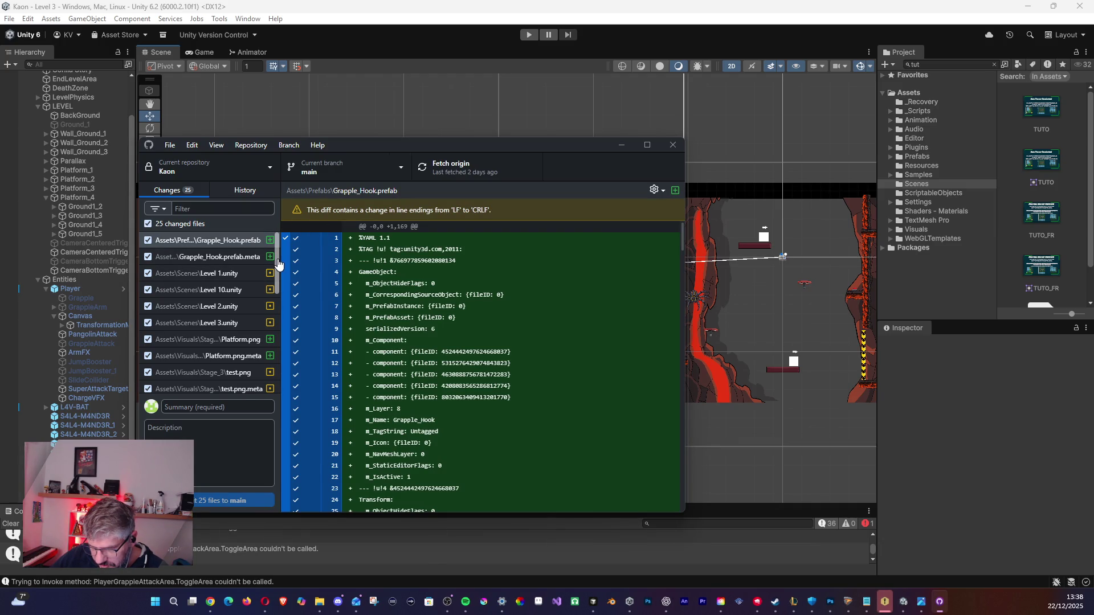
Commit the 25 changed files to main with 'Update Stage 3' as summary and description.
scroll(277, 262, down, 5)
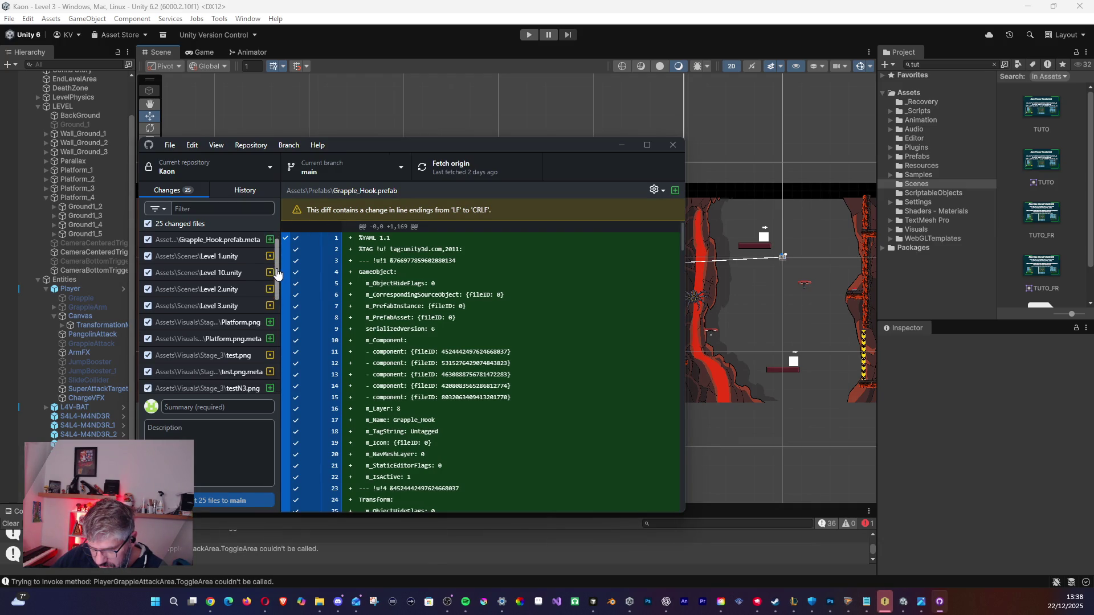
click(218, 408)
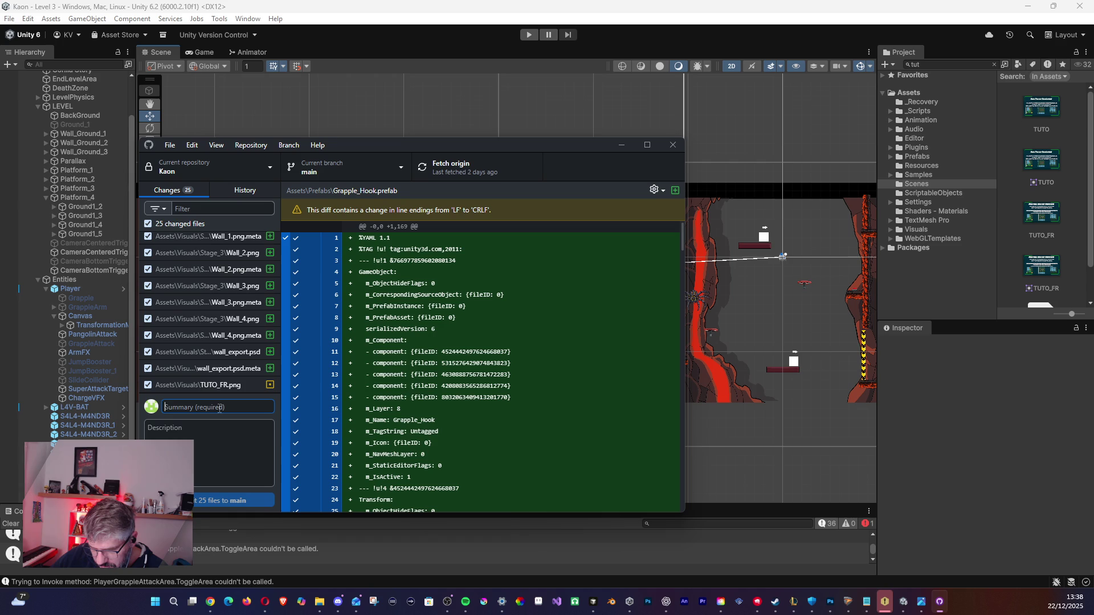
text(Upd)
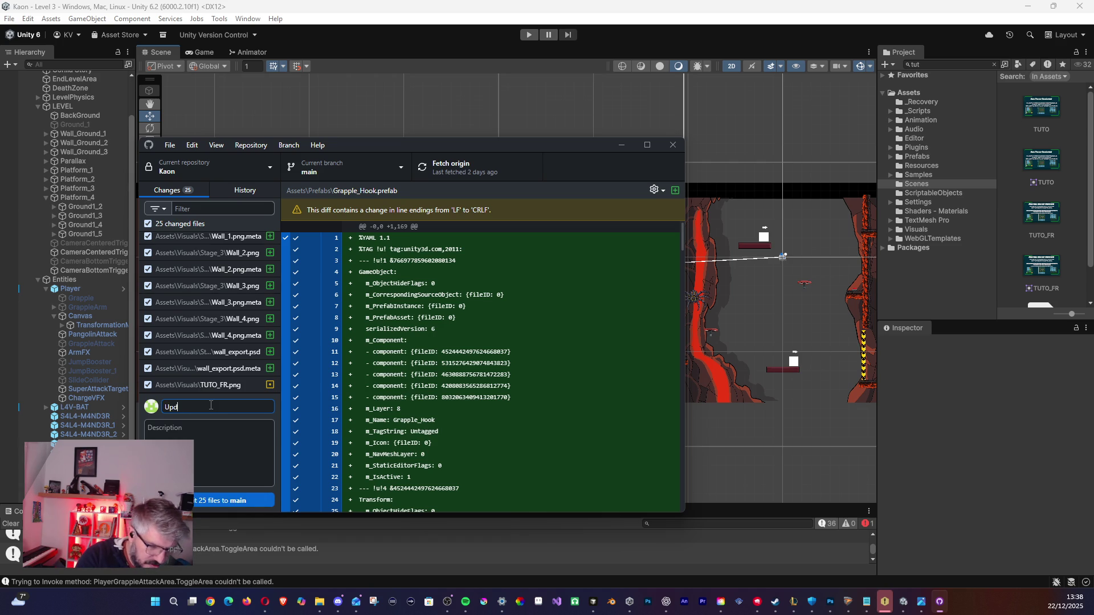
text(ate Stage 3)
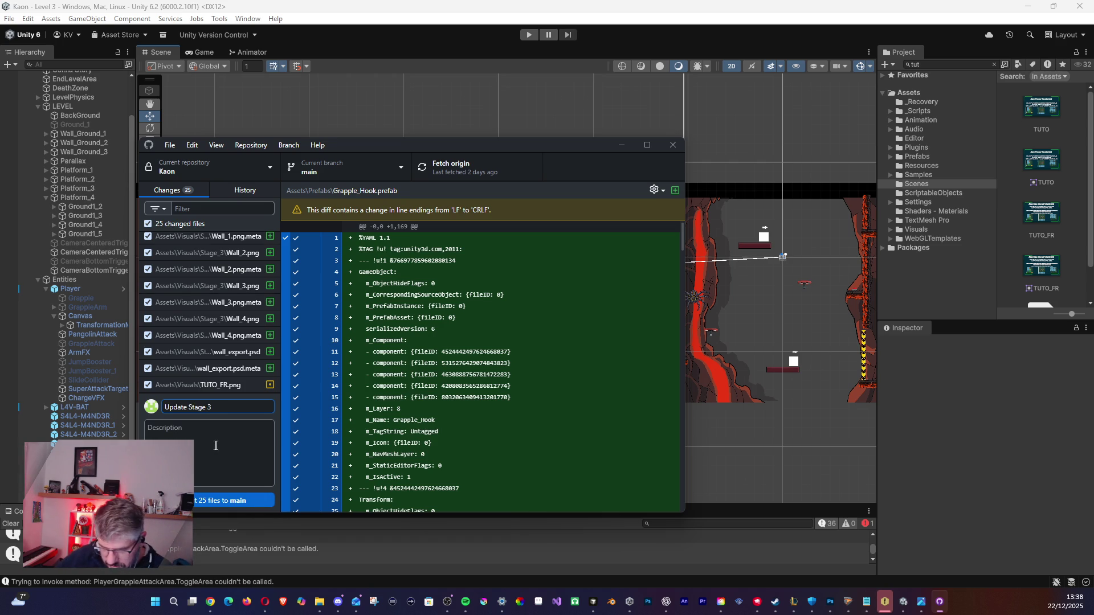
drag(221, 408, 182, 411)
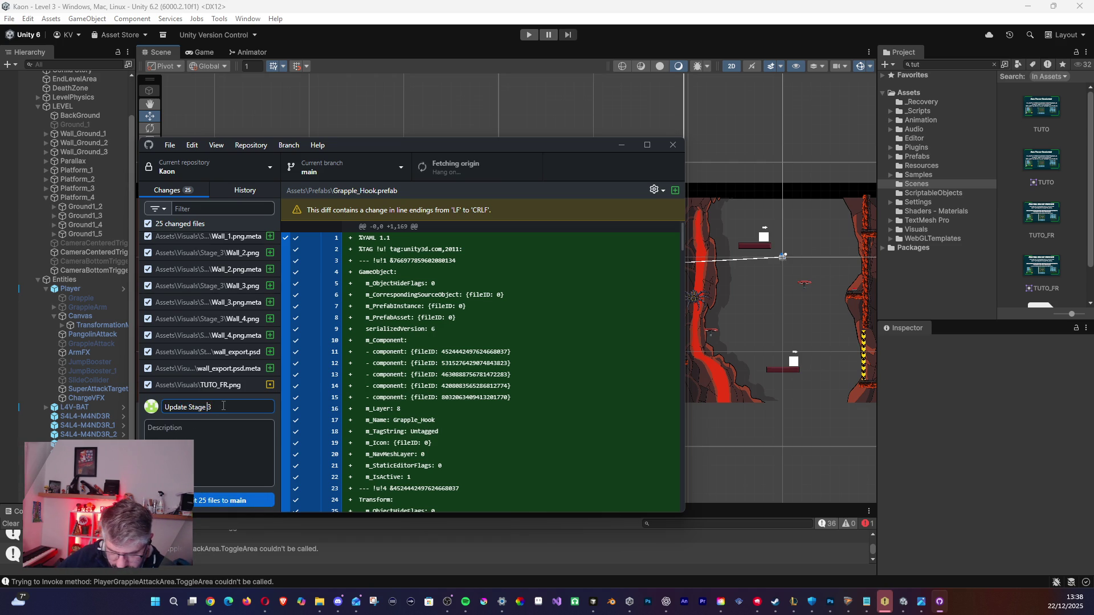
click(187, 429)
text(Update Stage 3)
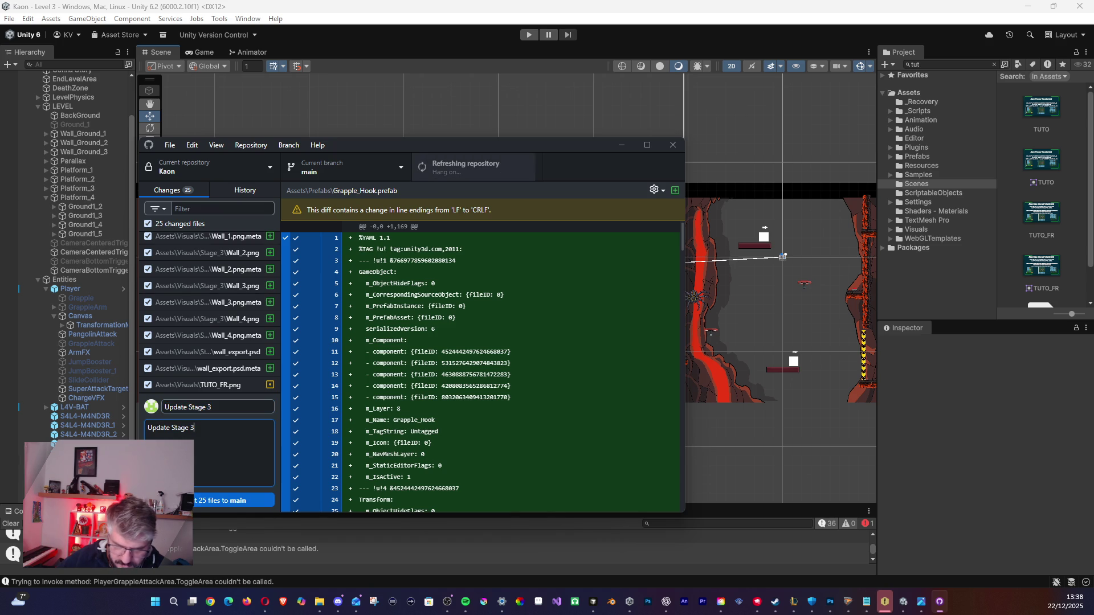
click(198, 505)
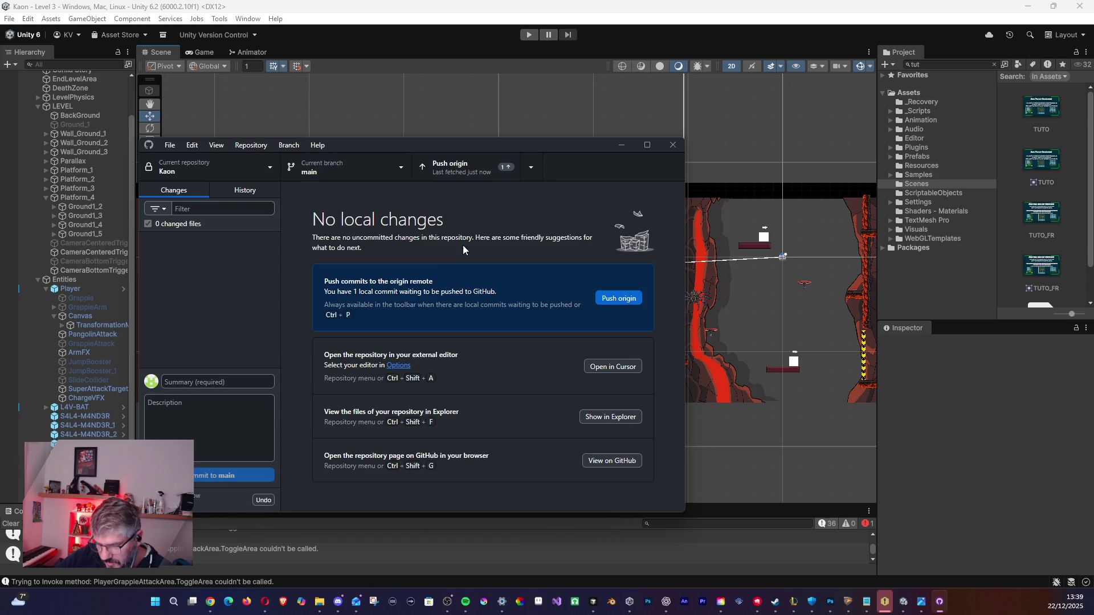
Push the Update Stage 3 commit to origin and wait for the push to finish.
click(609, 299)
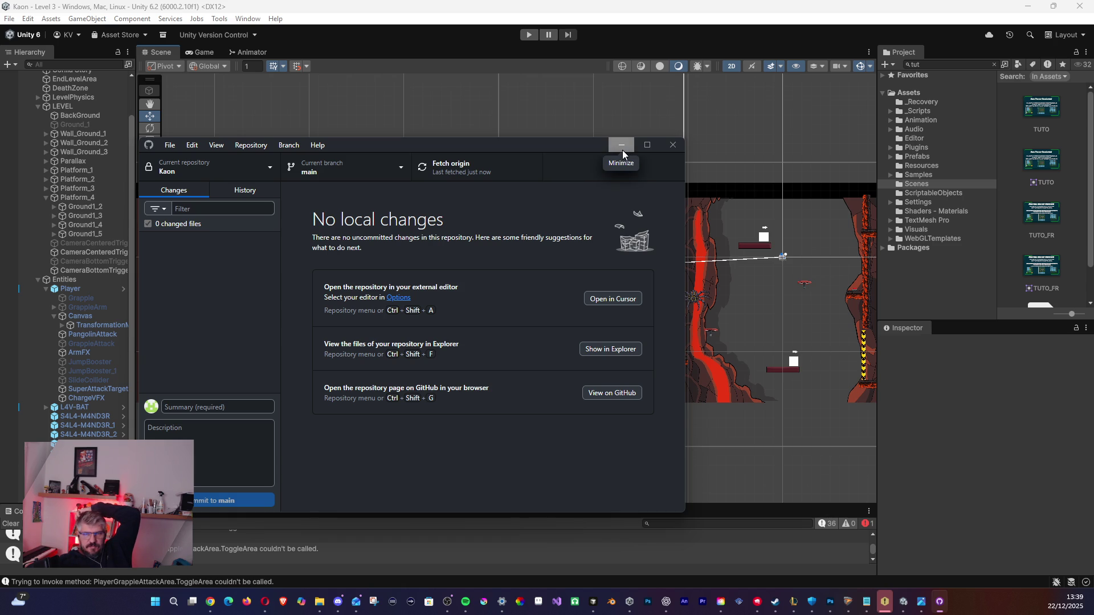
key(alt+Tab)
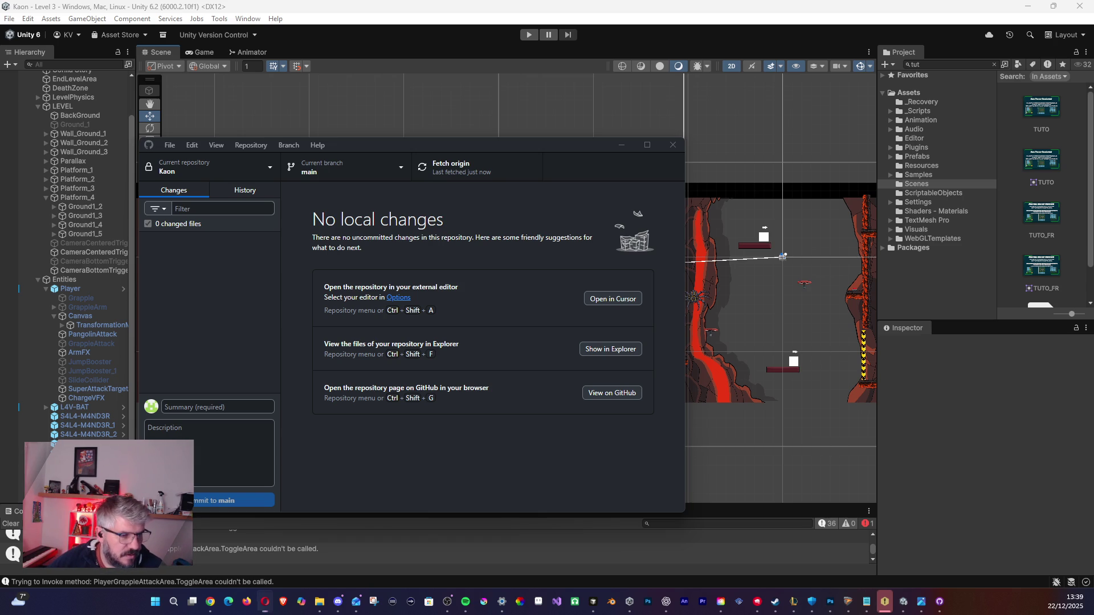
key(alt+Tab)
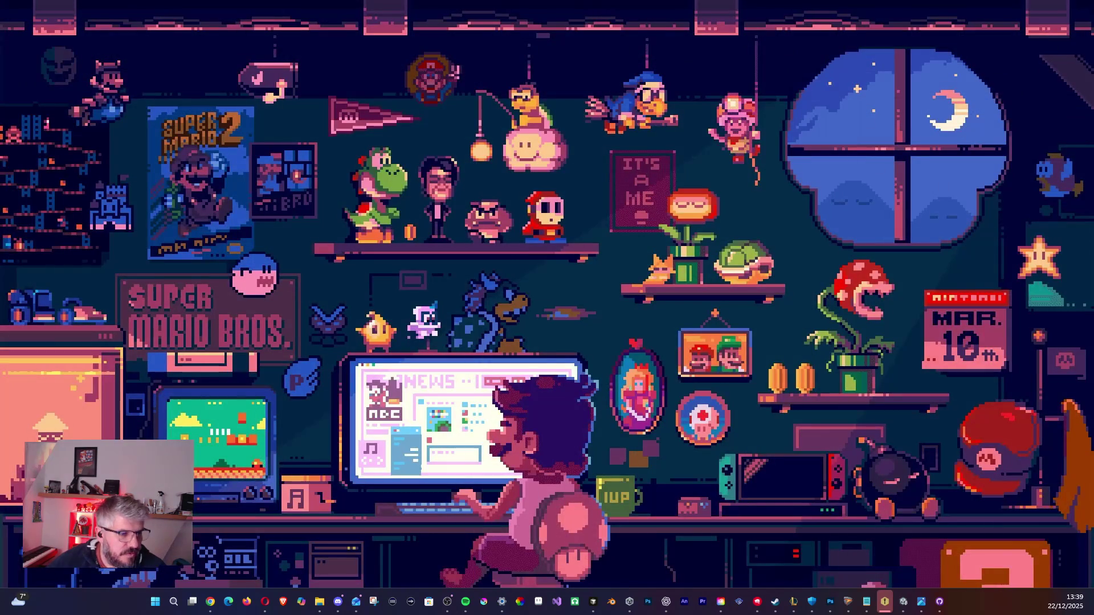
key(alt+Tab)
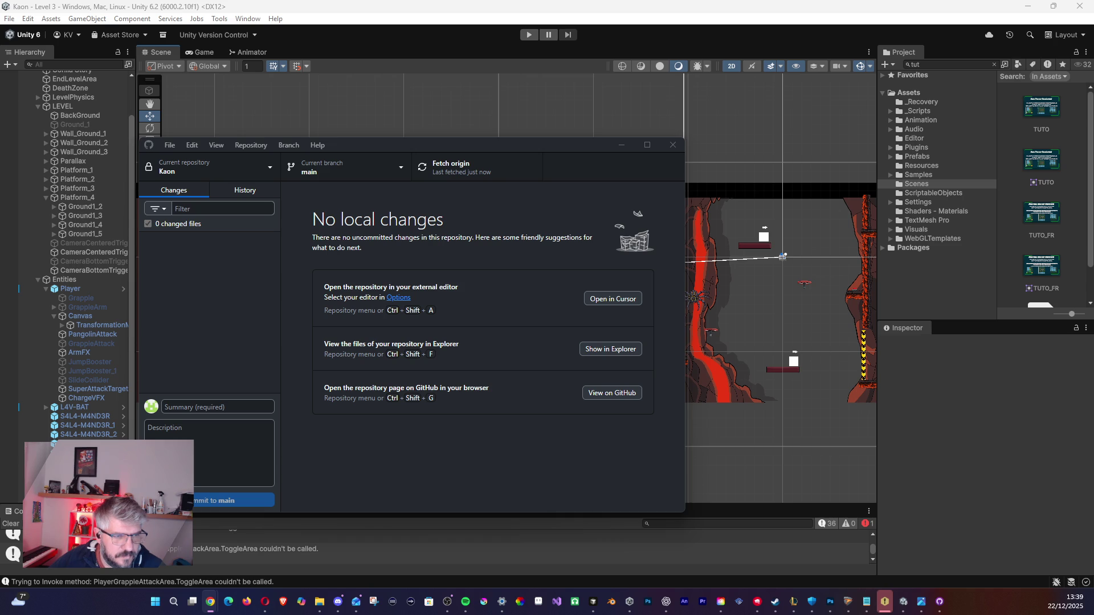
click(265, 601)
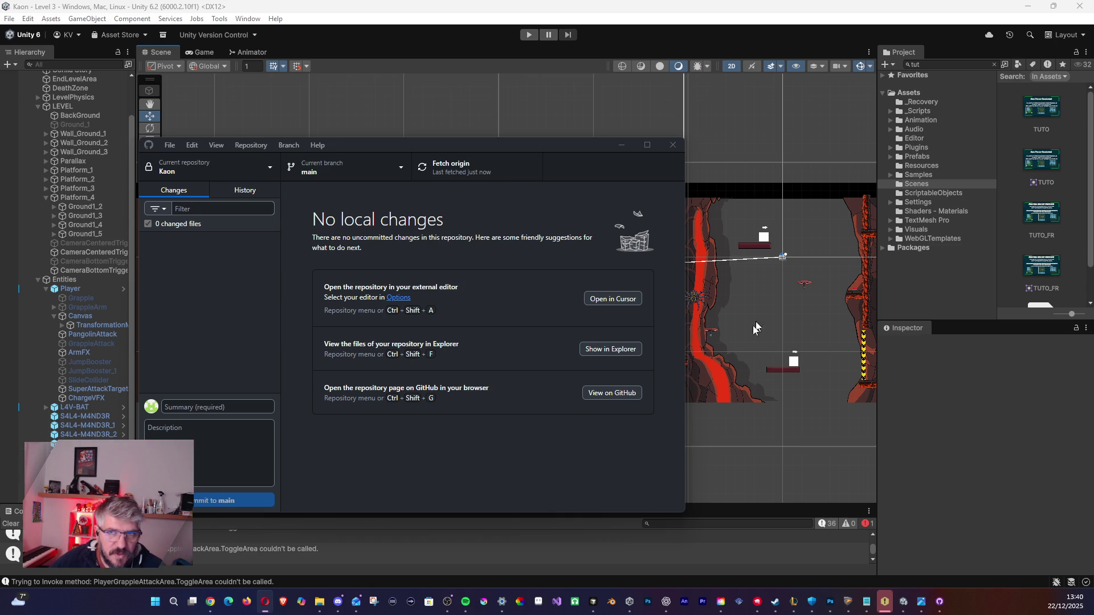
Minimize GitHub Desktop and zoom out in the Scene view to show the entire Level 3 layout.
click(621, 145)
mouse_move(546, 257)
mouse_down()
mouse_move(387, 305)
mouse_move(323, 253)
mouse_move(299, 252)
mouse_up()
scroll(299, 251, down, 5)
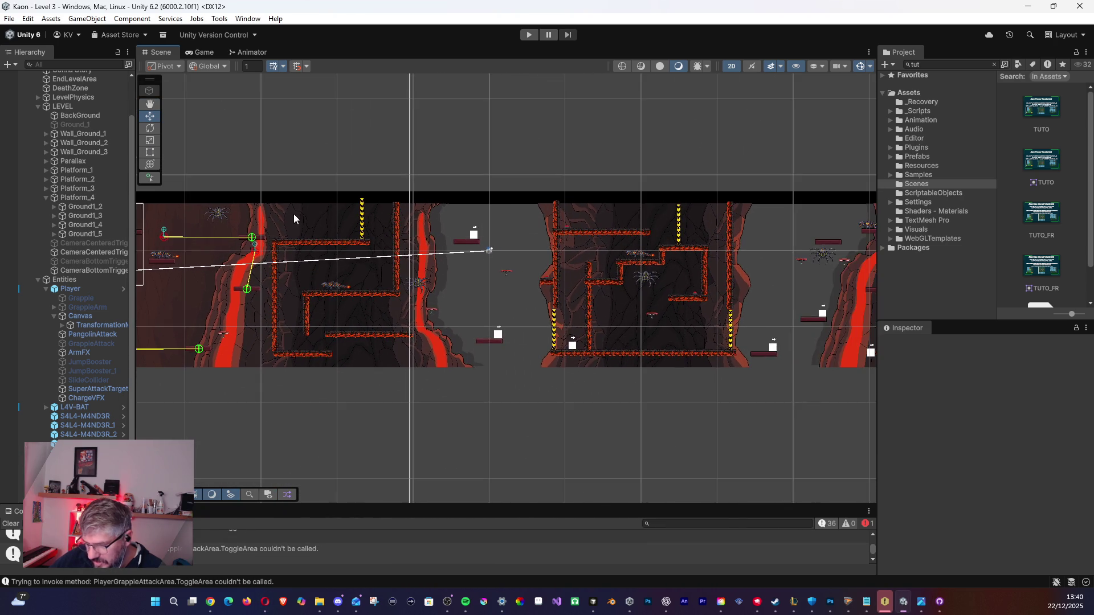
scroll(291, 283, down, 4)
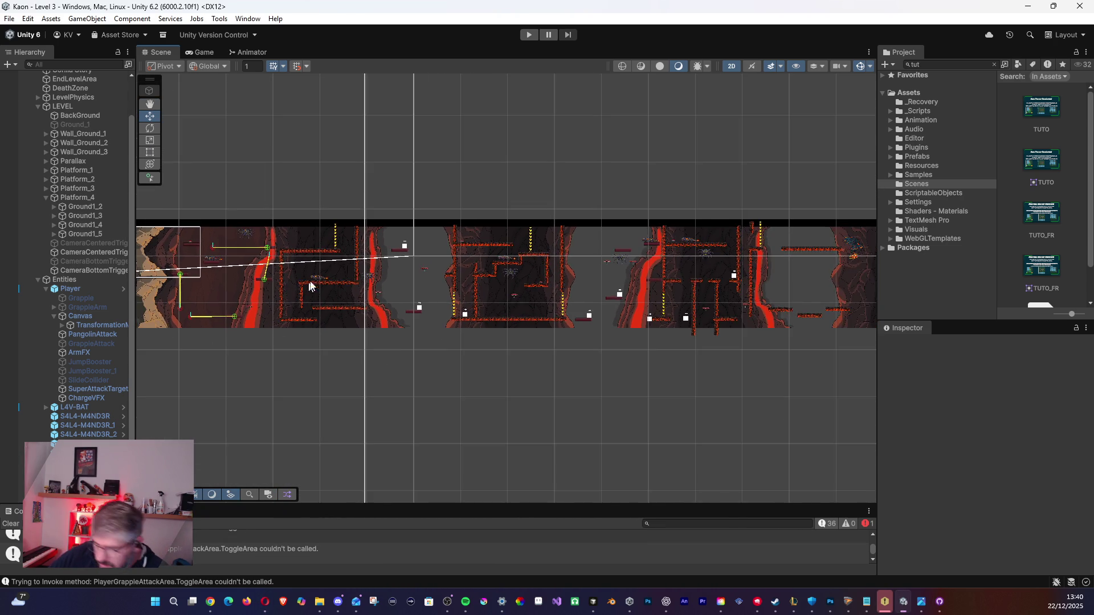
drag(324, 291, 405, 314)
drag(312, 317, 309, 317)
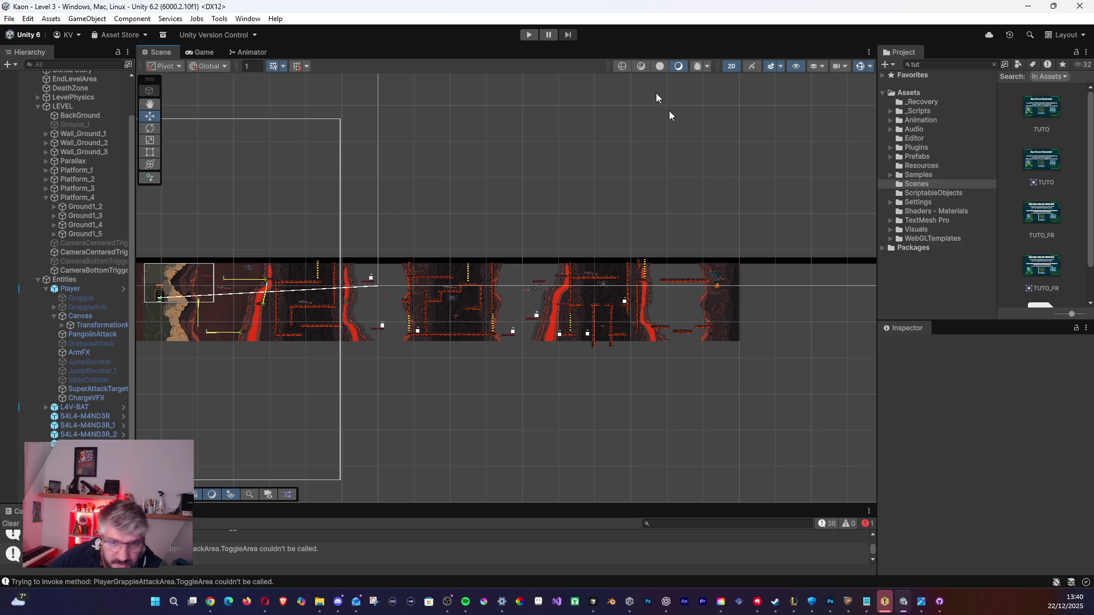
key(alt+Tab)
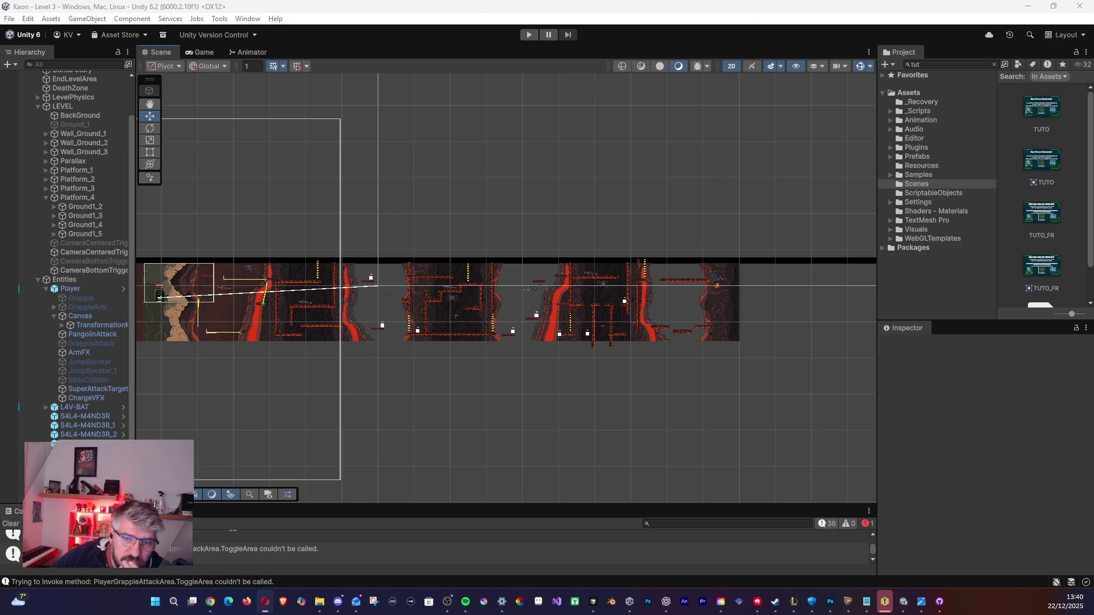
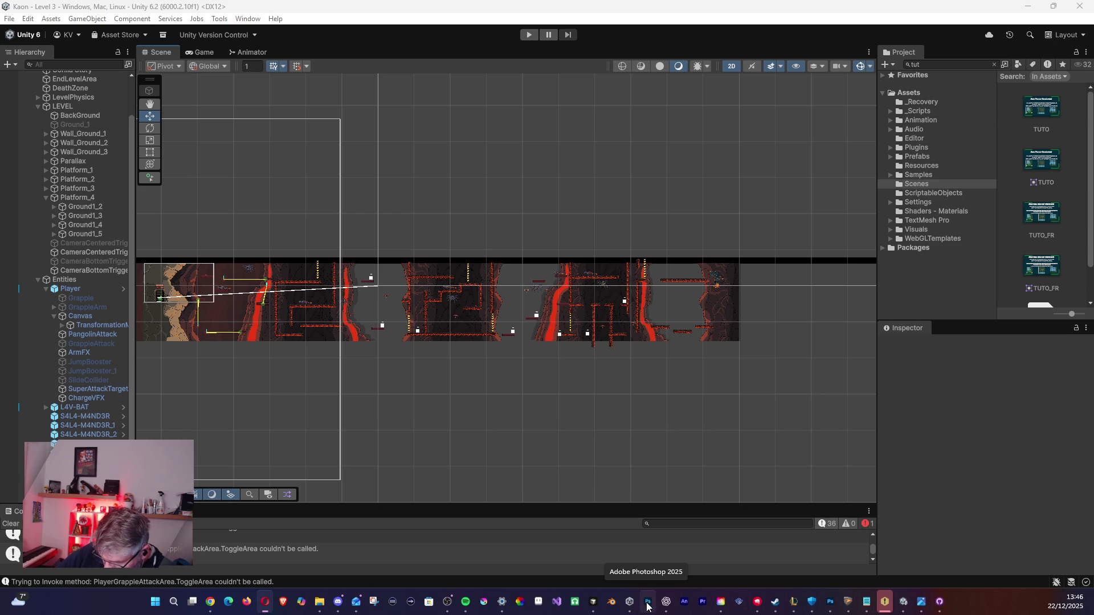
Leave Unity 6 and bring Photoshop forward, where TUTO.psd is showing.
click(830, 601)
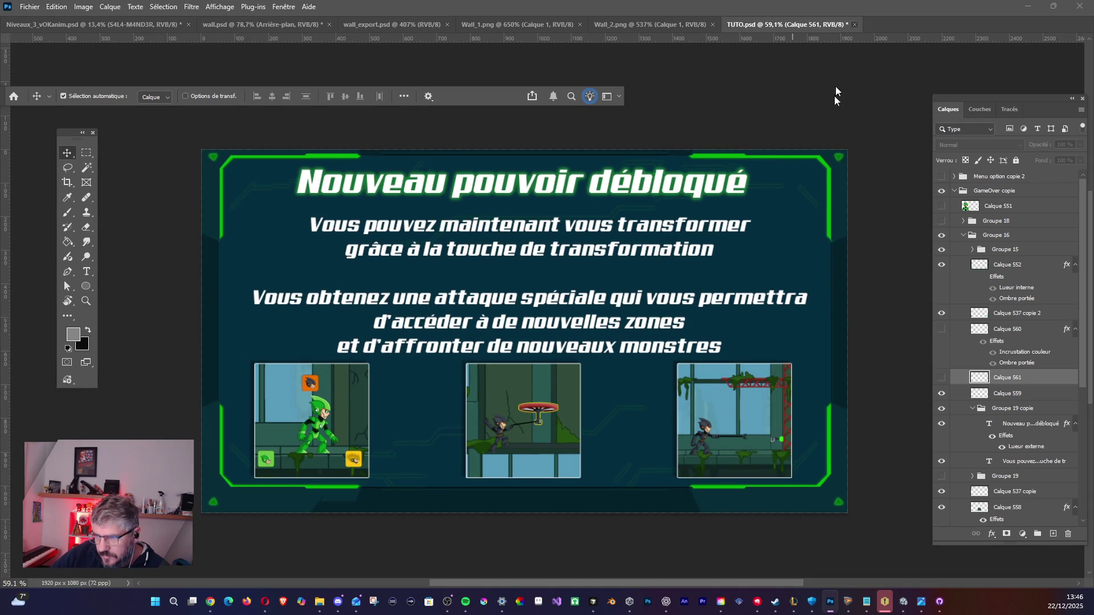
Close TUTO.psd without saving and switch through the document tabs to Niveaux_3_vOKanim.psd.
click(854, 24)
click(561, 223)
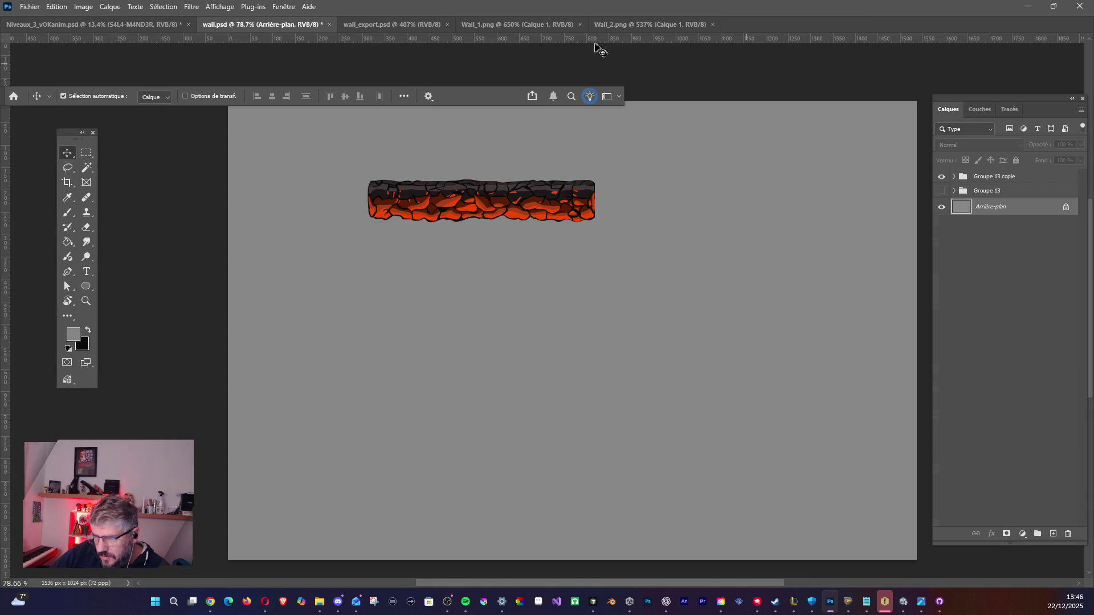
click(690, 29)
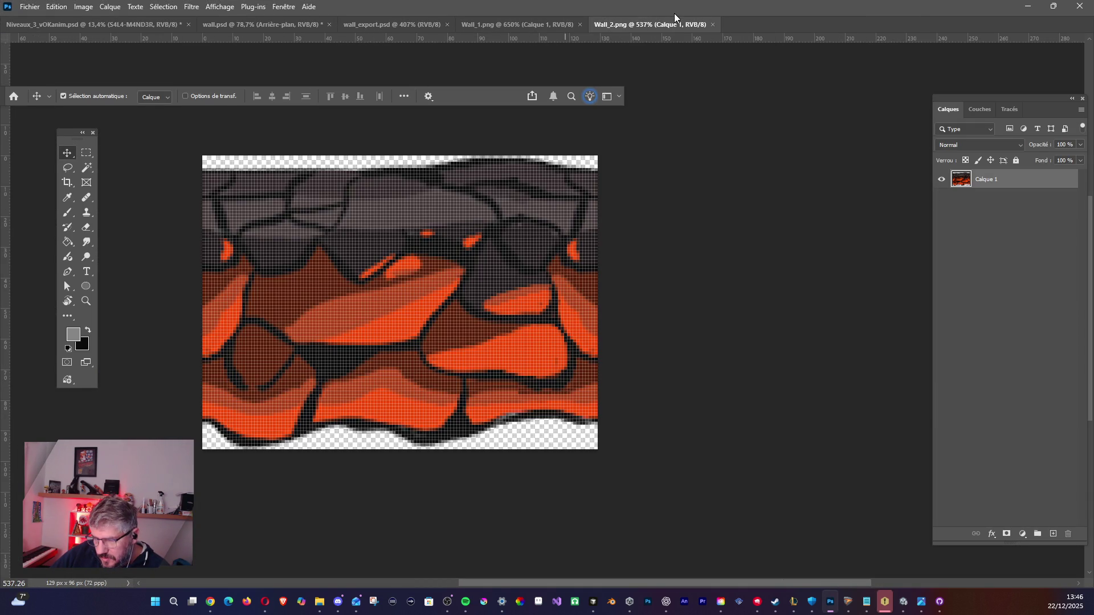
click(538, 27)
click(428, 24)
click(221, 25)
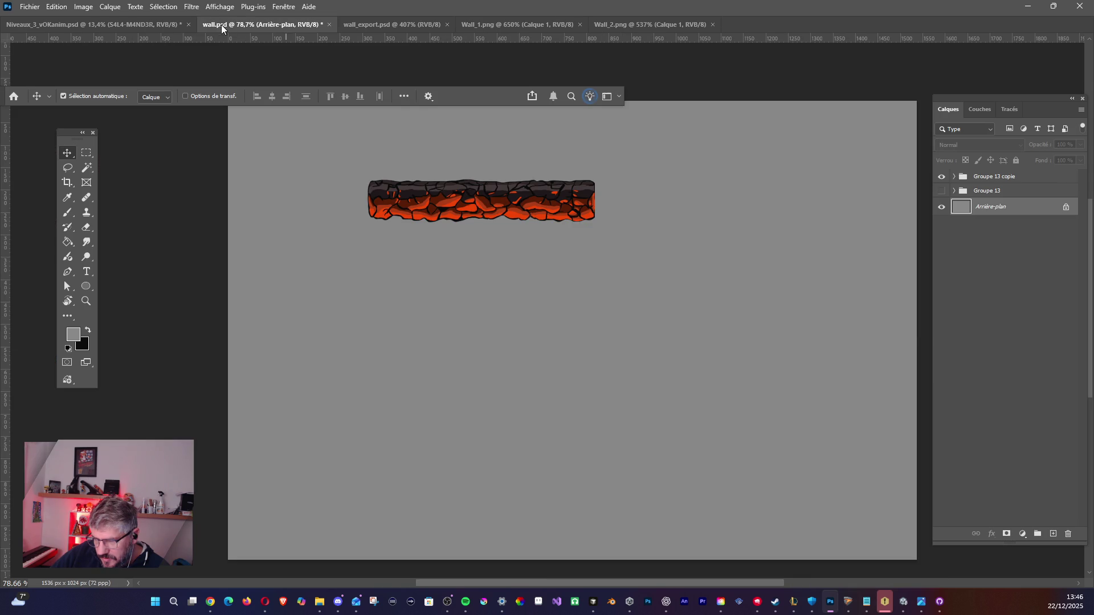
click(171, 25)
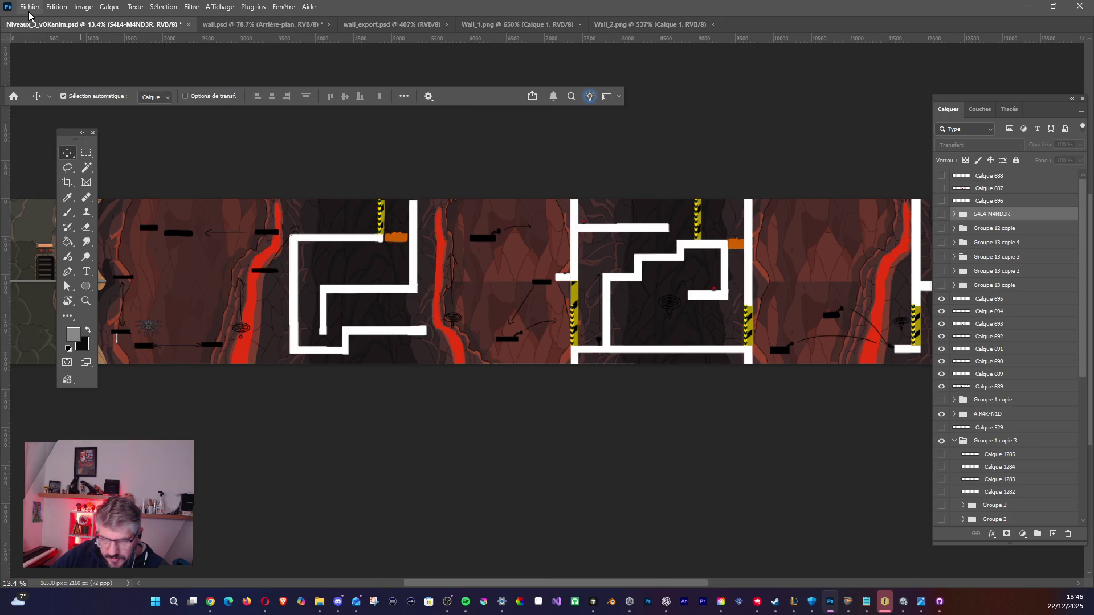
Save Niveaux_3_vOKanim.psd in place, accept the nested-groups warning, and bring up the Open dialog.
click(30, 7)
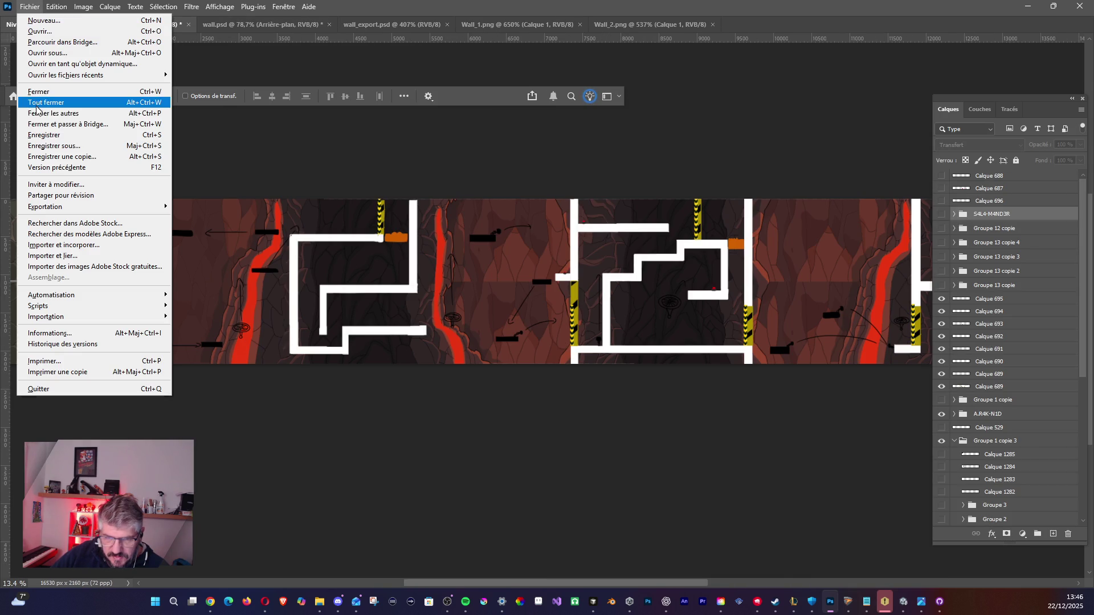
click(37, 136)
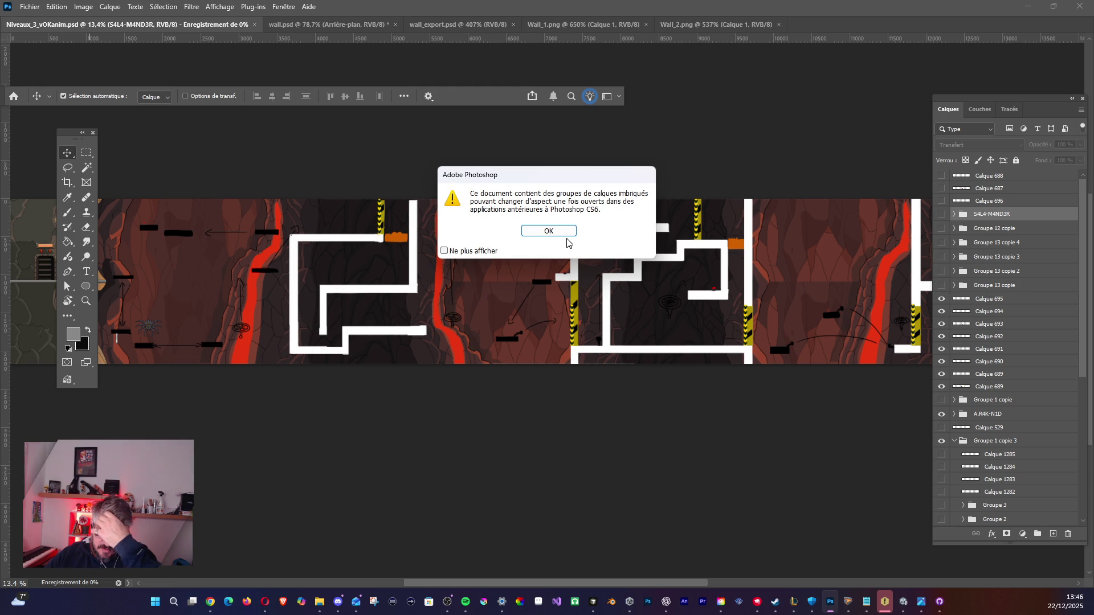
click(566, 233)
click(32, 5)
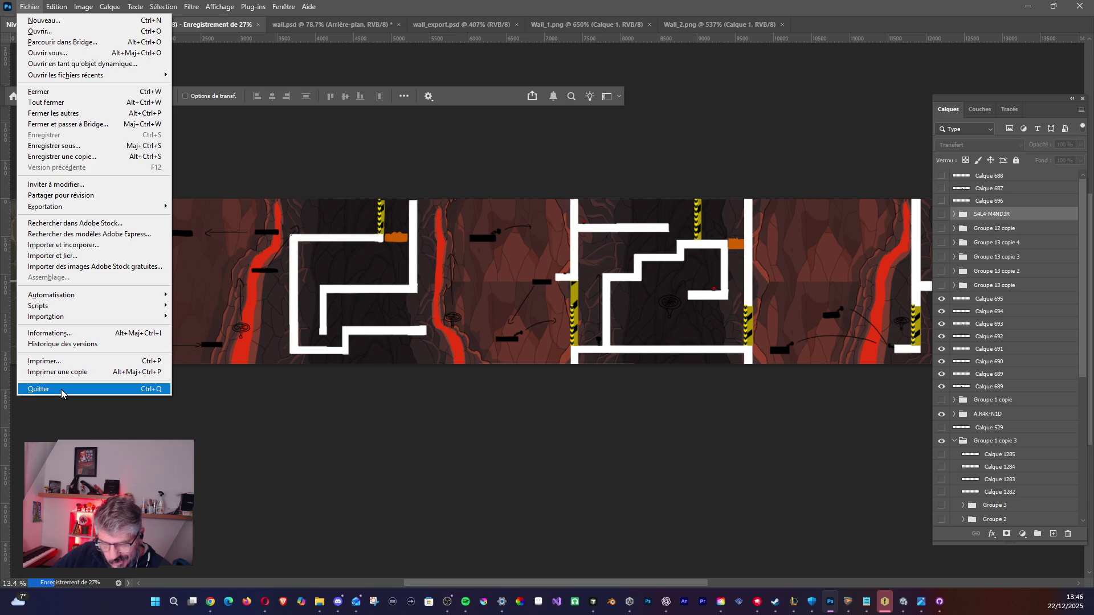
key(Escape)
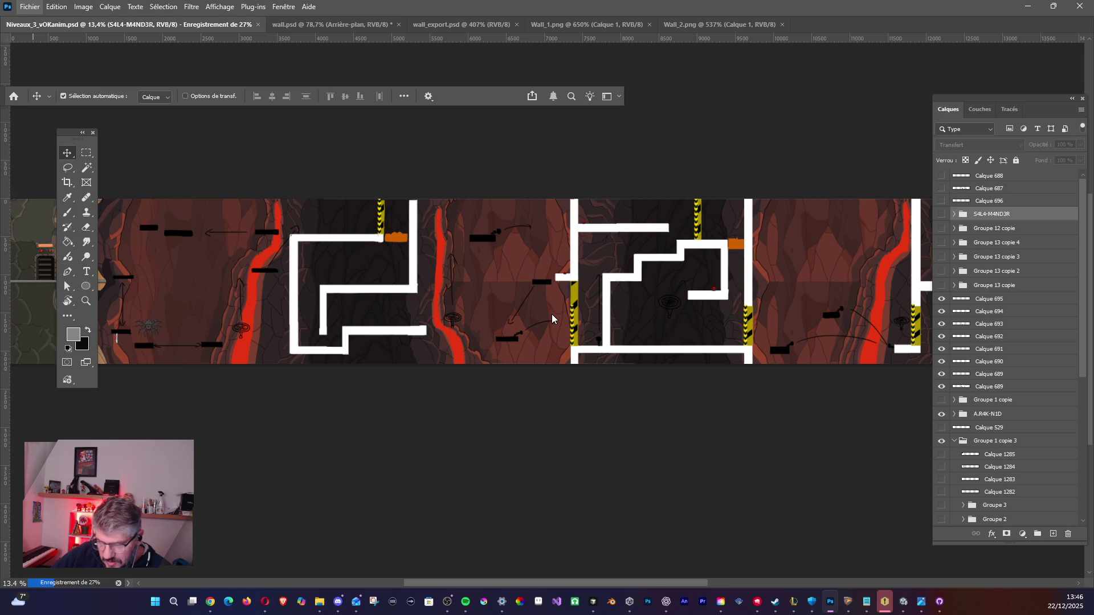
key(ctrl+o)
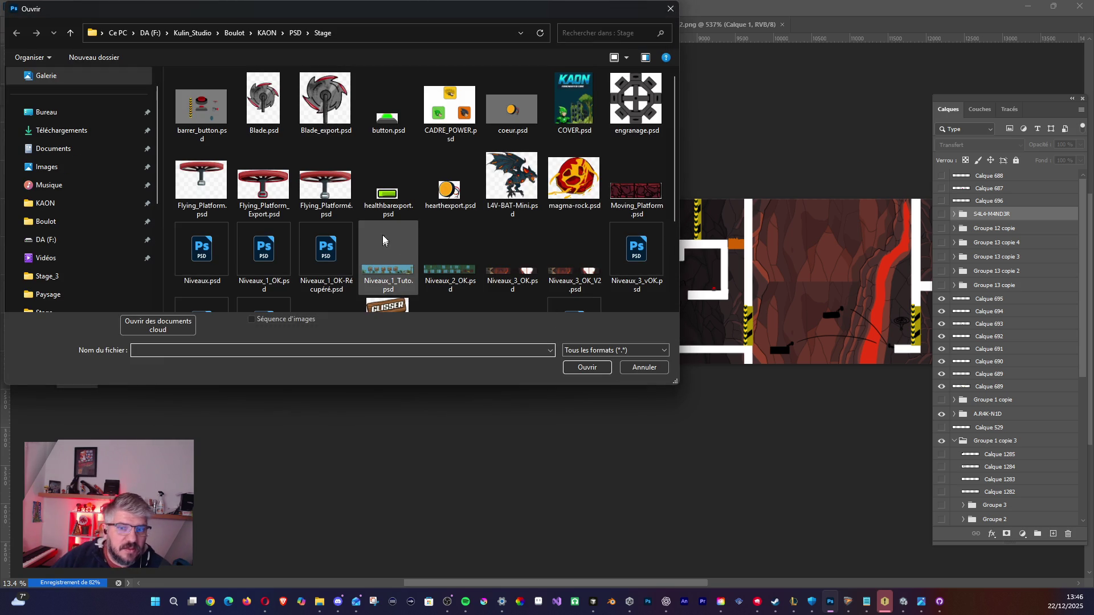
Browse the level PSDs in the Stage folder and open Niveaux_2_OK.psd.
mouse_move(677, 144)
mouse_down()
mouse_move(691, 250)
mouse_move(669, 114)
mouse_move(692, 261)
mouse_up()
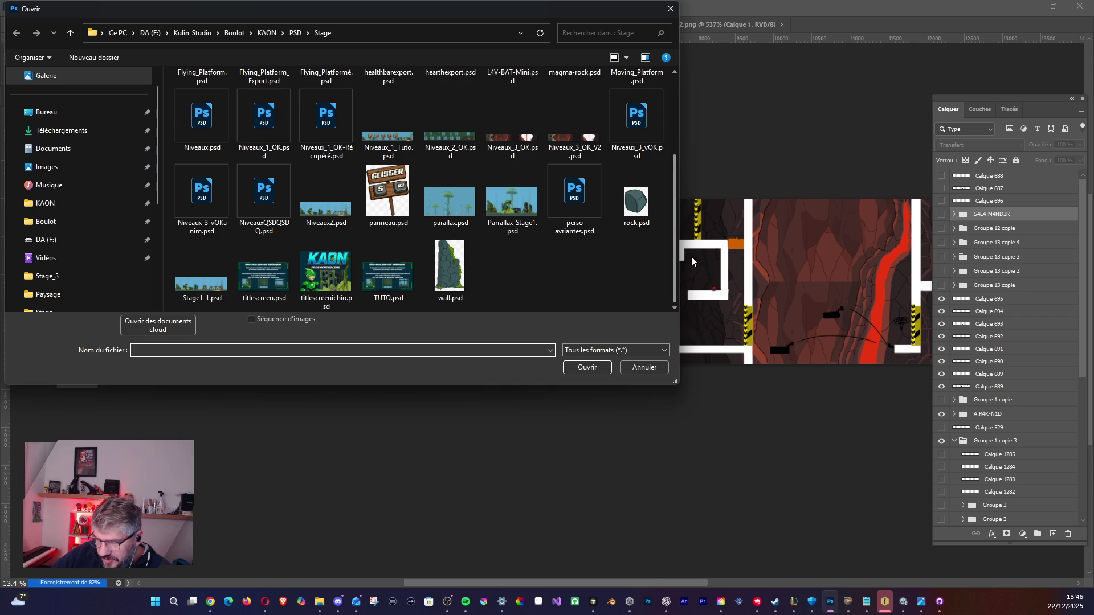
click(388, 126)
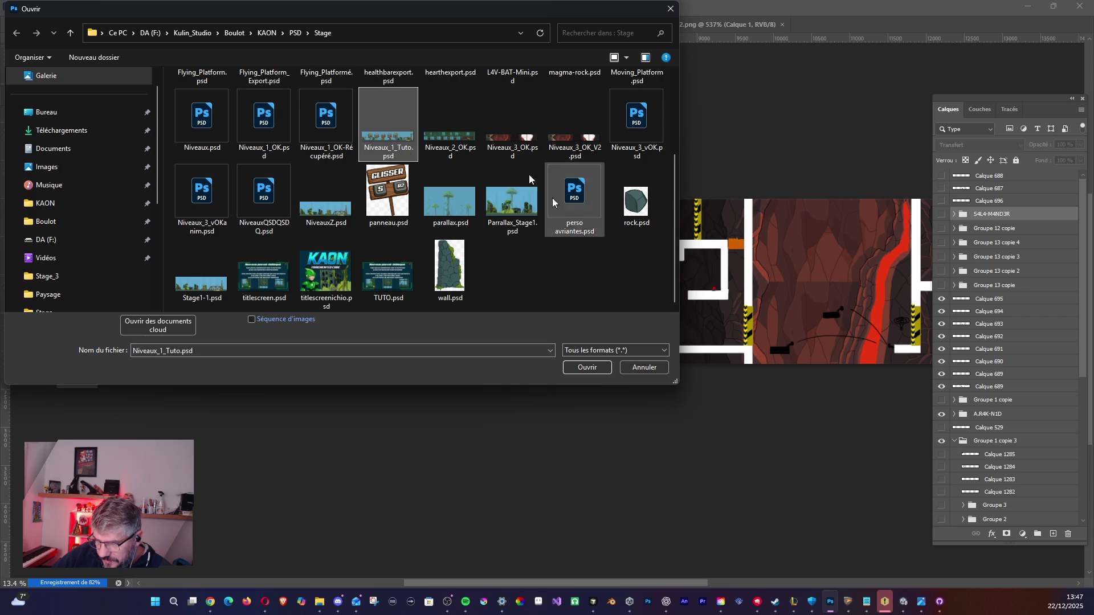
click(351, 211)
scroll(556, 273, up, 2)
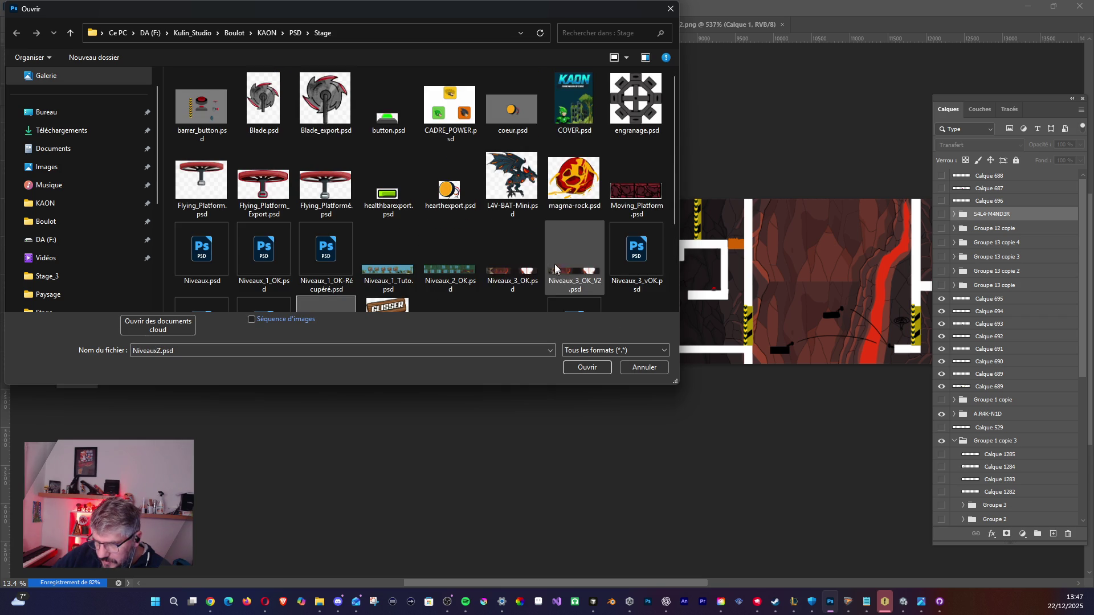
click(285, 253)
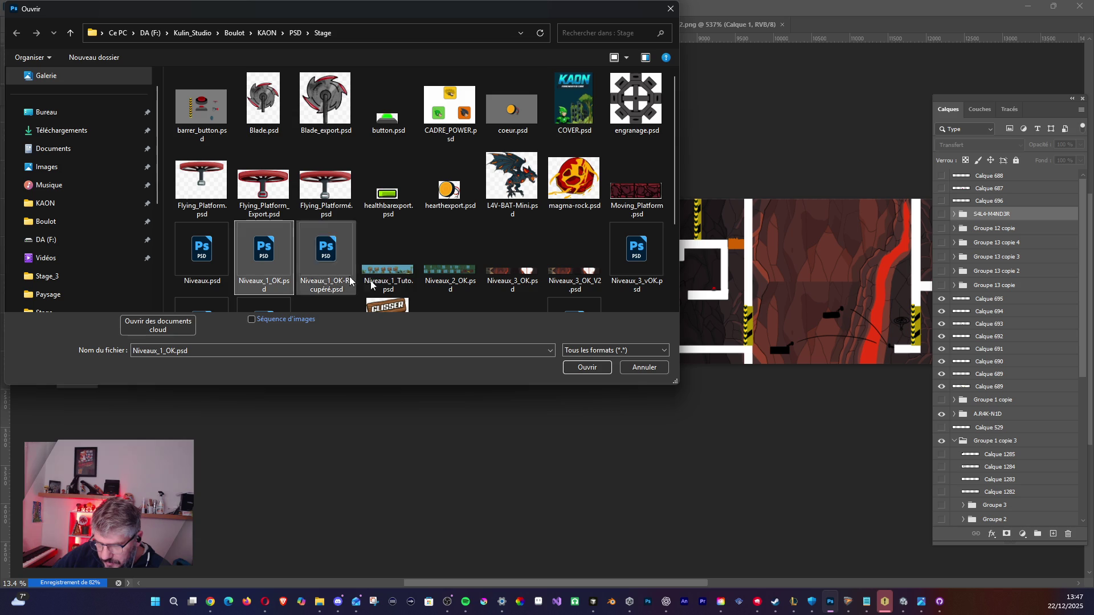
scroll(338, 273, down, 2)
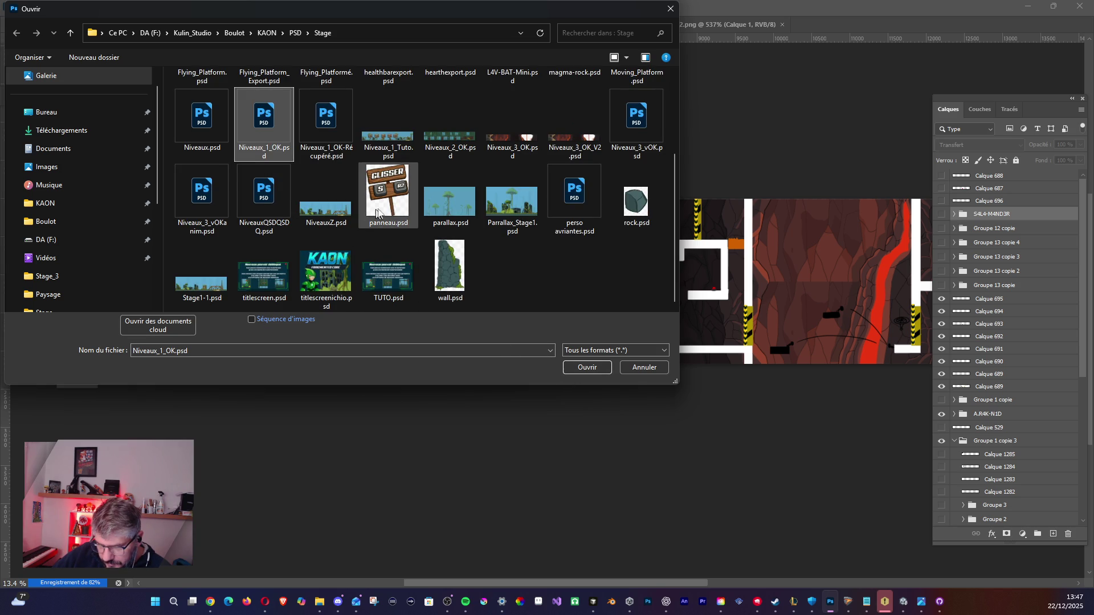
click(586, 367)
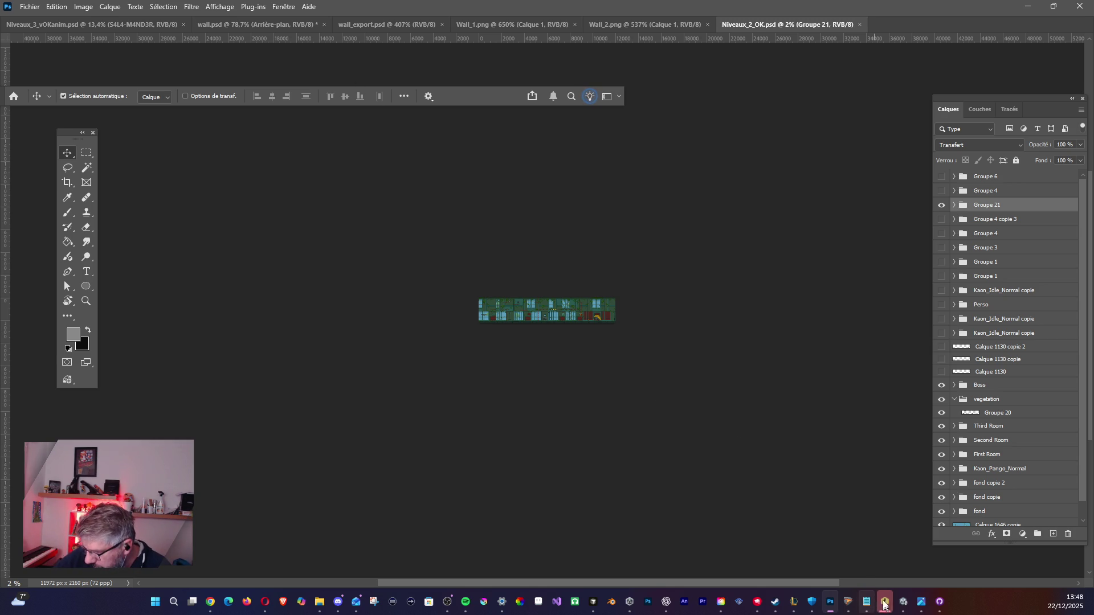
scroll(558, 319, up, 2)
Save the level as a separate copy named Niveaux_2_vOK, accepting maximise compatibility and the nested-groups warning.
scroll(558, 319, up, 3)
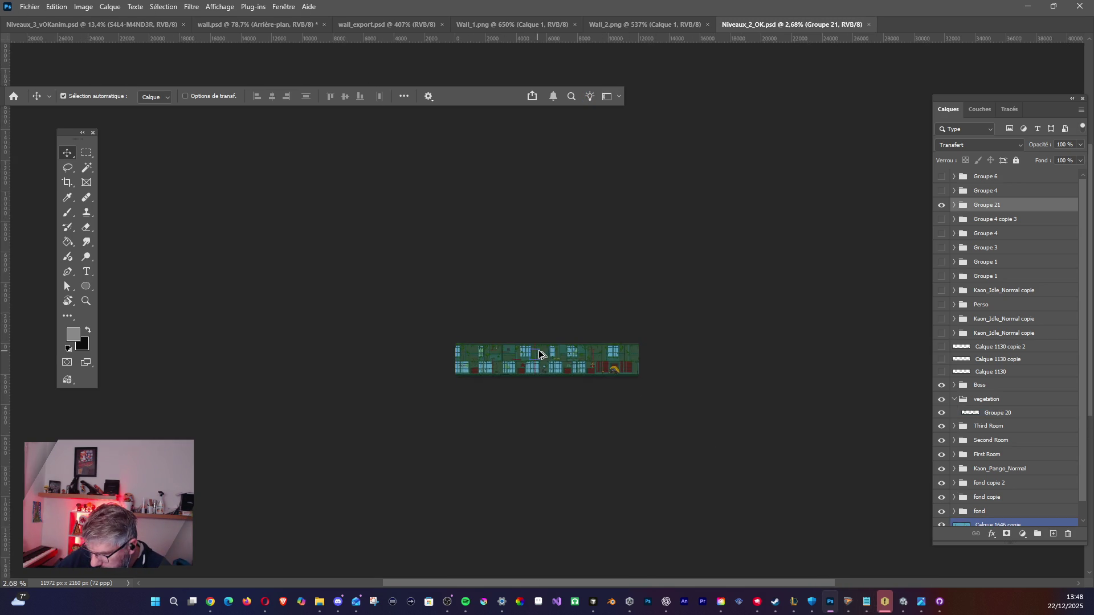
scroll(538, 363, up, 5)
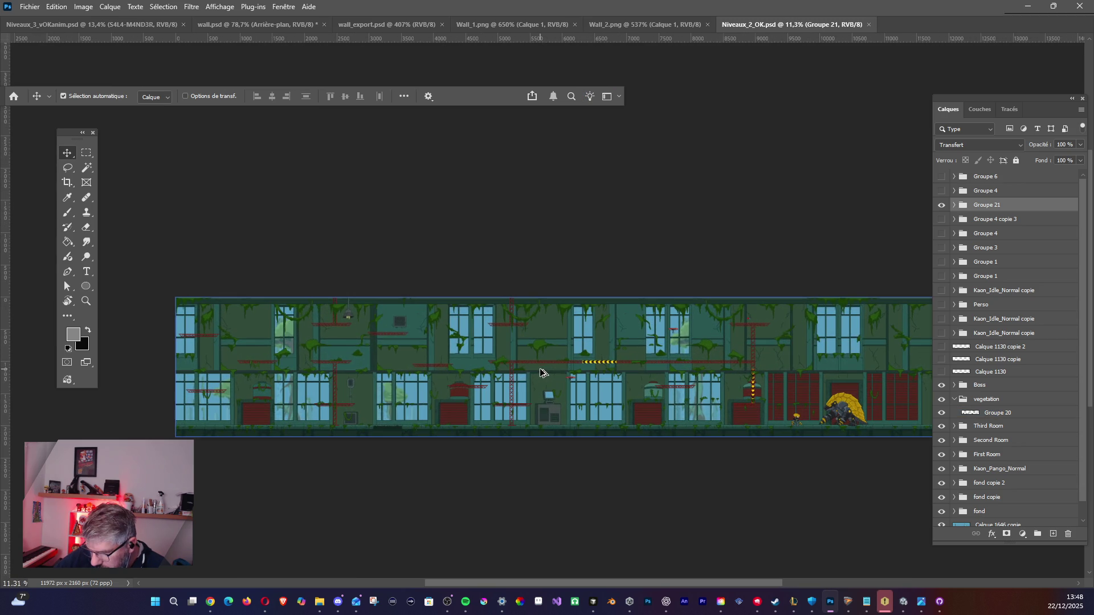
mouse_move(434, 273)
mouse_down()
mouse_move(408, 227)
mouse_move(376, 213)
mouse_move(417, 196)
mouse_up()
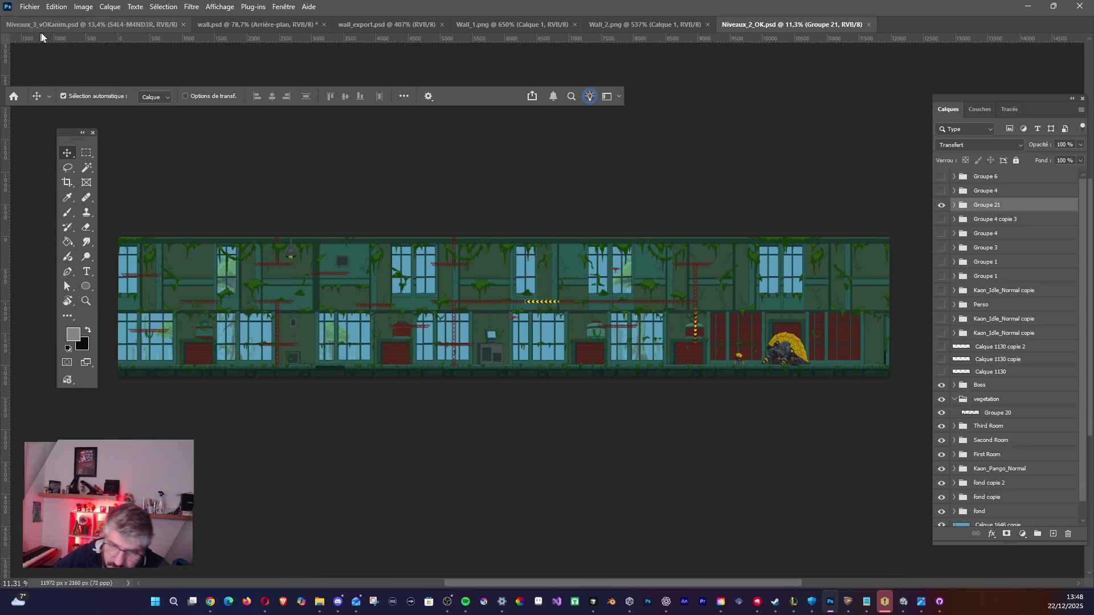
click(34, 10)
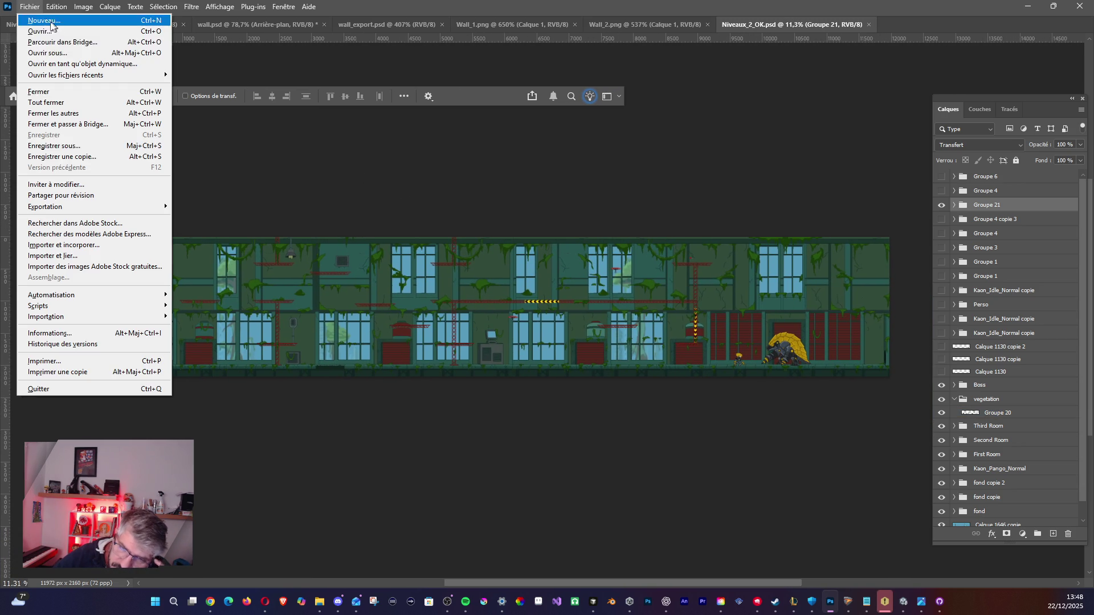
click(68, 150)
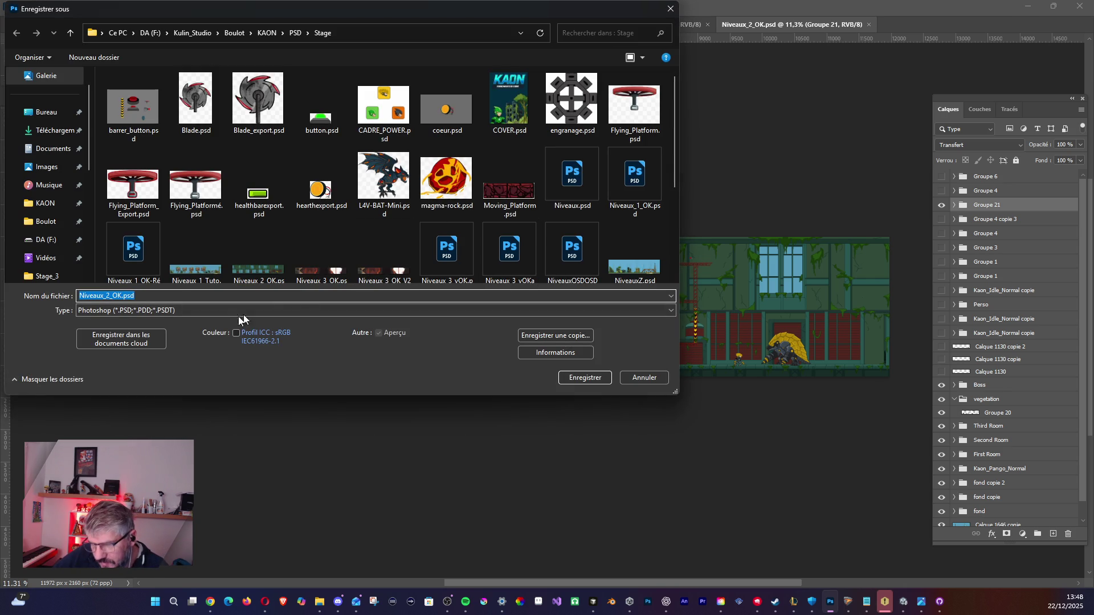
drag(122, 297, 74, 295)
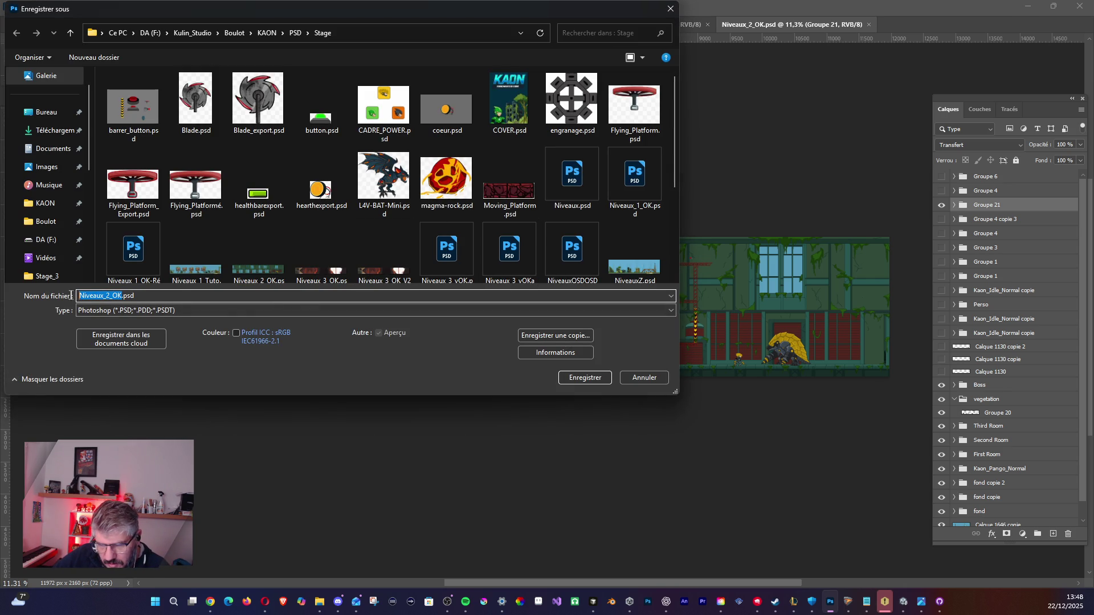
text(Niveaux_2_vOK)
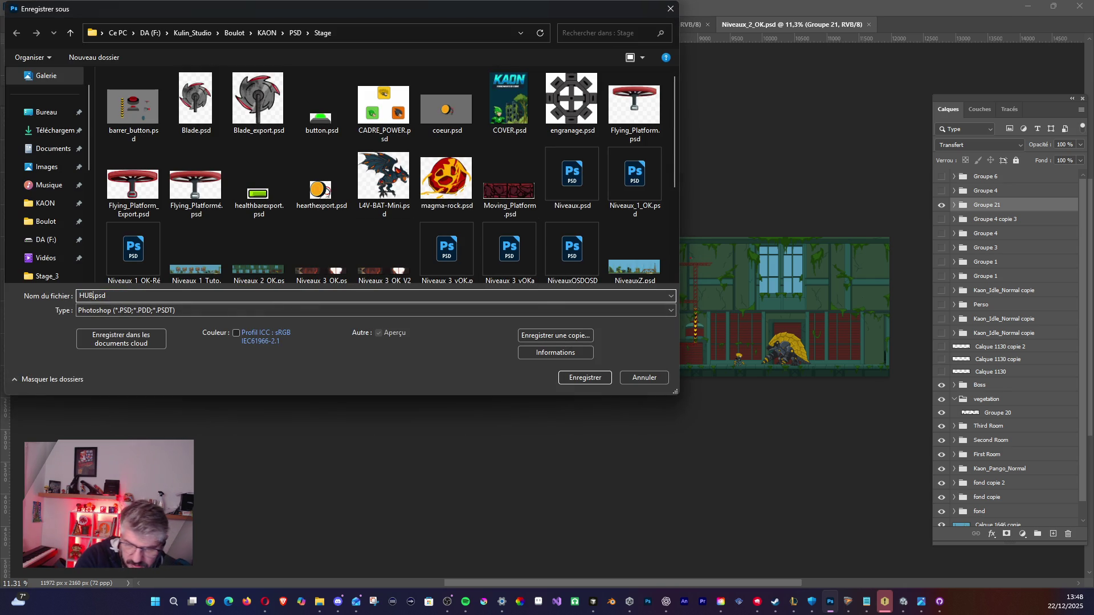
key(Return)
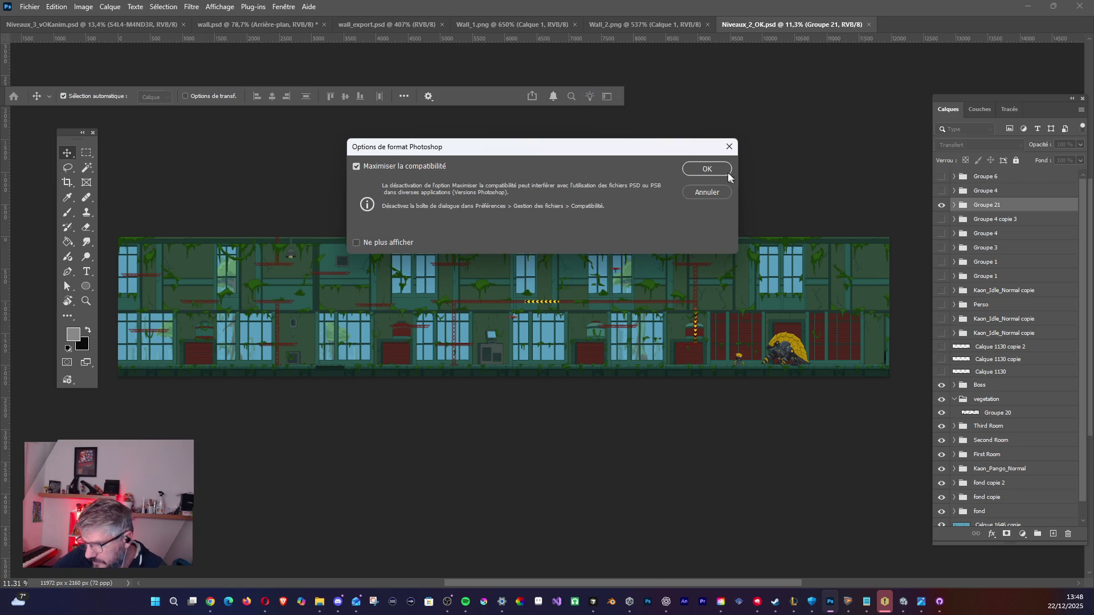
key(Return)
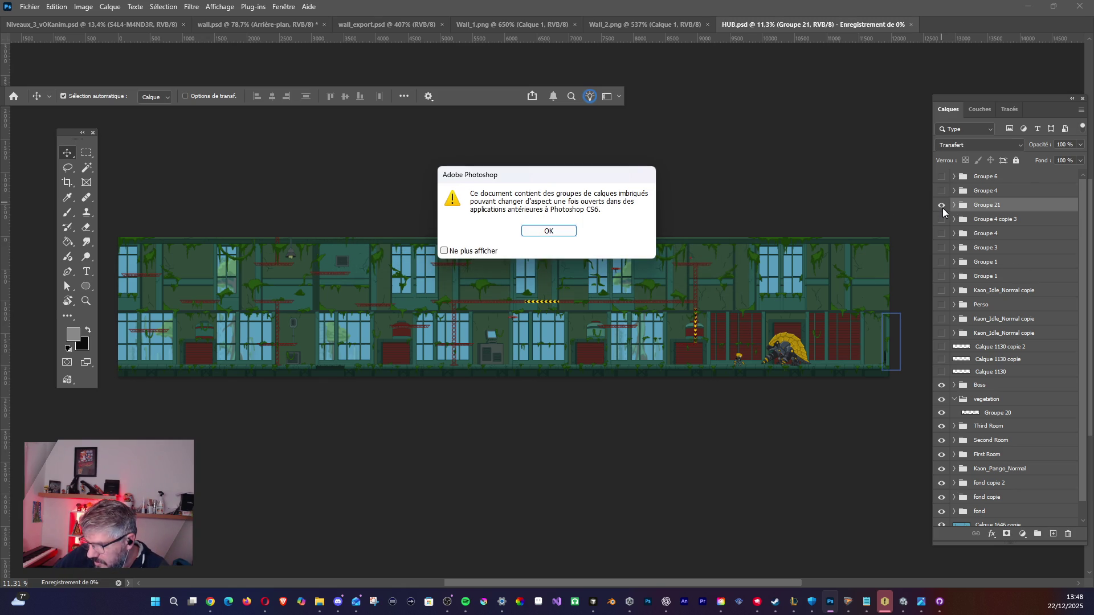
click(568, 231)
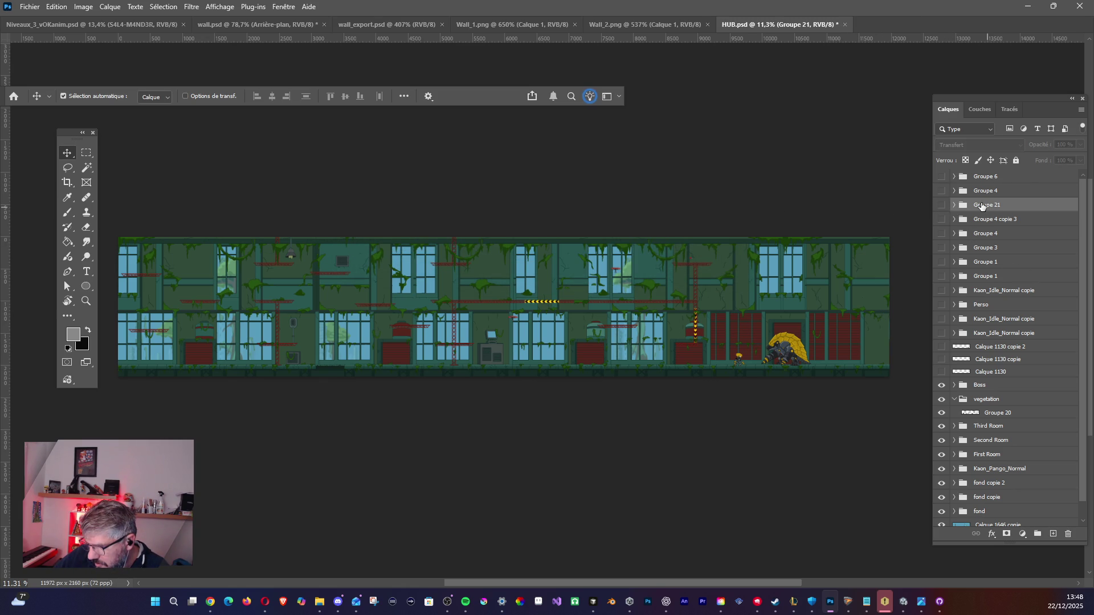
Show the Perso layer, move it up below Groupe 6, and delete the layers from Groupe 6 to Calque 1130.
click(983, 177)
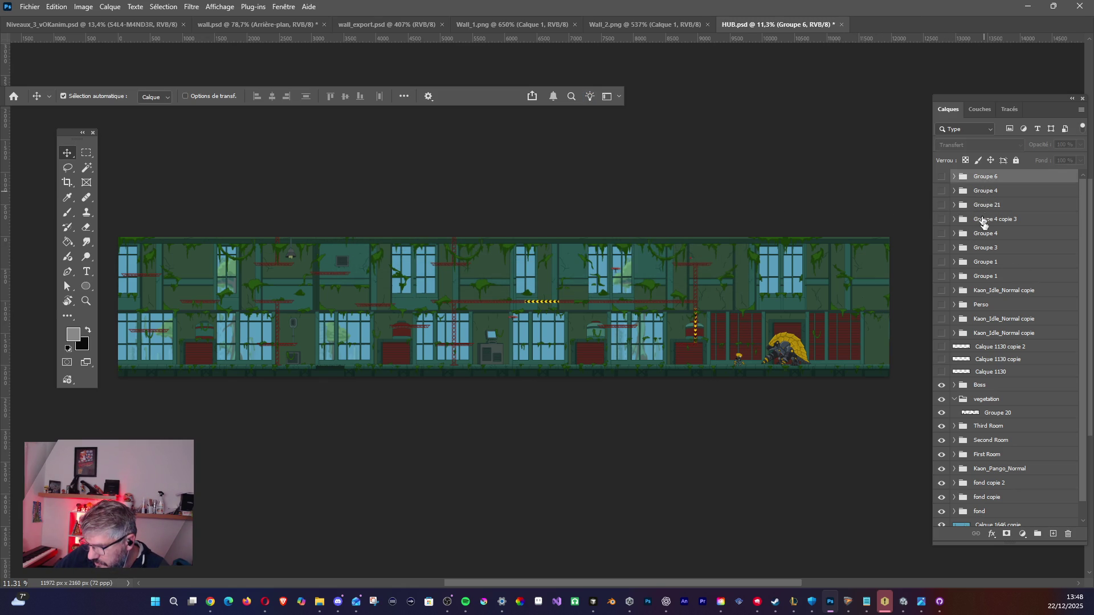
shift+click(995, 373)
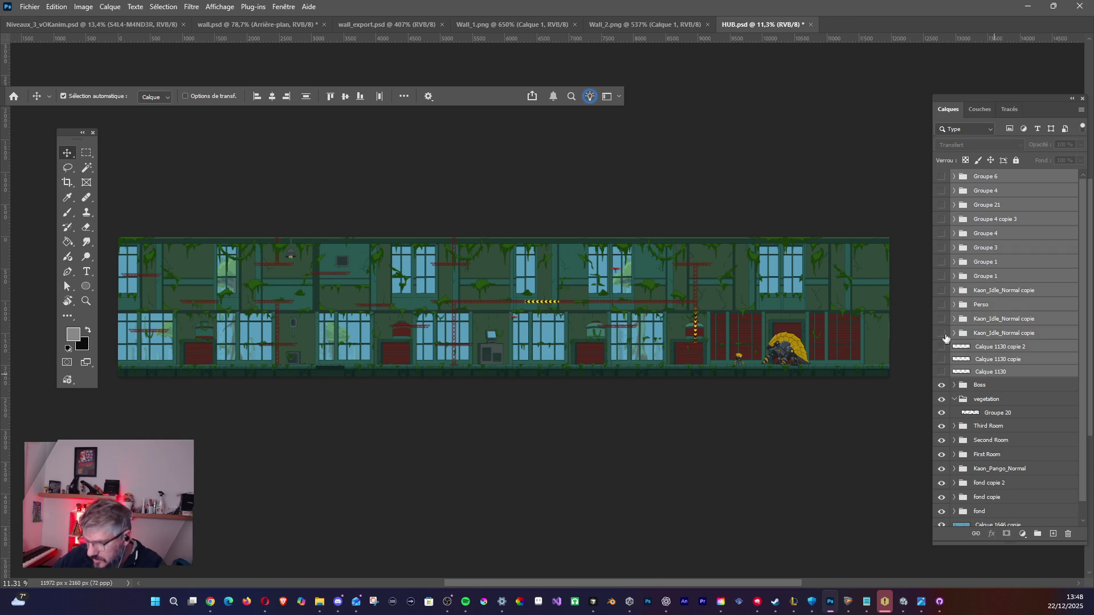
click(942, 306)
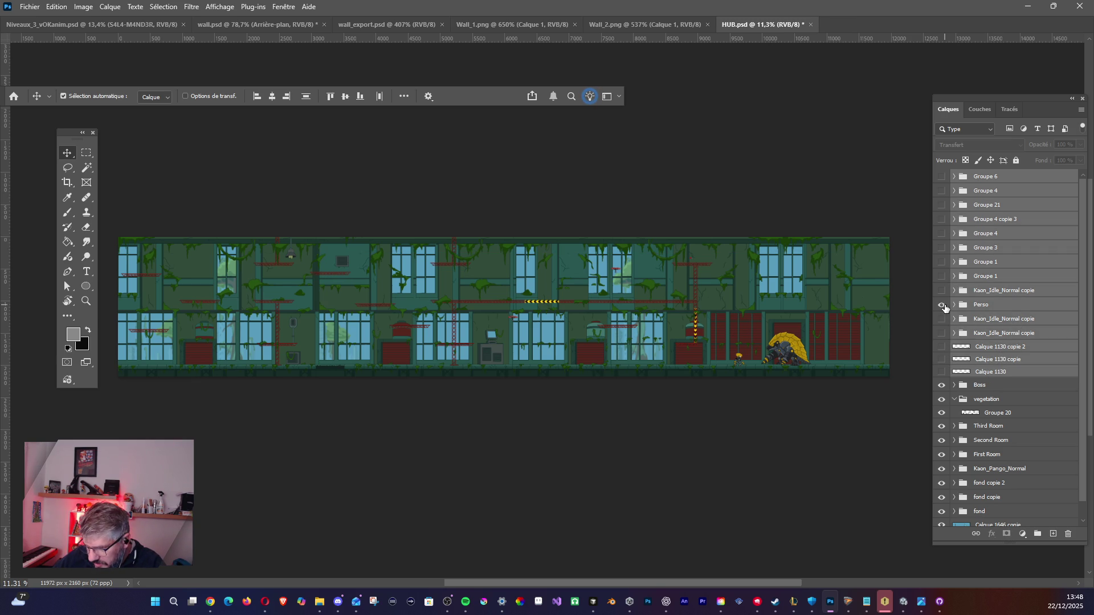
click(942, 306)
drag(957, 309, 961, 171)
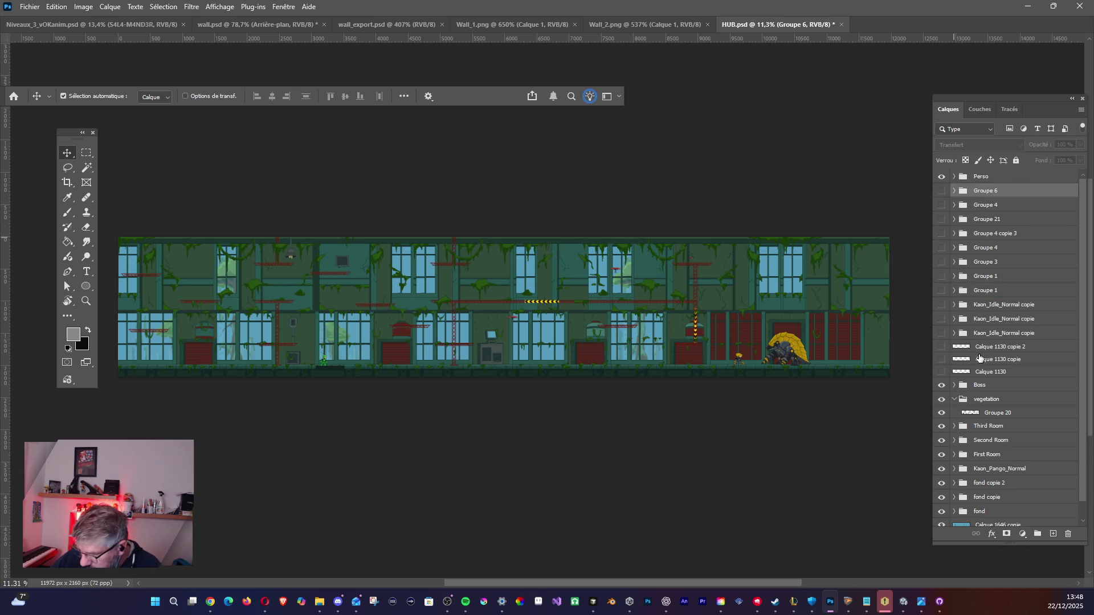
shift+click(977, 372)
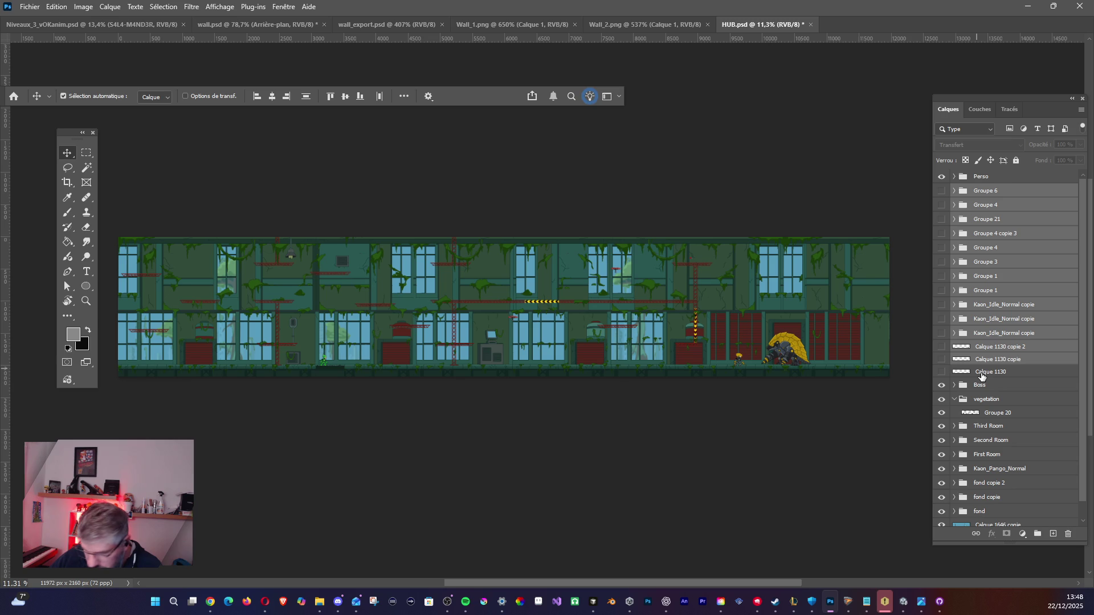
key(Delete)
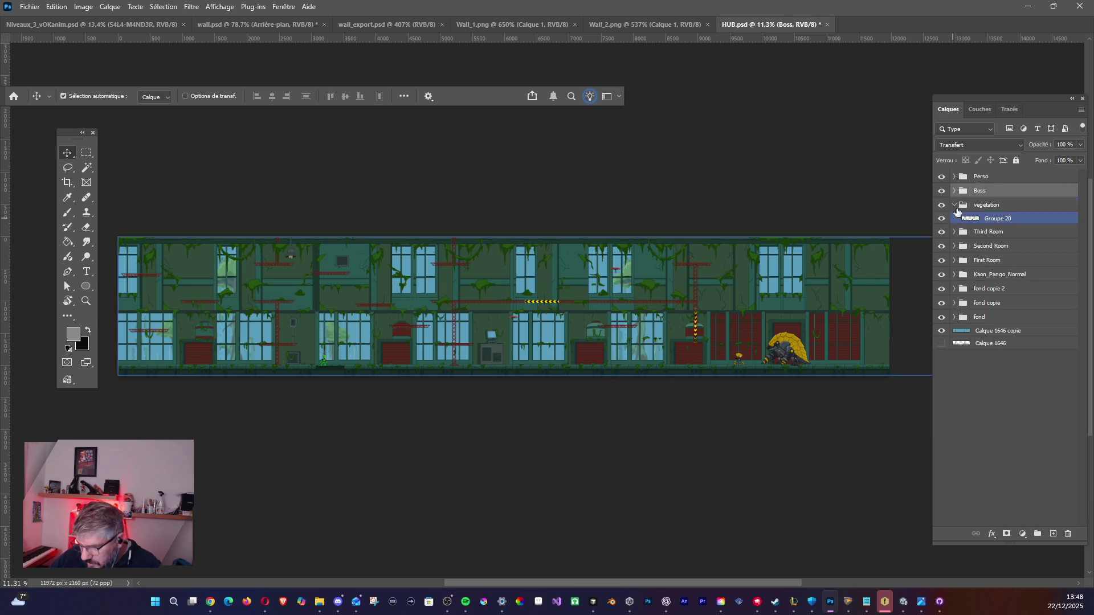
Delete the Boss group and hide the vegetation group.
click(941, 190)
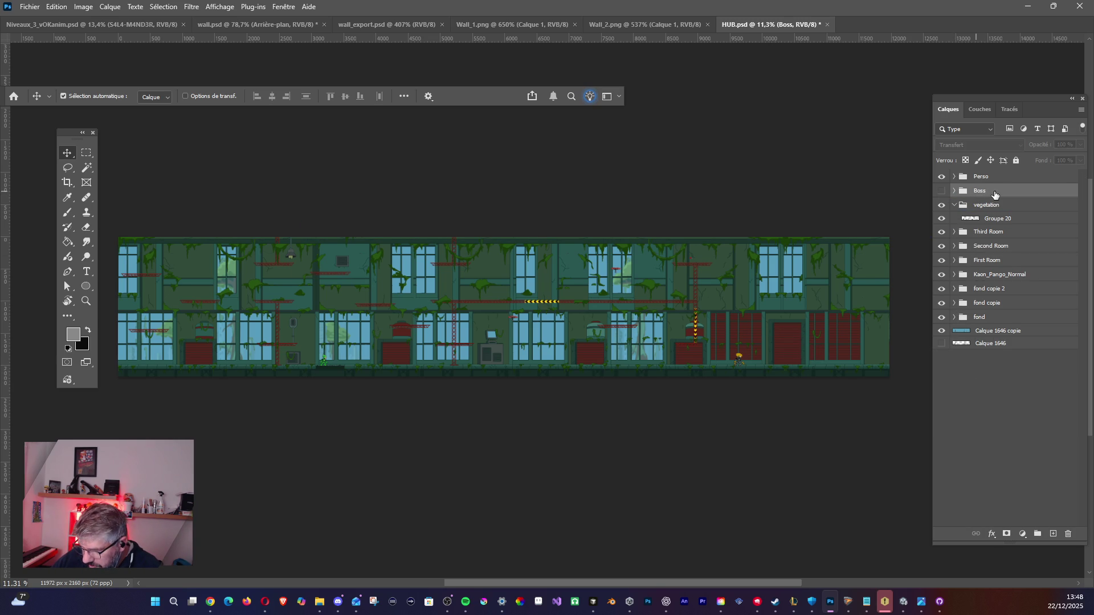
key(Delete)
click(953, 191)
click(941, 192)
Check, then delete the Third Room, Second Room and First Room groups together.
click(946, 205)
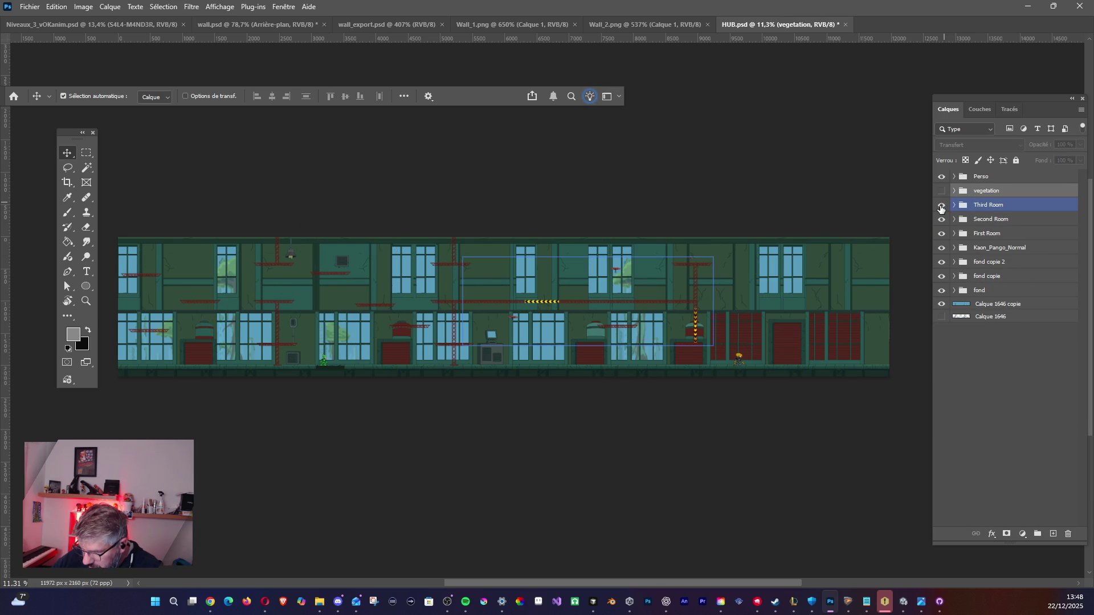
click(941, 205)
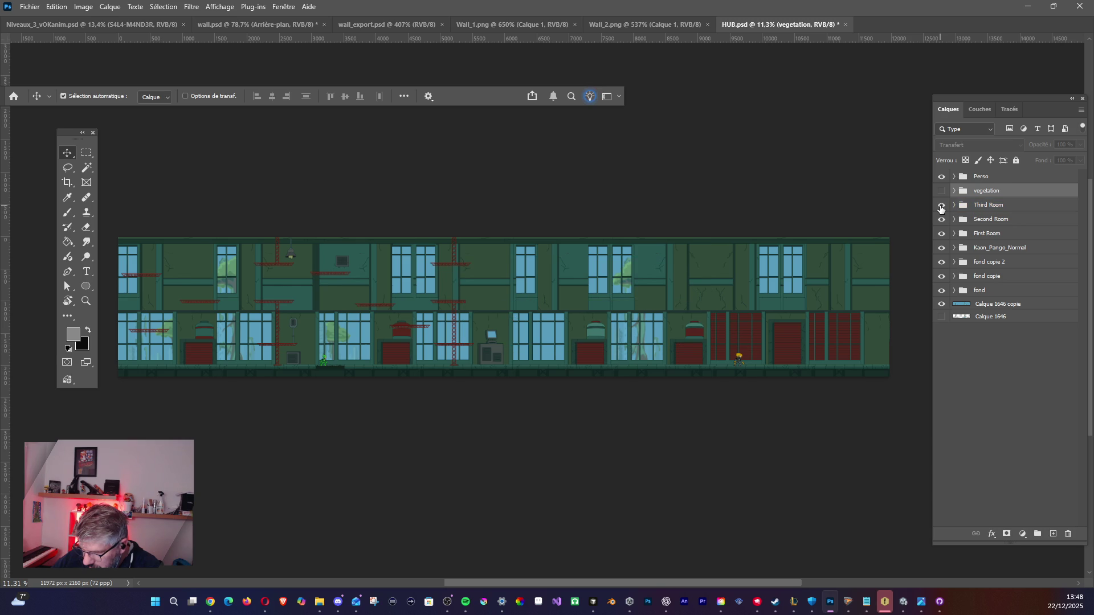
click(941, 205)
click(941, 206)
click(941, 205)
click(954, 221)
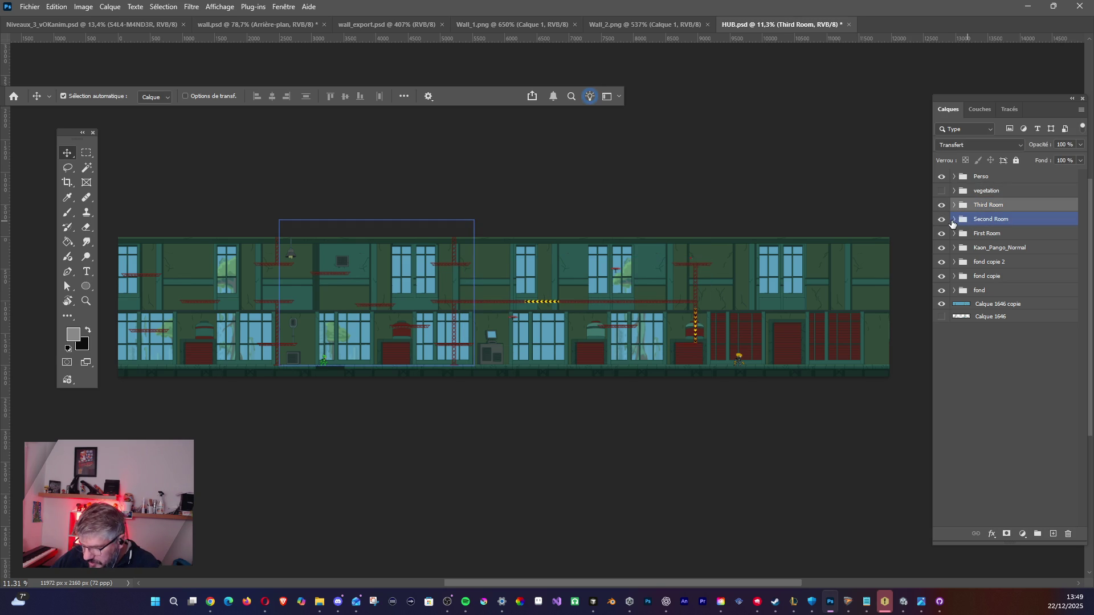
click(942, 220)
click(942, 234)
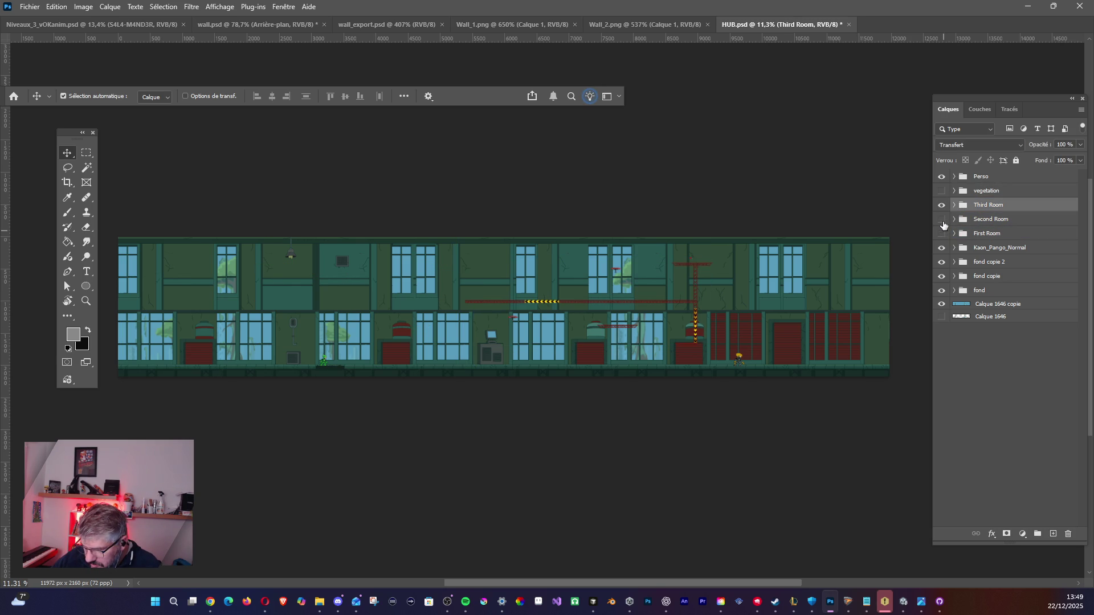
click(941, 206)
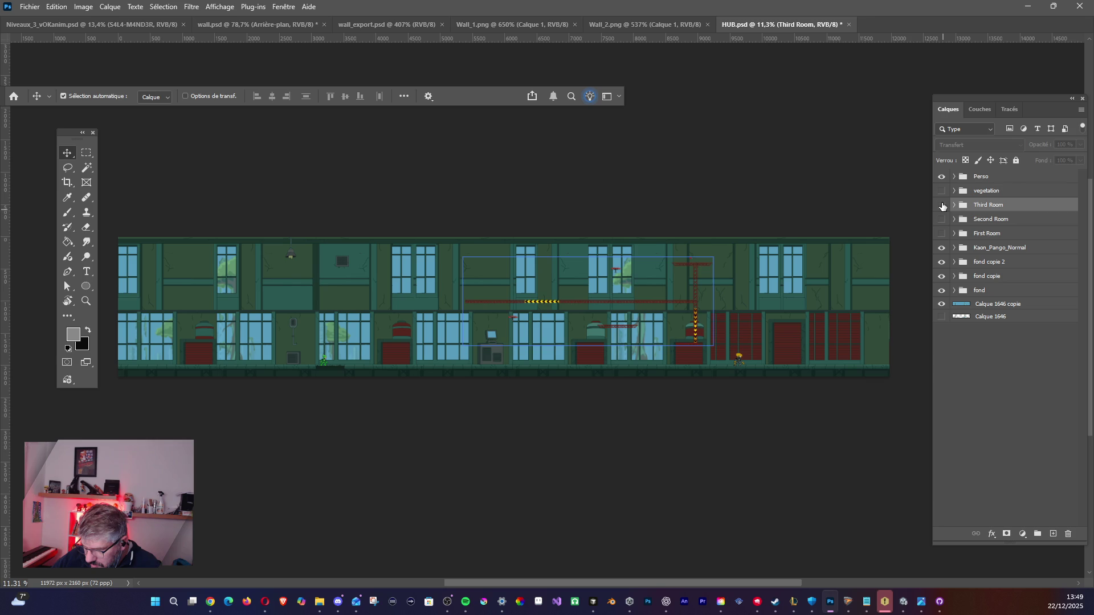
shift+click(986, 236)
key(Delete)
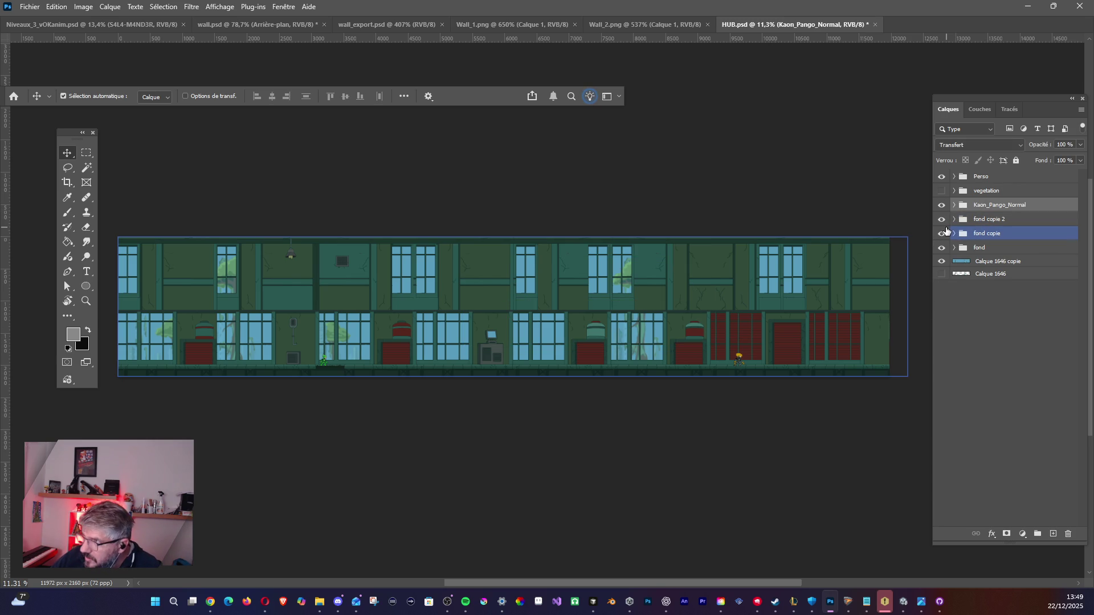
Inspect the fond group's content by toggling its visibility.
click(969, 262)
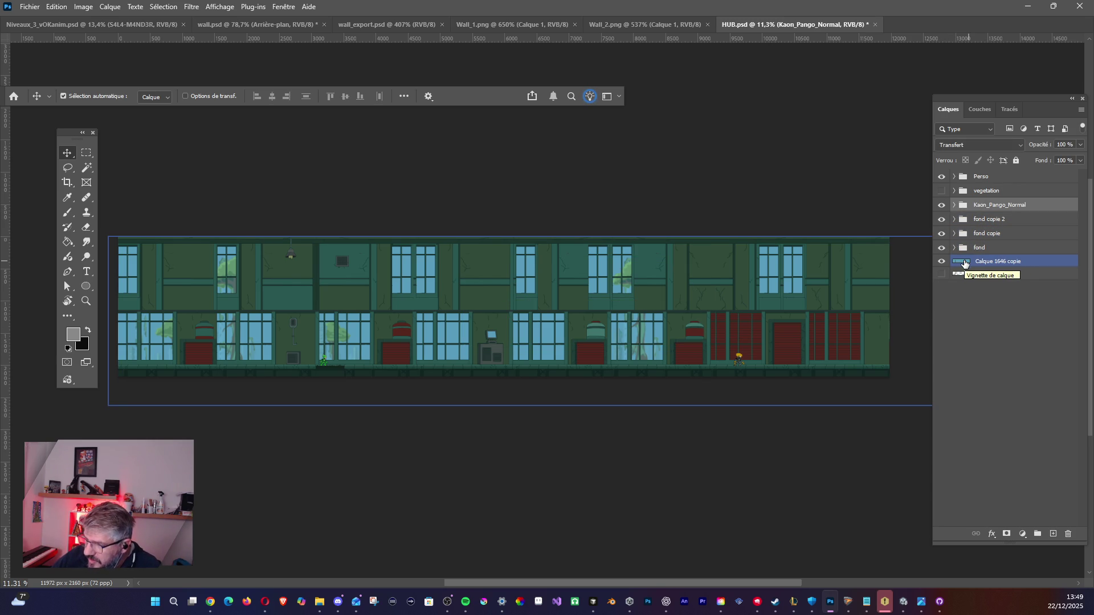
click(952, 250)
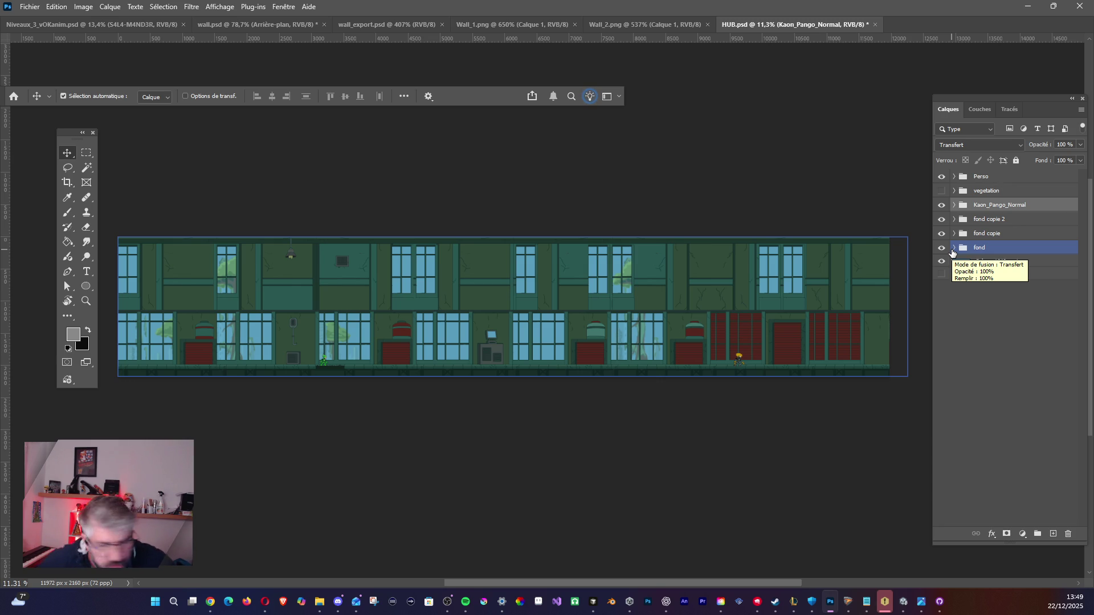
click(1003, 235)
click(961, 249)
click(941, 247)
click(941, 248)
Hide the Calque 1646 copie backdrop layer and view the level's left end.
click(950, 261)
click(941, 261)
click(941, 261)
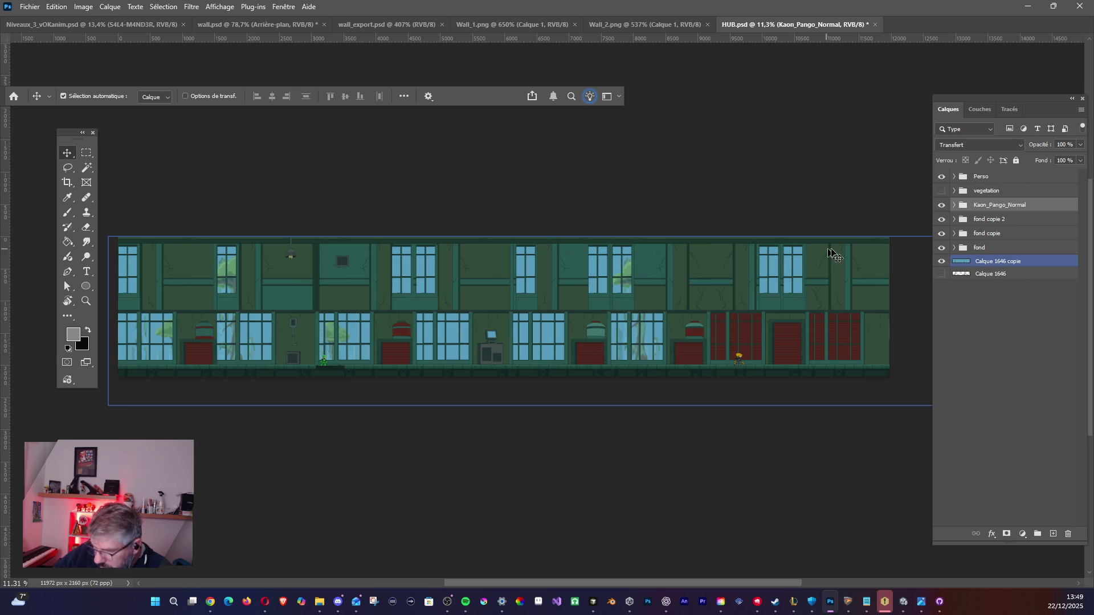
click(957, 282)
click(940, 264)
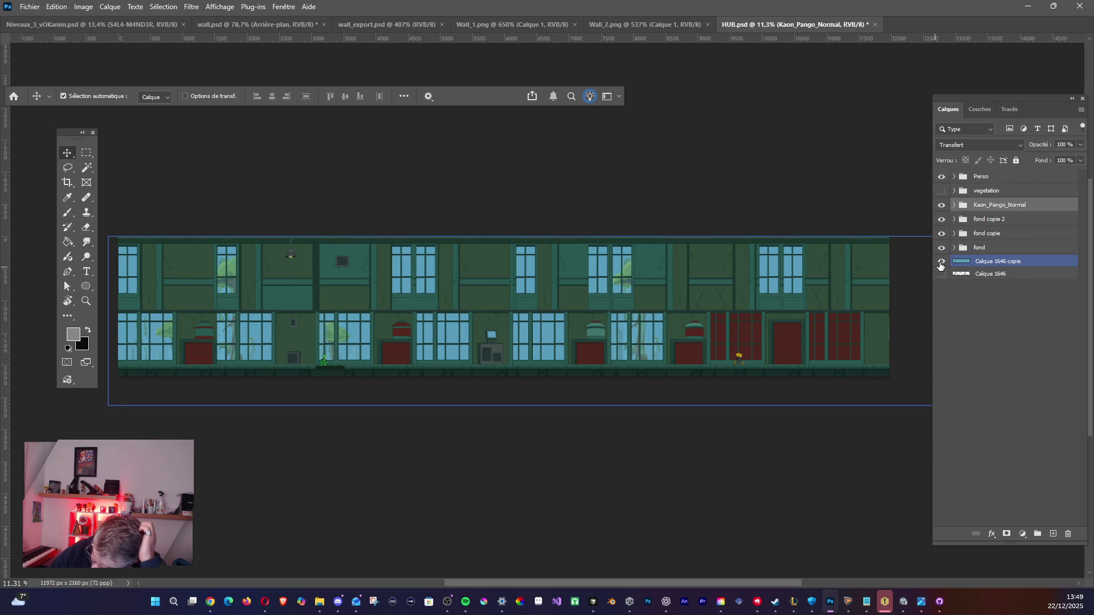
click(941, 261)
scroll(517, 370, up, 5)
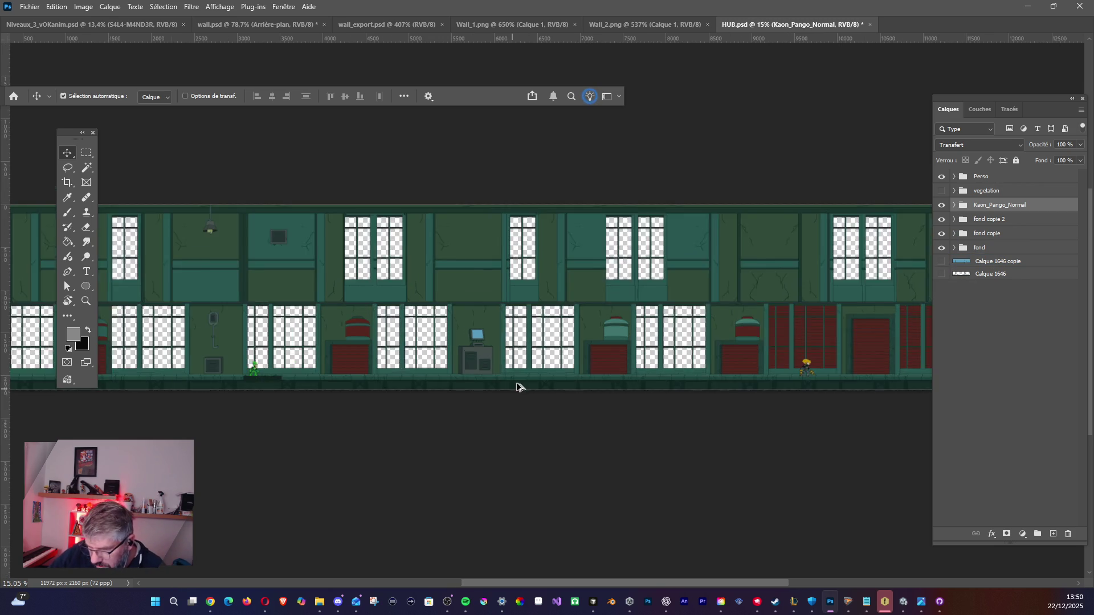
scroll(484, 371, down, 4)
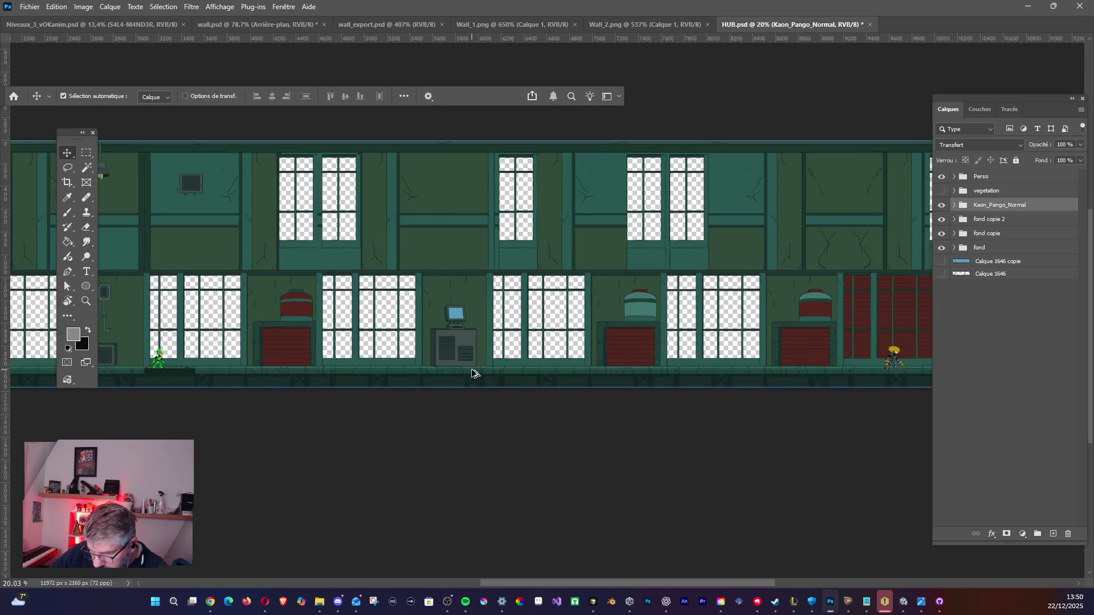
mouse_move(369, 290)
mouse_down()
mouse_move(510, 316)
mouse_move(576, 356)
mouse_move(530, 355)
mouse_up()
Compare fond copie and fond copie 2, then merge them with Ctrl+E.
click(941, 233)
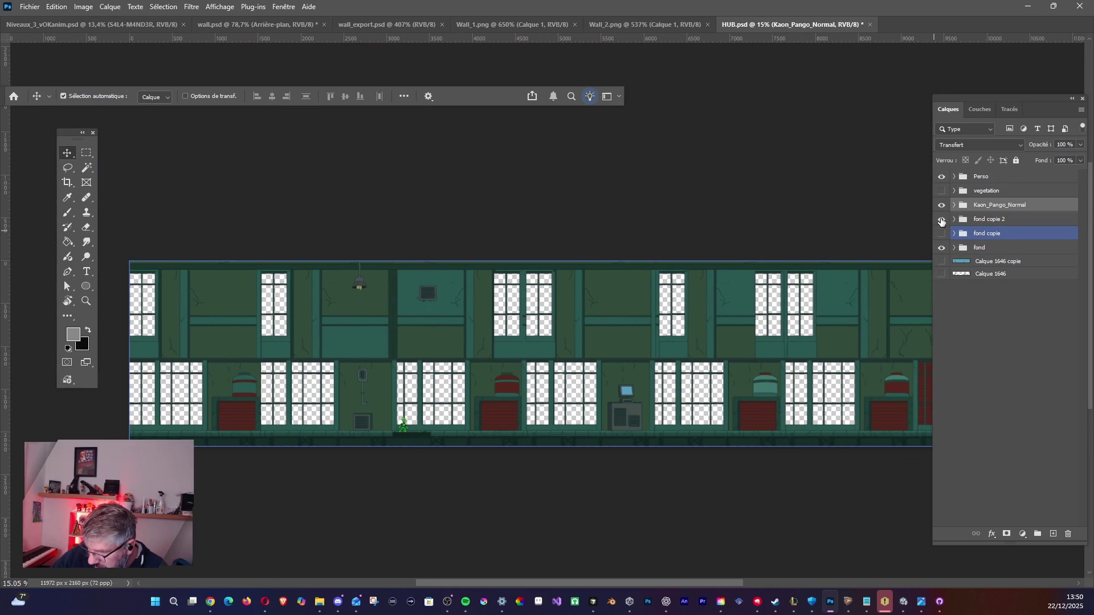
click(941, 219)
click(941, 219)
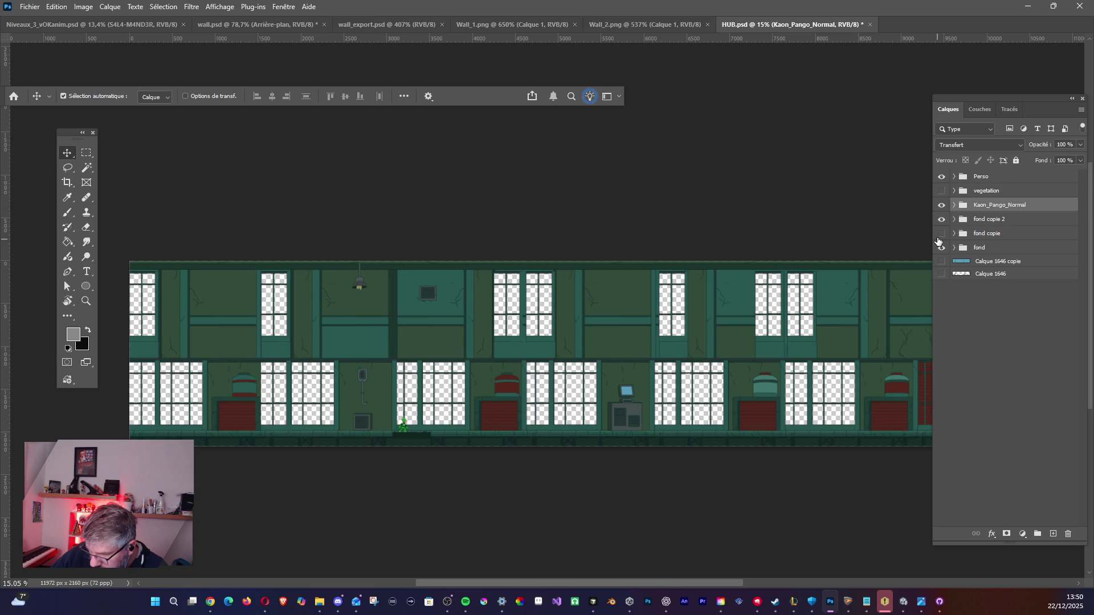
click(941, 234)
click(971, 234)
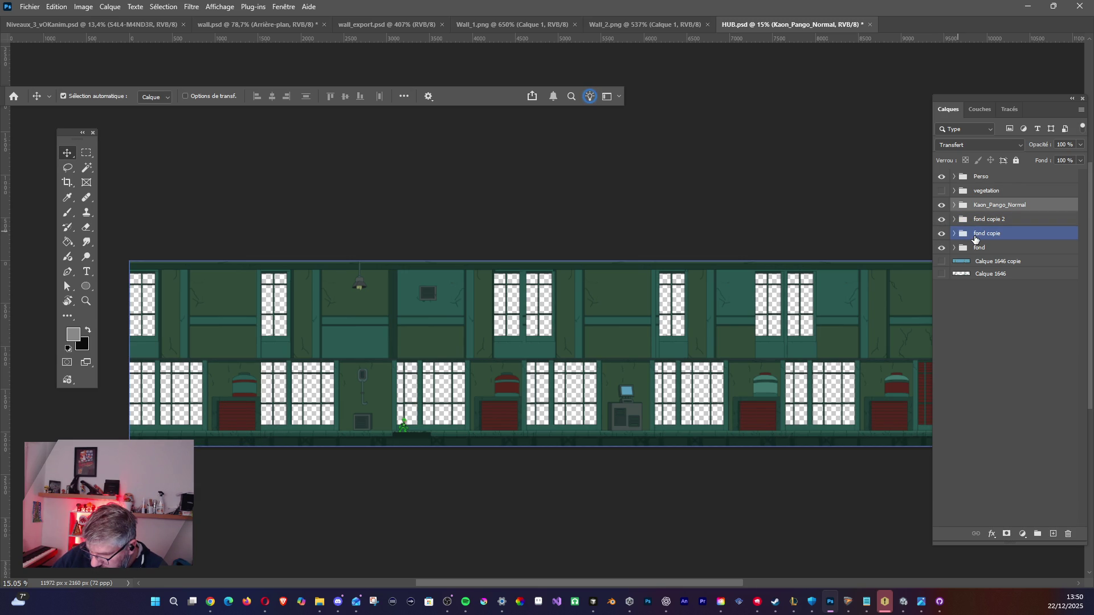
shift+click(969, 220)
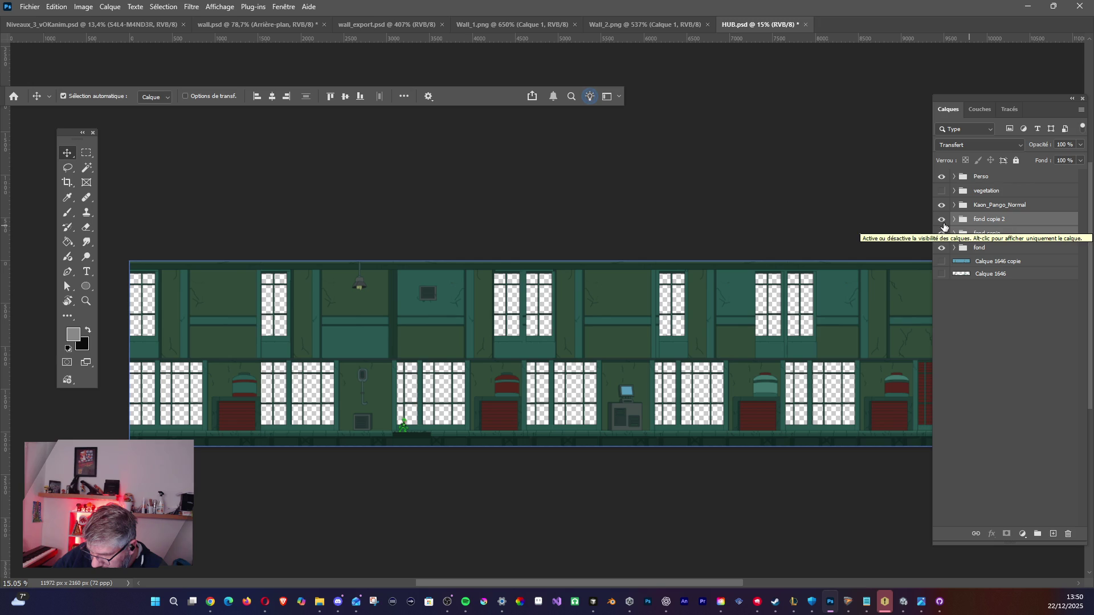
key(ctrl+e)
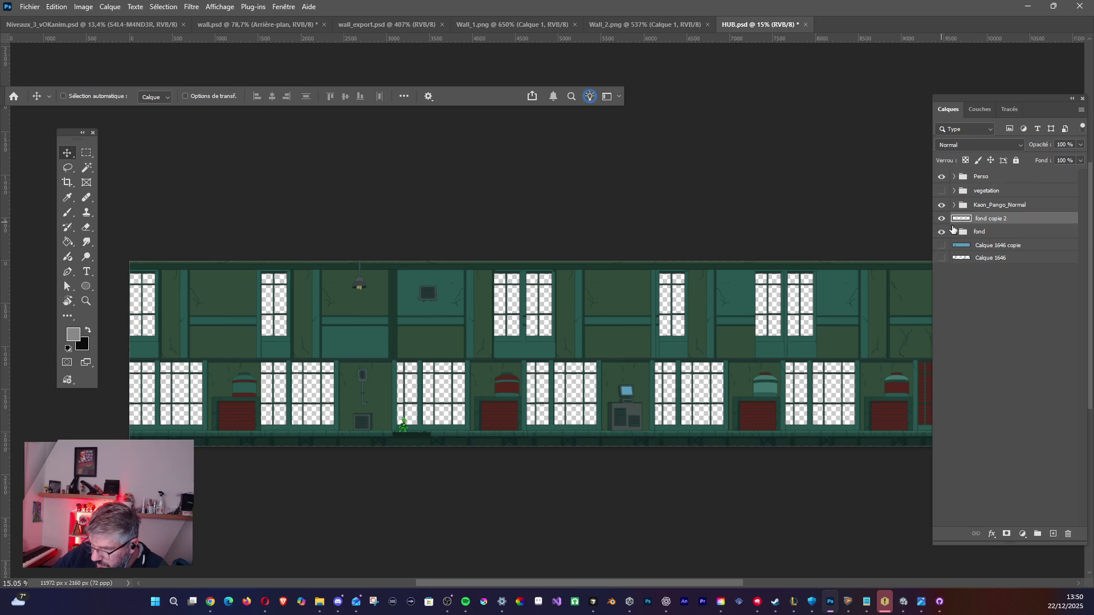
Compare the merged fond copie 2 with fond, then merge fond into fond copie 2.
click(941, 220)
click(940, 219)
click(941, 220)
click(941, 220)
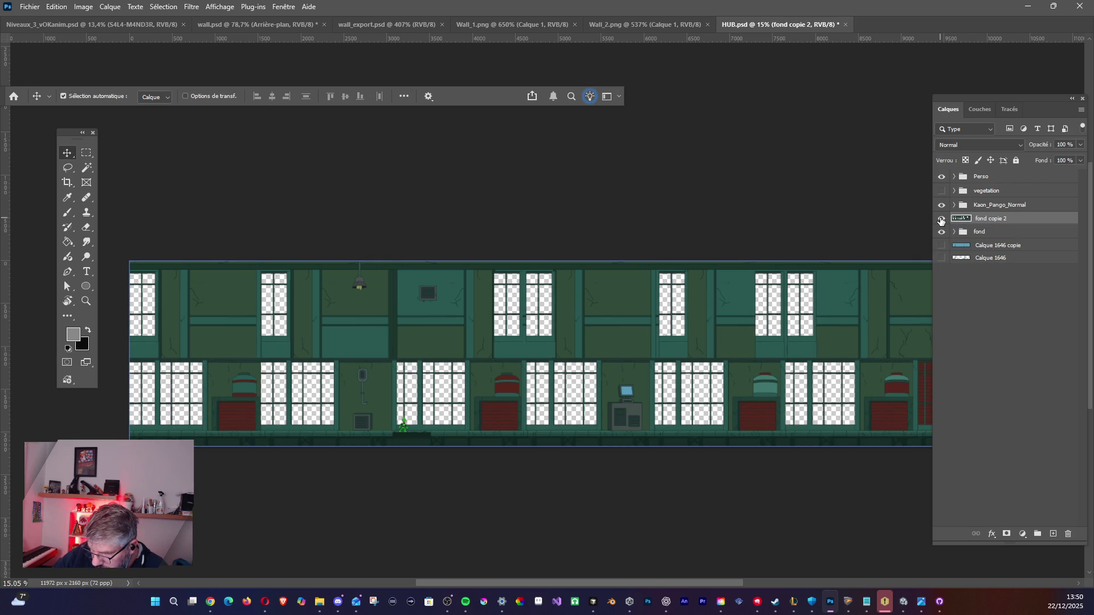
click(941, 233)
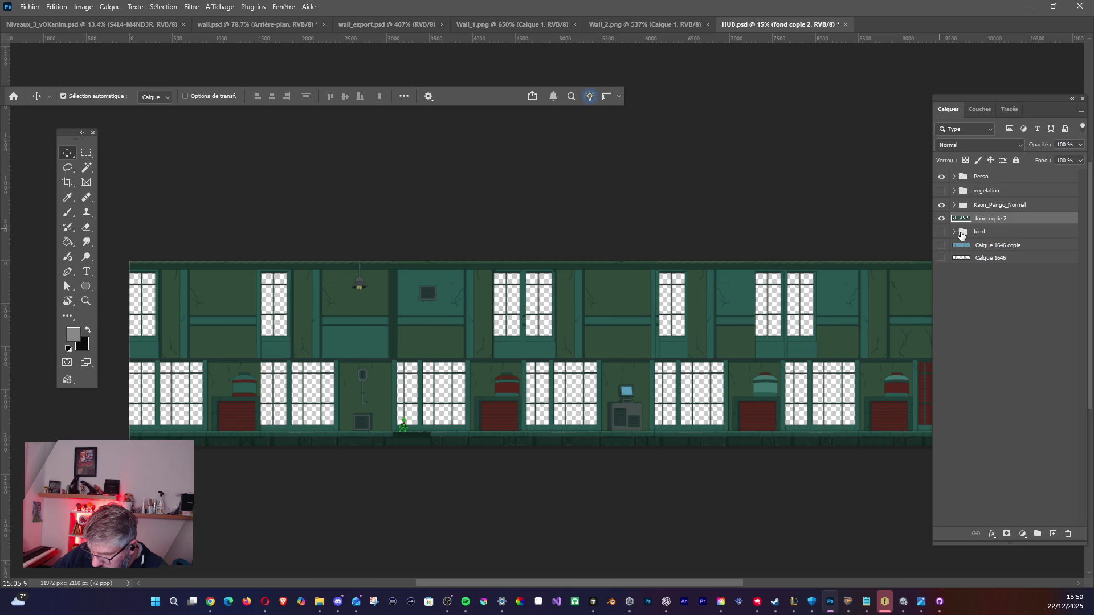
click(940, 233)
shift+click(978, 233)
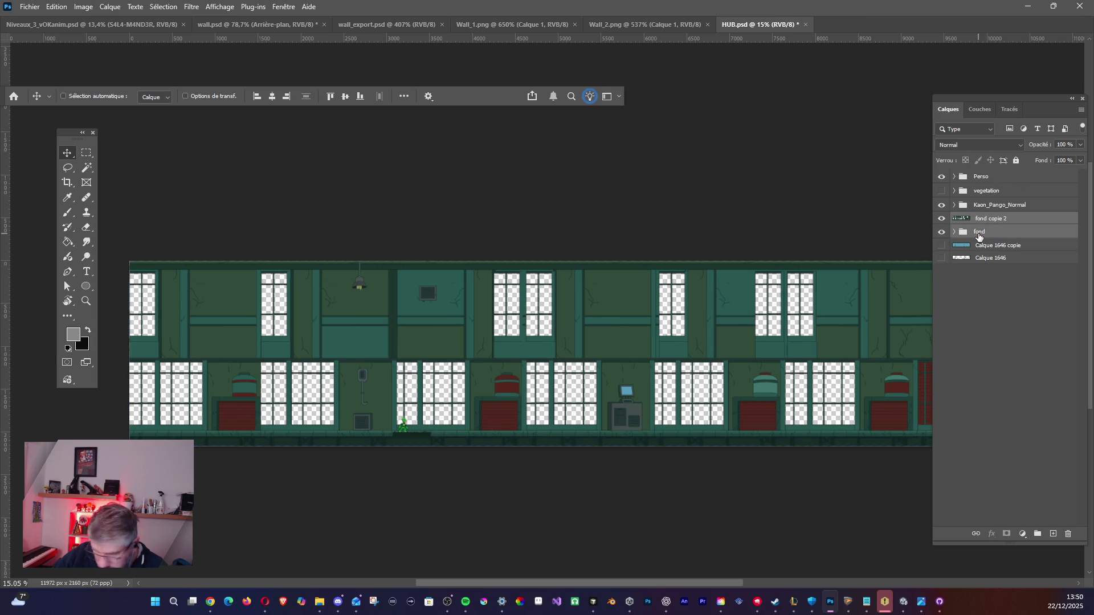
key(ctrl+e)
Check the merge result and undo it to restore fond copie 2 as a group.
click(941, 220)
click(940, 220)
click(941, 220)
click(940, 220)
click(940, 220)
click(941, 220)
key(ctrl+z)
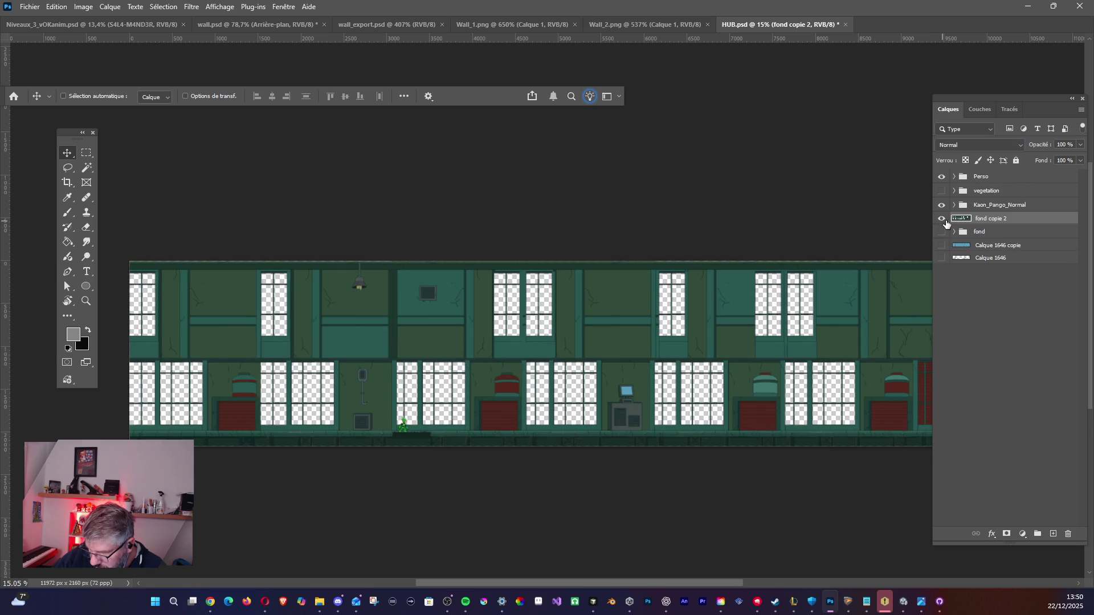
click(941, 220)
click(941, 233)
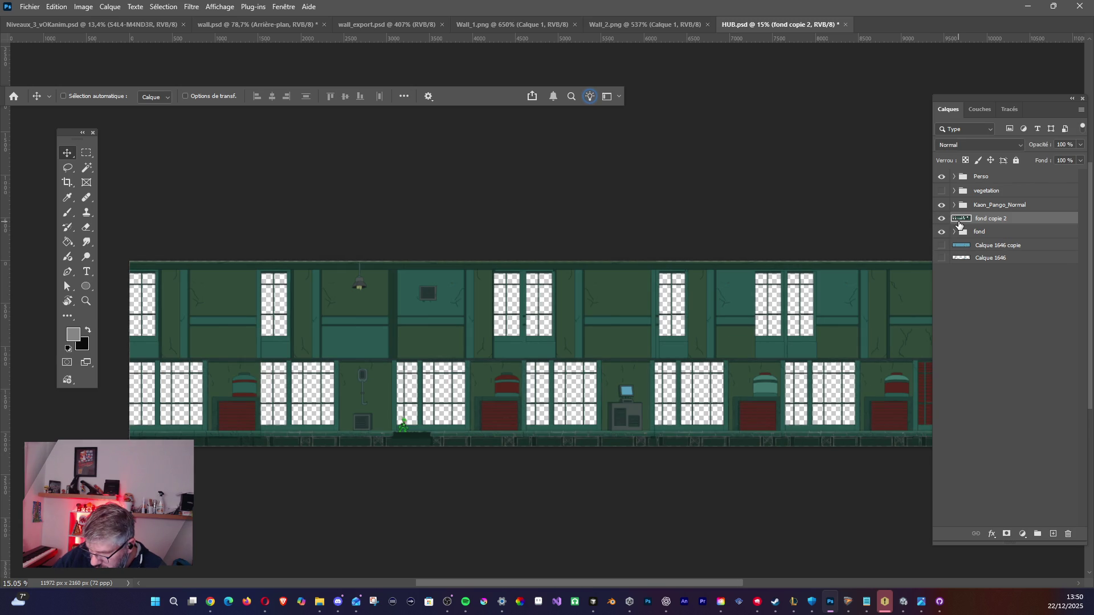
key(ctrl+z)
key(ctrl+z)
Delete the trappe trapdoor group and its layers from inside fond copie 2.
click(954, 220)
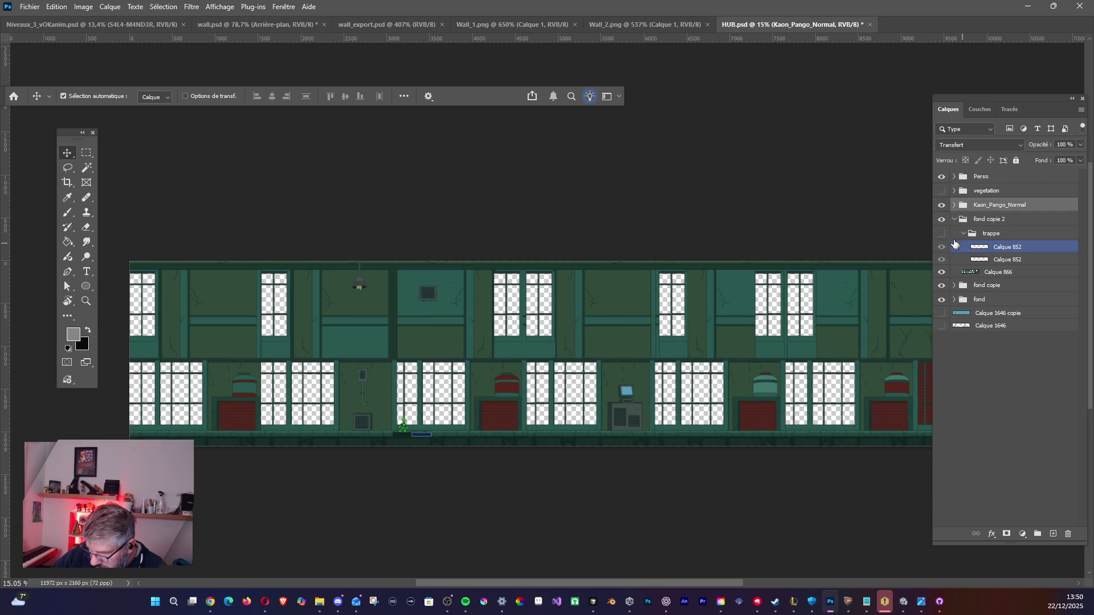
click(942, 234)
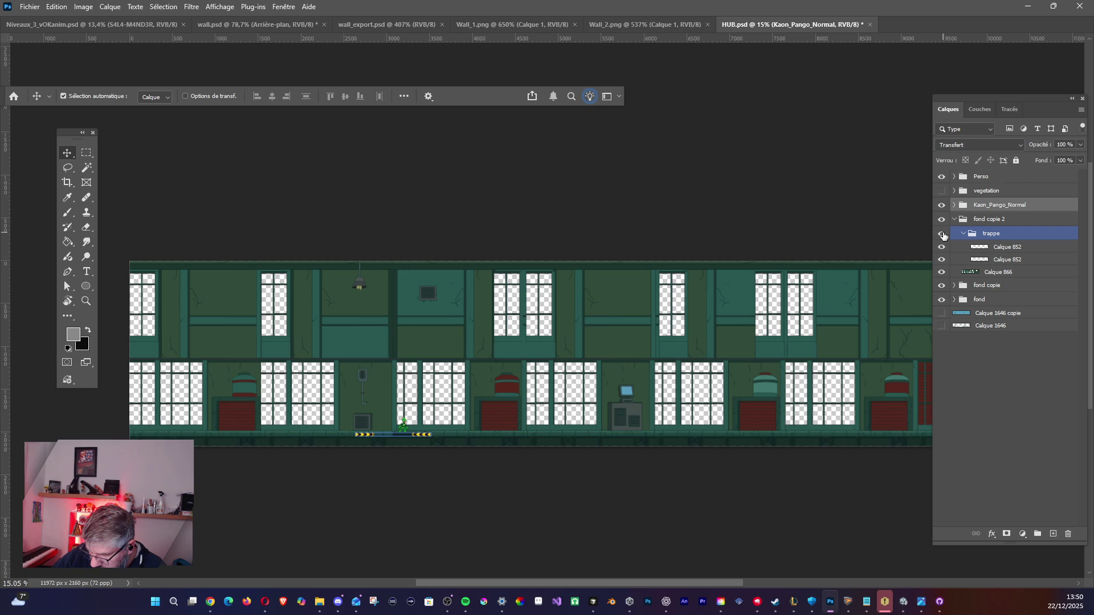
shift+click(990, 245)
click(990, 246)
shift+click(989, 260)
key(Delete)
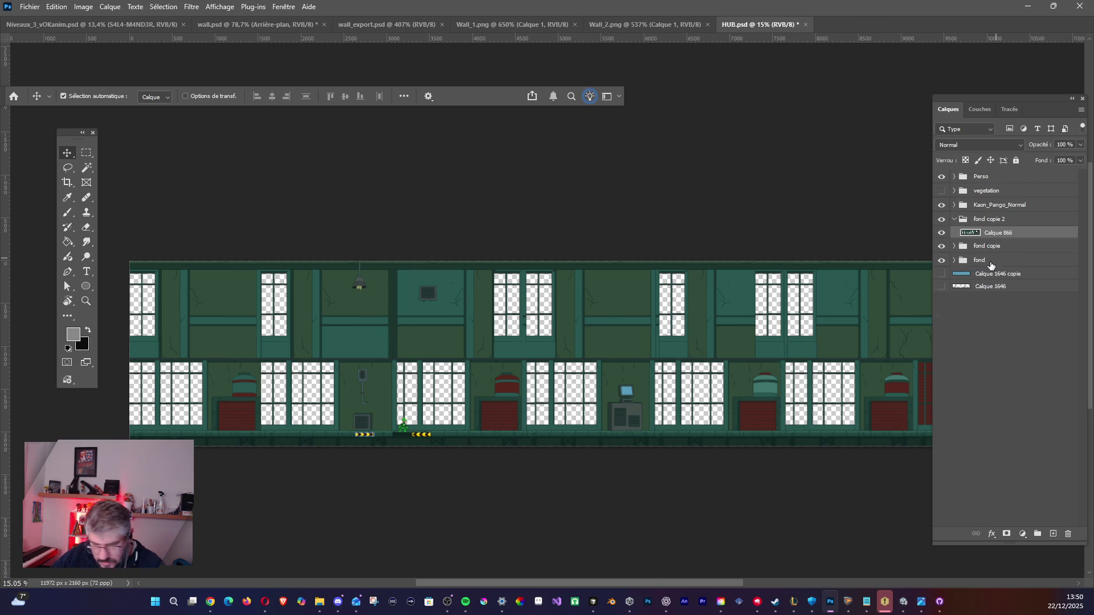
Collapse fond copie 2 and fond, making fond copie 2 and fond copie visible.
click(953, 222)
click(953, 220)
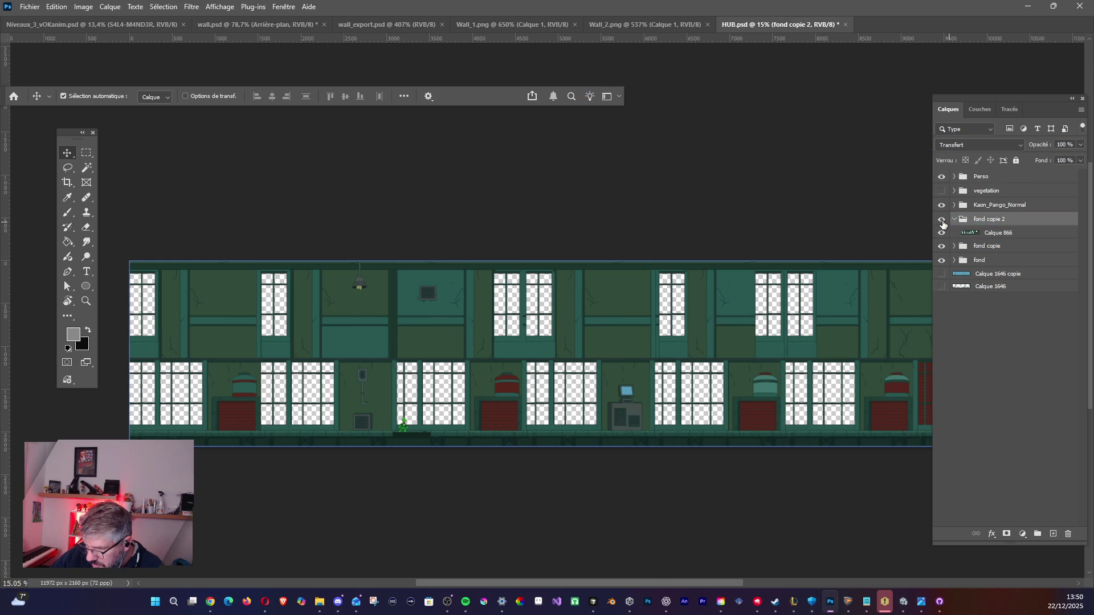
drag(941, 218, 941, 233)
click(945, 251)
click(942, 248)
click(954, 248)
click(941, 249)
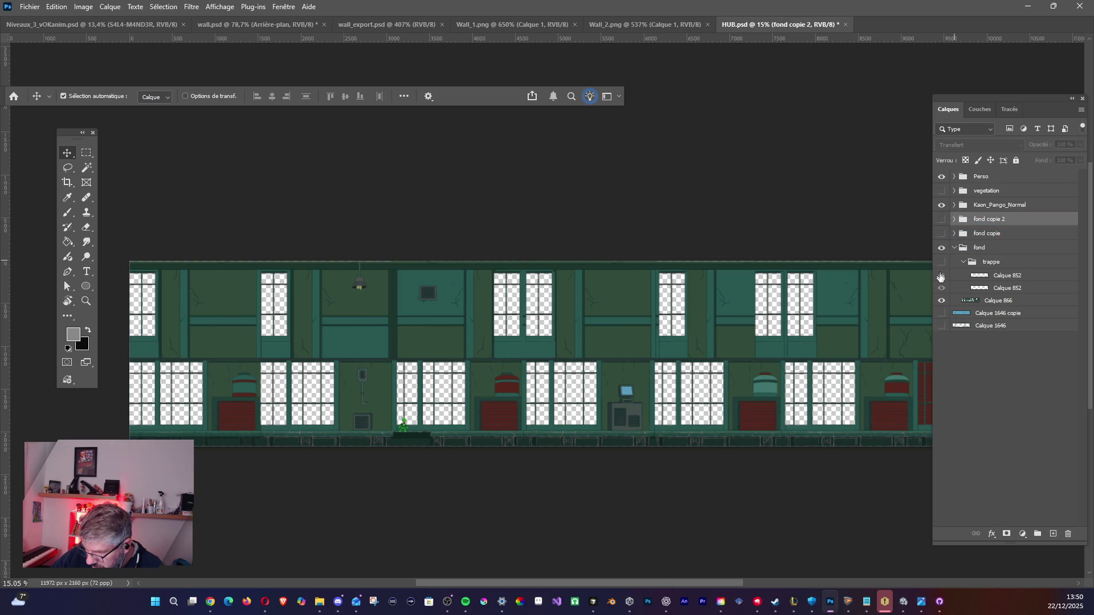
click(942, 223)
click(941, 233)
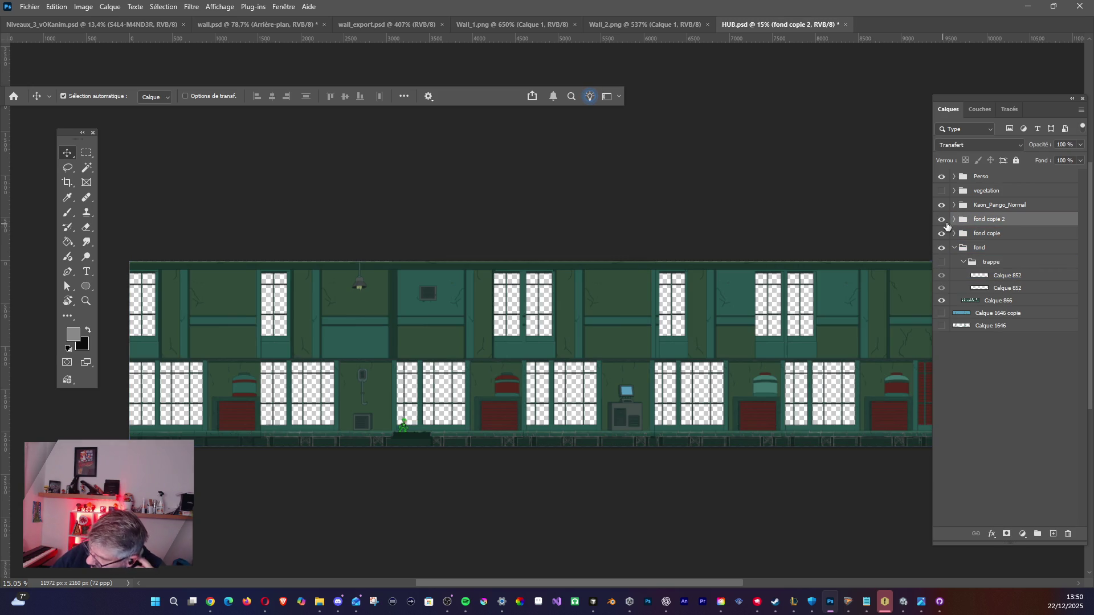
click(955, 251)
click(955, 251)
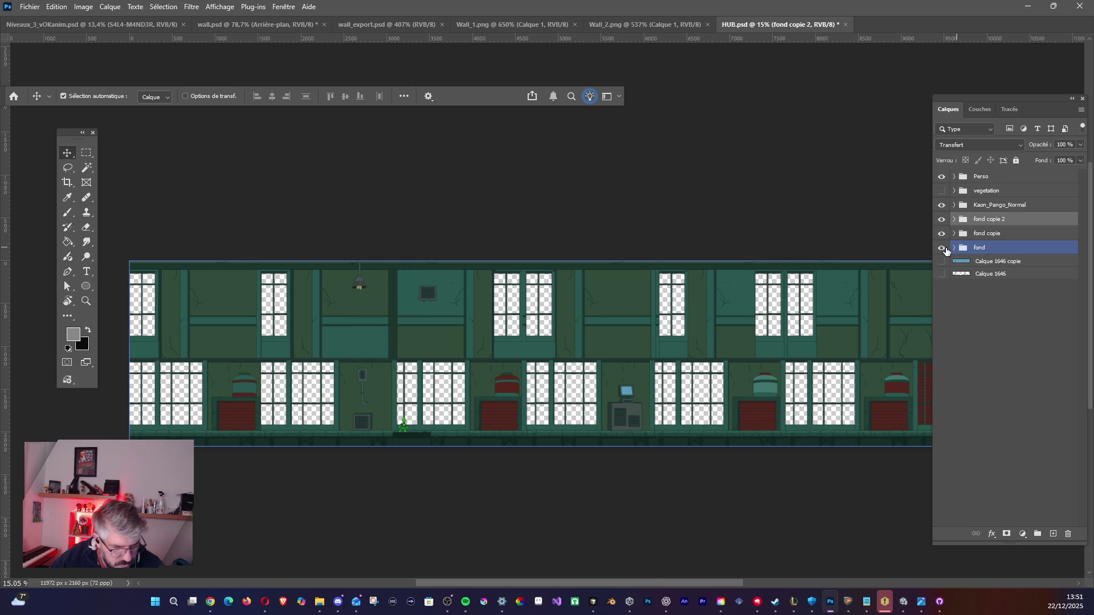
click(934, 254)
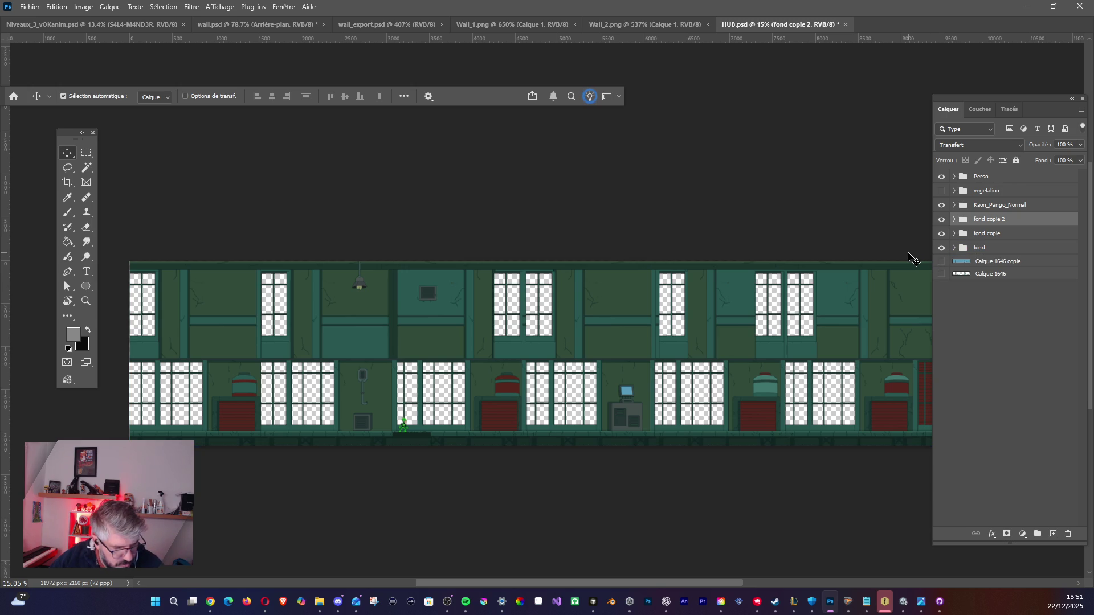
Compare the backdrop groups, then select fond, fond copie and fond copie 2 and merge them.
click(951, 248)
click(959, 234)
click(959, 248)
click(940, 233)
click(941, 248)
click(941, 219)
click(941, 247)
click(941, 233)
click(941, 219)
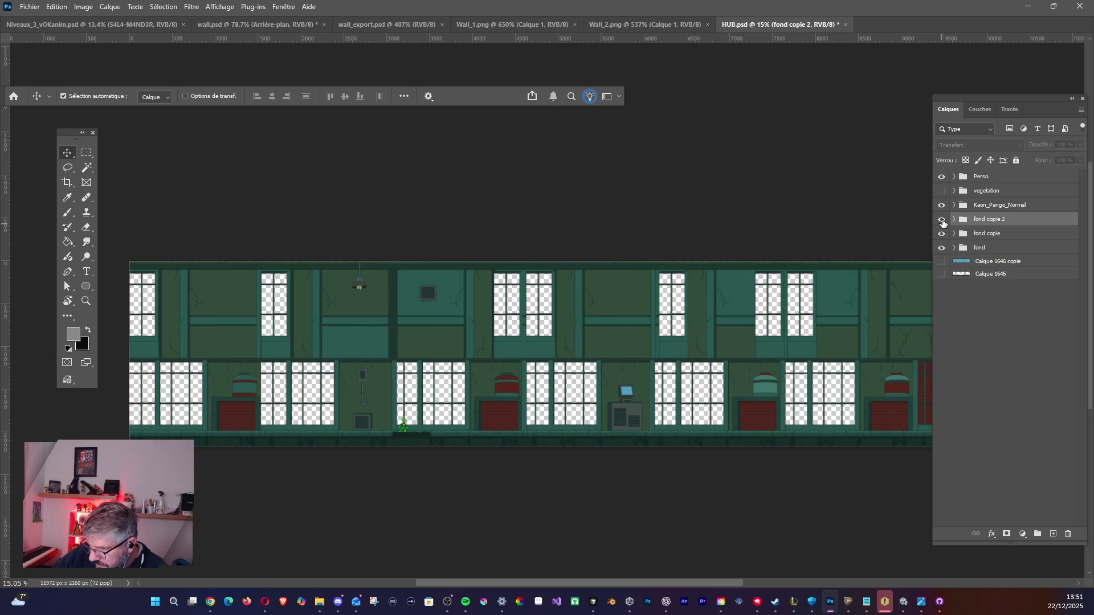
click(948, 249)
shift+click(994, 251)
key(ctrl+e)
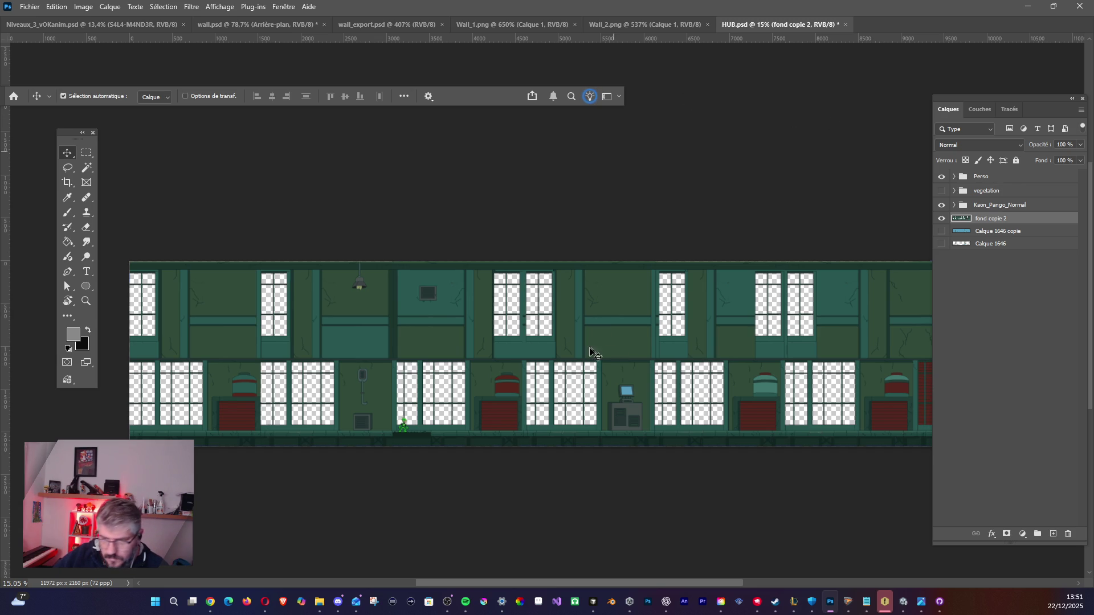
Check the merged backdrop, vegetation vines and blue sky layers by toggling their visibility.
click(941, 219)
click(941, 219)
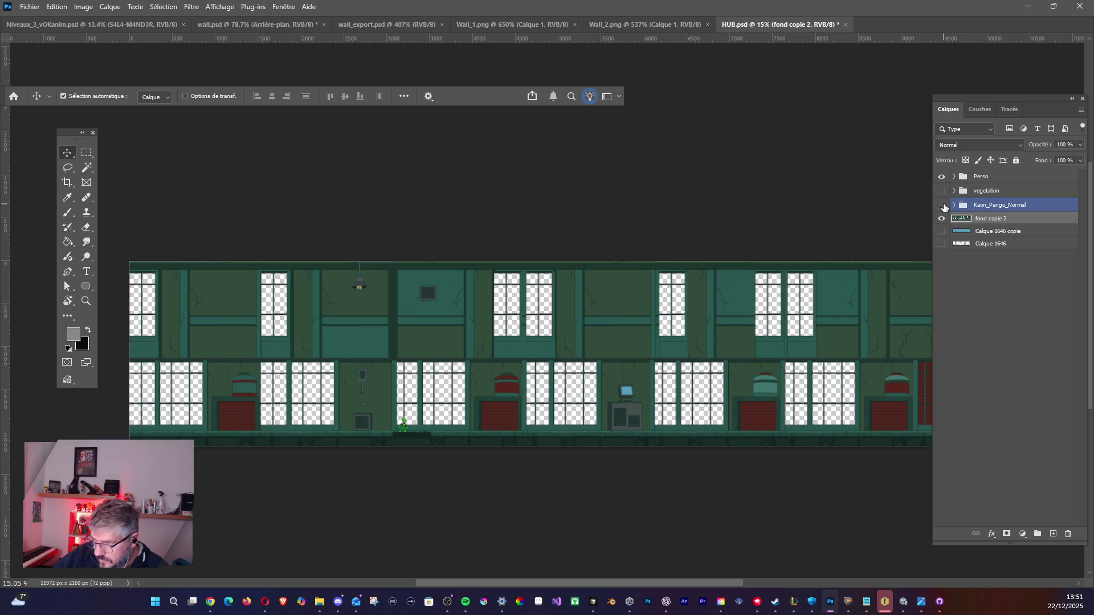
click(942, 193)
click(942, 193)
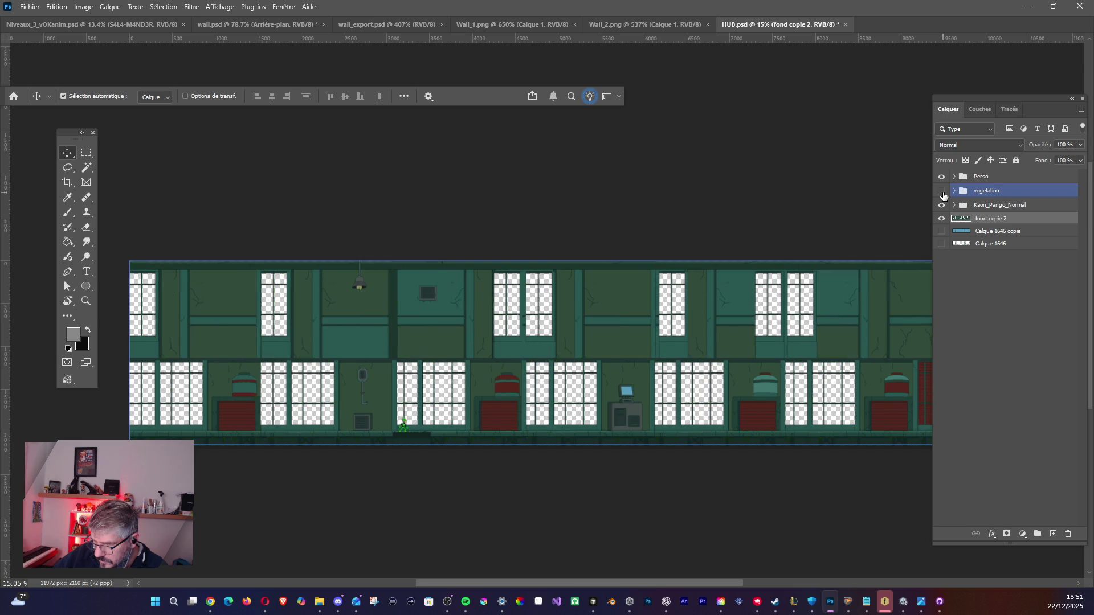
click(941, 231)
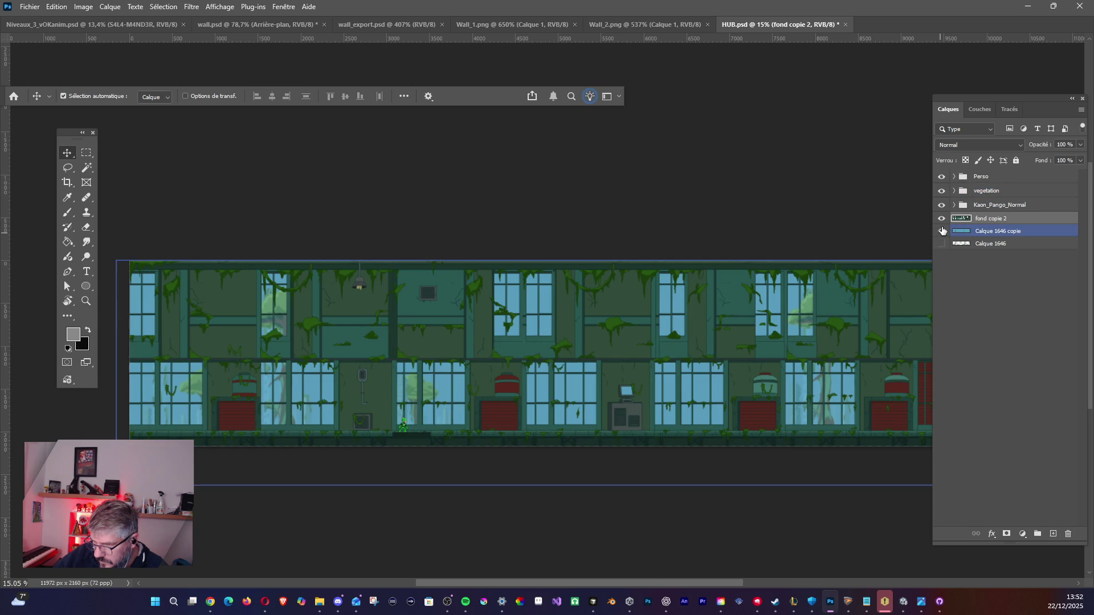
click(941, 191)
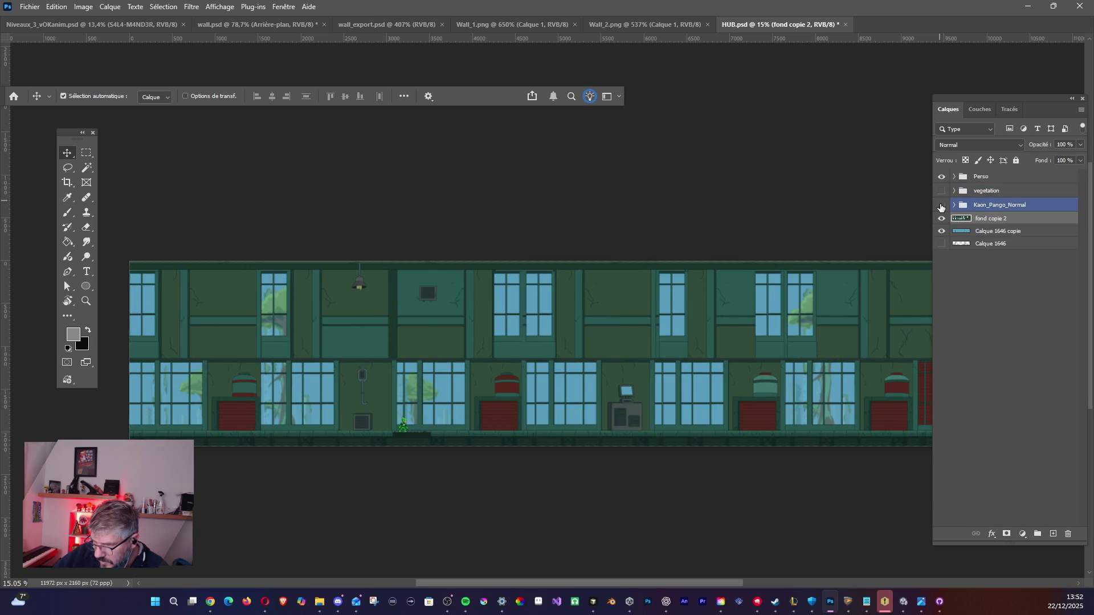
Hide the merged backdrop and the blue sky layer, leaving only the character.
scroll(435, 318, up, 3)
drag(373, 338, 484, 342)
scroll(484, 342, up, 2)
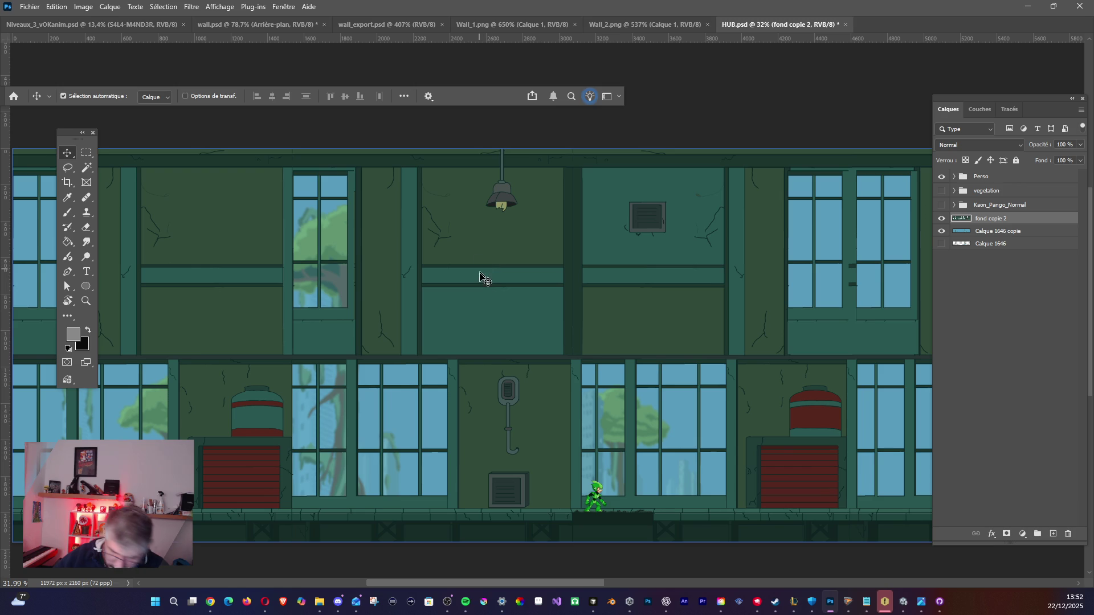
scroll(254, 344, down, 3)
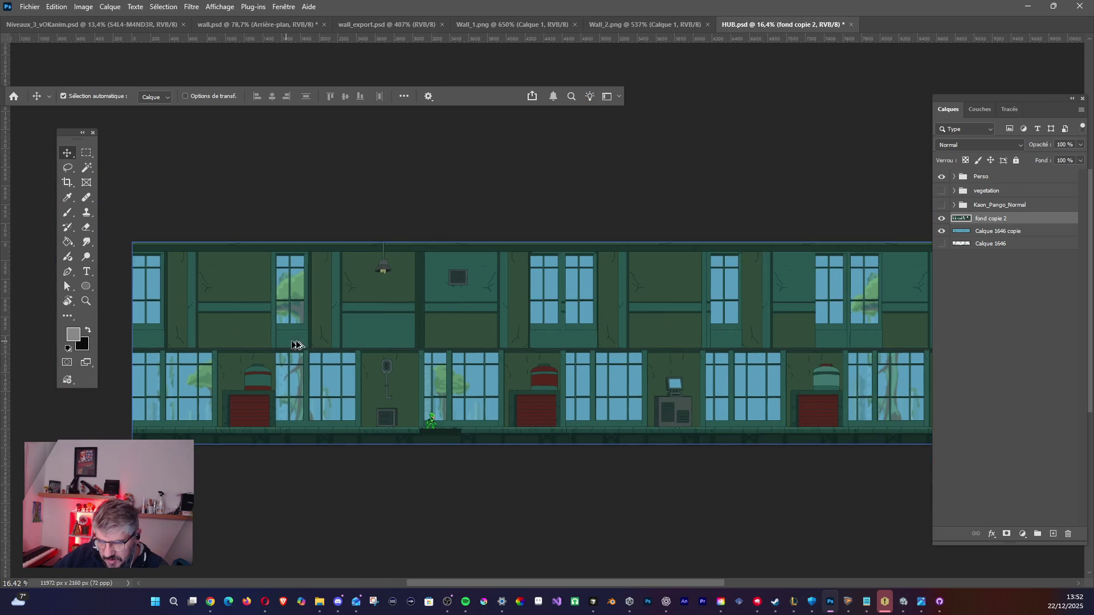
mouse_move(450, 322)
mouse_down()
mouse_move(171, 308)
mouse_move(25, 285)
mouse_move(22, 320)
mouse_move(490, 340)
mouse_up()
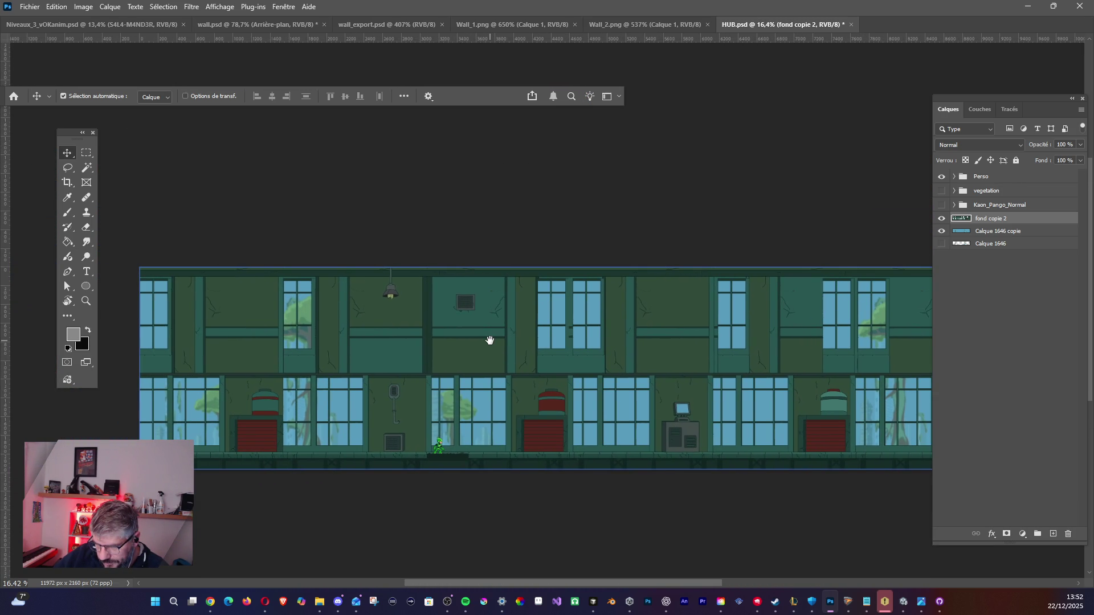
click(941, 218)
click(941, 231)
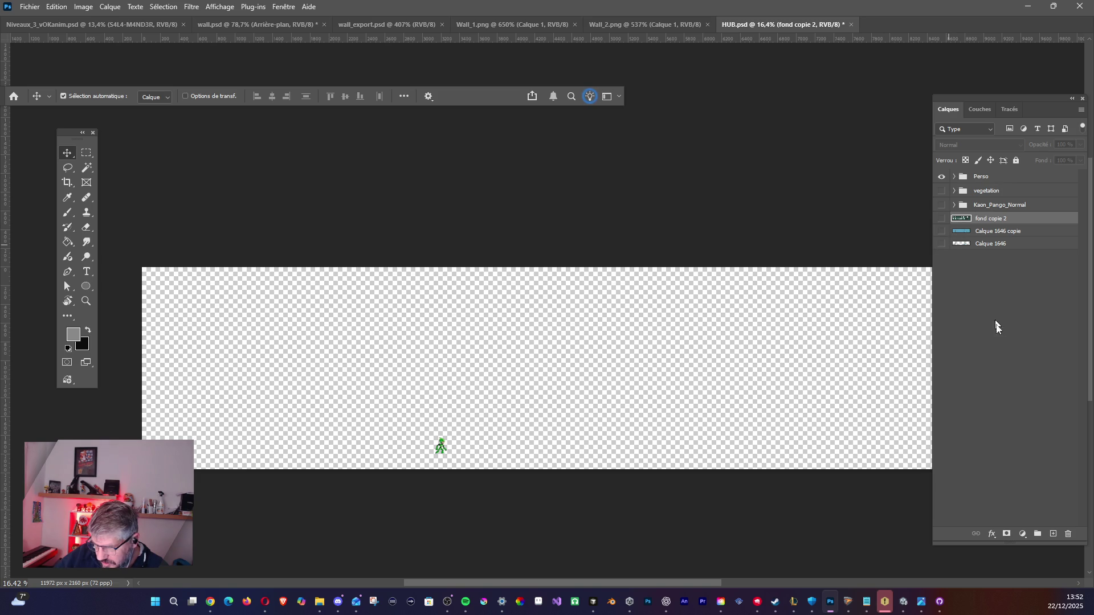
Select the Perso group and undo the accidental move of its Body layer.
click(969, 177)
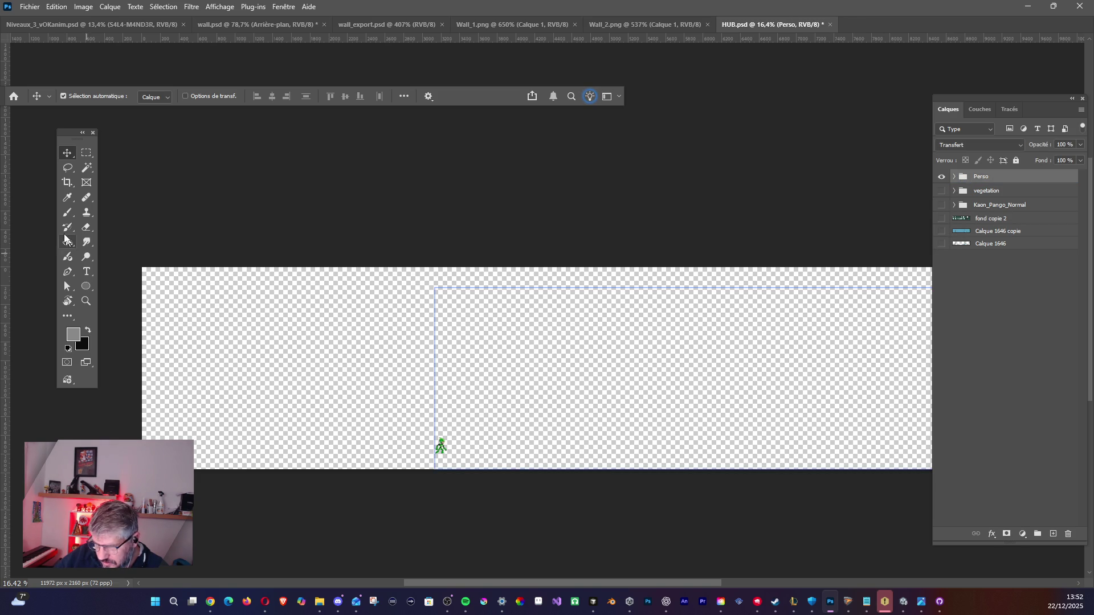
drag(436, 446, 278, 415)
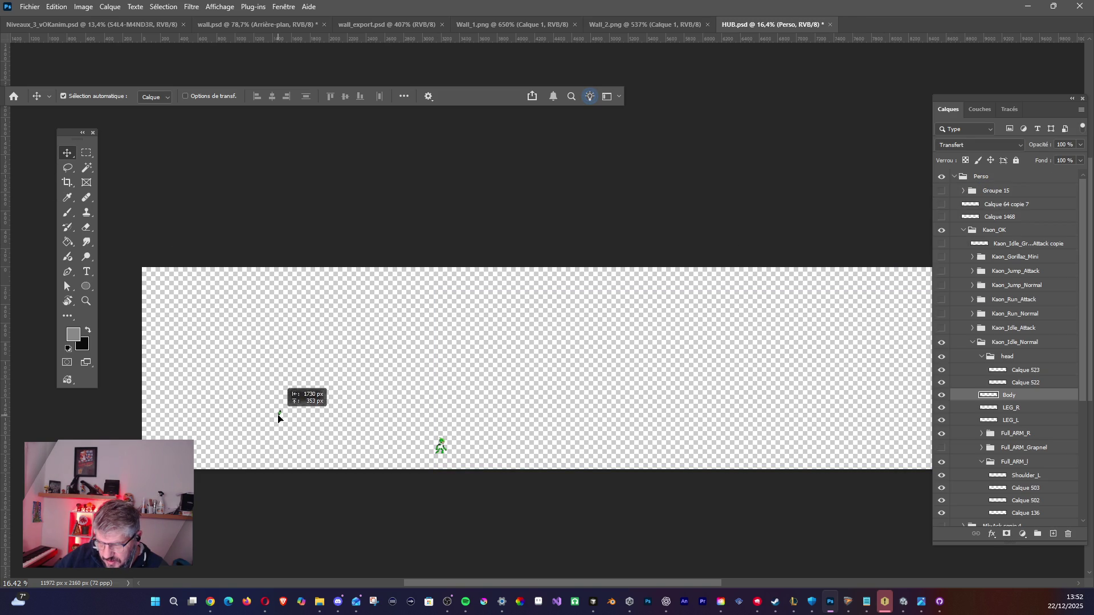
key(ctrl+z)
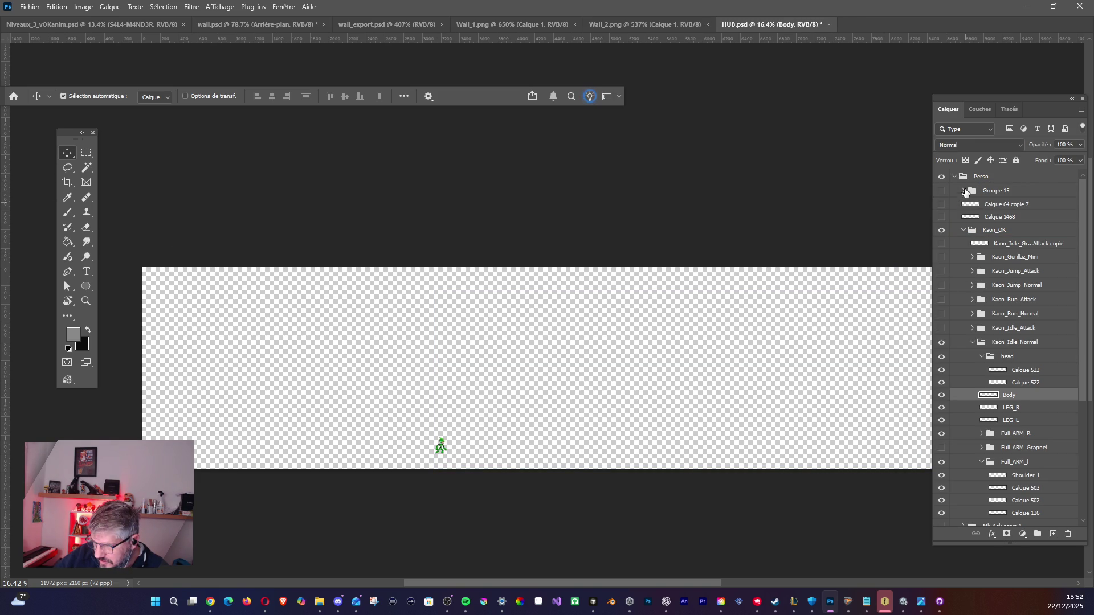
click(961, 183)
click(960, 178)
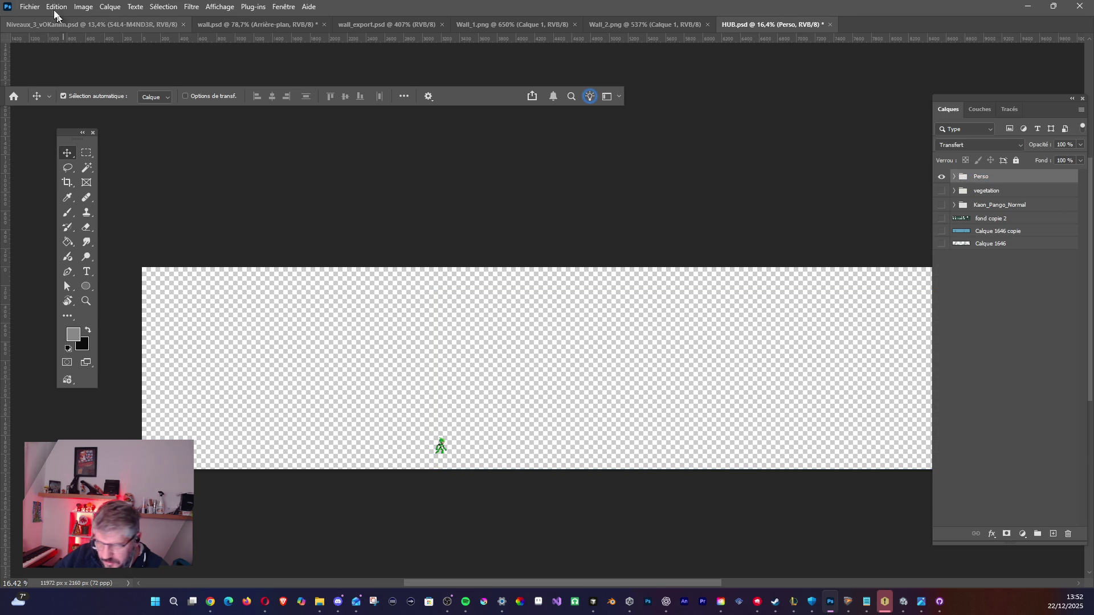
Turn off Sélection automatique and drag the whole Perso character to the canvas's left end.
click(63, 96)
mouse_move(436, 453)
mouse_down()
mouse_move(250, 439)
mouse_move(196, 454)
mouse_move(228, 453)
mouse_up()
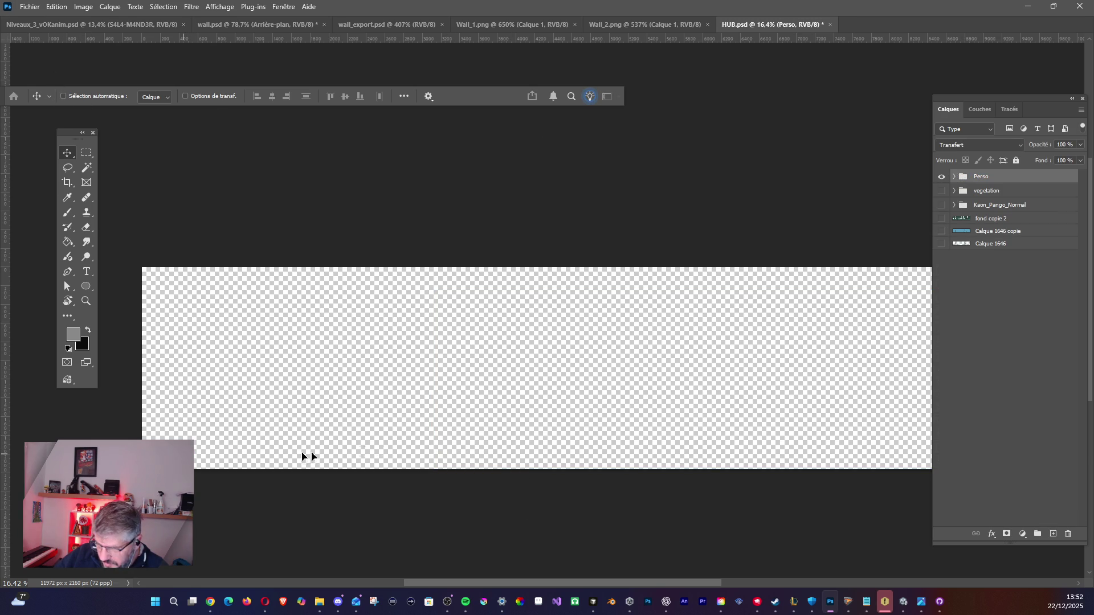
scroll(252, 453, up, 1)
scroll(251, 453, up, 2)
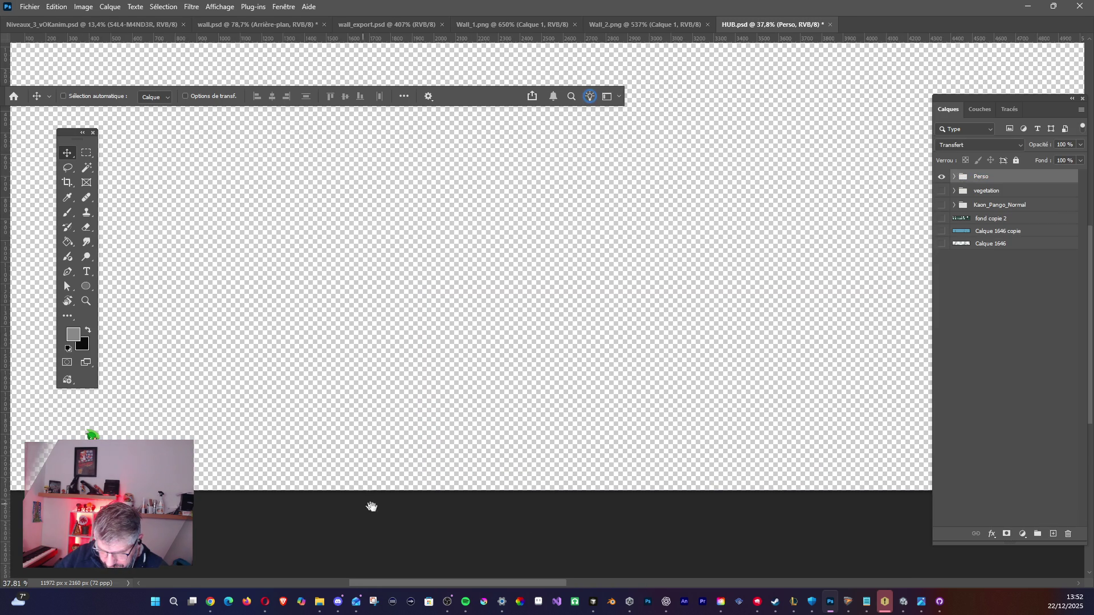
scroll(329, 432, down, 2)
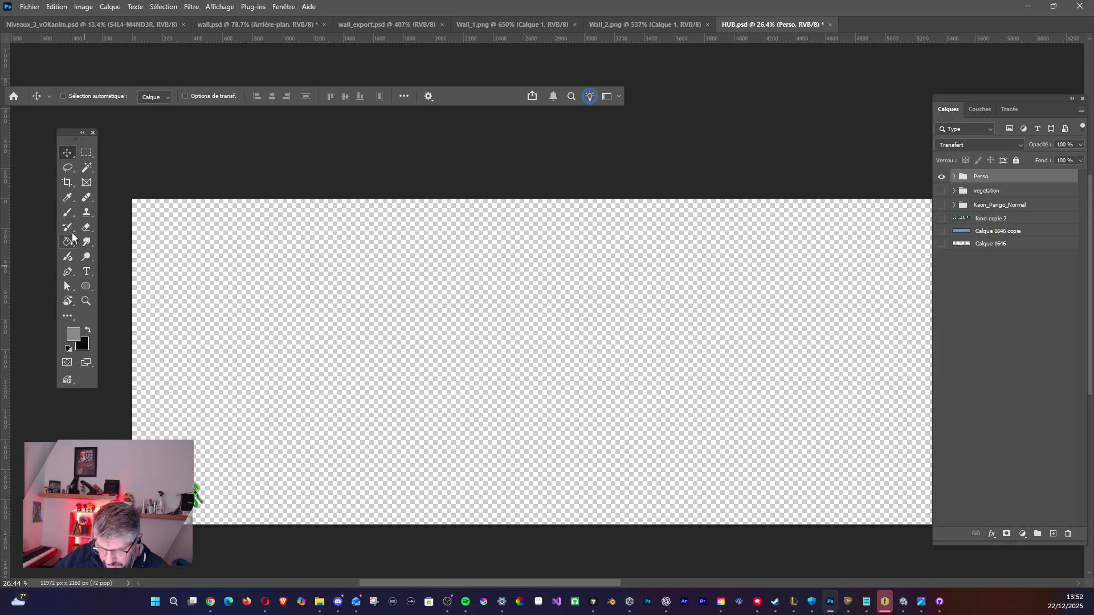
click(67, 212)
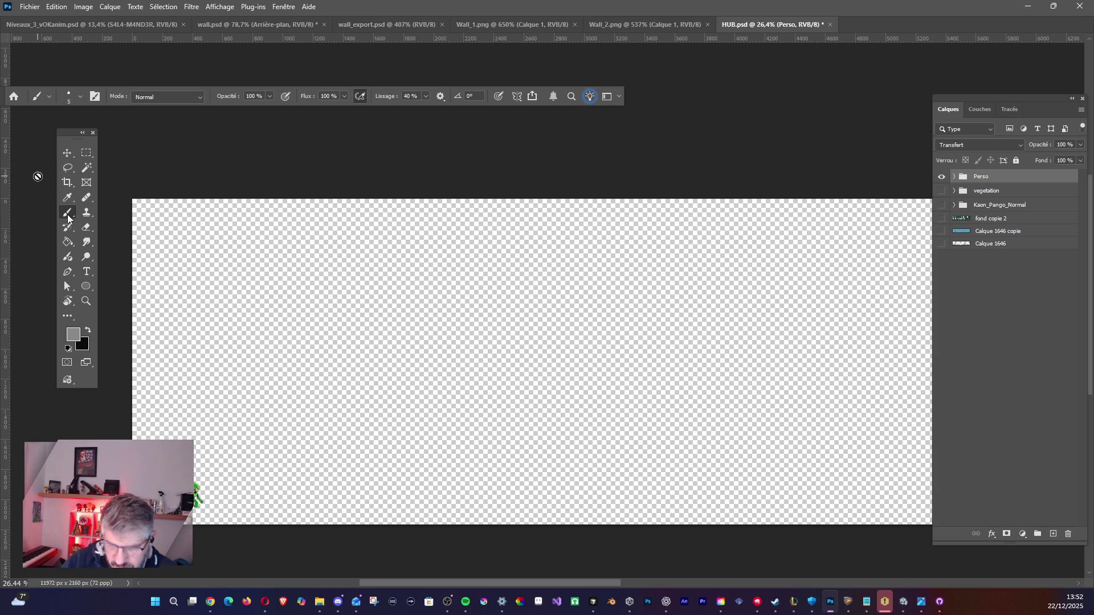
Make black the foreground colour, add a new layer, and set brush Epaisseur to 7 px.
click(88, 330)
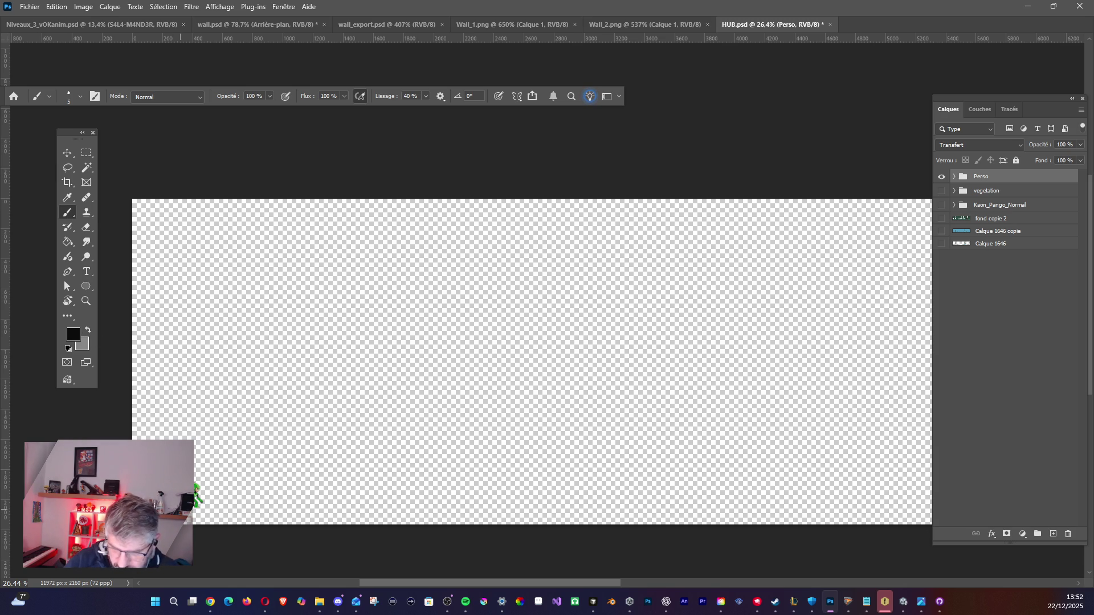
click(1052, 533)
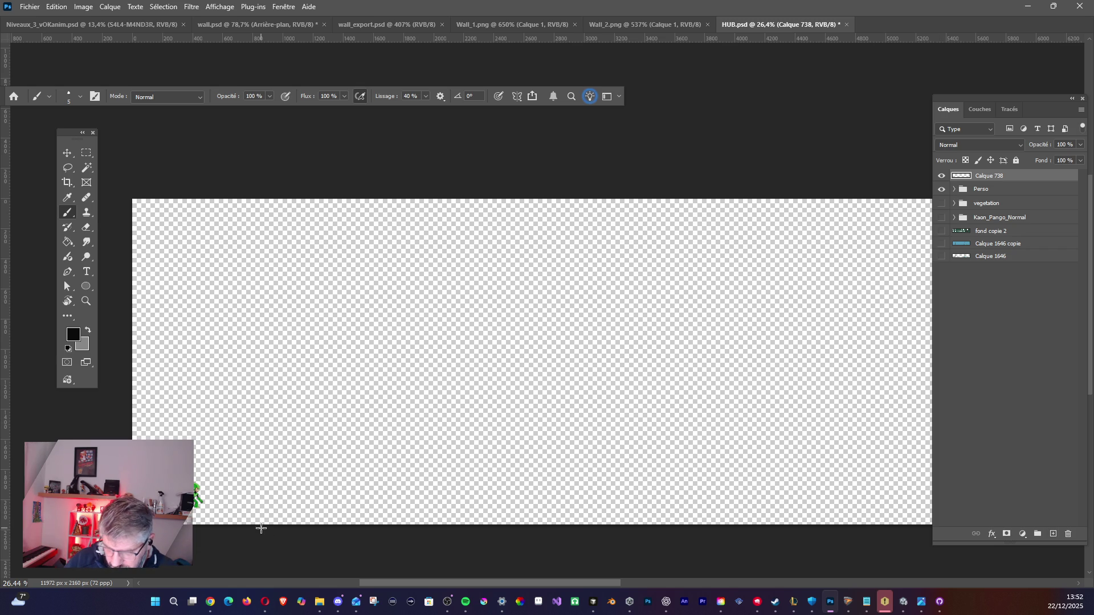
click(72, 98)
click(131, 120)
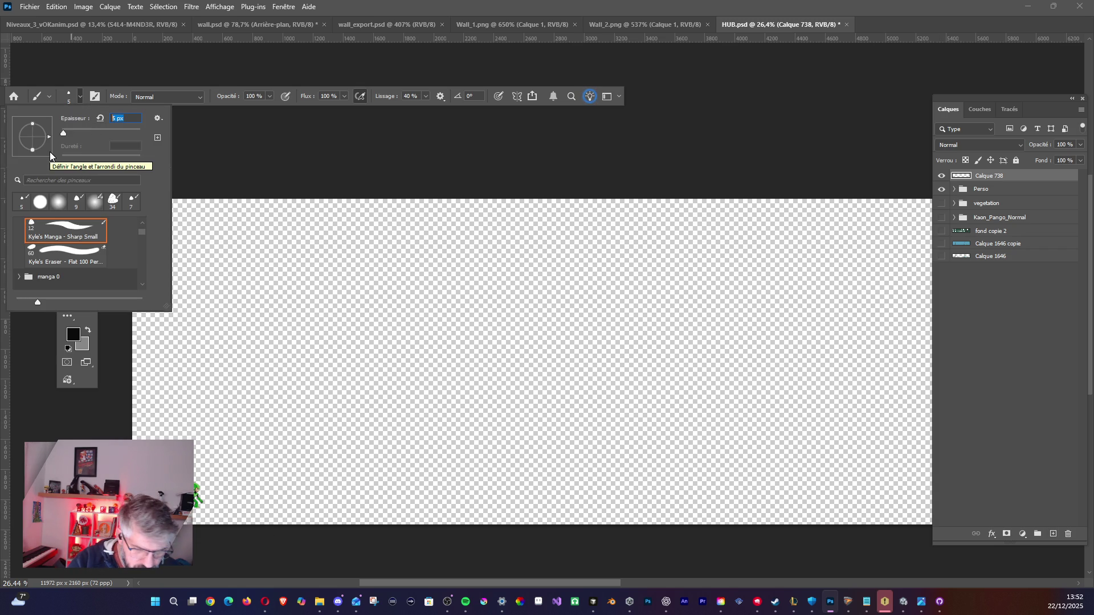
text(é)
key(BackSpace)
key(BackSpace)
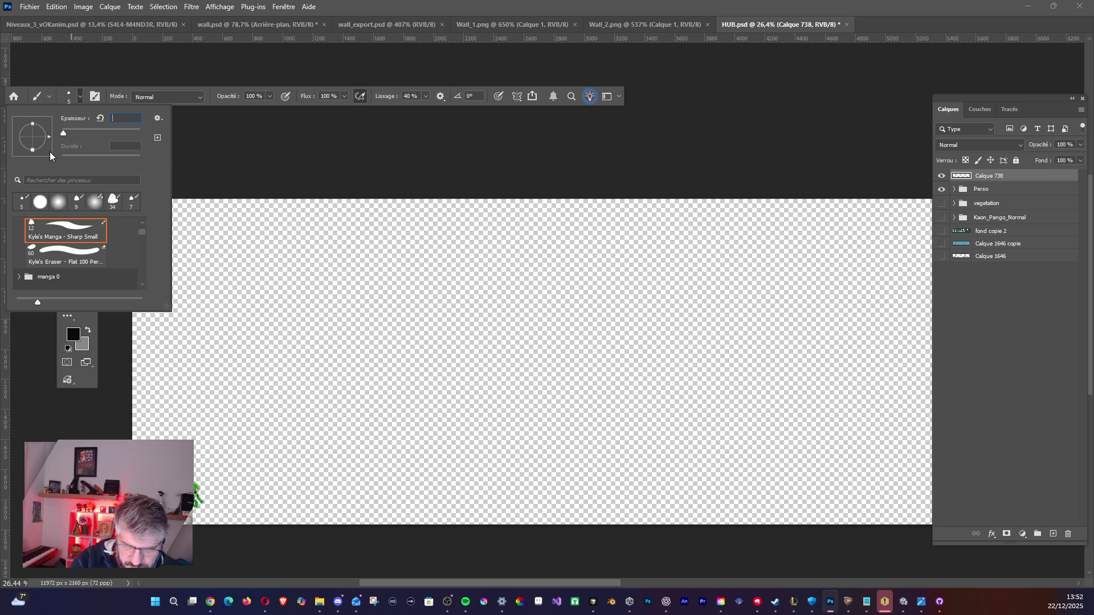
text(7)
key(Return)
Draw a trial stroke and a horizontal test line on the new layer, undoing each.
mouse_move(226, 448)
mouse_down()
mouse_move(269, 484)
mouse_move(308, 483)
mouse_up()
key(ctrl+z)
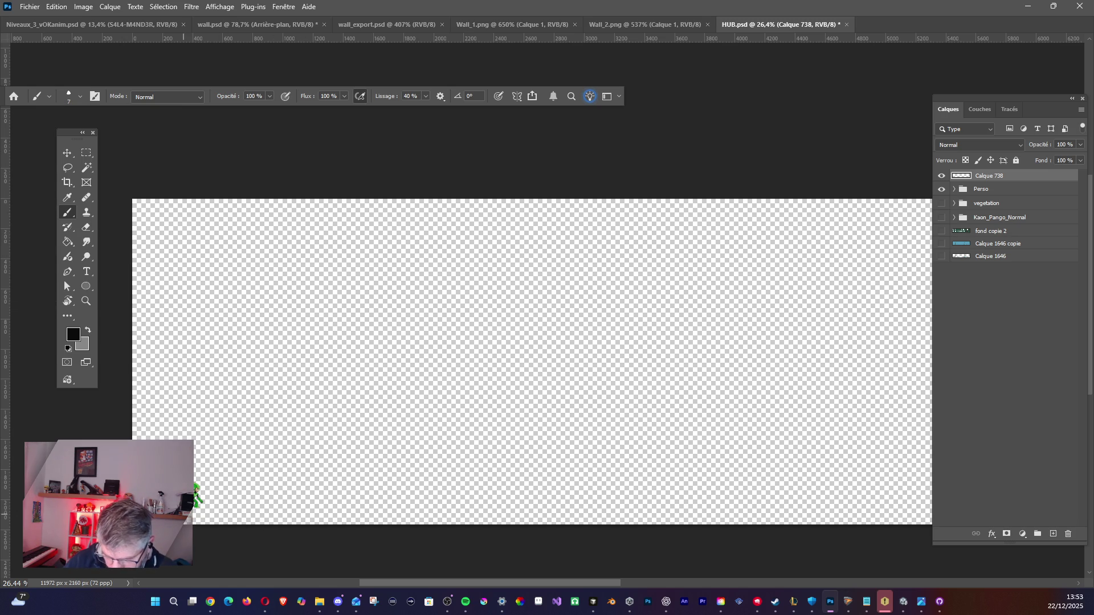
drag(196, 509, 948, 506)
key(ctrl+z)
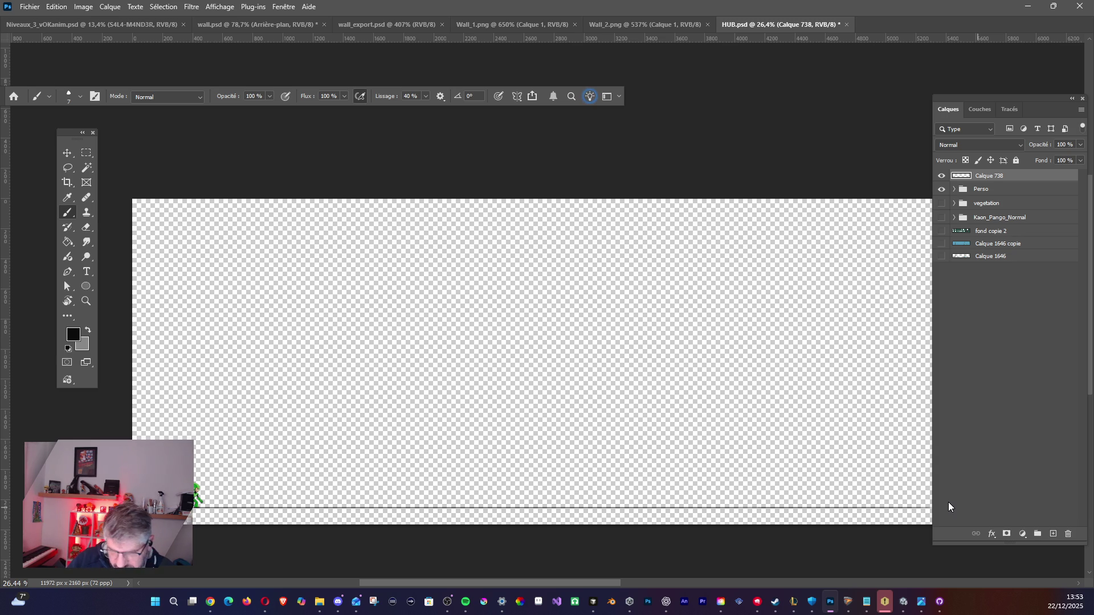